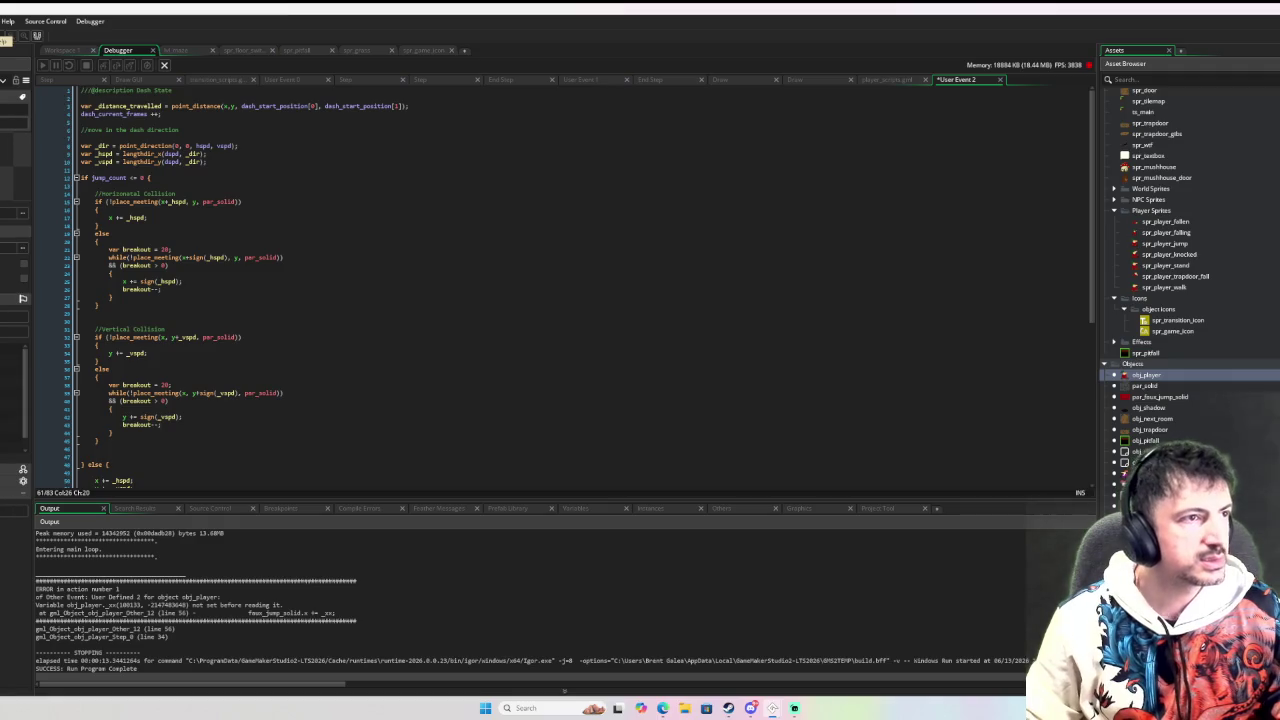
Step: Run the game with F5 and test running, jumping, double jumps and dashes, including jumping out of a dash
{"action": "key", "text": "F5"}
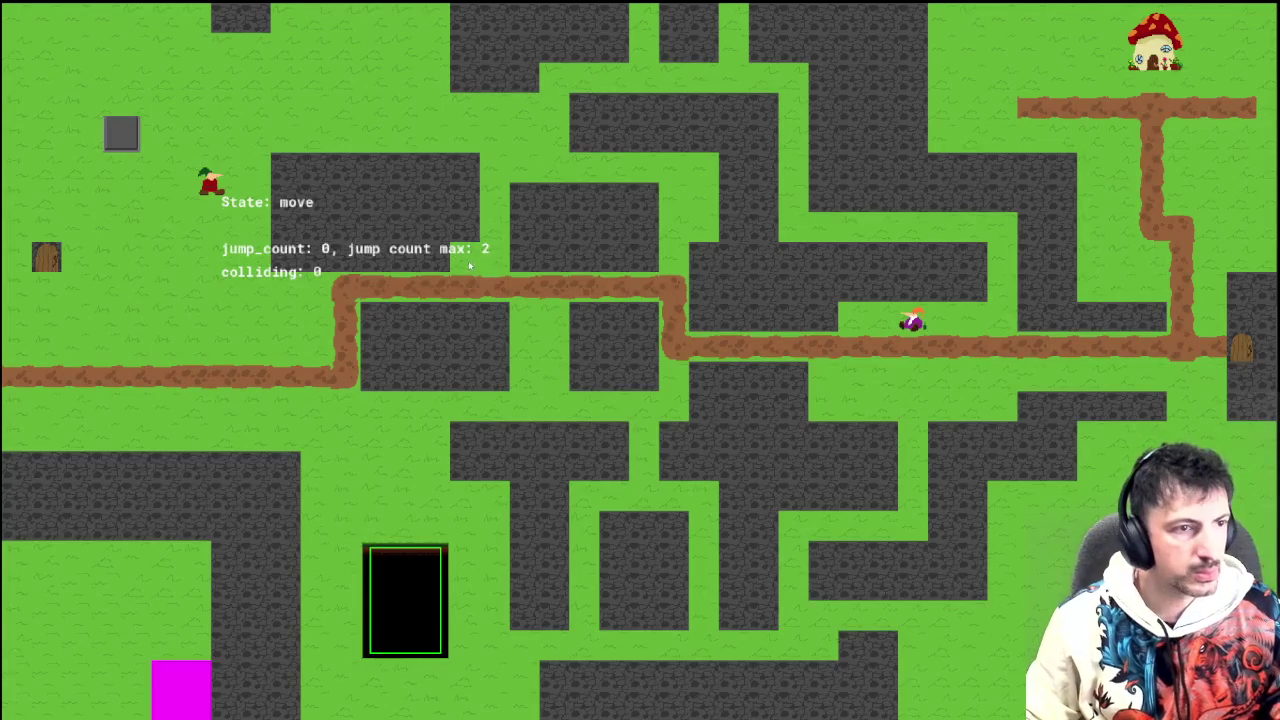
{"action": "key", "text": "Down"}
{"action": "key", "text": "space"}
{"action": "key", "text": "Left"}
{"action": "key", "text": "Right"}
{"action": "key", "text": "space"}
{"action": "key", "text": "Up"}
{"action": "key", "text": "Left"}
{"action": "key", "text": "space"}
{"action": "key", "text": "Right"}
{"action": "key", "text": "Left"}
{"action": "key", "text": "space"}
{"action": "key", "text": "Right"}
{"action": "key", "text": "Left"}
{"action": "key", "text": "space"}
{"action": "key", "text": "space"}
{"action": "key", "text": "Right"}
{"action": "key", "text": "Left"}
{"action": "key", "text": "Right"}
{"action": "key", "text": "space"}
{"action": "key", "text": "space"}
{"action": "key", "text": "Left"}
{"action": "key", "text": "shift"}
{"action": "key", "text": "space"}
{"action": "key", "text": "shift"}
{"action": "key", "text": "Left"}
{"action": "key", "text": "shift"}
{"action": "key", "text": "Right"}
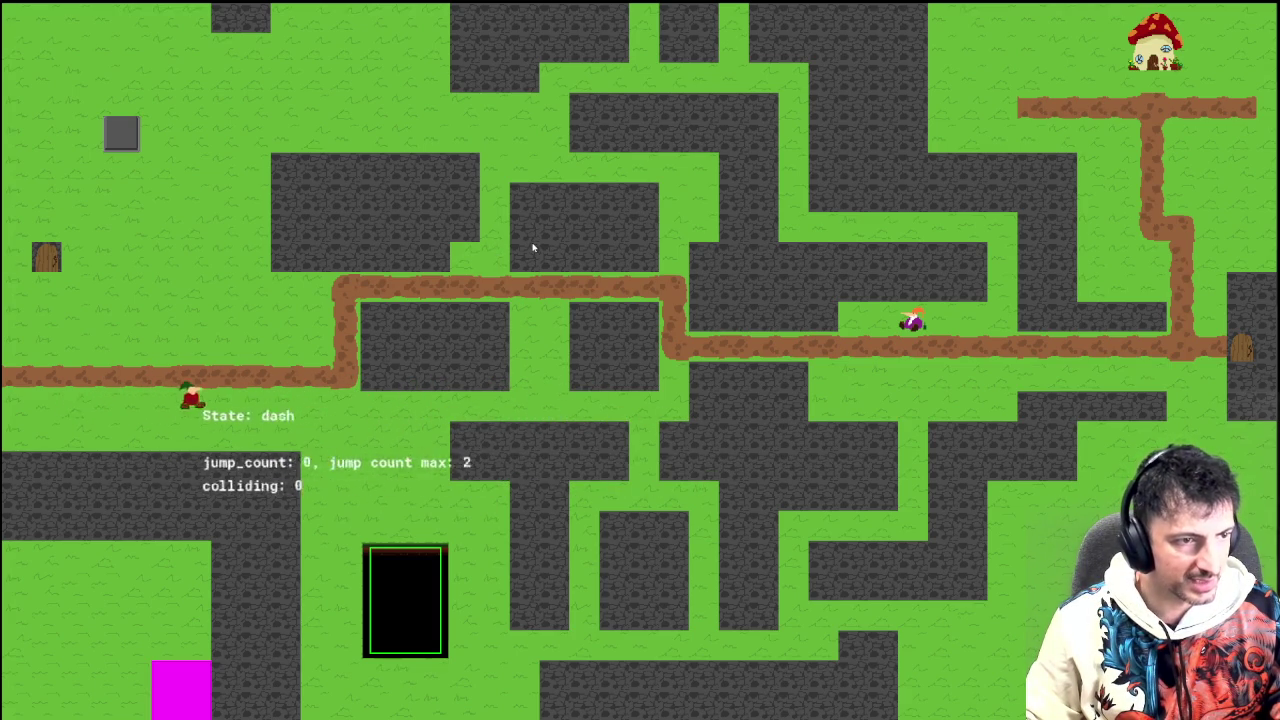
{"action": "key", "text": "Left"}
{"action": "key", "text": "Right"}
{"action": "key", "text": "shift"}
{"action": "key", "text": "Up"}
{"action": "key", "text": "shift"}
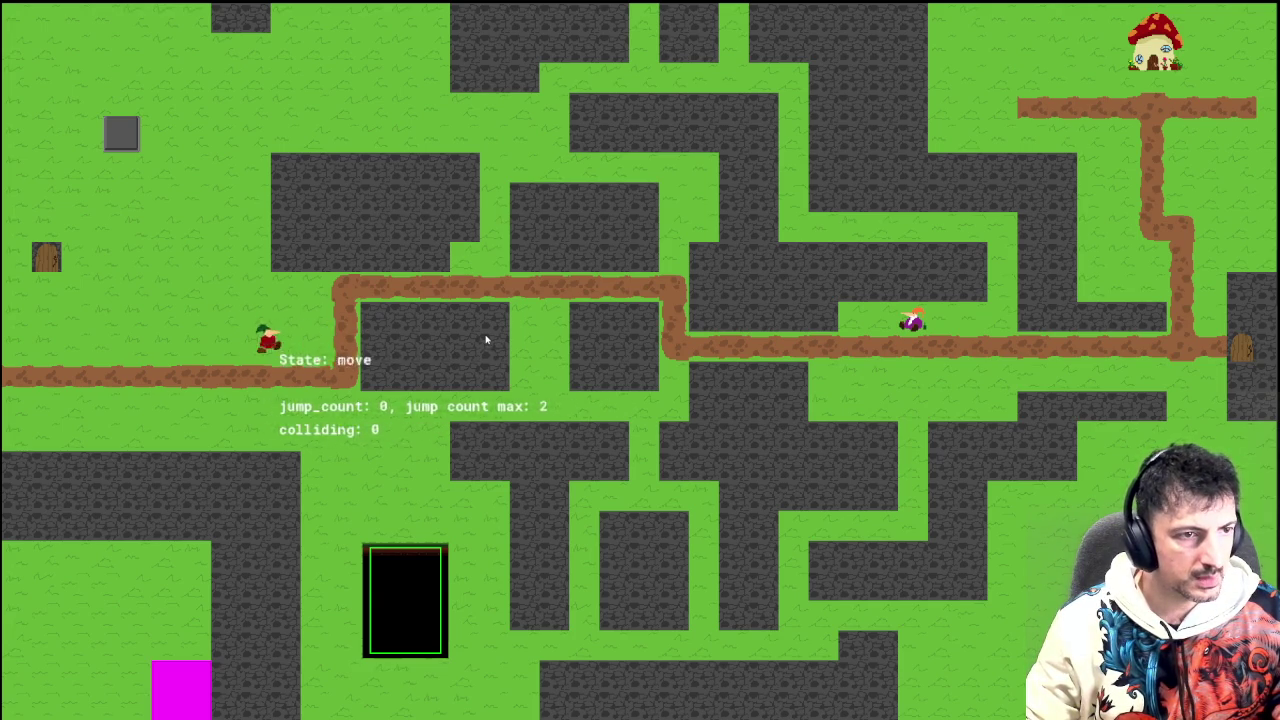
Step: Keep moving and dashing along the maze paths, then quit the game and return to Workspace 1
{"action": "key", "text": "Right"}
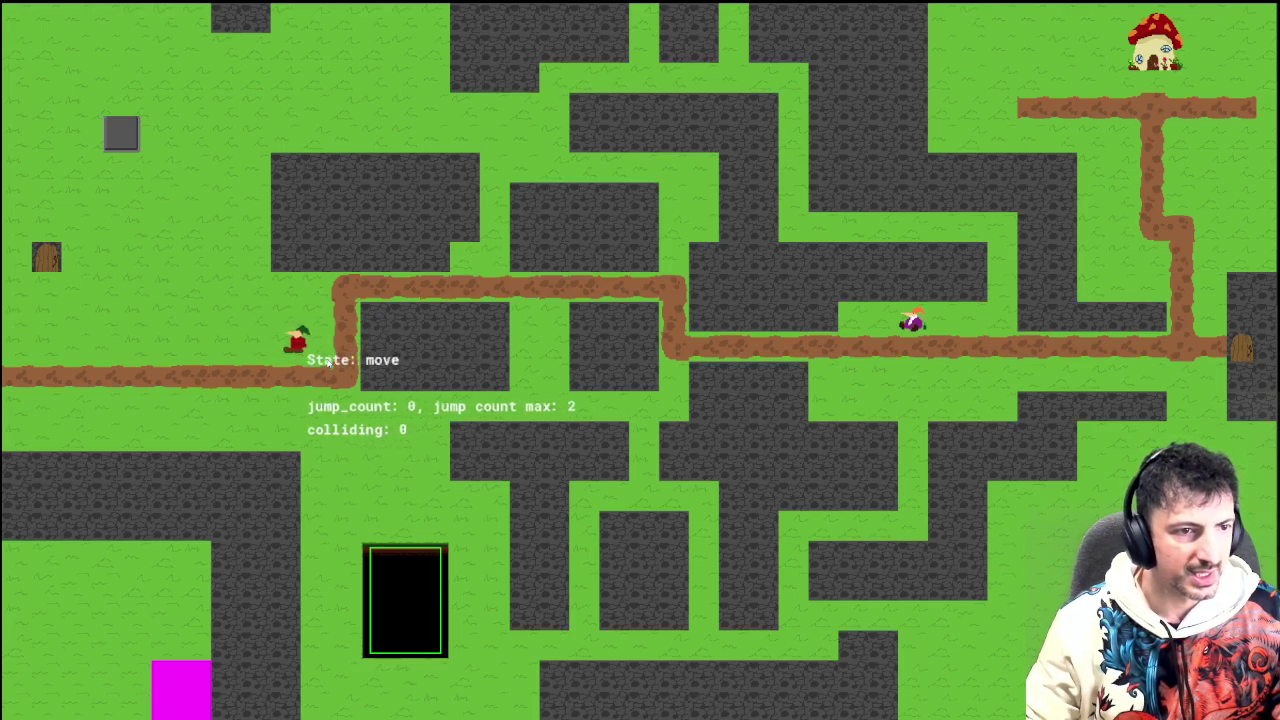
{"action": "key", "text": "Left"}
{"action": "key", "text": "Up"}
{"action": "key", "text": "Left"}
{"action": "key", "text": "Down"}
{"action": "key", "text": "Right"}
{"action": "key", "text": "Up"}
{"action": "key", "text": "Left"}
{"action": "key", "text": "Down"}
{"action": "key", "text": "Right"}
{"action": "key", "text": "Up"}
{"action": "key", "text": "Left"}
{"action": "key", "text": "Down"}
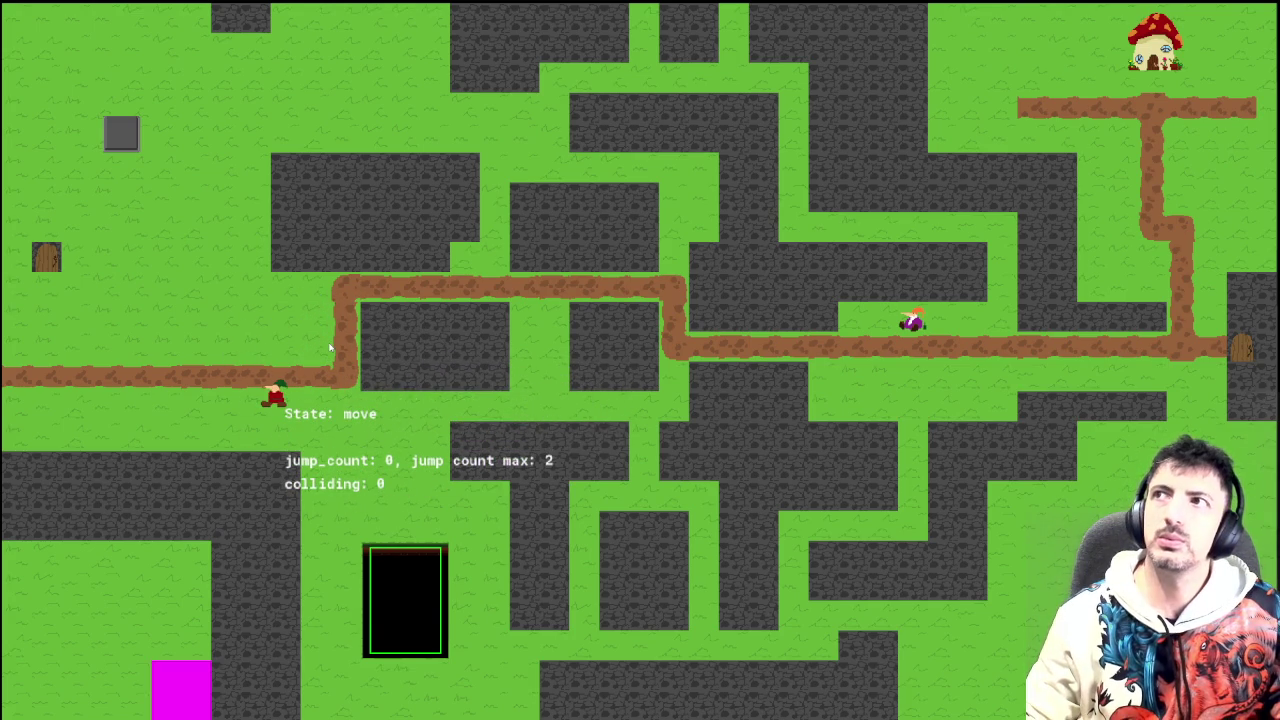
{"action": "key", "text": "Up"}
{"action": "key", "text": "Right"}
{"action": "key", "text": "Left"}
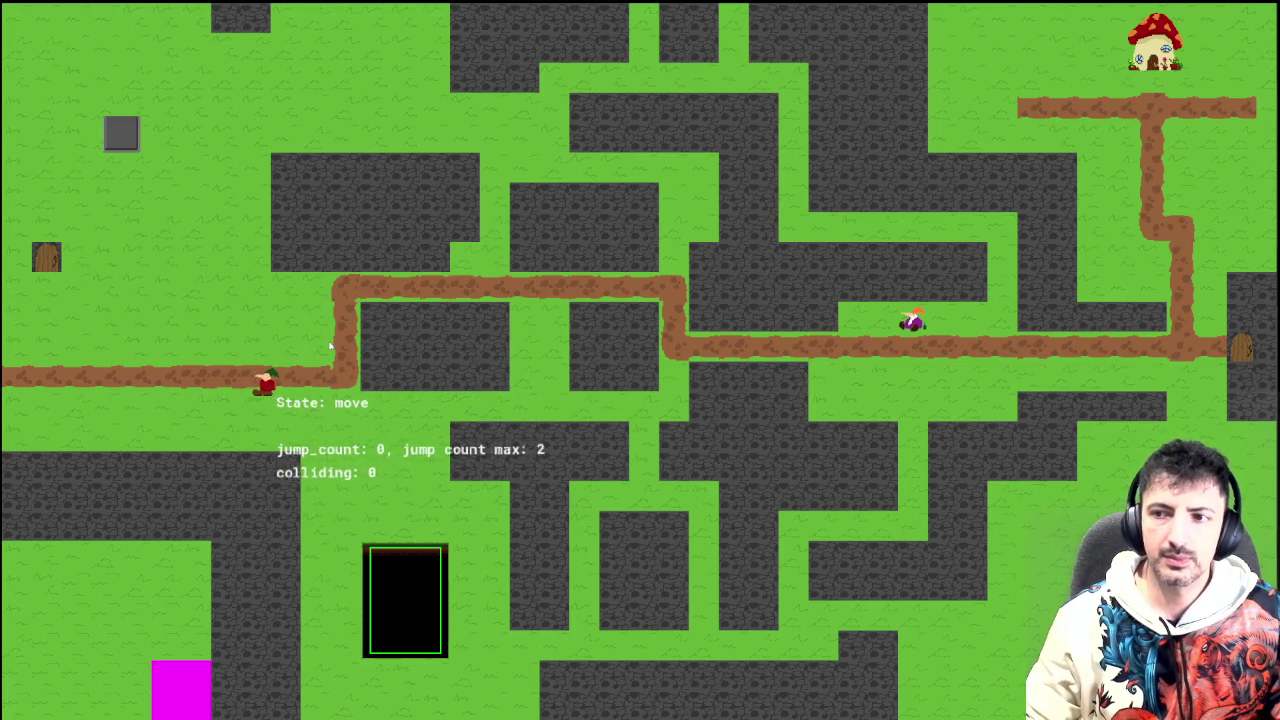
{"action": "key", "text": "Up"}
{"action": "key", "text": "Right"}
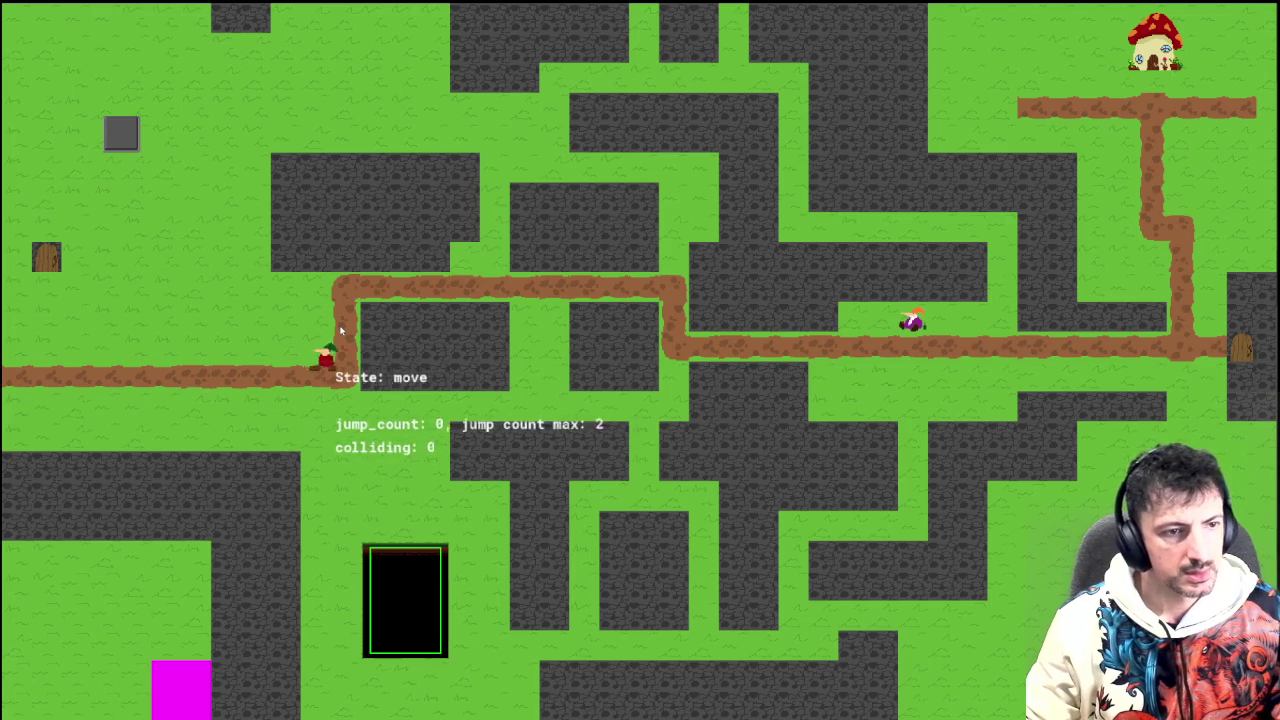
{"action": "key", "text": "Left"}
{"action": "key", "text": "Right"}
{"action": "key", "text": "Left"}
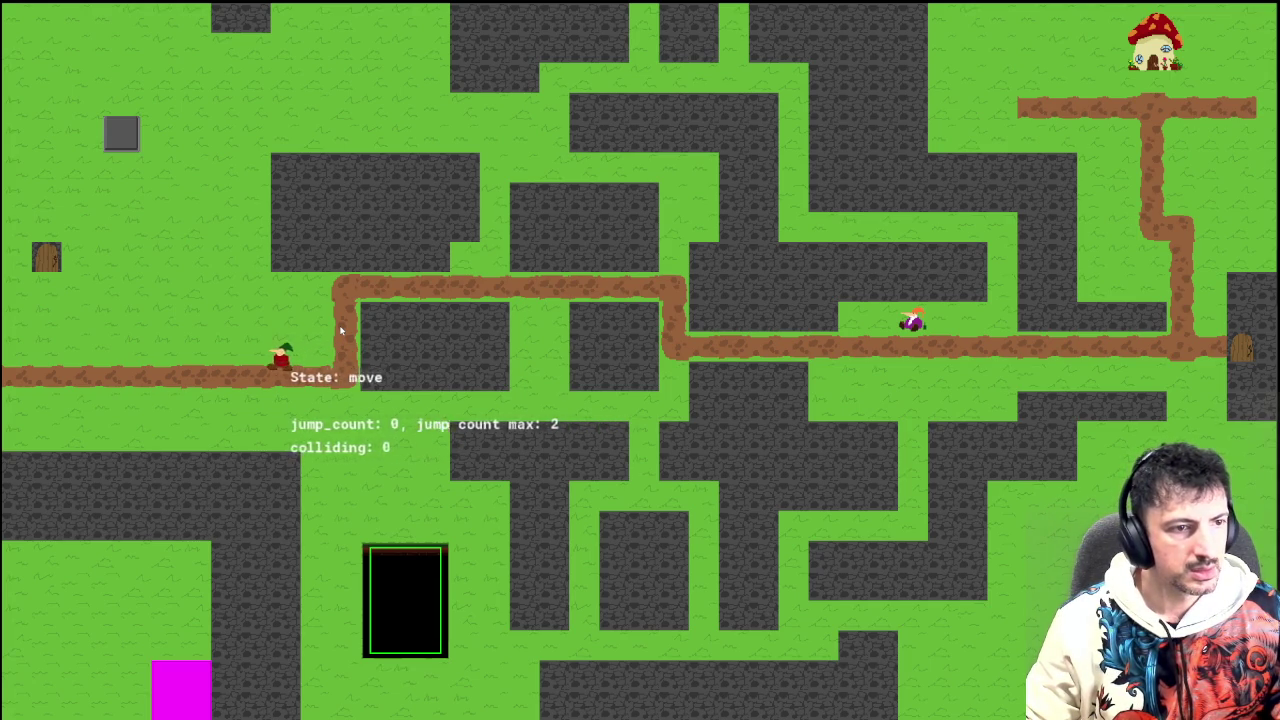
{"action": "key", "text": "Right"}
{"action": "key", "text": "Left"}
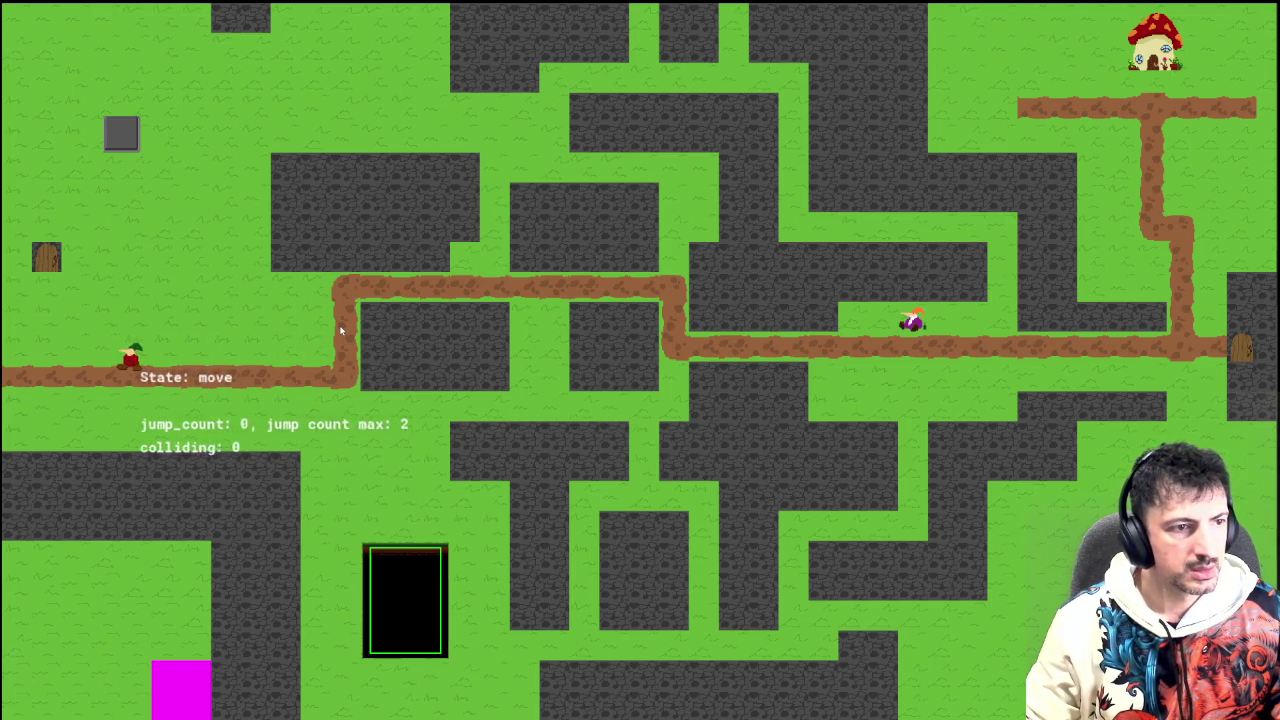
{"action": "key", "text": "Right"}
{"action": "key", "text": "Down"}
{"action": "key", "text": "Right"}
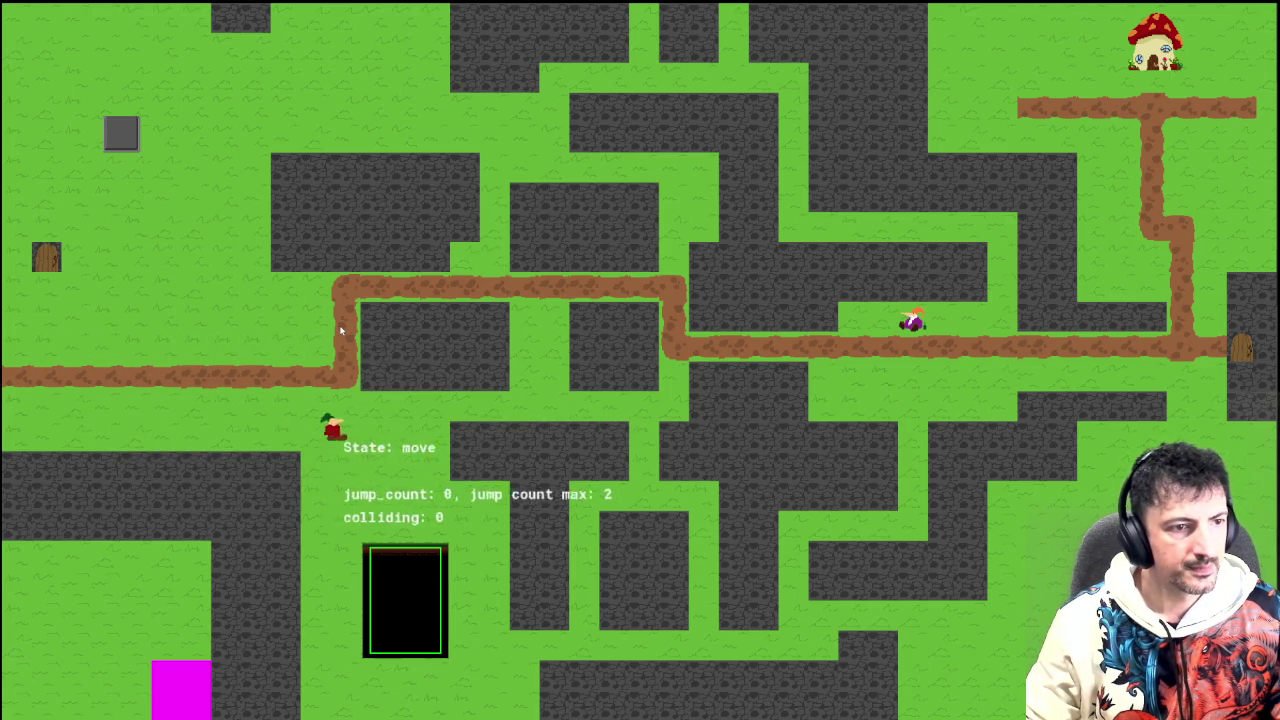
{"action": "key", "text": "Left"}
{"action": "key", "text": "Up"}
{"action": "key", "text": "Left"}
{"action": "key", "text": "Up"}
{"action": "key", "text": "Right"}
{"action": "key", "text": "Up"}
{"action": "key", "text": "Left"}
{"action": "key", "text": "Up"}
{"action": "key", "text": "Right"}
{"action": "key", "text": "Up"}
{"action": "key", "text": "Left"}
{"action": "key", "text": "Up"}
{"action": "key", "text": "Left"}
{"action": "key", "text": "Right"}
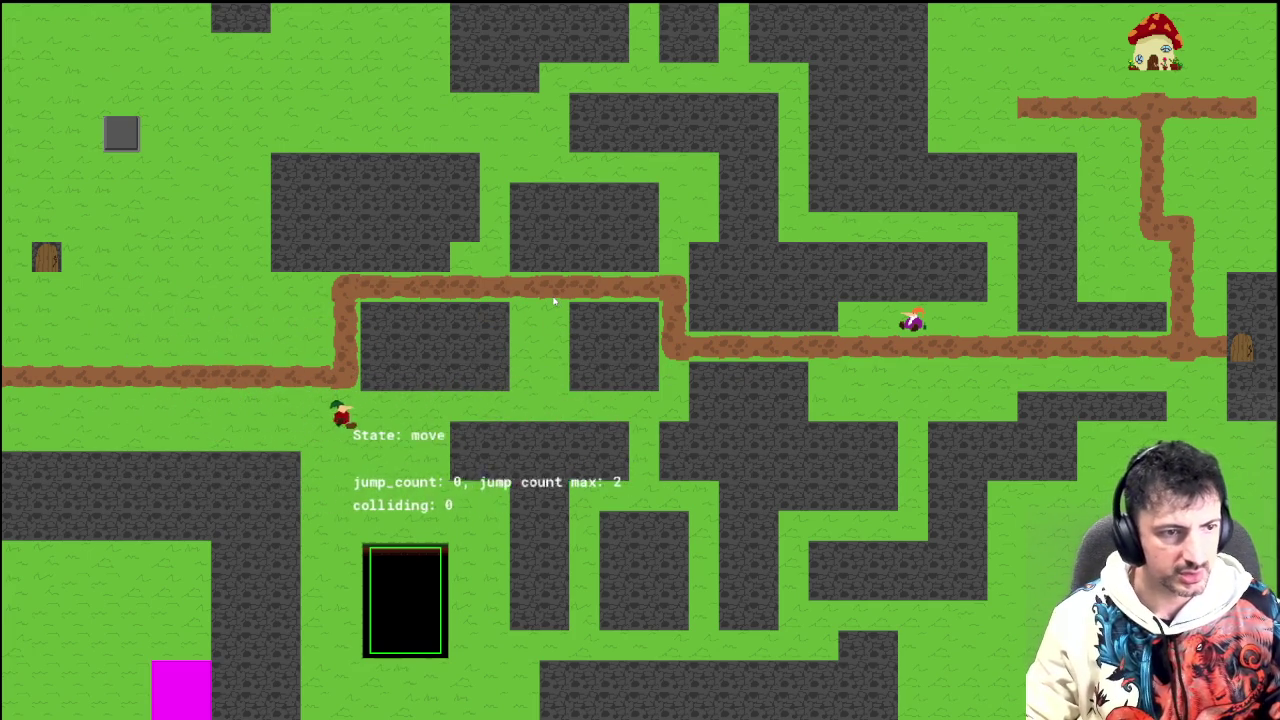
{"action": "key", "text": "Escape"}
{"action": "left_click", "coordinate": [75, 52]}
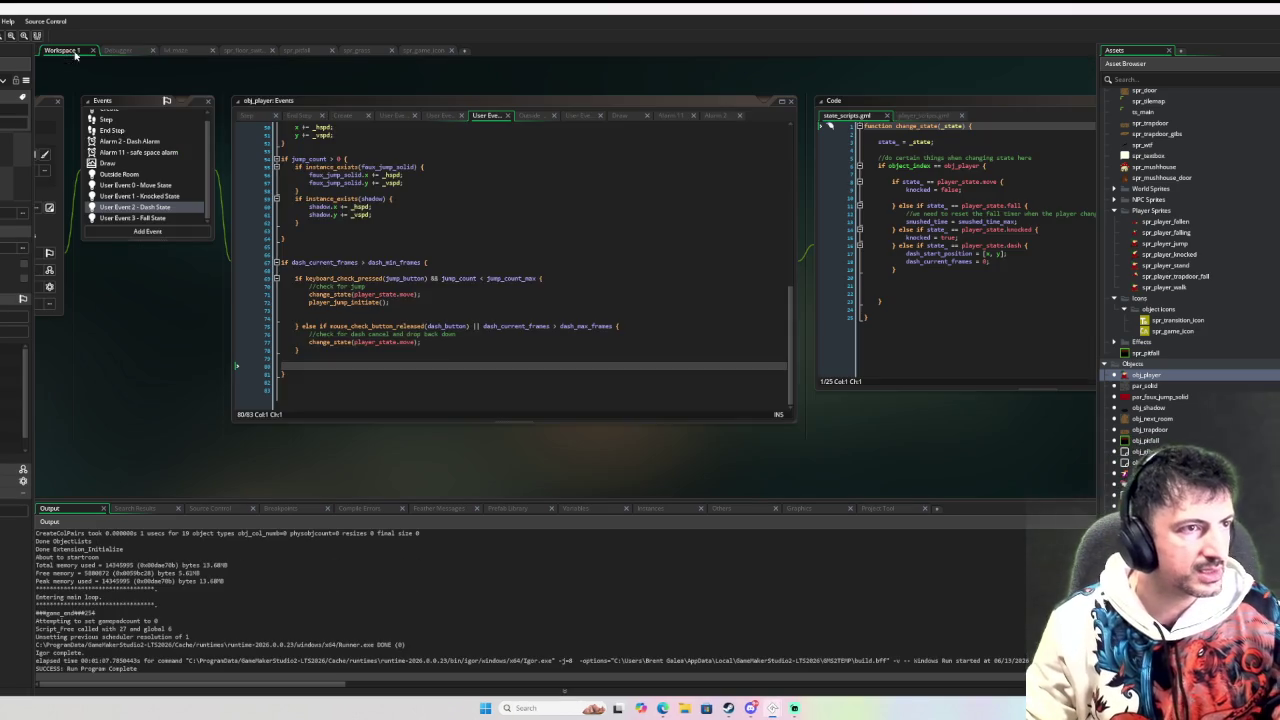
Step: Change dash_min_frames to 7 in obj_player's Create event and start a debug run with F6
{"action": "scroll", "coordinate": [371, 196], "scroll_direction": "up", "scroll_amount": 7}
{"action": "scroll", "coordinate": [149, 194], "scroll_direction": "up", "scroll_amount": 3}
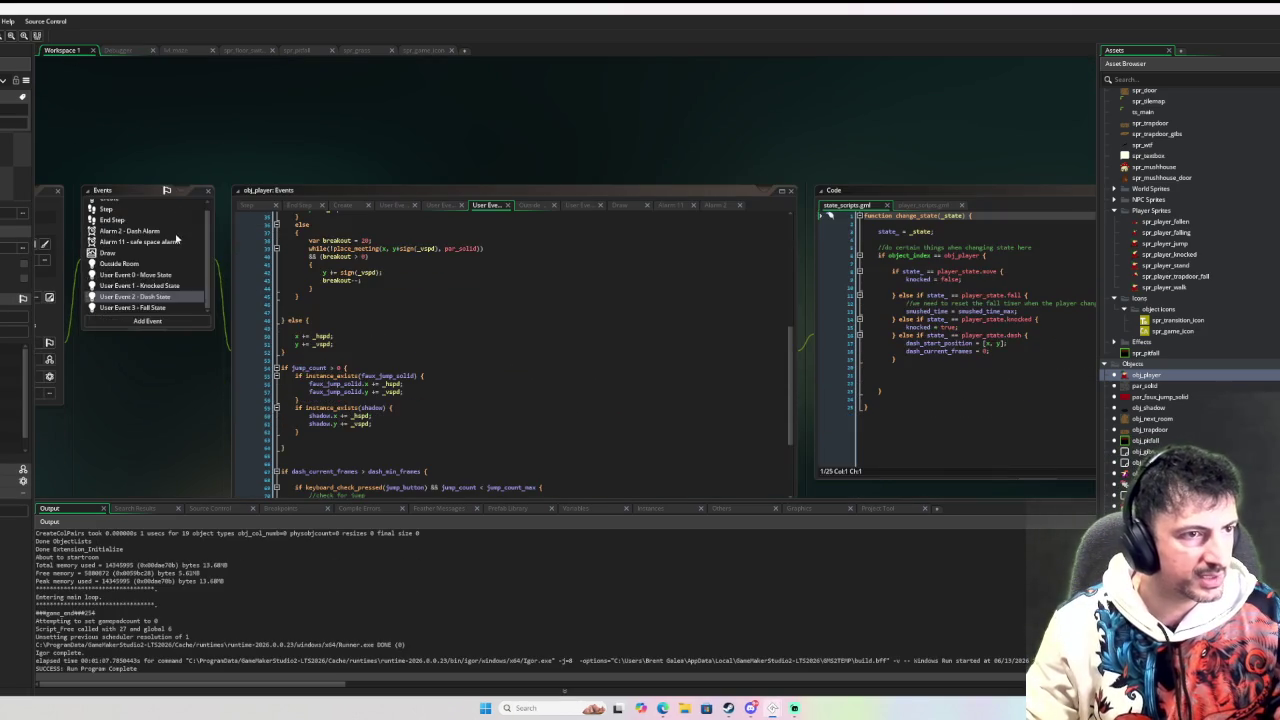
{"action": "left_click", "coordinate": [141, 205]}
{"action": "scroll", "coordinate": [330, 316], "scroll_direction": "down", "scroll_amount": 10}
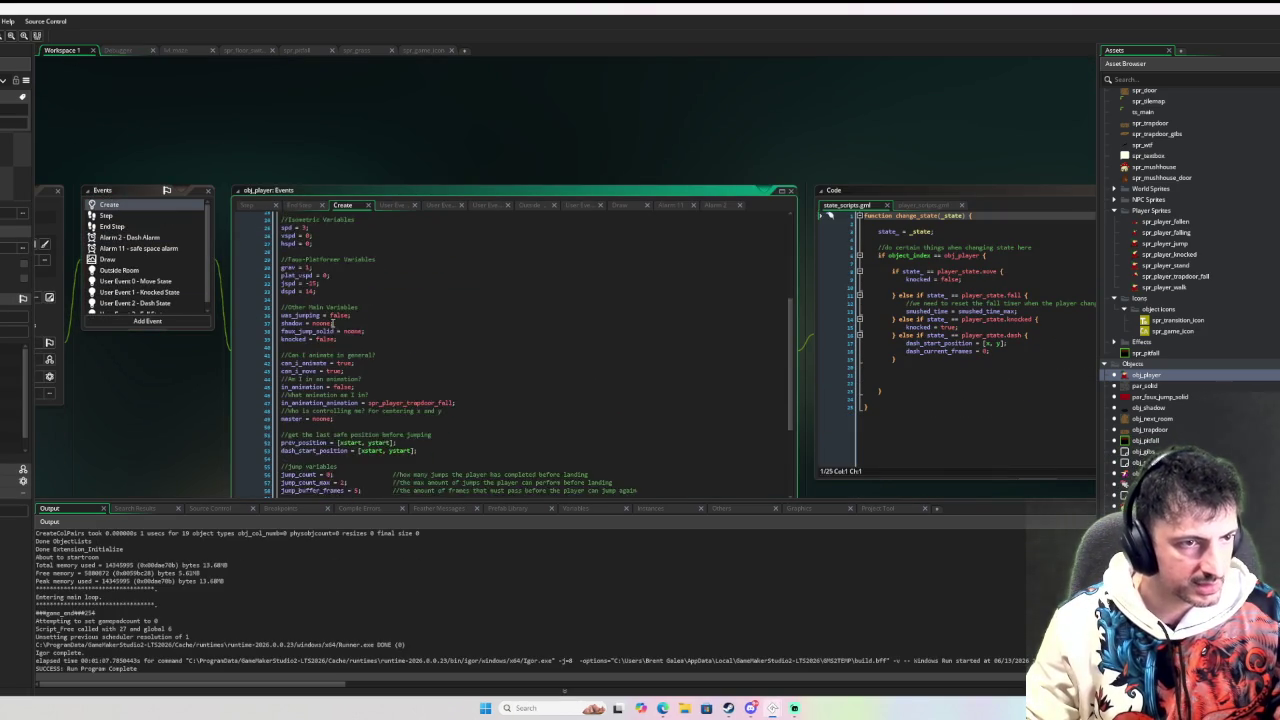
{"action": "scroll", "coordinate": [330, 316], "scroll_direction": "down", "scroll_amount": 2}
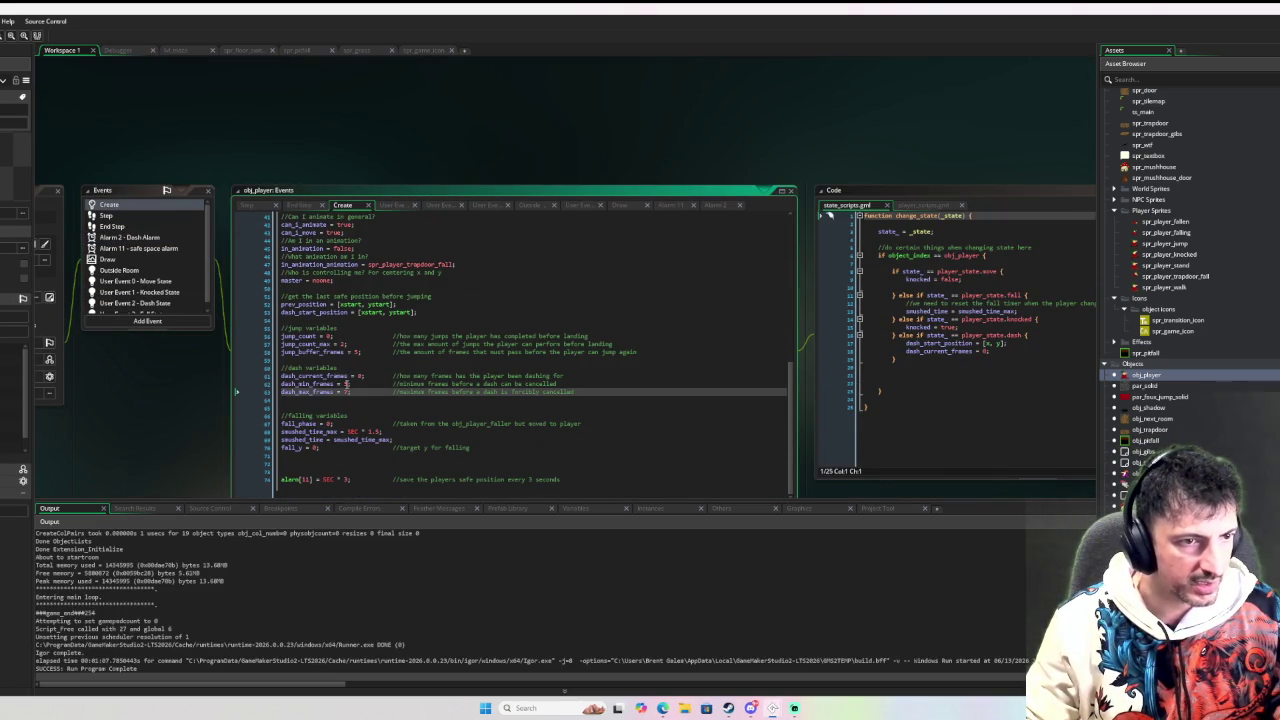
{"action": "left_click", "coordinate": [348, 384]}
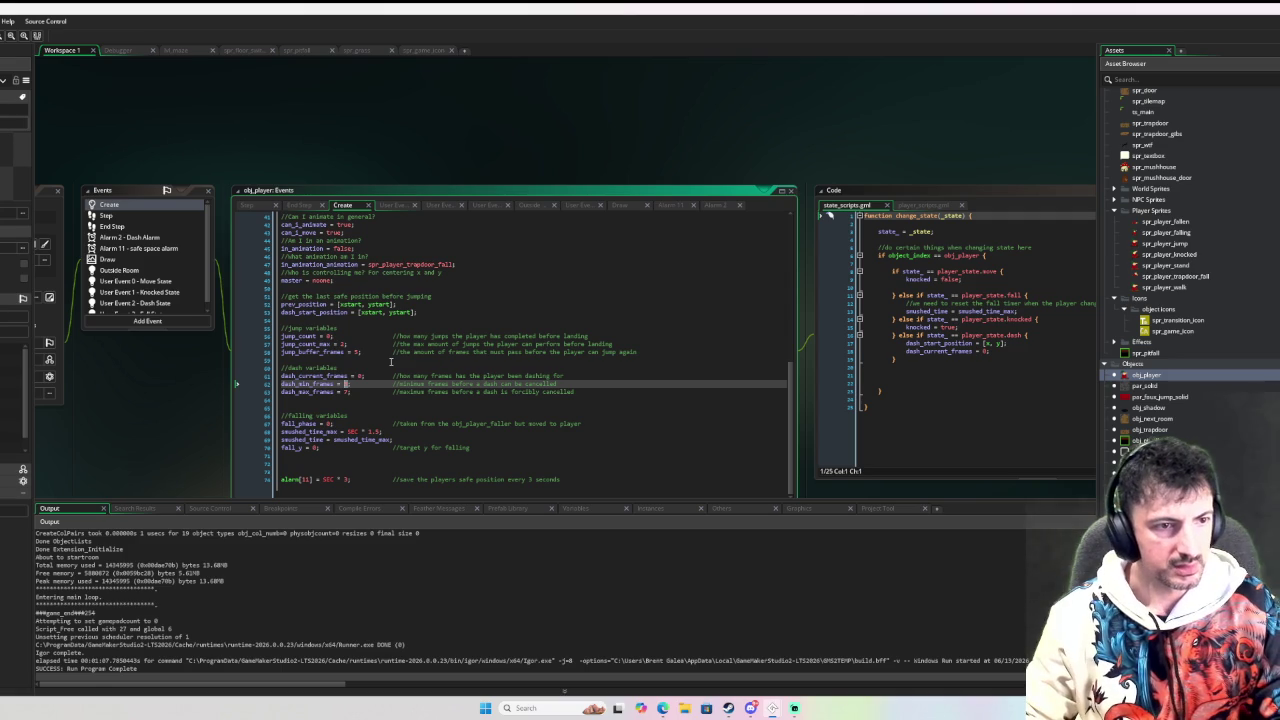
{"action": "type", "text": "17"}
{"action": "key", "text": "Down"}
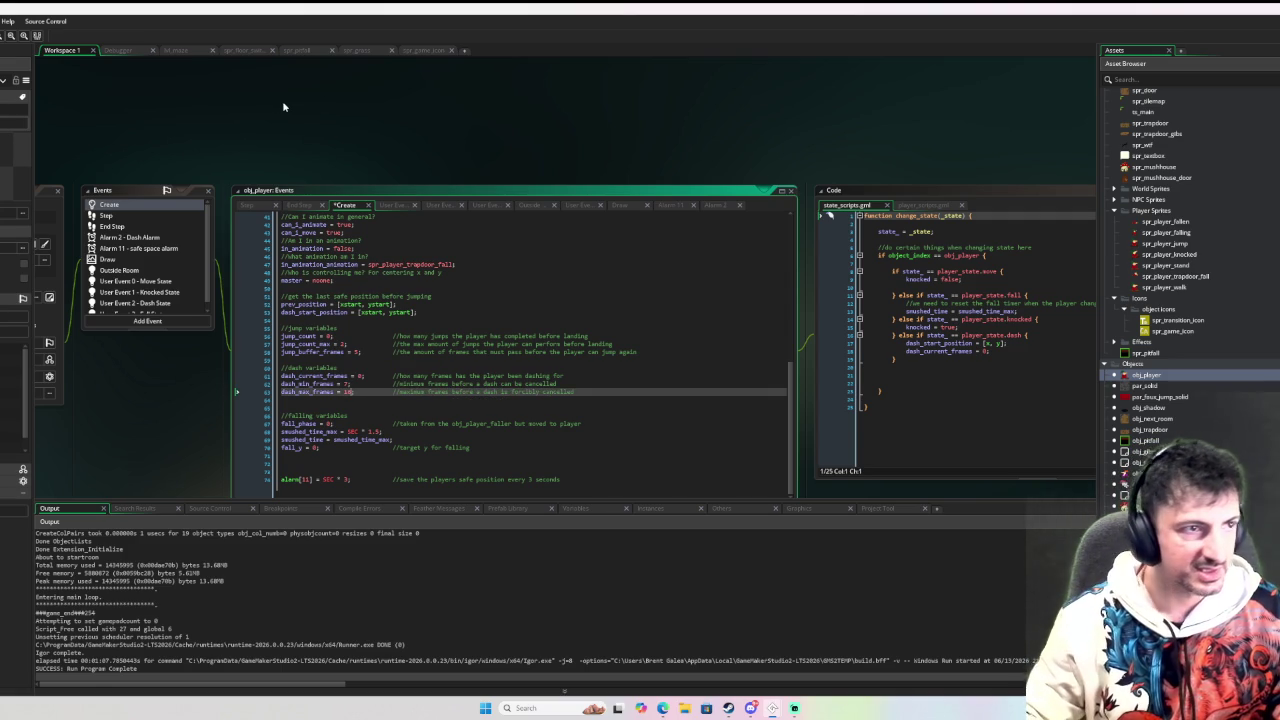
{"action": "key", "text": "F6"}
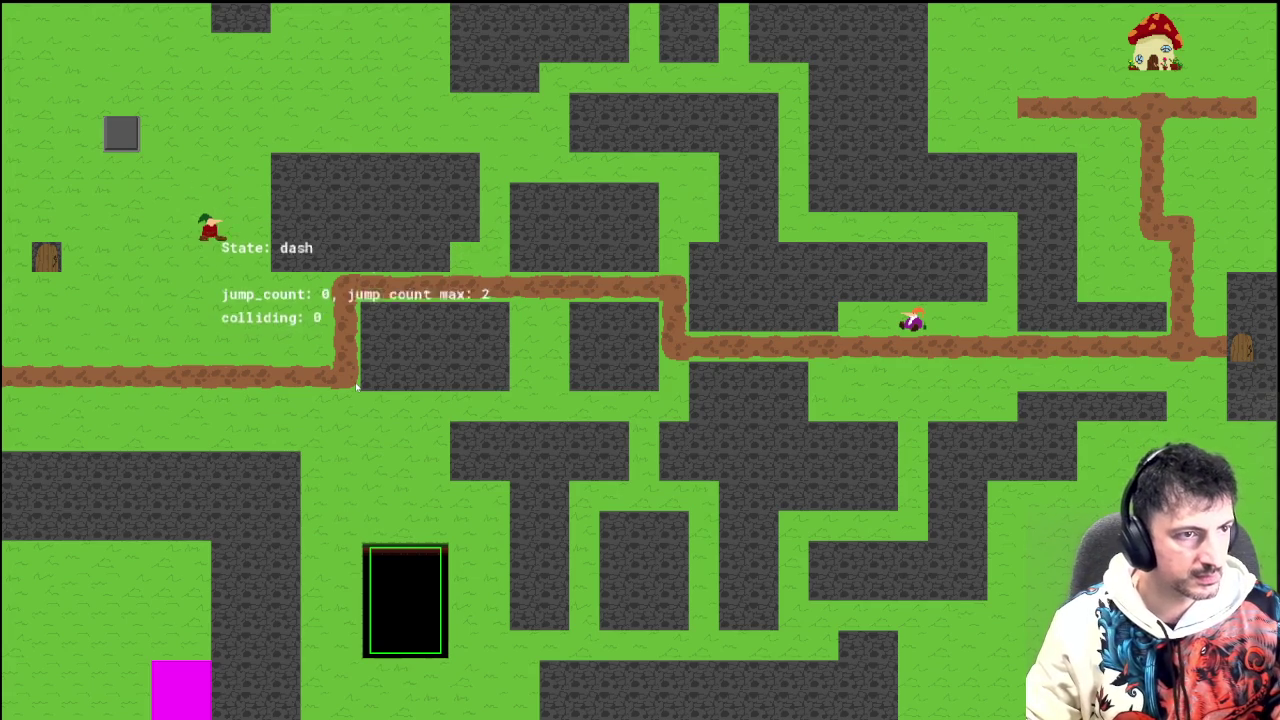
Step: Test left and right dashes with the new 7-frame minimum, then close the game and return to Workspace 1
{"action": "key", "text": "Left"}
{"action": "key", "text": "Right"}
{"action": "key", "text": "Left"}
{"action": "key", "text": "Right"}
{"action": "key", "text": "Left"}
{"action": "key", "text": "Right"}
{"action": "key", "text": "Left"}
{"action": "key", "text": "Right"}
{"action": "key", "text": "Escape"}
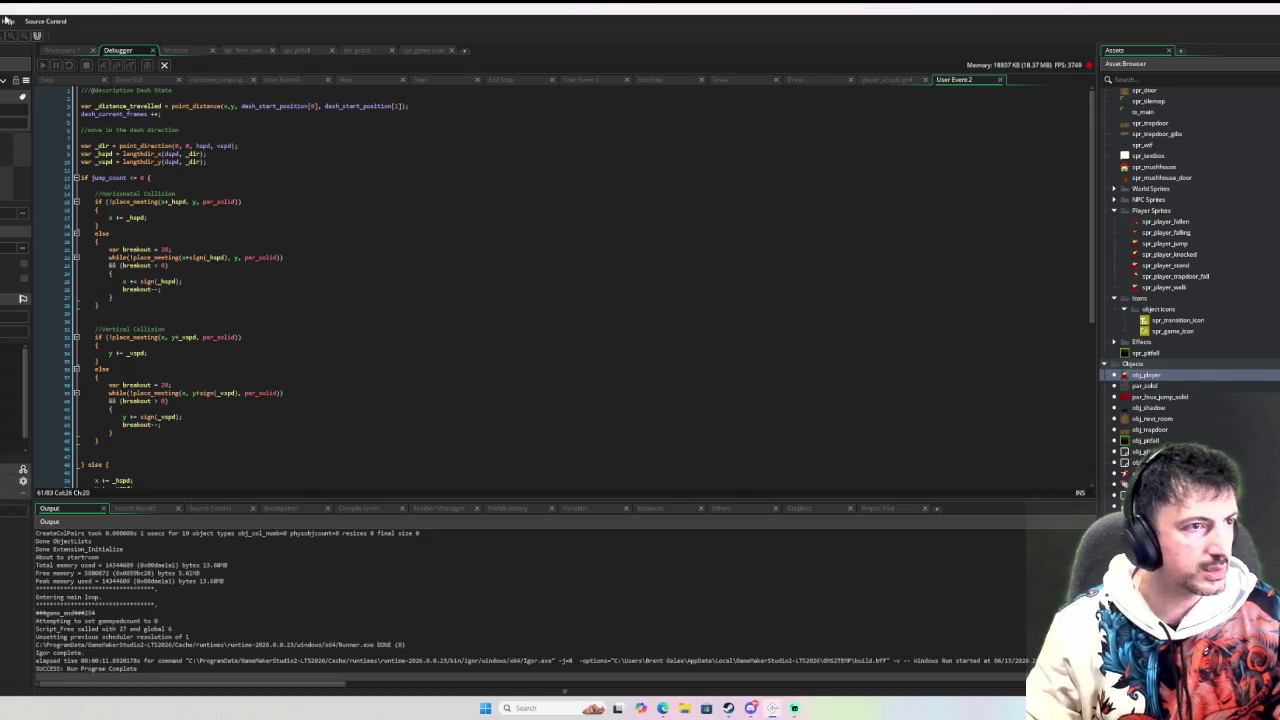
{"action": "left_click", "coordinate": [60, 51]}
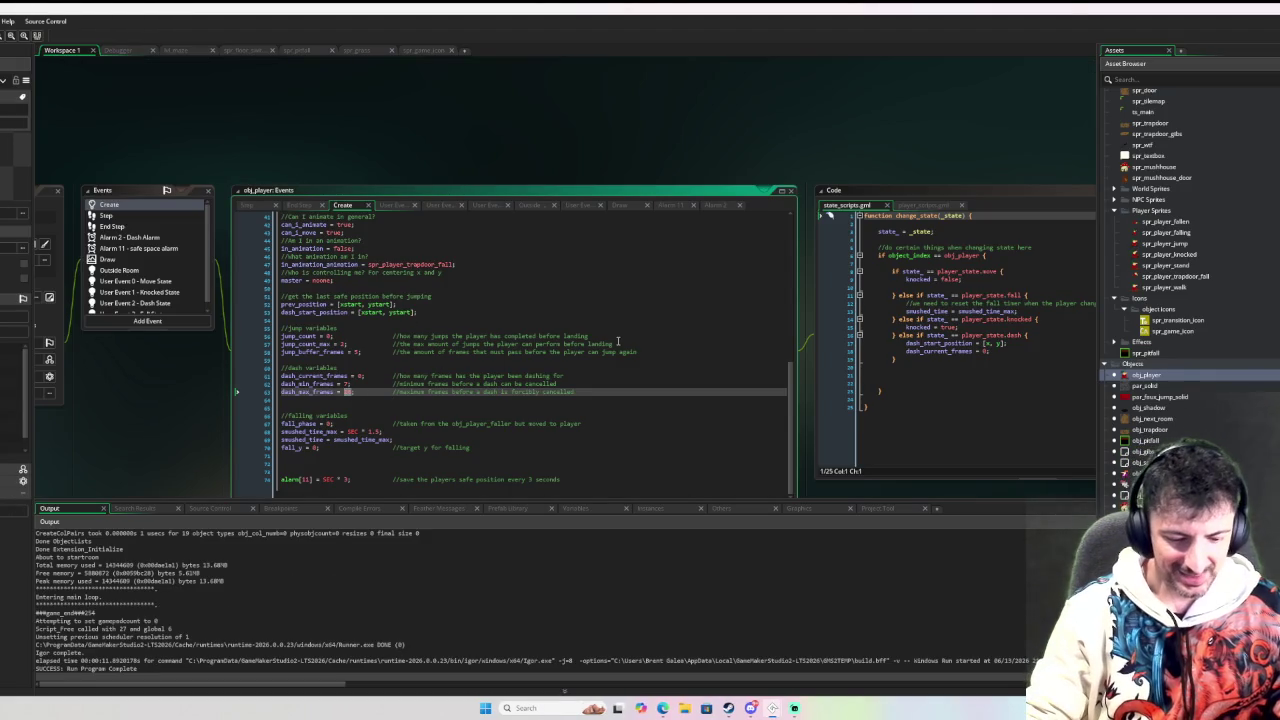
Step: Set dash_max_frames to 11 in the Create event and launch a new debug run
{"action": "key", "text": "Up"}
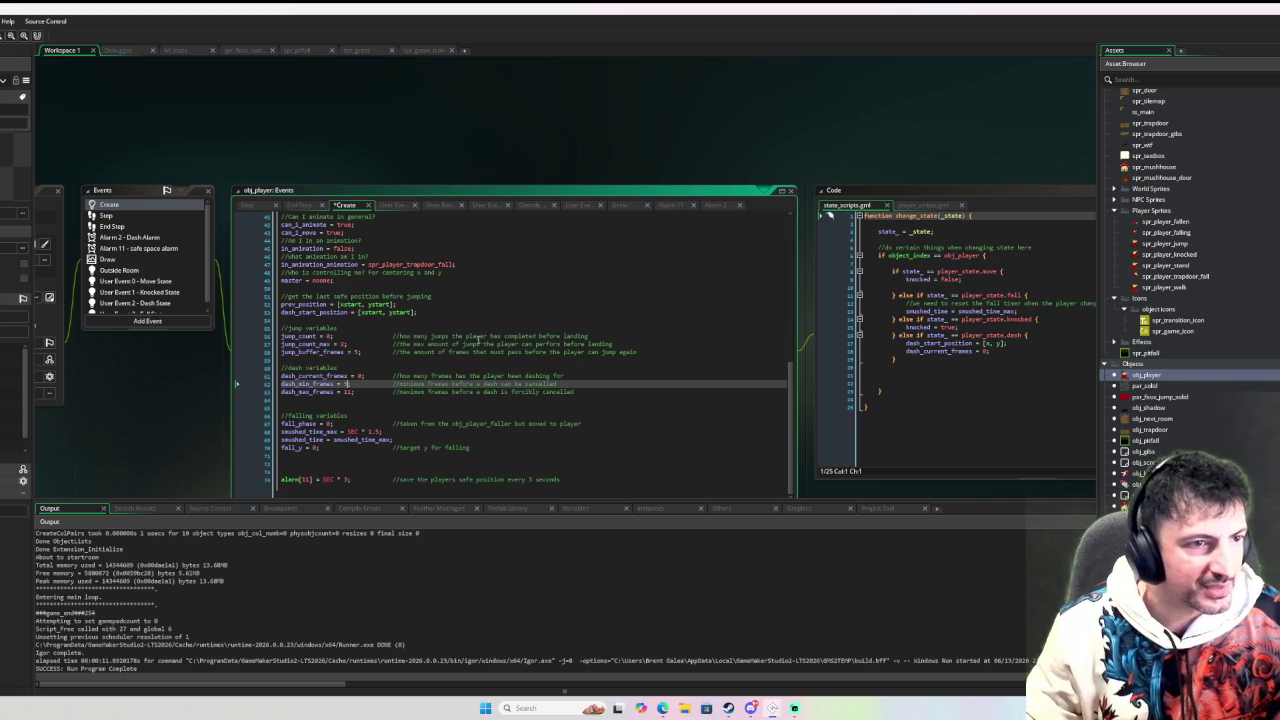
{"action": "scroll", "coordinate": [420, 265], "scroll_direction": "up", "scroll_amount": 5}
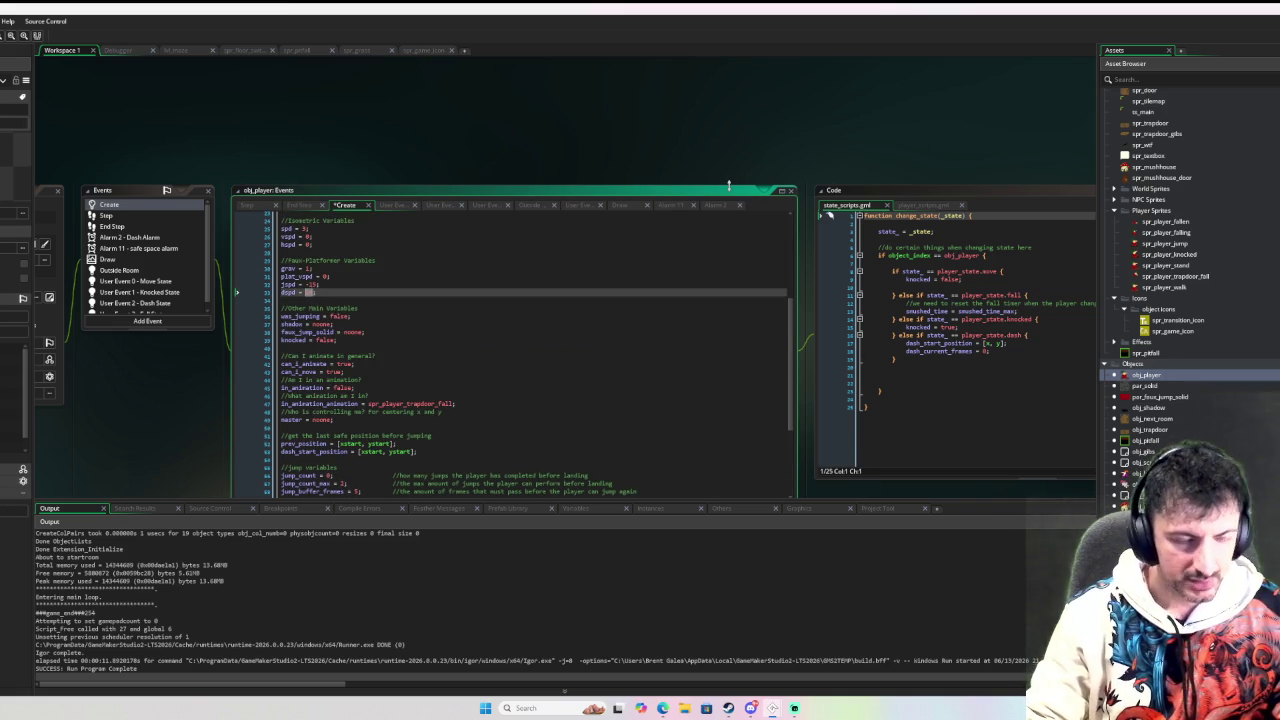
{"action": "key", "text": "F6"}
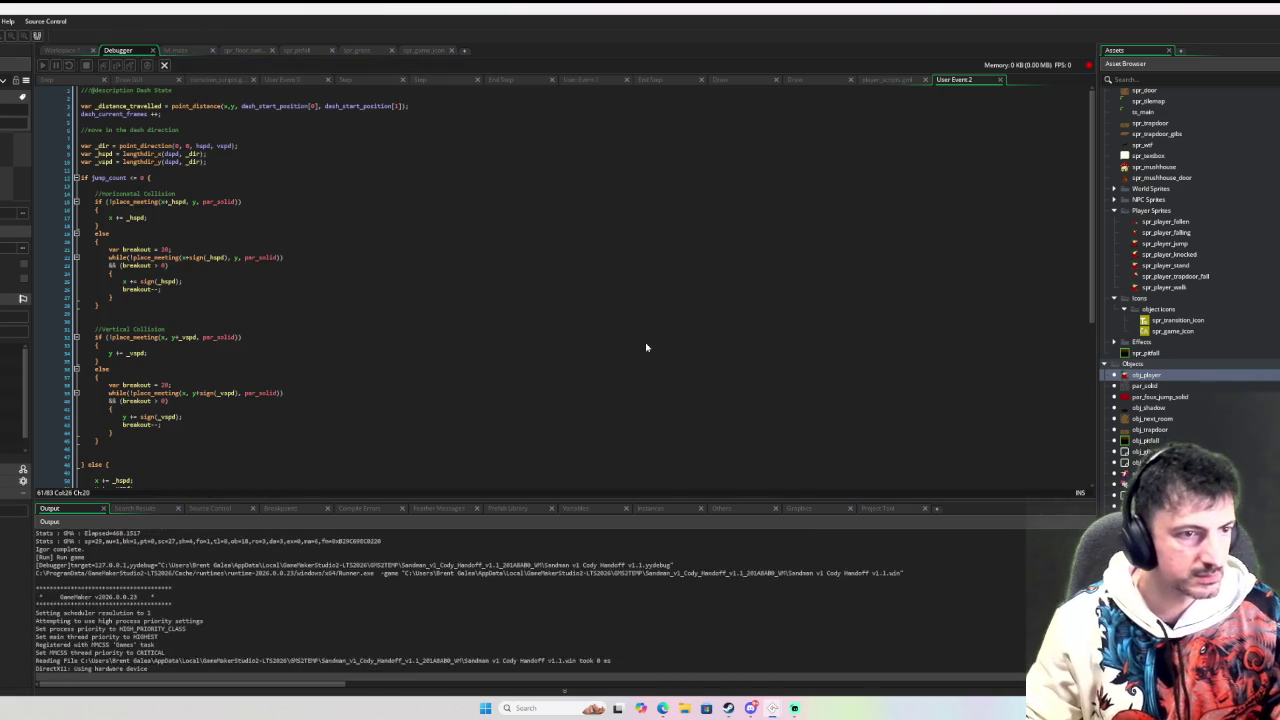
{"action": "key", "text": "Left"}
{"action": "key", "text": "Down"}
Step: Test dashing left and right with dash_max_frames at 11, then close the game and return to Workspace 1
{"action": "key", "text": "Down"}
{"action": "key", "text": "Right"}
{"action": "key", "text": "Left"}
{"action": "key", "text": "Down"}
{"action": "key", "text": "Right"}
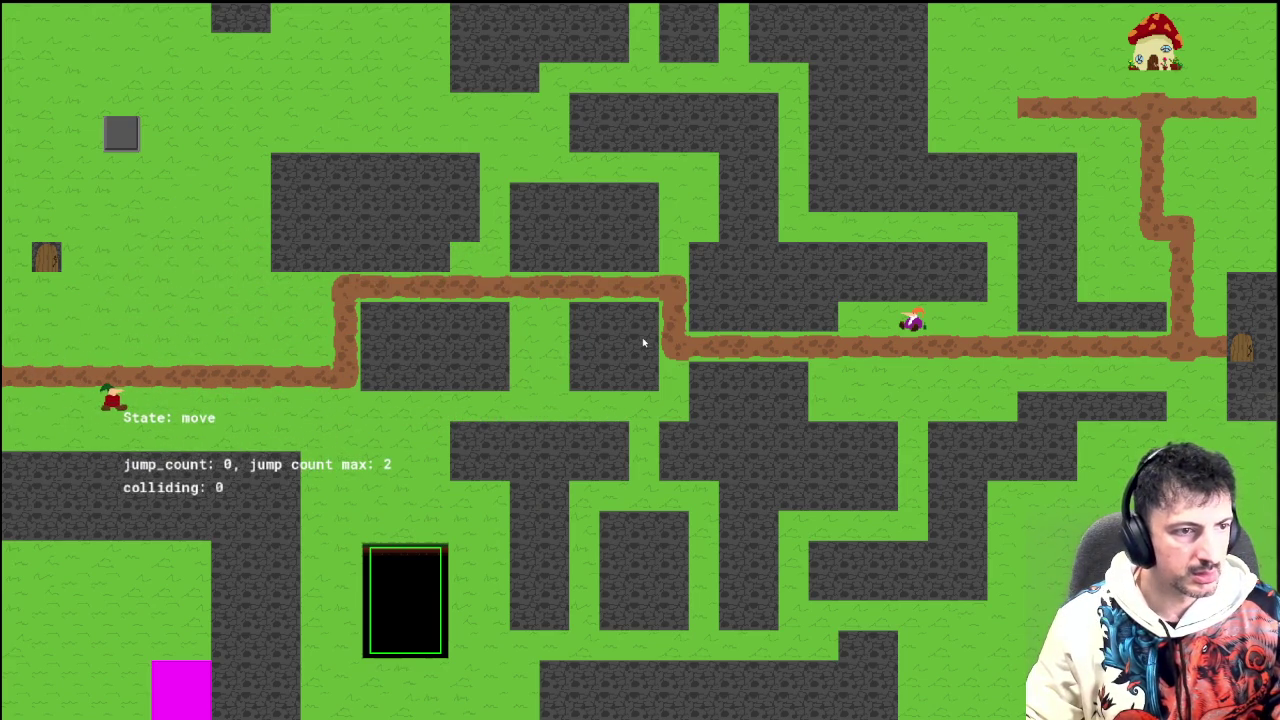
{"action": "key", "text": "Left"}
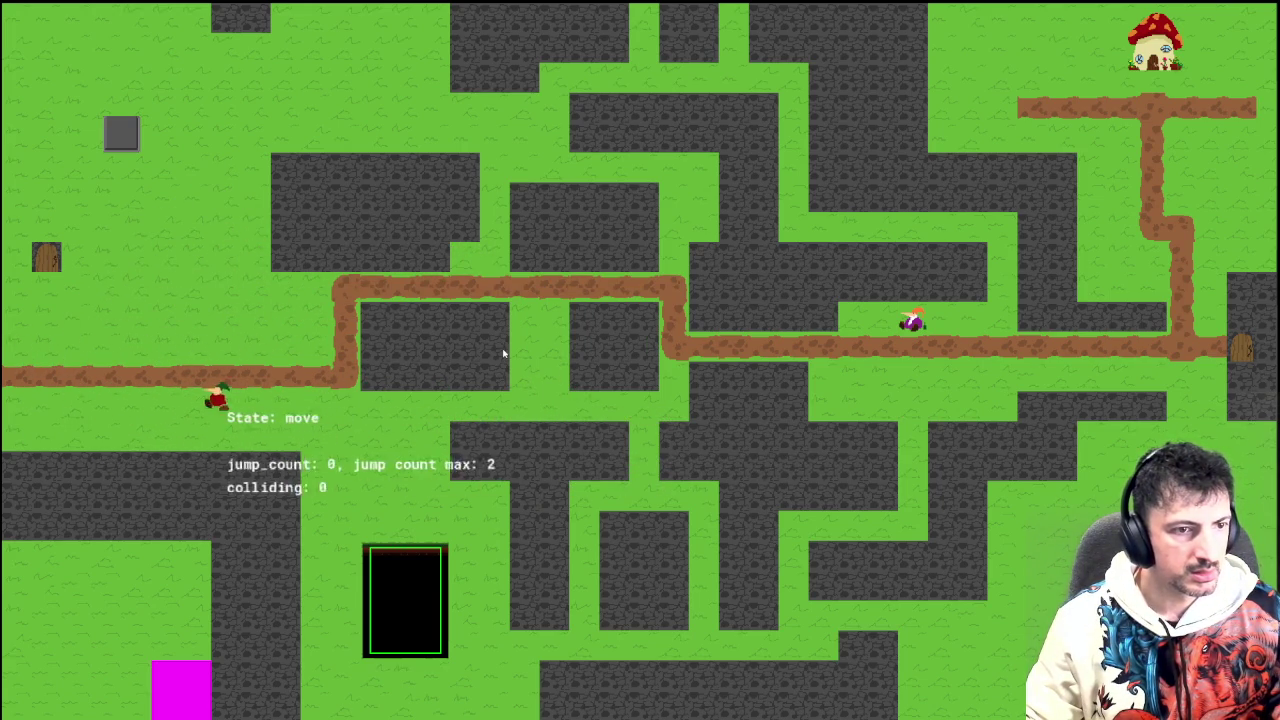
{"action": "key", "text": "Right"}
{"action": "key", "text": "Left"}
{"action": "key", "text": "Left"}
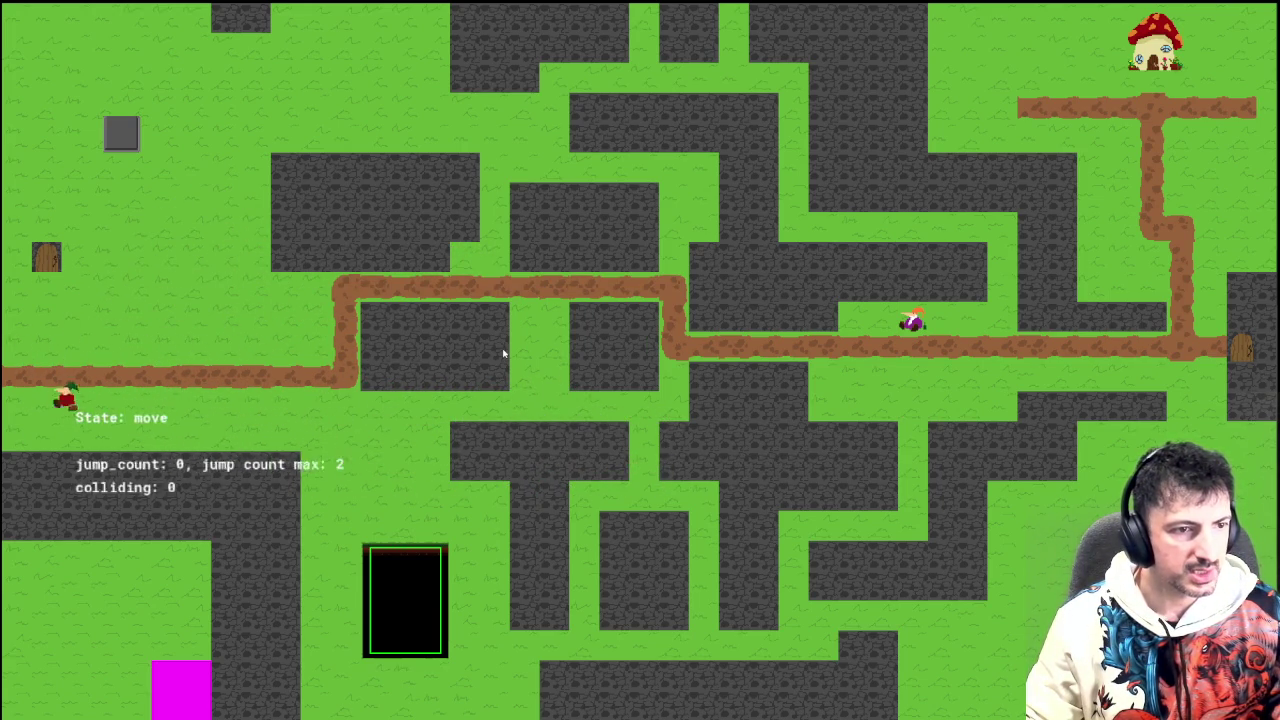
{"action": "key", "text": "Right"}
{"action": "key", "text": "Right"}
{"action": "key", "text": "Left"}
{"action": "key", "text": "Escape"}
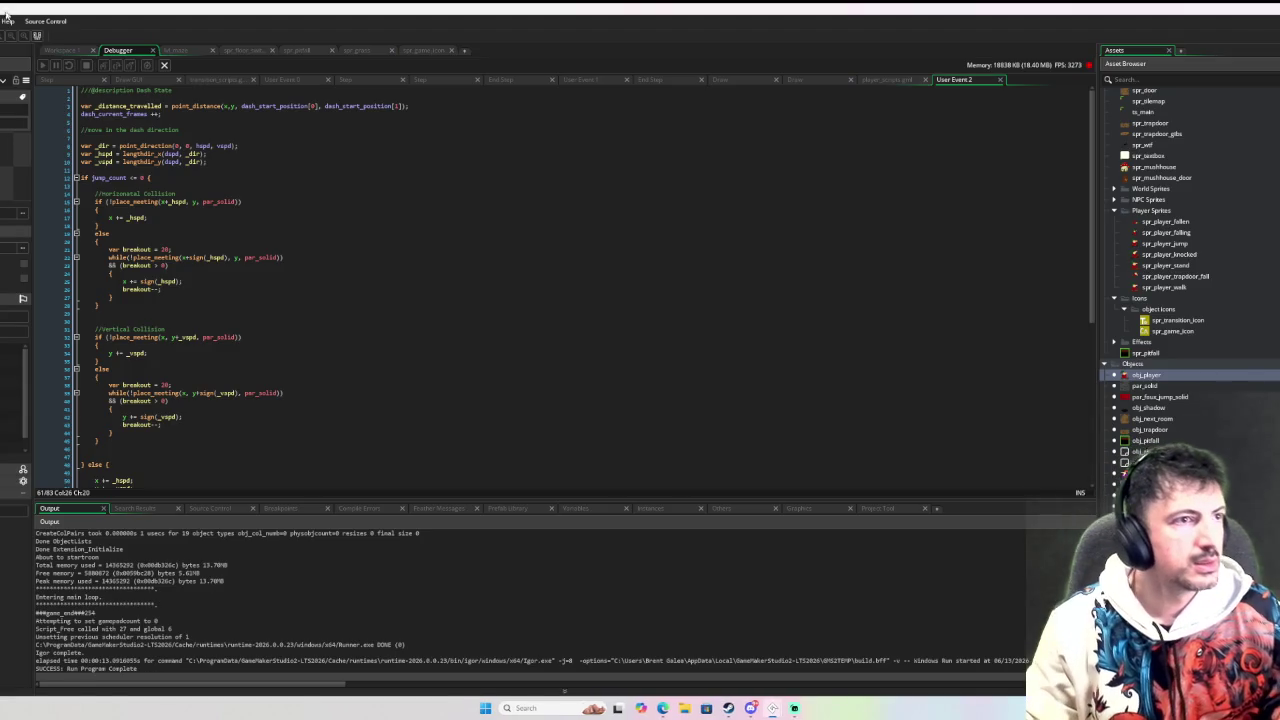
{"action": "left_click", "coordinate": [63, 50]}
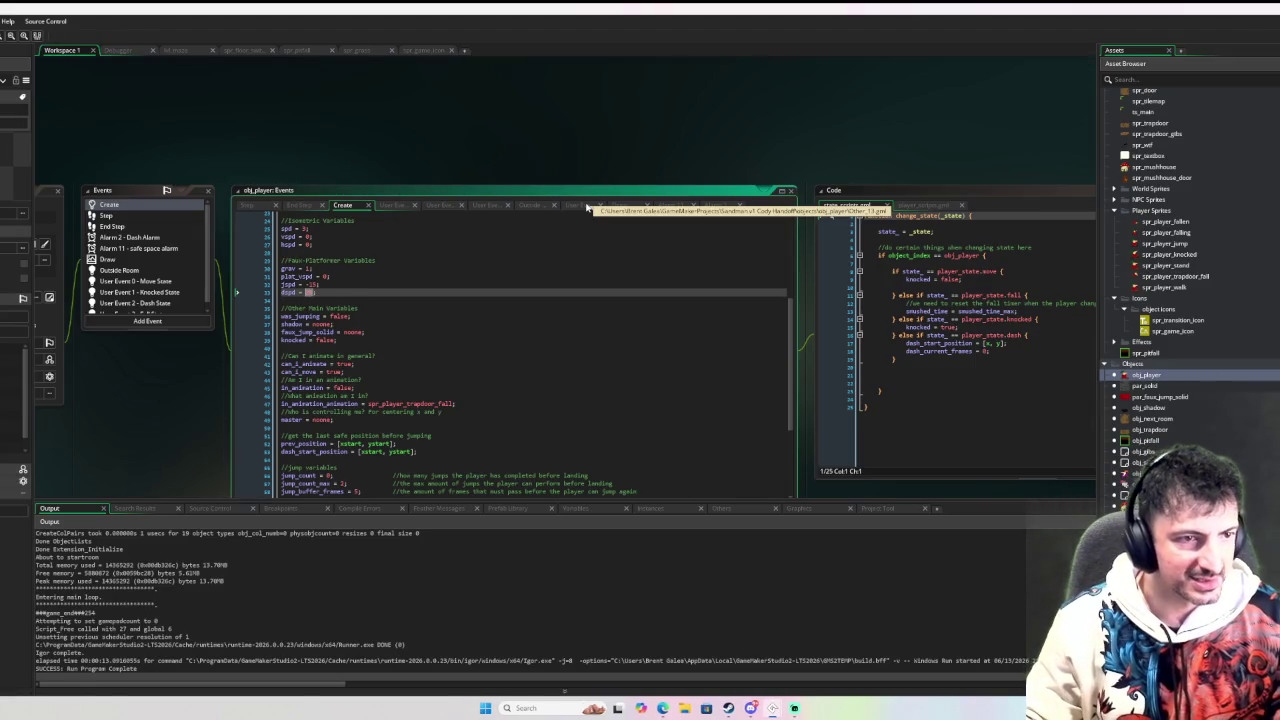
Step: Change the dash_min_frames and dash_max_frames values again and start a debug run with F6
{"action": "scroll", "coordinate": [520, 268], "scroll_direction": "down", "scroll_amount": 5}
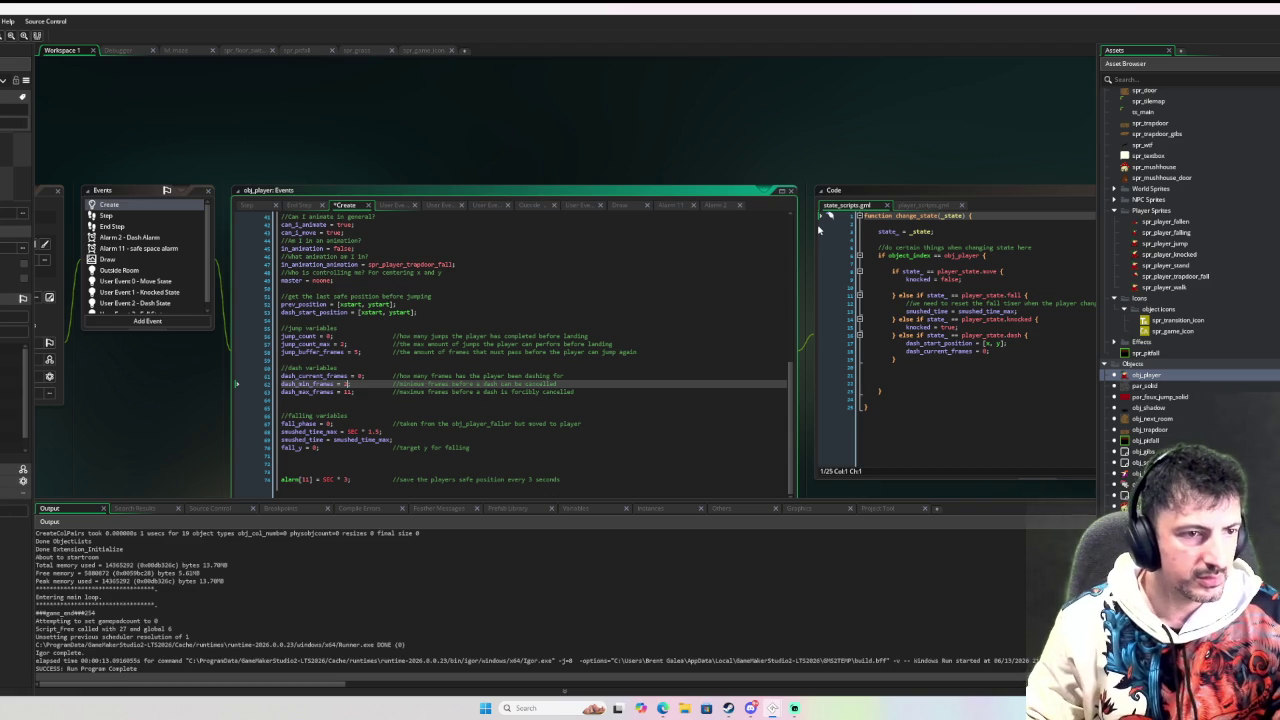
{"action": "key", "text": "Down"}
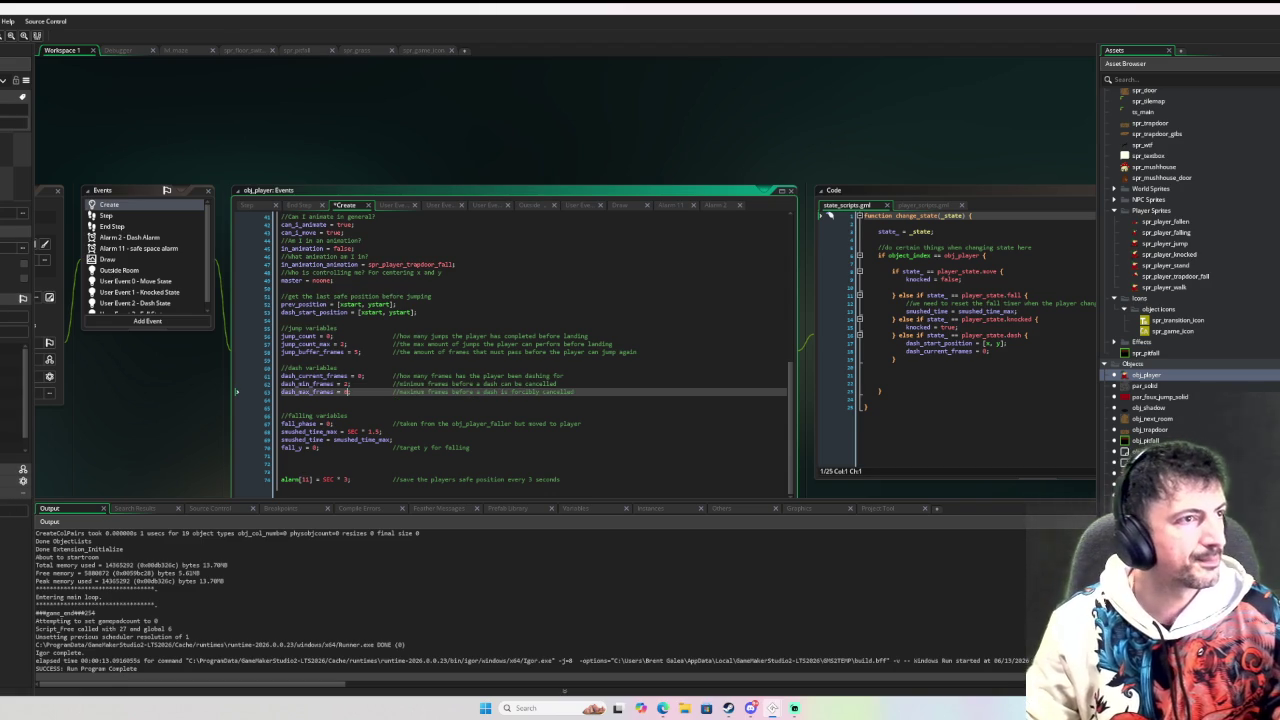
{"action": "key", "text": "F6"}
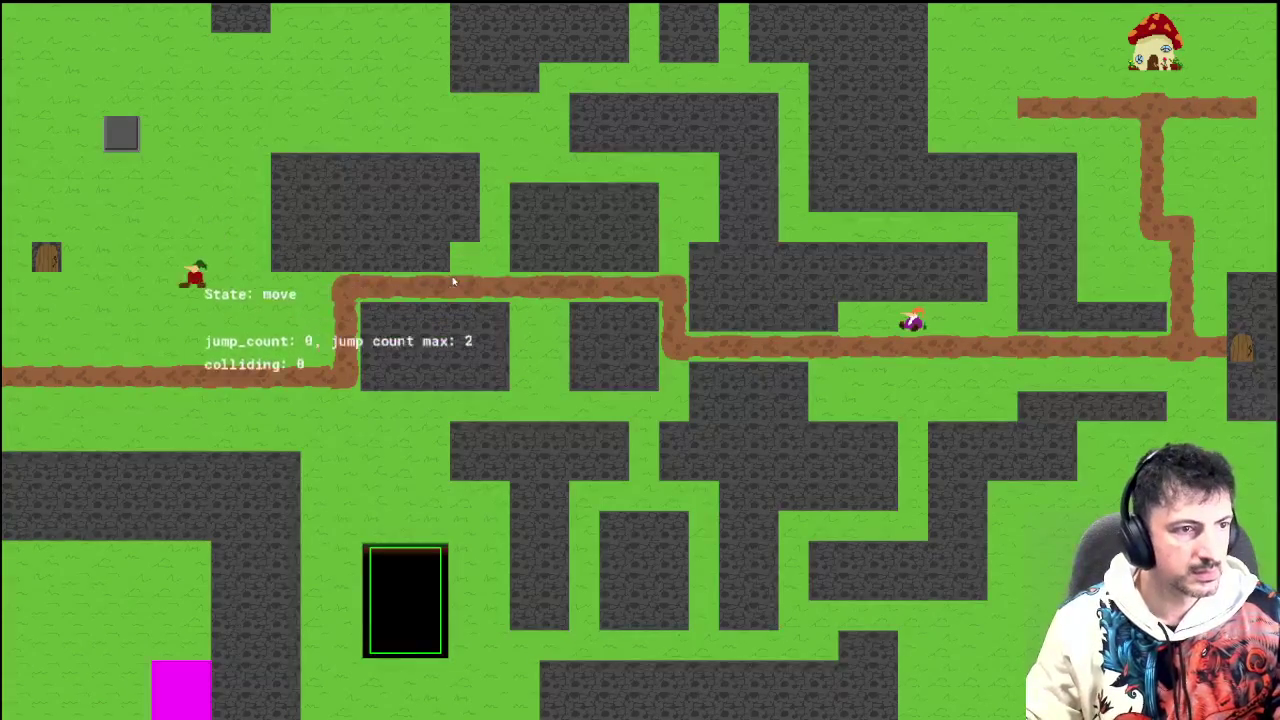
Step: Run and jump along the paths, dash up-right, and jump right after the dash ends
{"action": "key", "text": "Right"}
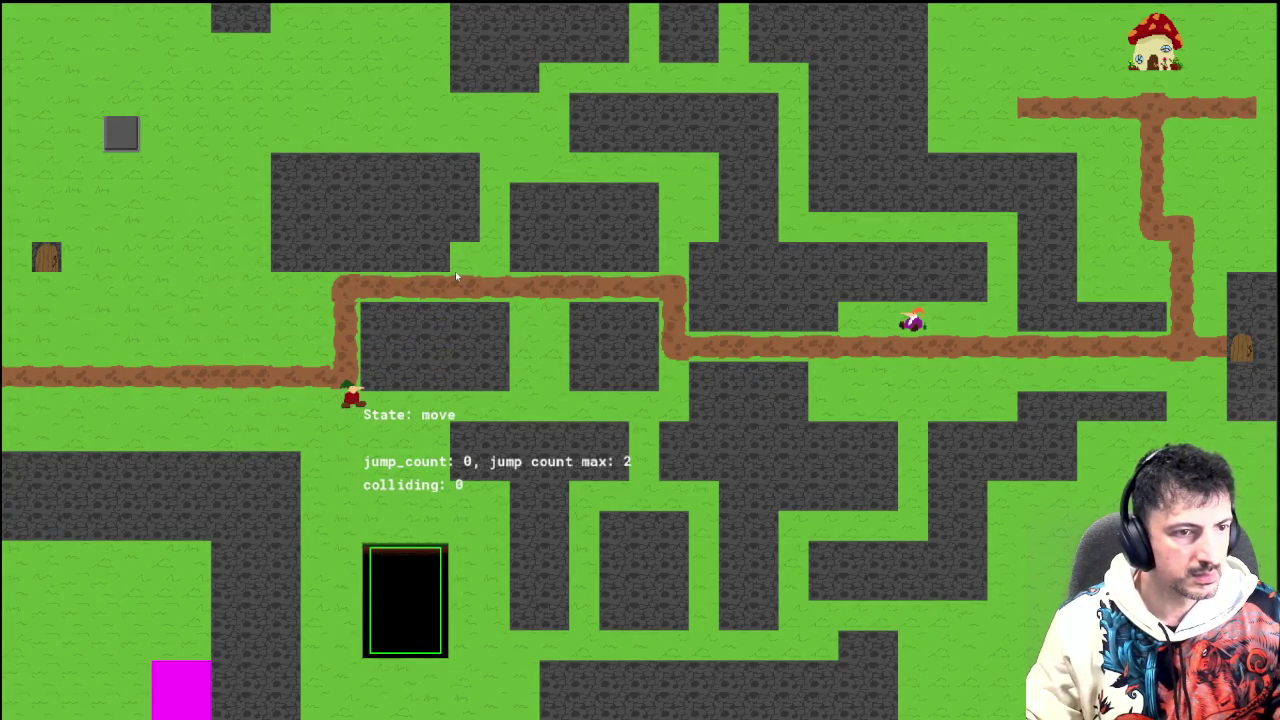
{"action": "key", "text": "Left"}
{"action": "key", "text": "space"}
{"action": "key", "text": "Right"}
{"action": "key", "text": "Right"}
{"action": "key", "text": "space"}
{"action": "key", "text": "Left"}
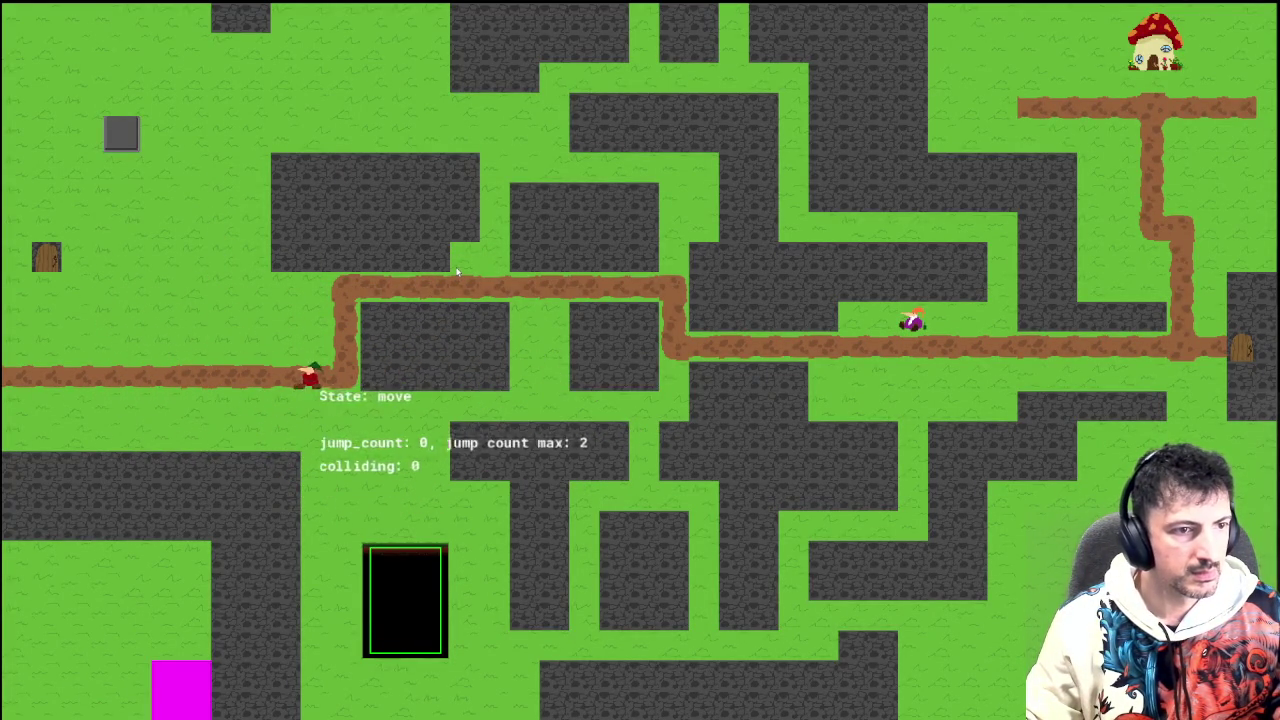
{"action": "key", "text": "shift"}
{"action": "key", "text": "Right"}
{"action": "key", "text": "space"}
{"action": "key", "text": "Left"}
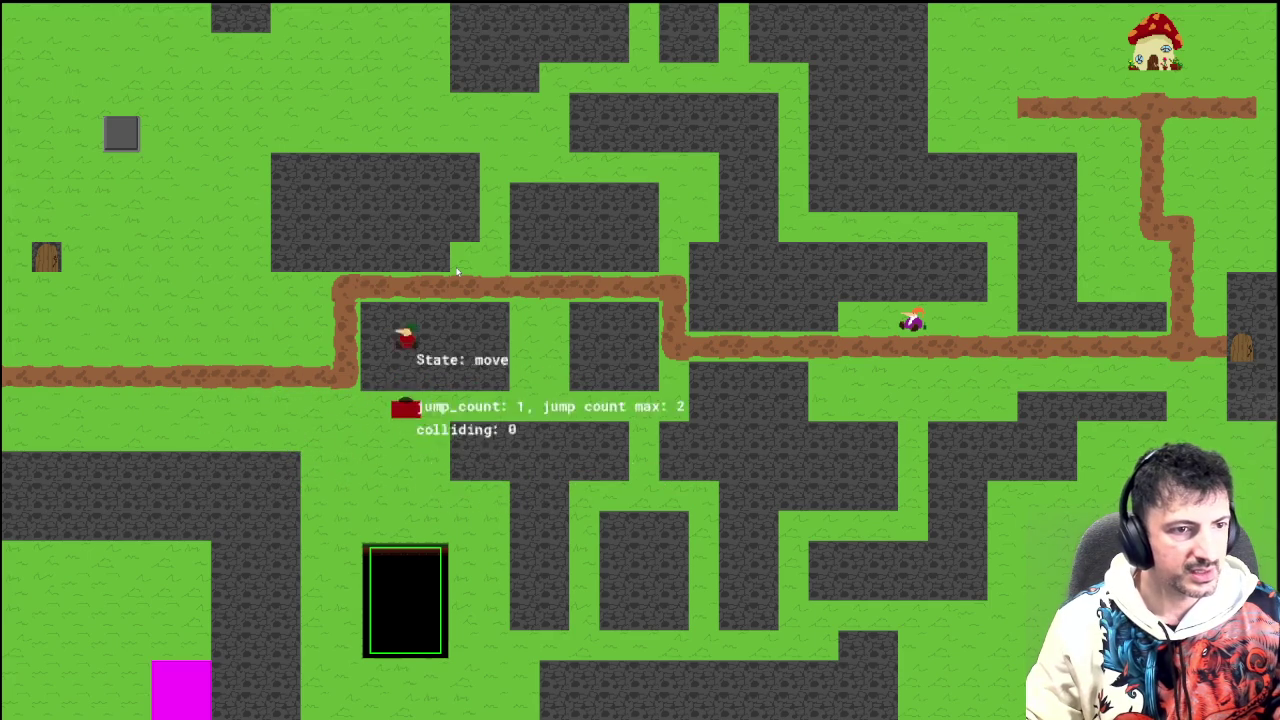
{"action": "key", "text": "Left"}
Step: Jump around the wall block and top area testing knockback, then quit the test game
{"action": "key", "text": "Right"}
{"action": "key", "text": "space"}
{"action": "key", "text": "Right"}
{"action": "key", "text": "space"}
{"action": "key", "text": "Right"}
{"action": "key", "text": "space"}
{"action": "key", "text": "Right"}
{"action": "key", "text": "space"}
{"action": "key", "text": "Right"}
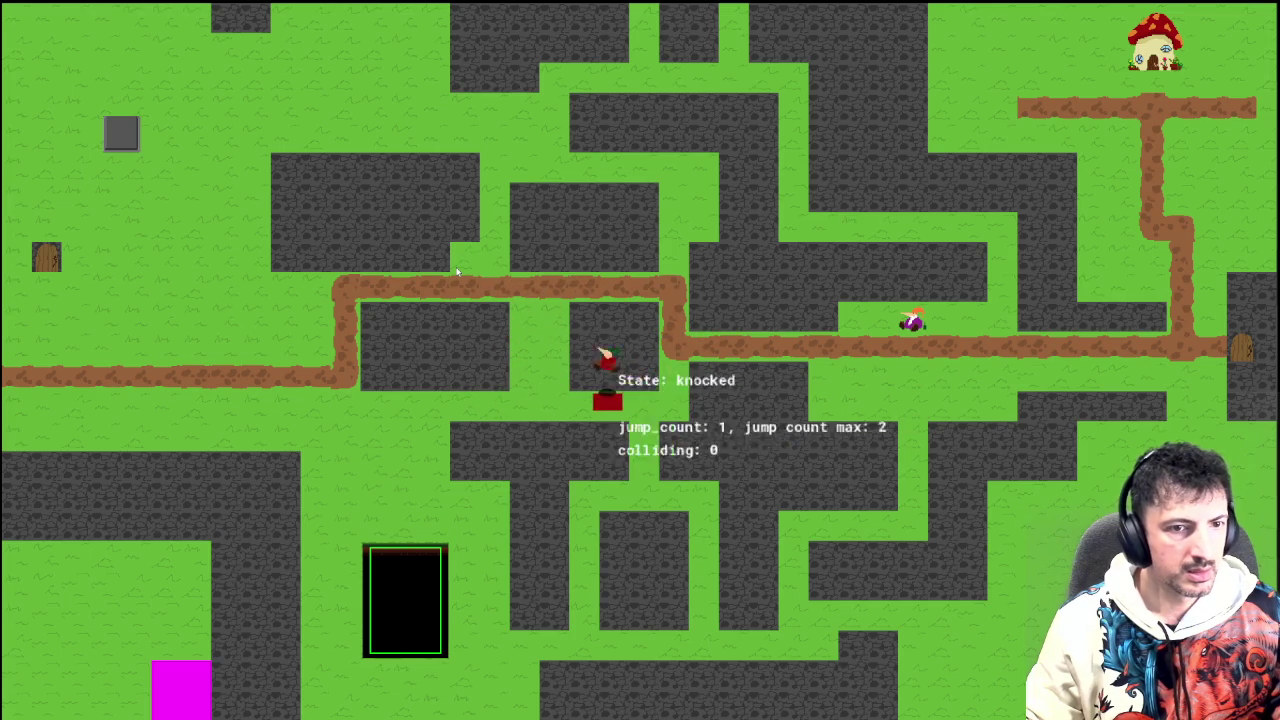
{"action": "key", "text": "space"}
{"action": "key", "text": "Left"}
{"action": "key", "text": "Right"}
{"action": "key", "text": "Left"}
{"action": "key", "text": "space"}
{"action": "key", "text": "Right"}
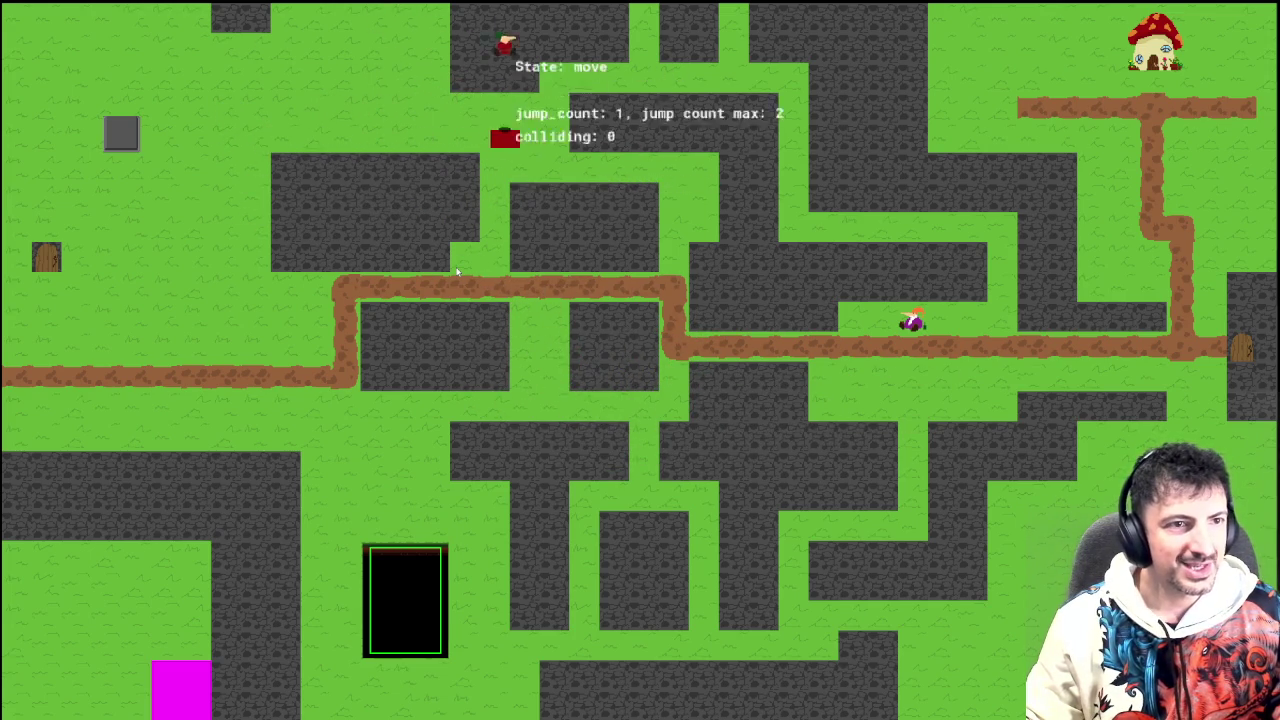
{"action": "key", "text": "Left"}
{"action": "key", "text": "Escape"}
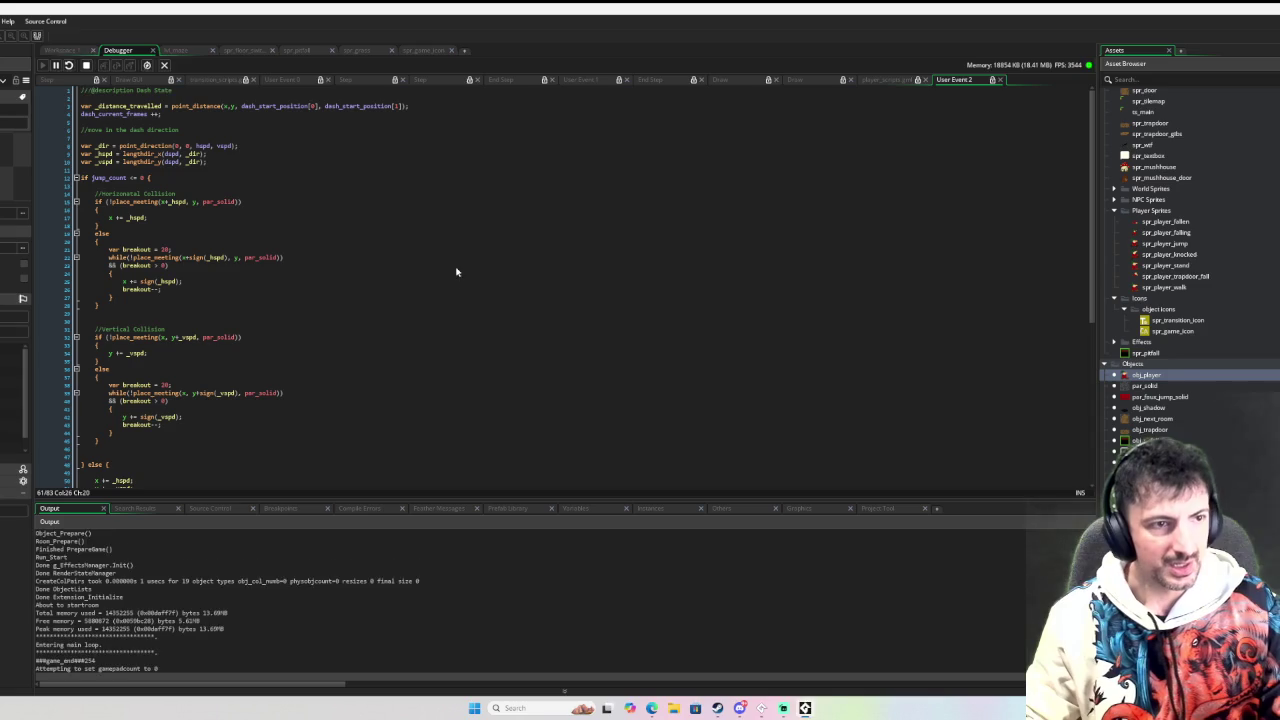
Step: Change the dspd = 30 dash speed on line 33 of obj_player's Create code and start a debug run
{"action": "left_click", "coordinate": [57, 50]}
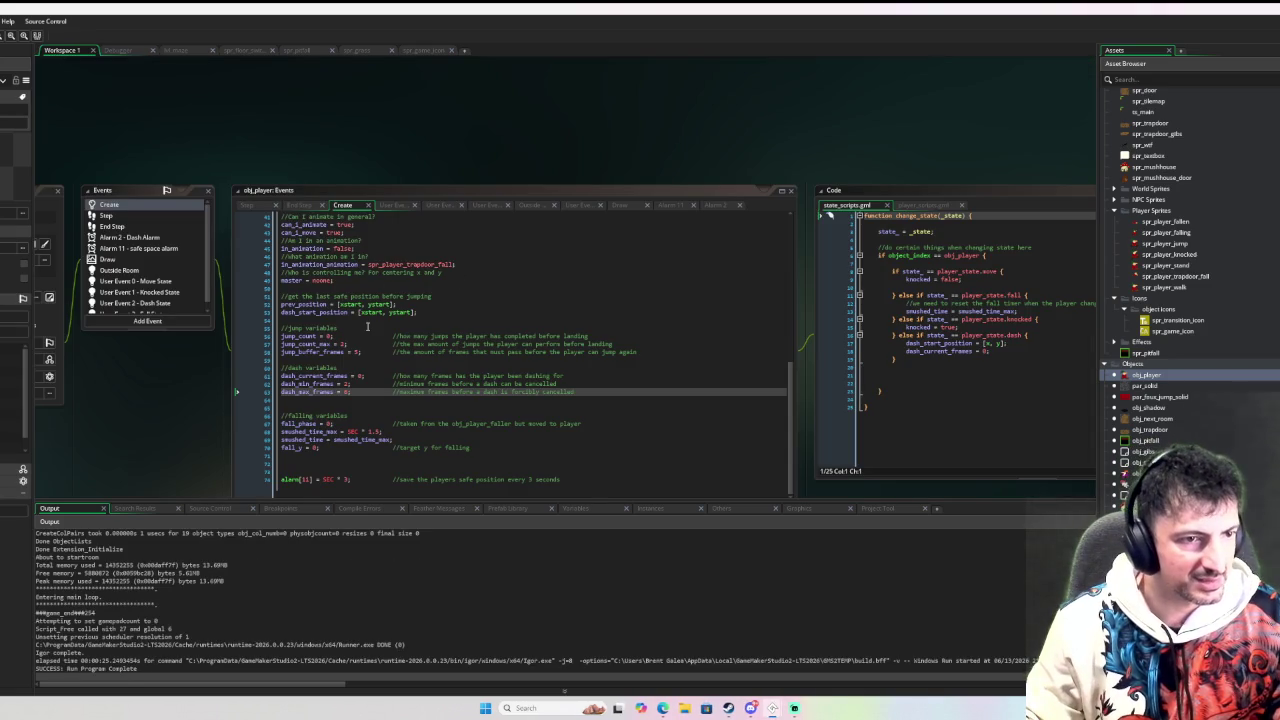
{"action": "scroll", "coordinate": [367, 326], "scroll_direction": "up", "scroll_amount": 5}
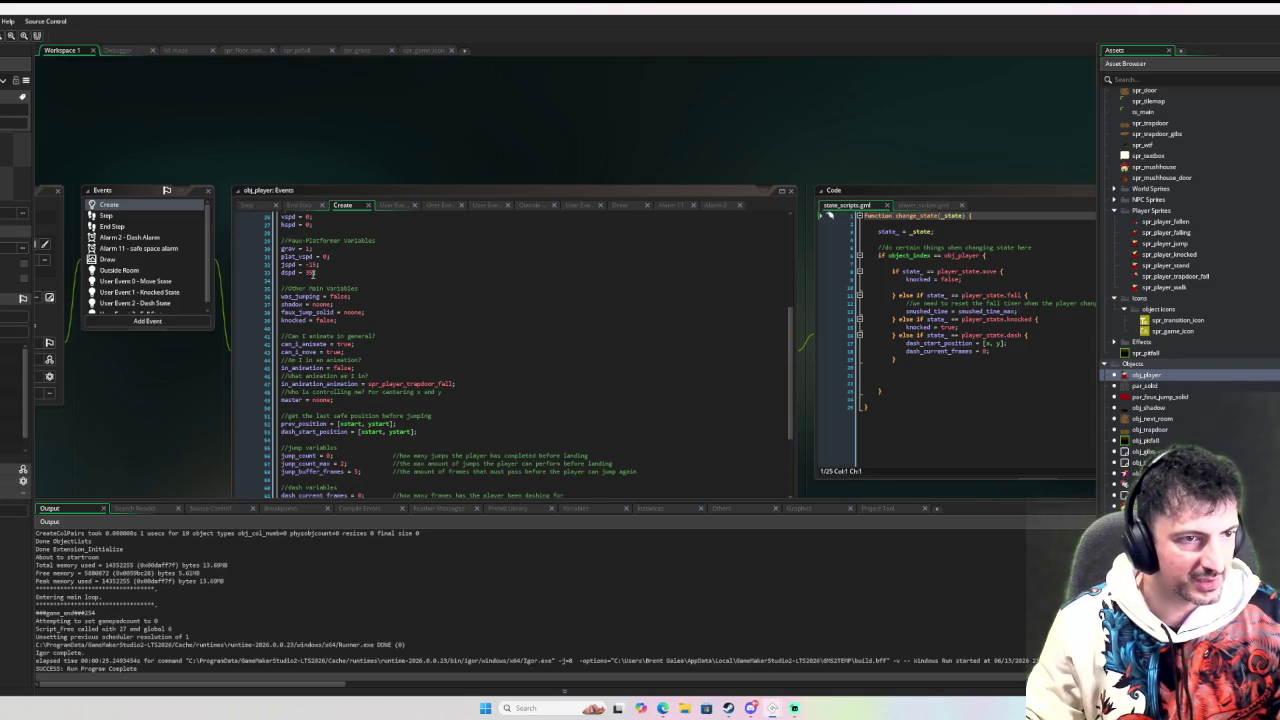
{"action": "double_click", "coordinate": [313, 272]}
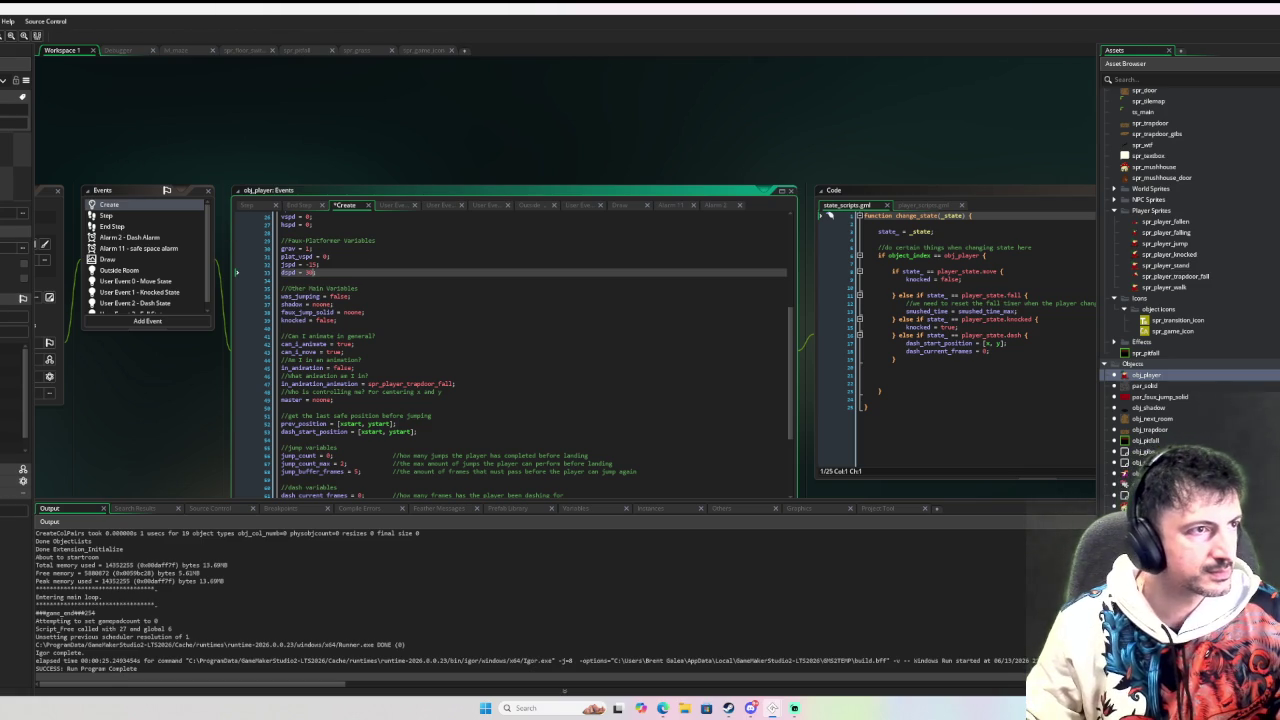
{"action": "key", "text": "F6"}
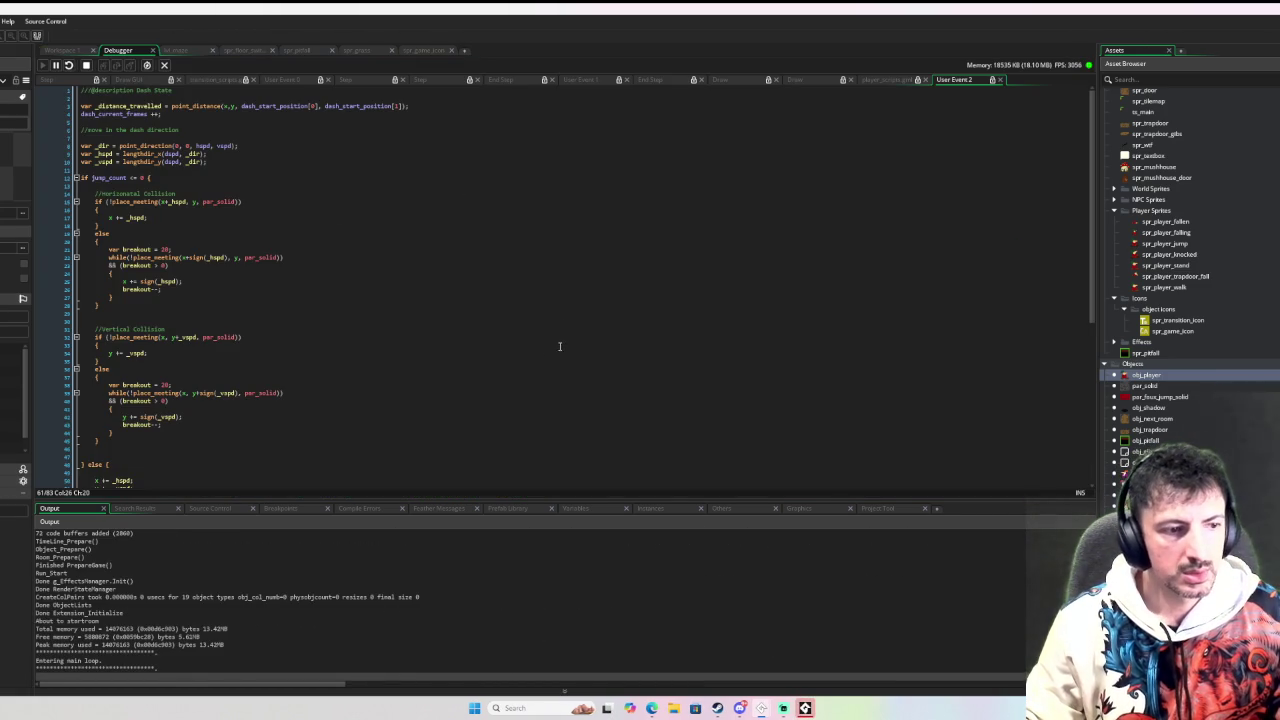
Step: Dash the player downward and move it left and right onto the lower path
{"action": "key", "text": "Down"}
{"action": "key", "text": "shift"}
{"action": "key", "text": "Right"}
{"action": "key", "text": "Left"}
{"action": "key", "text": "Down"}
{"action": "key", "text": "Right"}
{"action": "key", "text": "Down"}
{"action": "key", "text": "Right"}
{"action": "key", "text": "Left"}
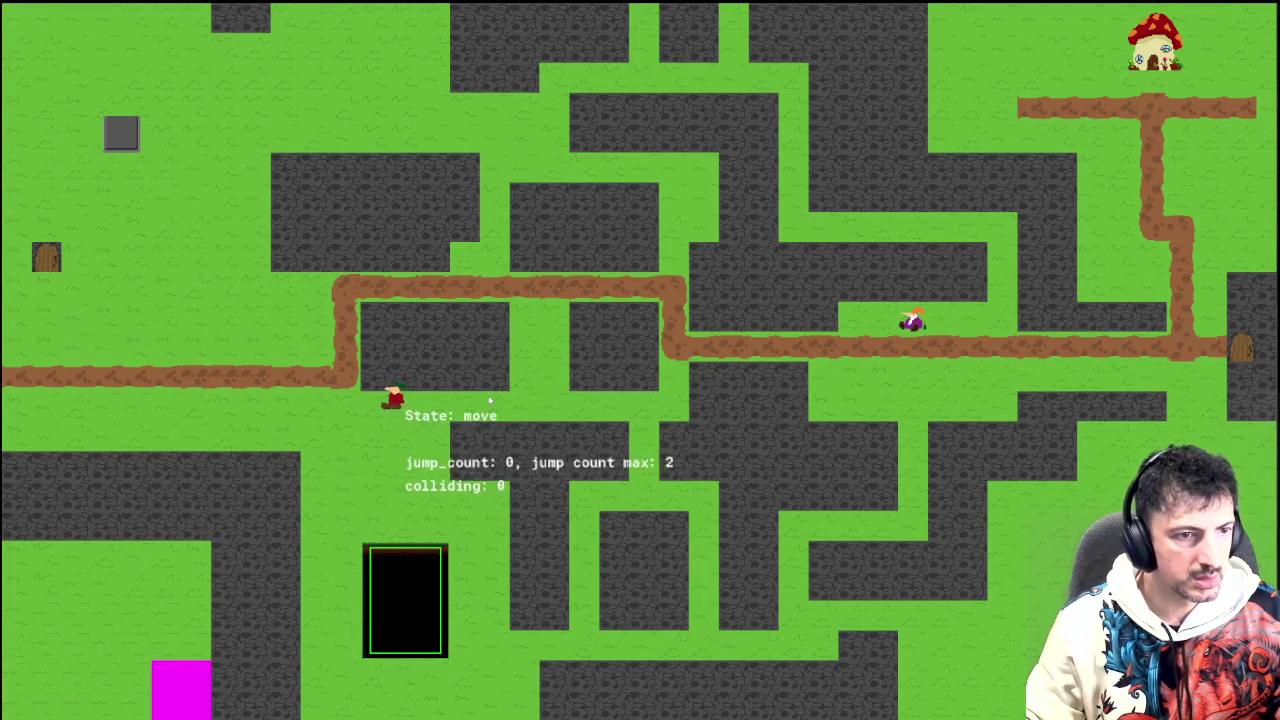
Step: Dash along the lower path, walk back and forth, then quit the test game
{"action": "key", "text": "shift"}
{"action": "key", "text": "Right"}
{"action": "key", "text": "Left"}
{"action": "key", "text": "Left"}
{"action": "key", "text": "Right"}
{"action": "key", "text": "Left"}
{"action": "key", "text": "Left"}
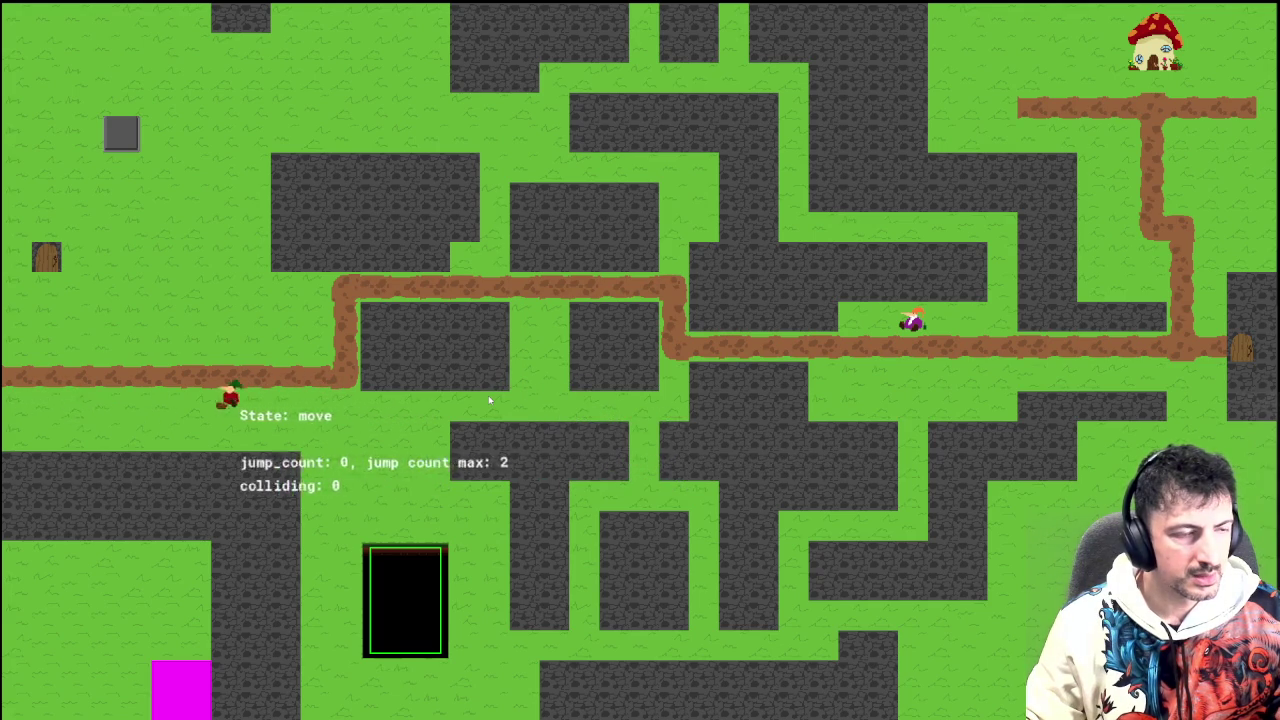
{"action": "key", "text": "Right"}
{"action": "key", "text": "Left"}
{"action": "key", "text": "Right"}
{"action": "key", "text": "Left"}
{"action": "key", "text": "Right"}
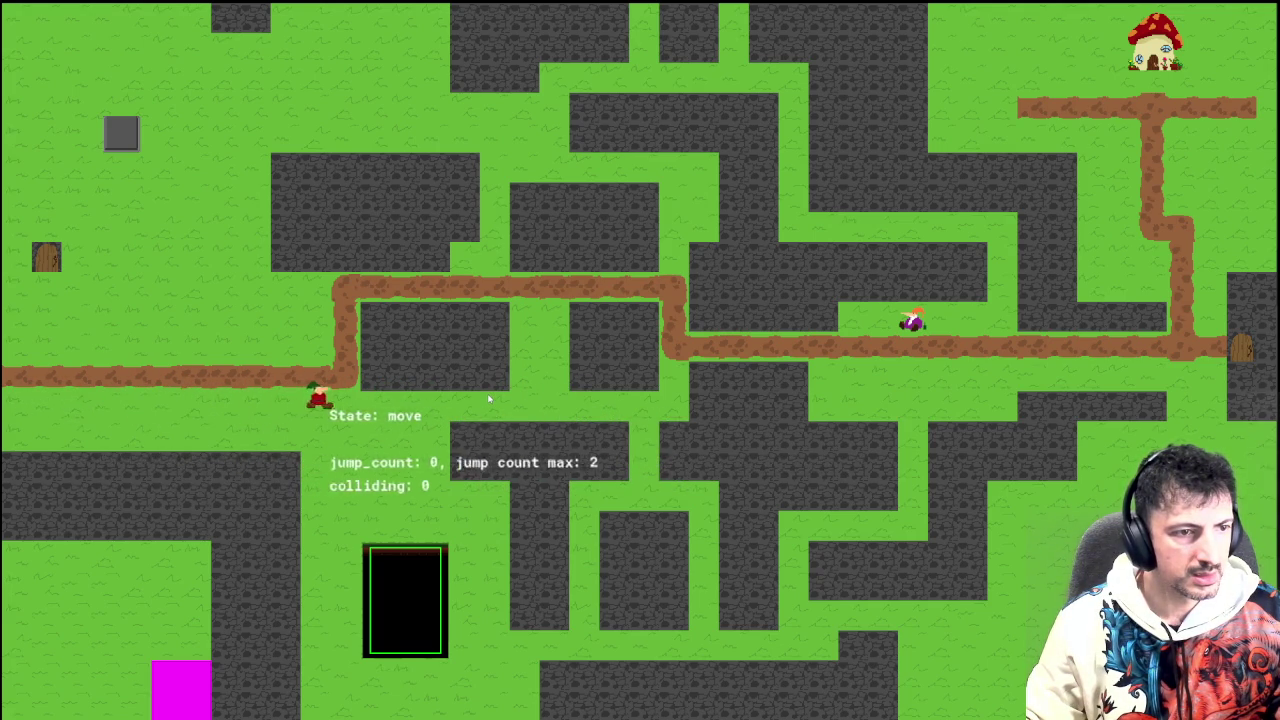
{"action": "key", "text": "Left"}
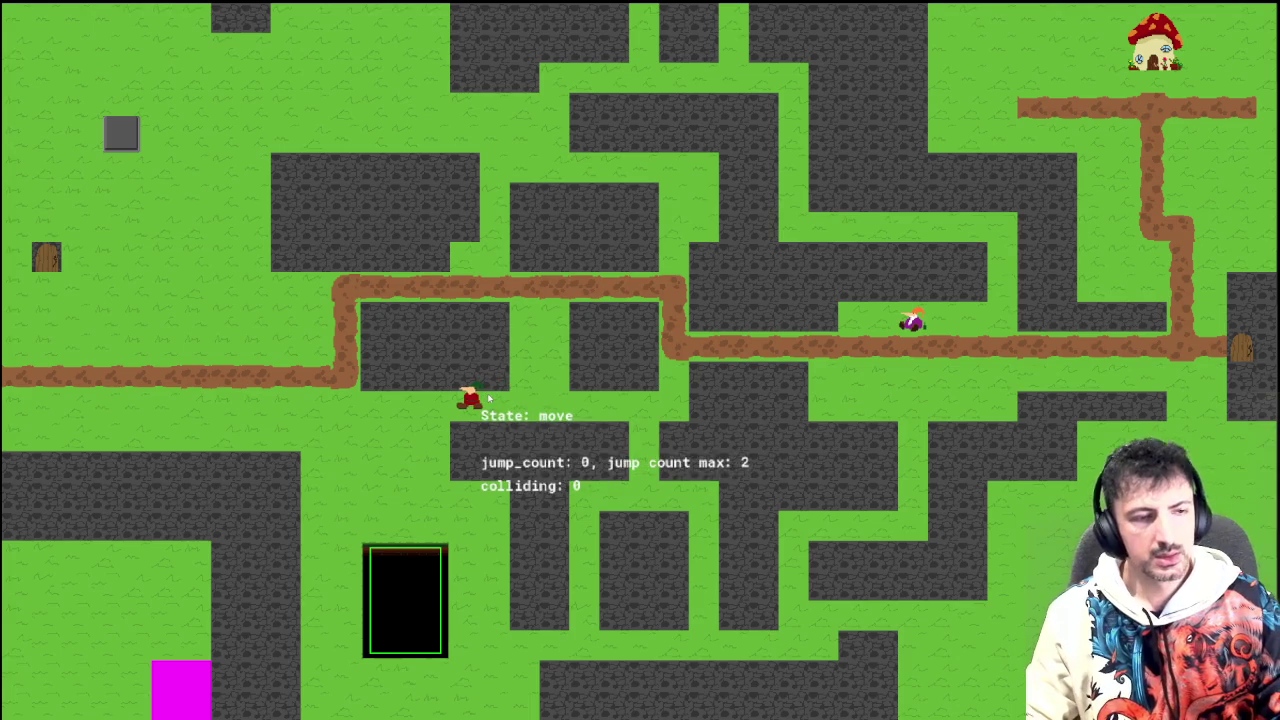
{"action": "key", "text": "Escape"}
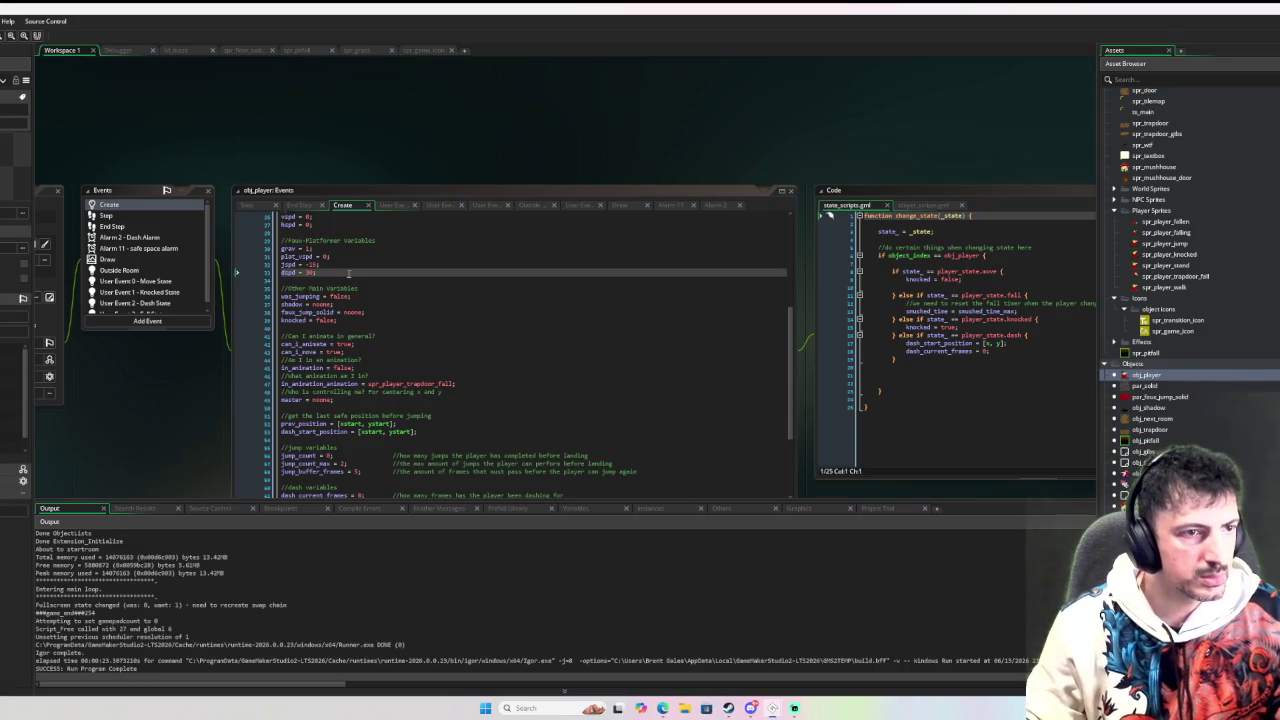
Step: Set dspd to 50, dash_min_frames to 3 and dash_max_frames to 10, then debug-run the game
{"action": "double_click", "coordinate": [310, 272]}
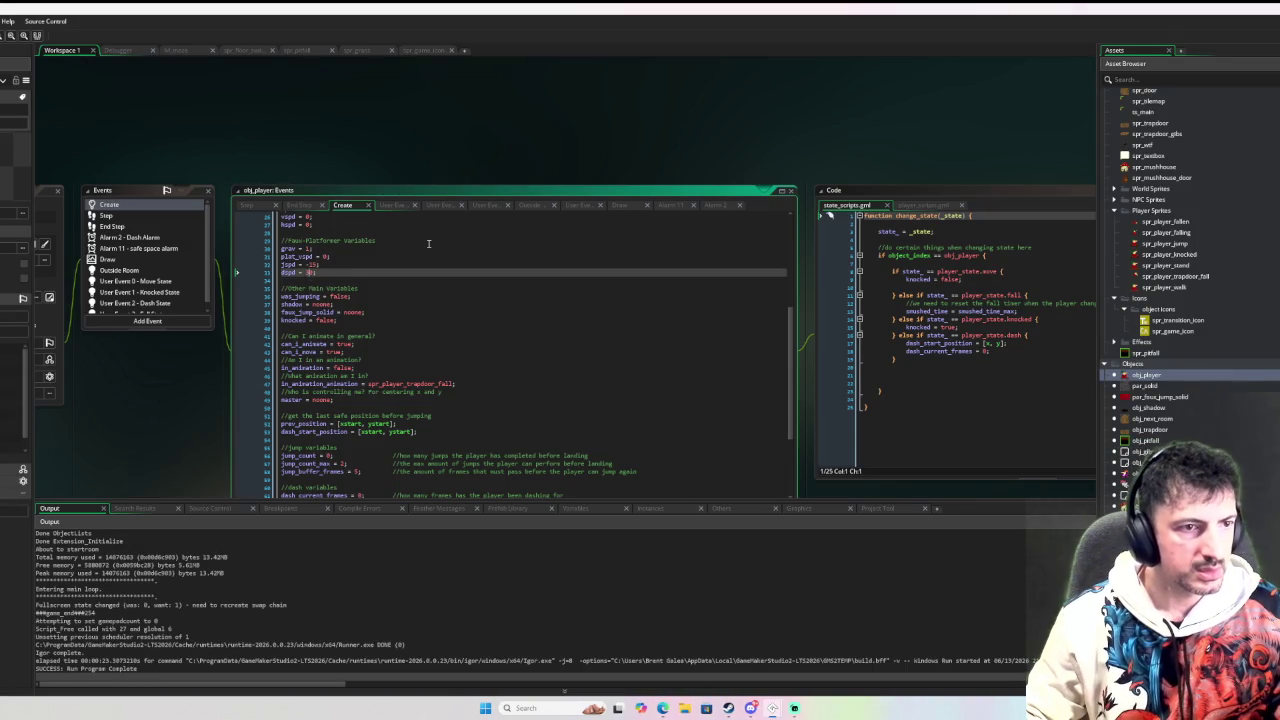
{"action": "type", "text": "5"}
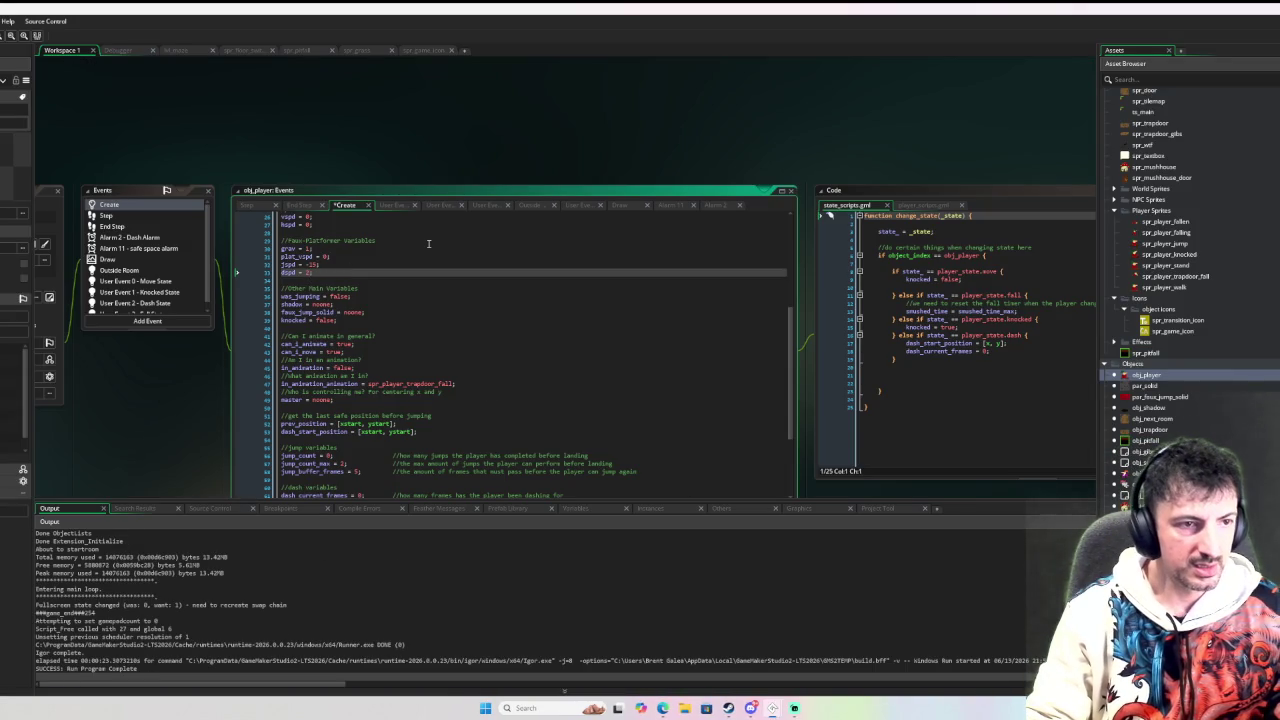
{"action": "type", "text": "0"}
{"action": "scroll", "coordinate": [428, 243], "scroll_direction": "down", "scroll_amount": 4}
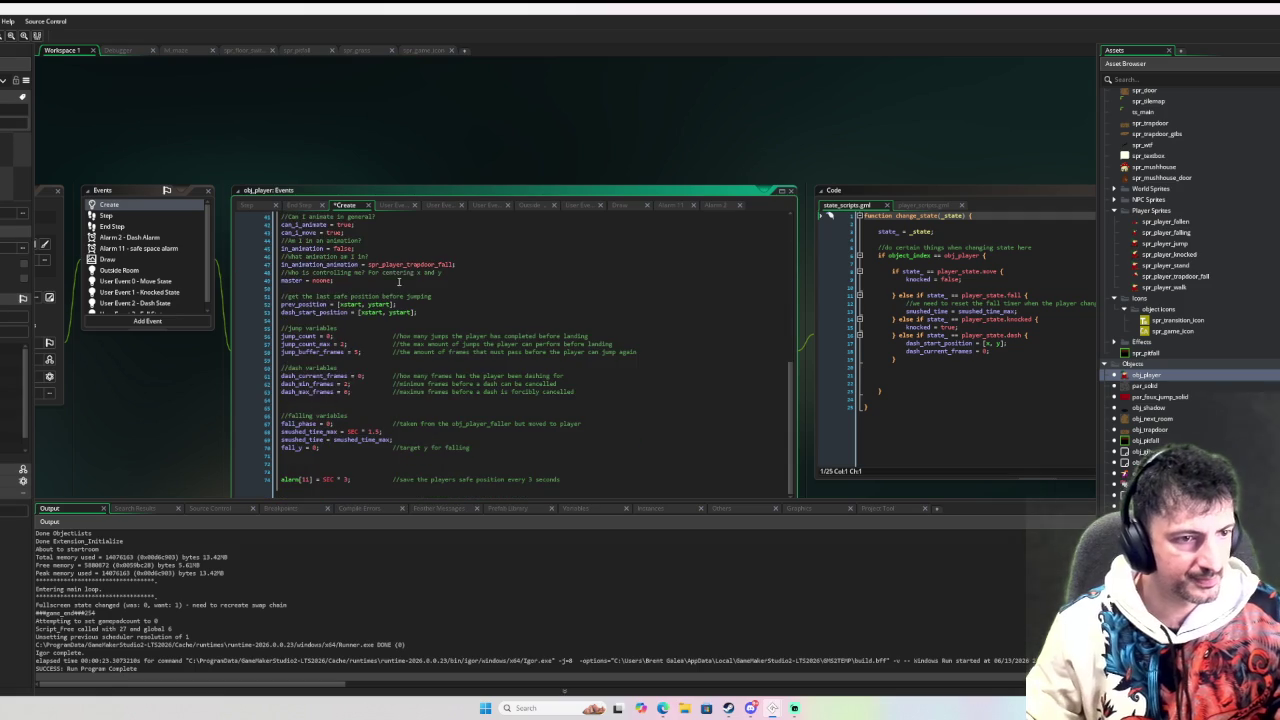
{"action": "left_click", "coordinate": [345, 384]}
{"action": "type", "text": "3"}
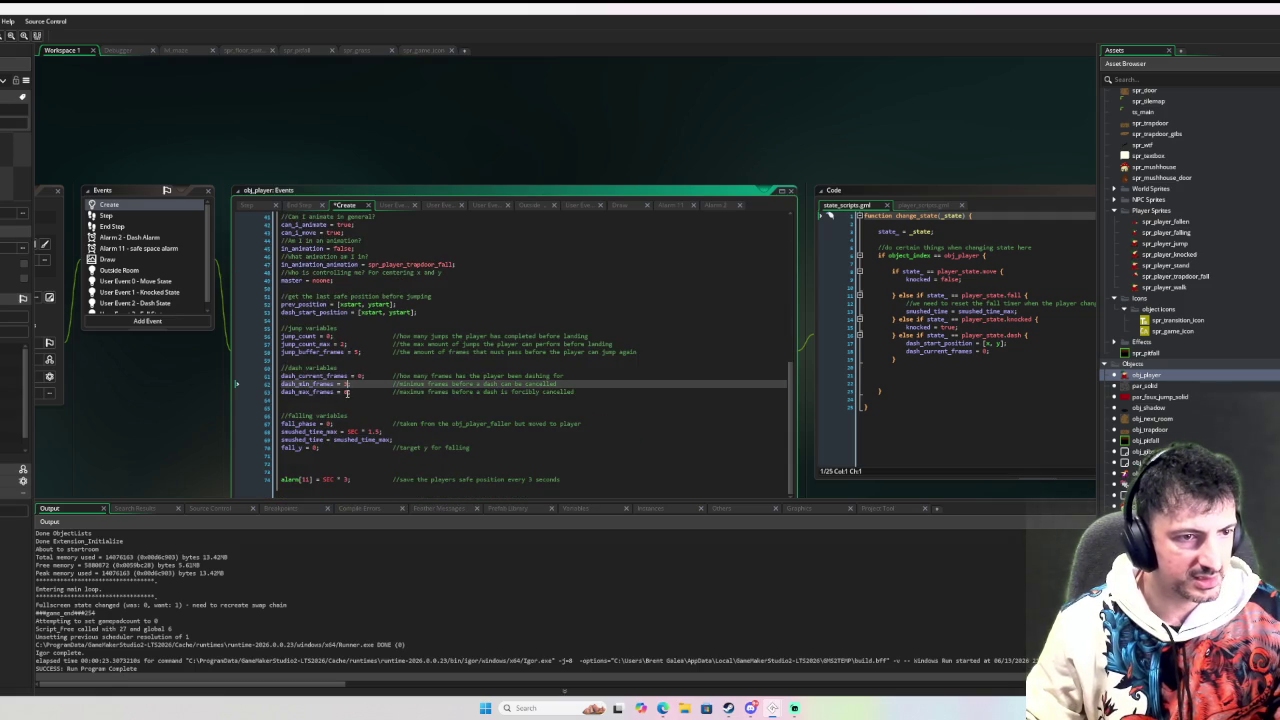
{"action": "double_click", "coordinate": [346, 392]}
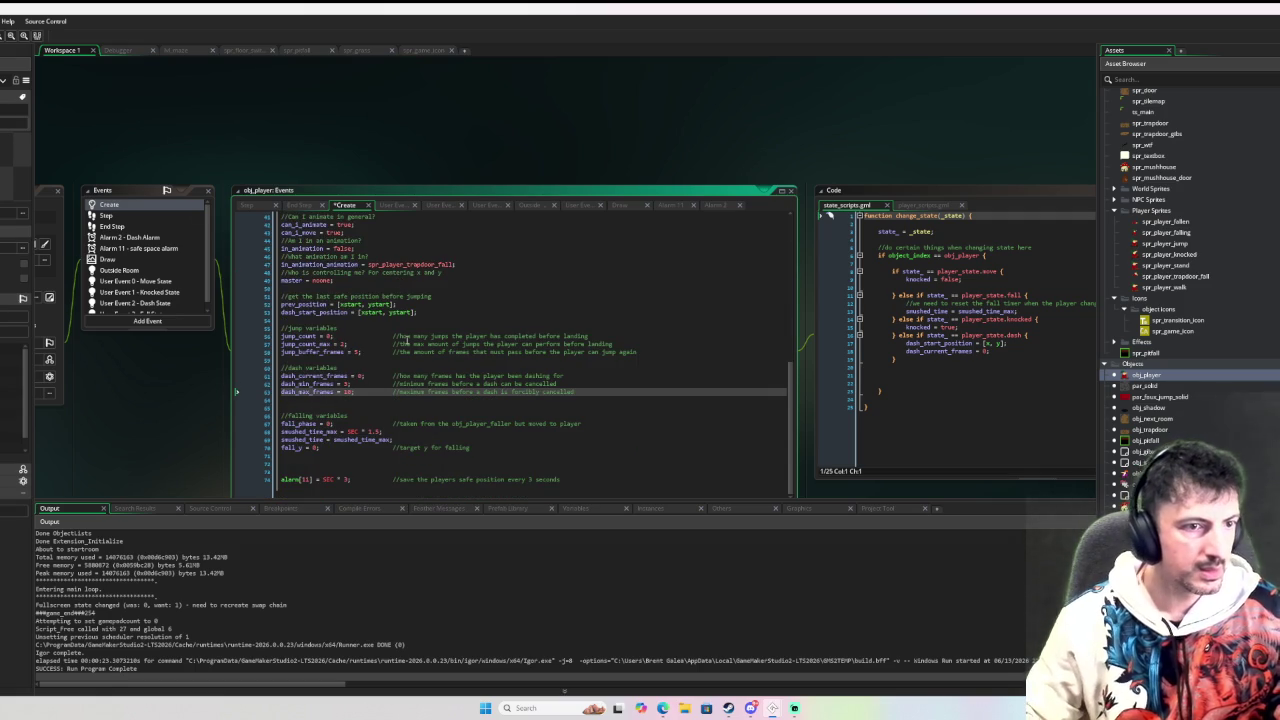
{"action": "key", "text": "F6"}
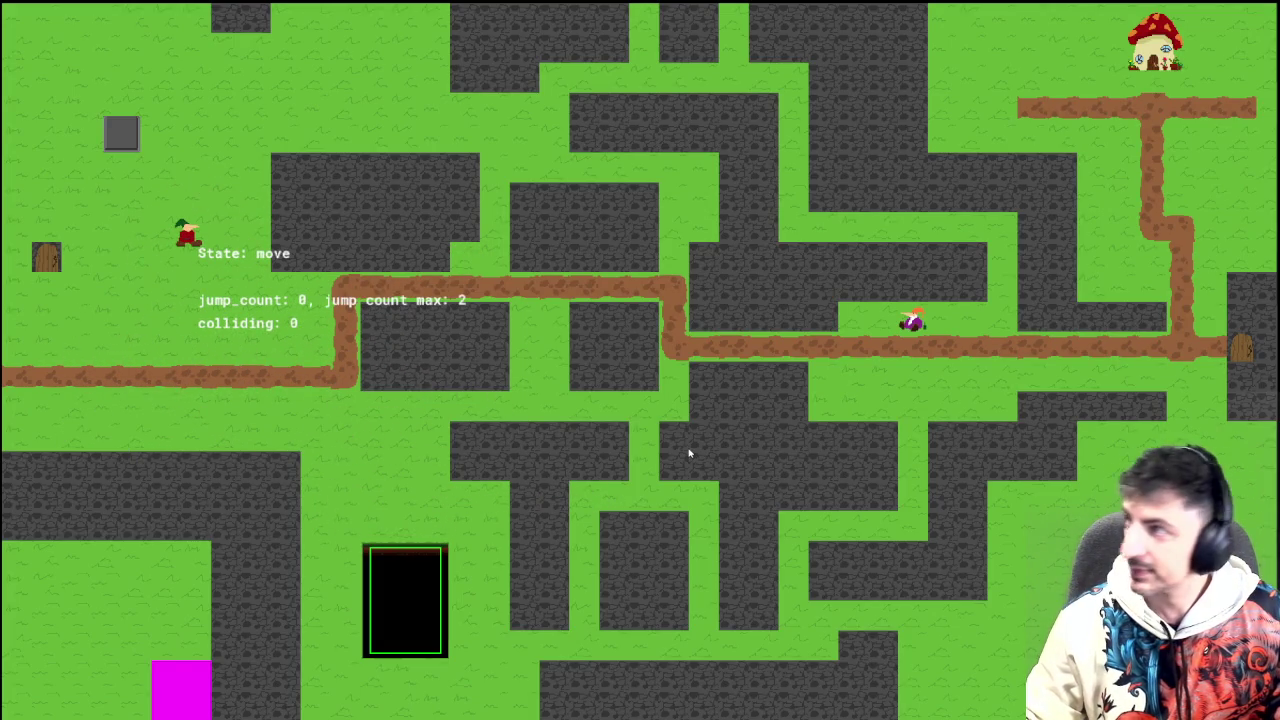
Step: Dash and run the player right and left, then bring it up beside the black pipe
{"action": "key", "text": "Right"}
{"action": "key", "text": "Left"}
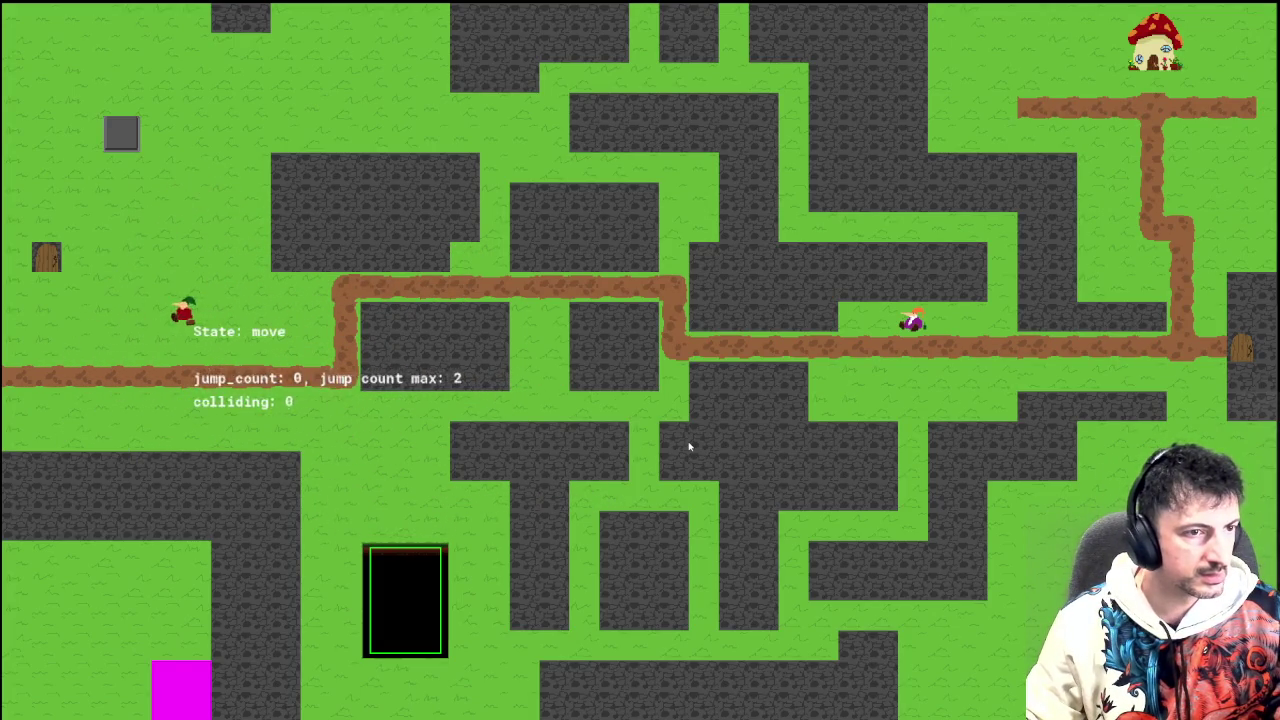
{"action": "key", "text": "Right"}
{"action": "key", "text": "shift"}
{"action": "key", "text": "Left"}
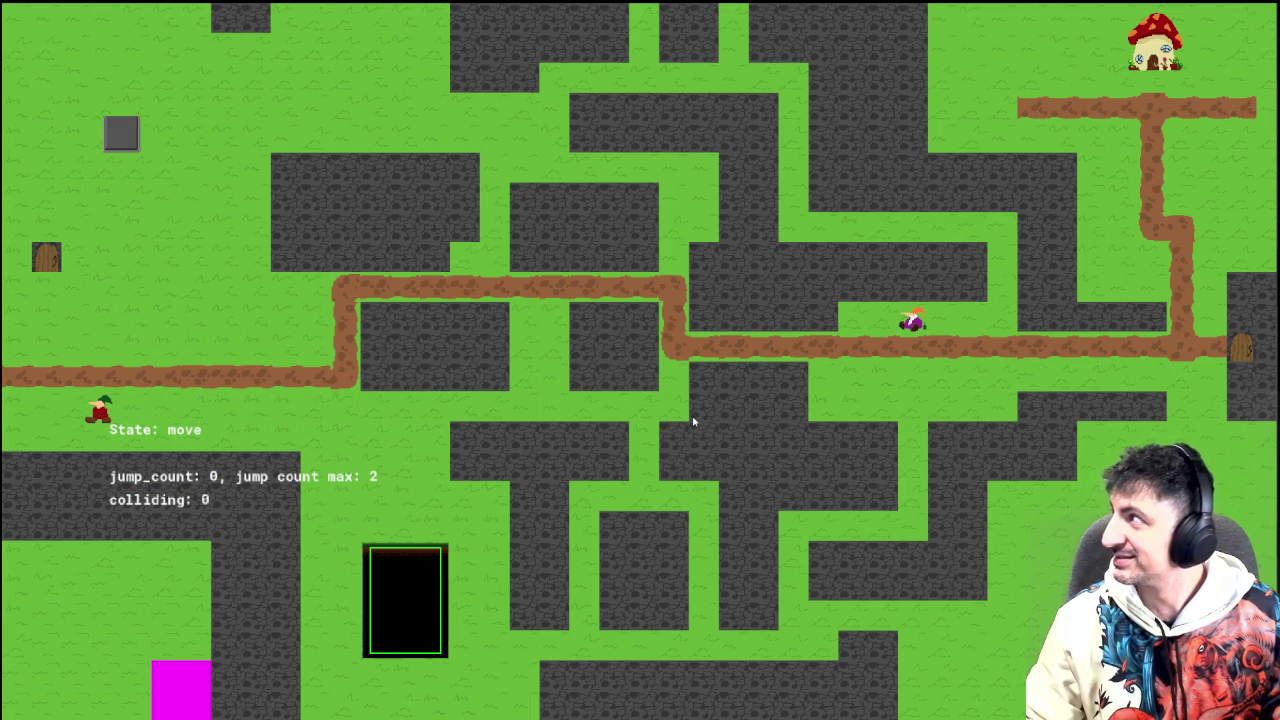
{"action": "key", "text": "Right"}
{"action": "key", "text": "shift"}
{"action": "key", "text": "Up"}
{"action": "key", "text": "Left"}
Step: Dash from the top-left, drop to the lower path, dash again, then quit the game
{"action": "key", "text": "Left"}
{"action": "key", "text": "shift"}
{"action": "key", "text": "Right"}
{"action": "key", "text": "Left"}
{"action": "key", "text": "Down"}
{"action": "key", "text": "Right"}
{"action": "key", "text": "shift"}
{"action": "key", "text": "Right"}
{"action": "key", "text": "Left"}
{"action": "key", "text": "Right"}
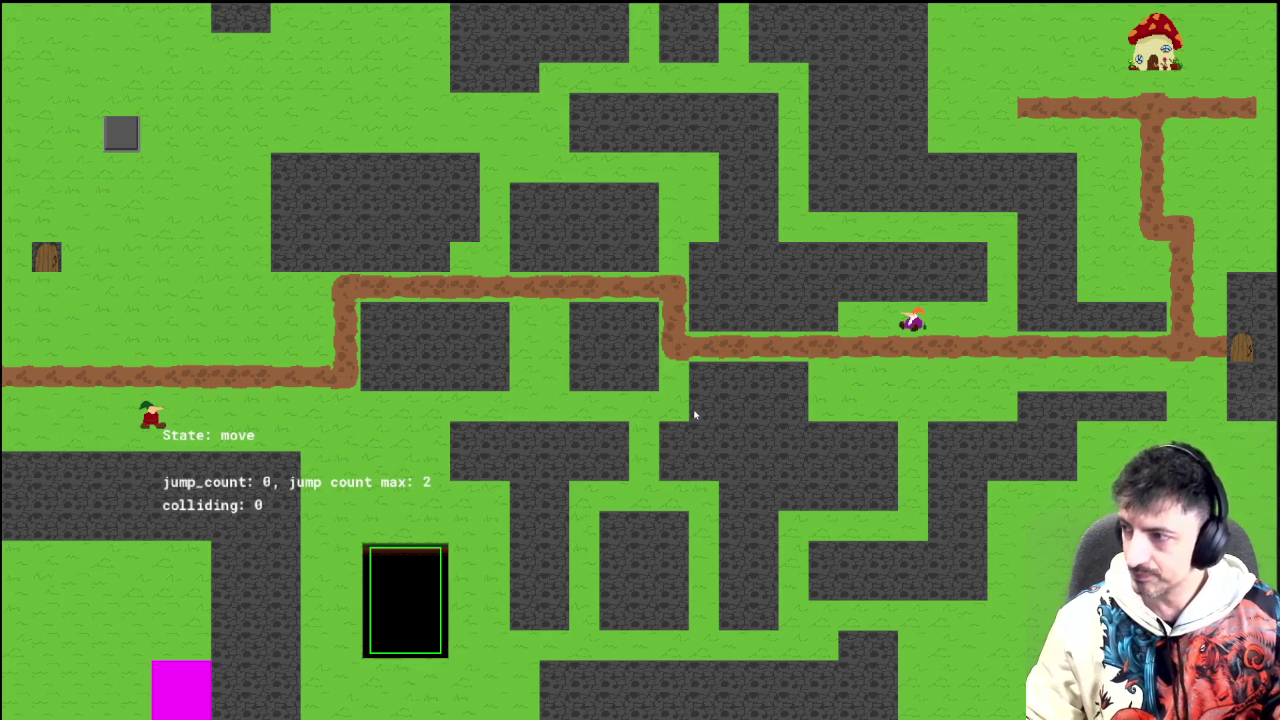
{"action": "key", "text": "Escape"}
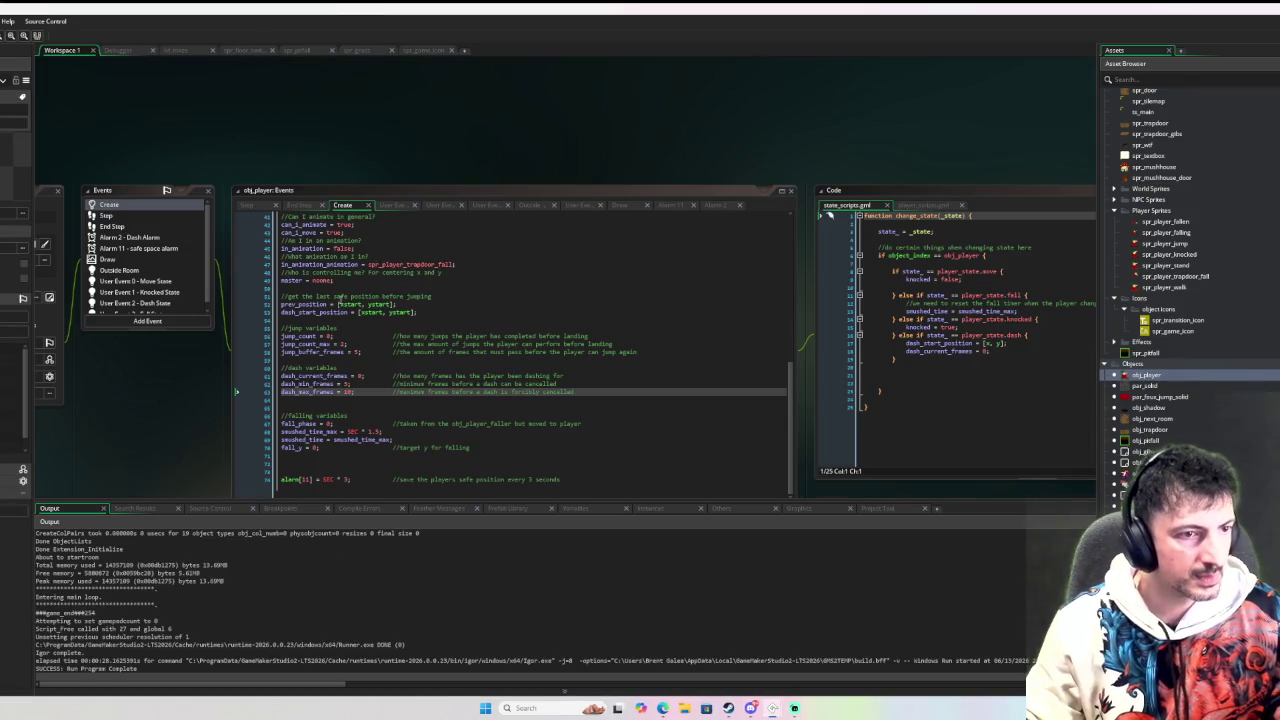
Step: Change dash_max_frames from 10 to 6 and launch the game with the debugger
{"action": "double_click", "coordinate": [348, 391]}
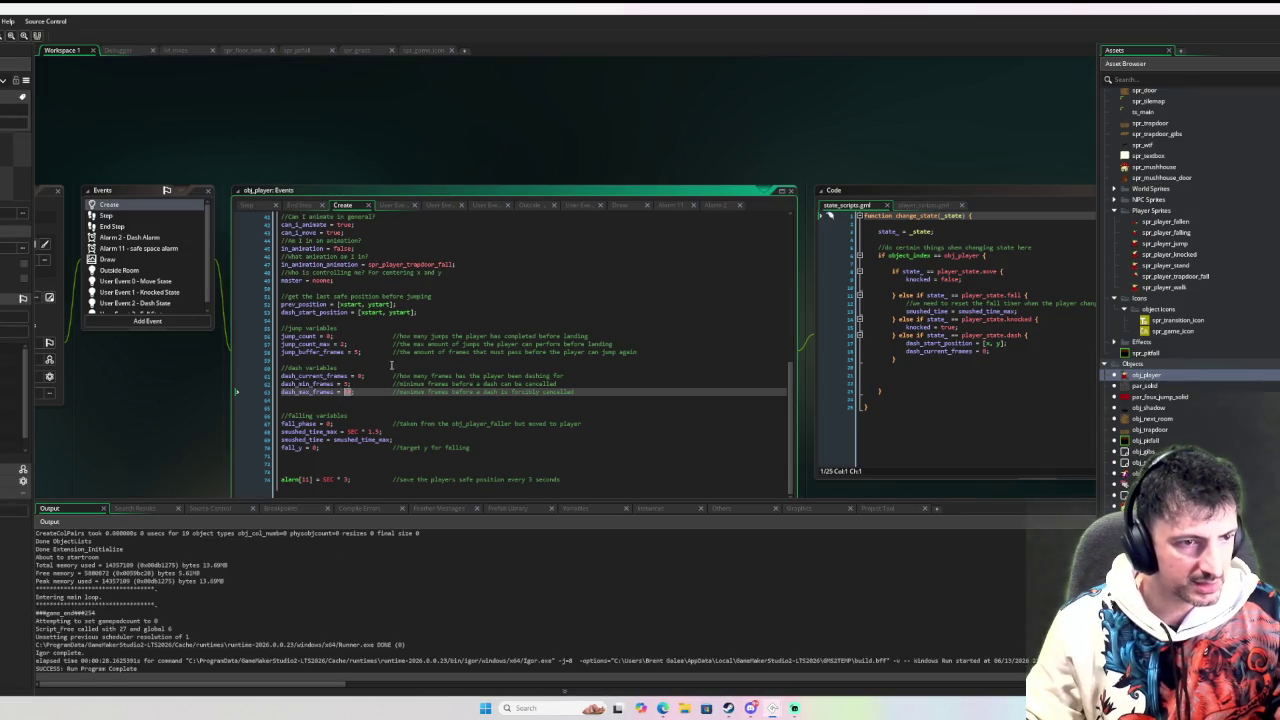
{"action": "type", "text": "6"}
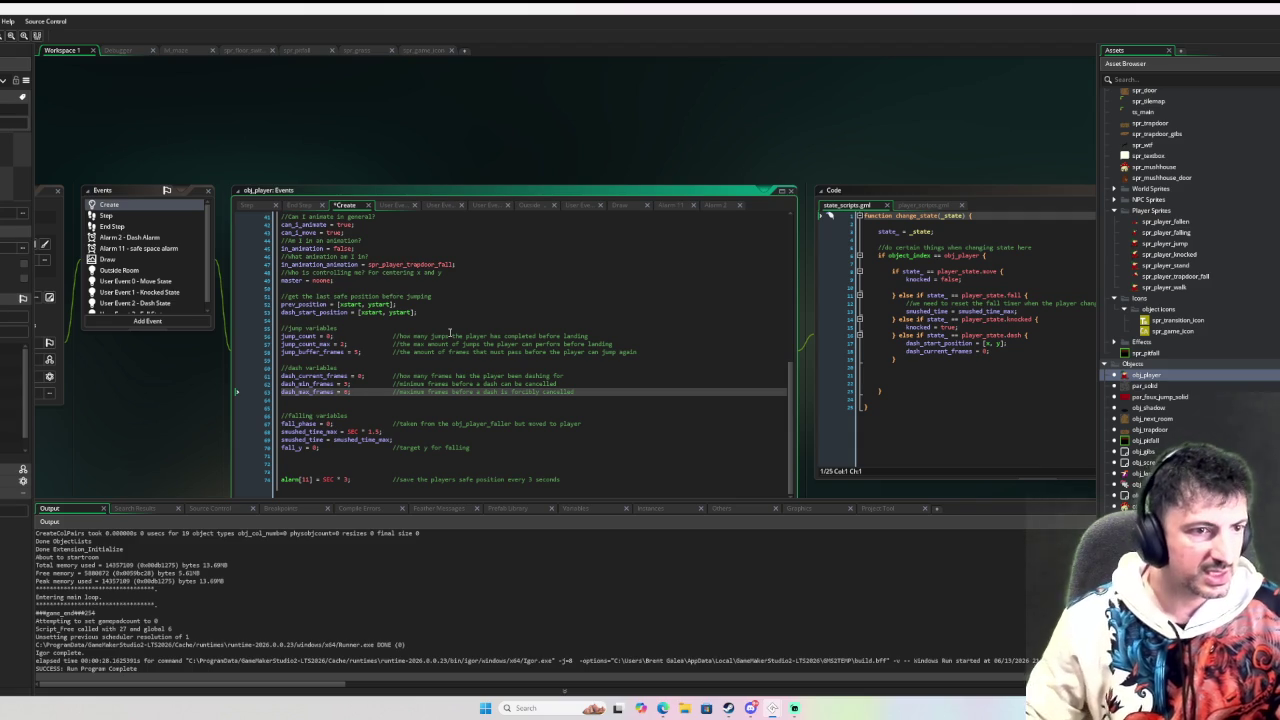
{"action": "key", "text": "F6"}
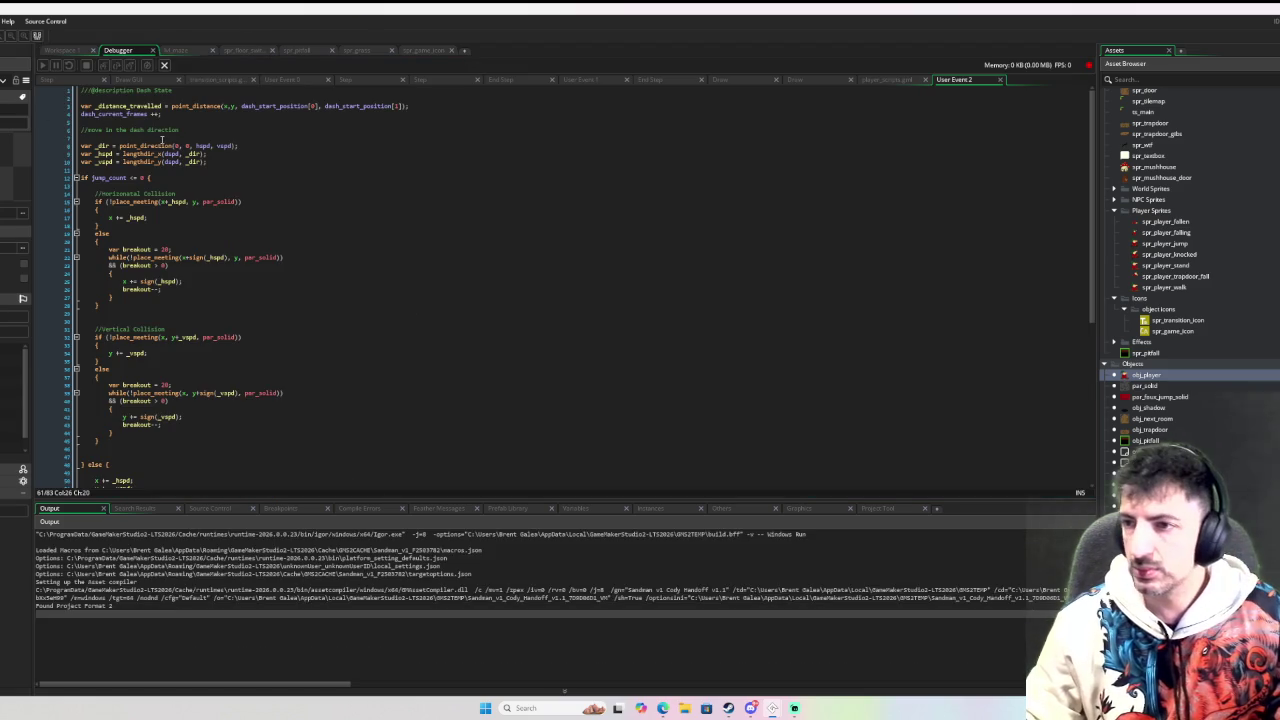
Step: Dash the player toward the lower left, steer back, then dash left to the screen edge
{"action": "key", "text": "Right"}
{"action": "key", "text": "Down"}
{"action": "key", "text": "Up"}
{"action": "key", "text": "Left"}
{"action": "key", "text": "Down"}
{"action": "key", "text": "Right"}
{"action": "key", "text": "Right"}
{"action": "key", "text": "Up"}
{"action": "key", "text": "Left"}
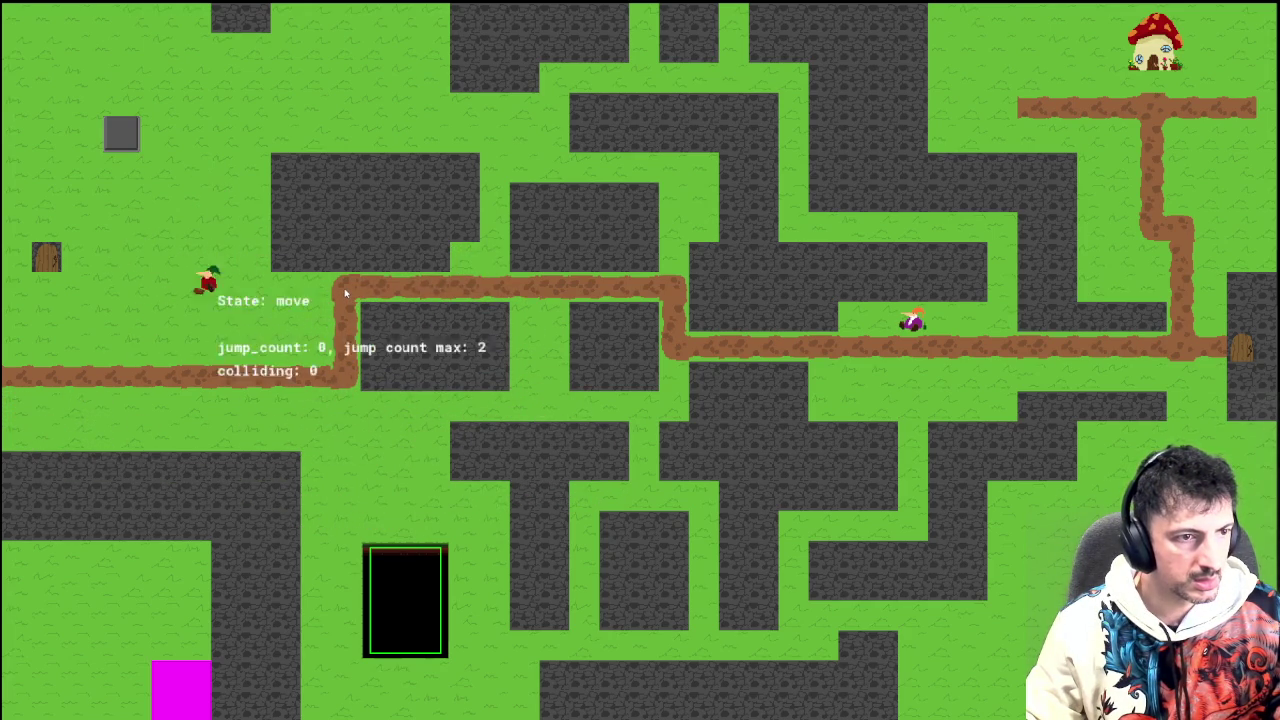
{"action": "key", "text": "Down"}
{"action": "key", "text": "Down"}
{"action": "key", "text": "Left"}
{"action": "key", "text": "Right"}
{"action": "key", "text": "Left"}
Step: Run the player back and forth along the path, close the game, and return to the workspace
{"action": "key", "text": "Right"}
{"action": "key", "text": "Left"}
{"action": "key", "text": "Right"}
{"action": "key", "text": "Left"}
{"action": "key", "text": "Right"}
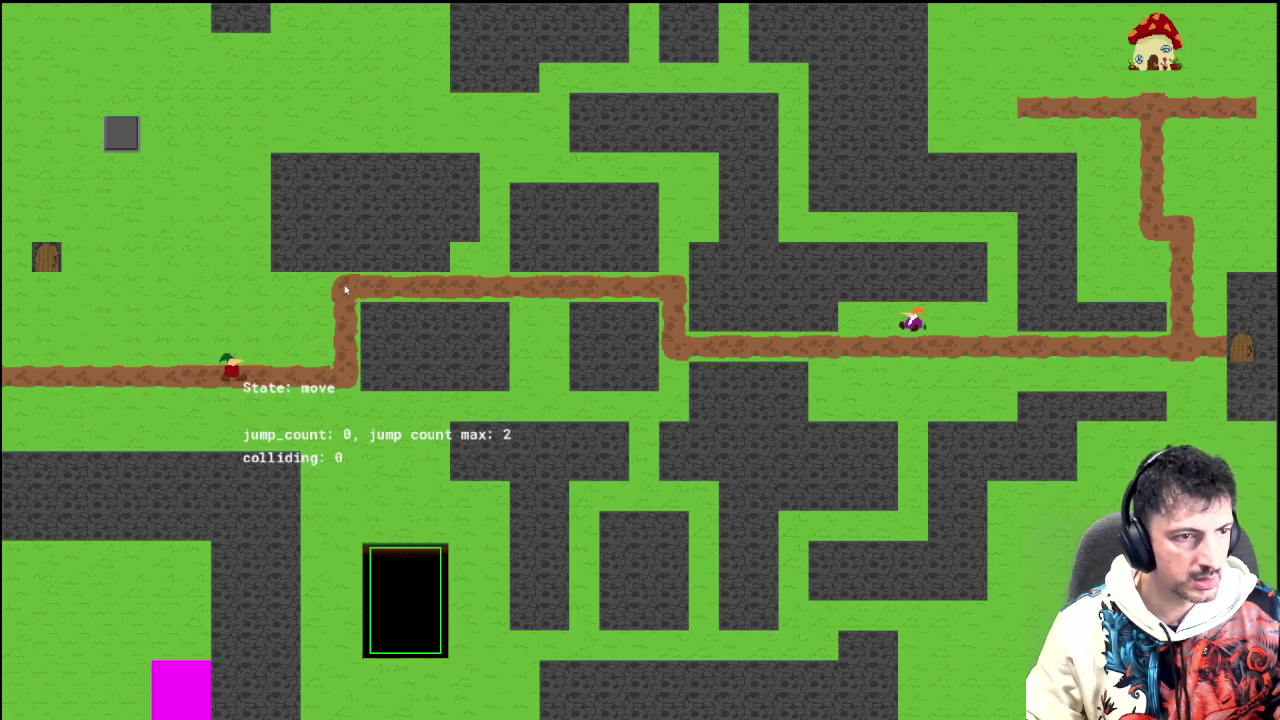
{"action": "key", "text": "Left"}
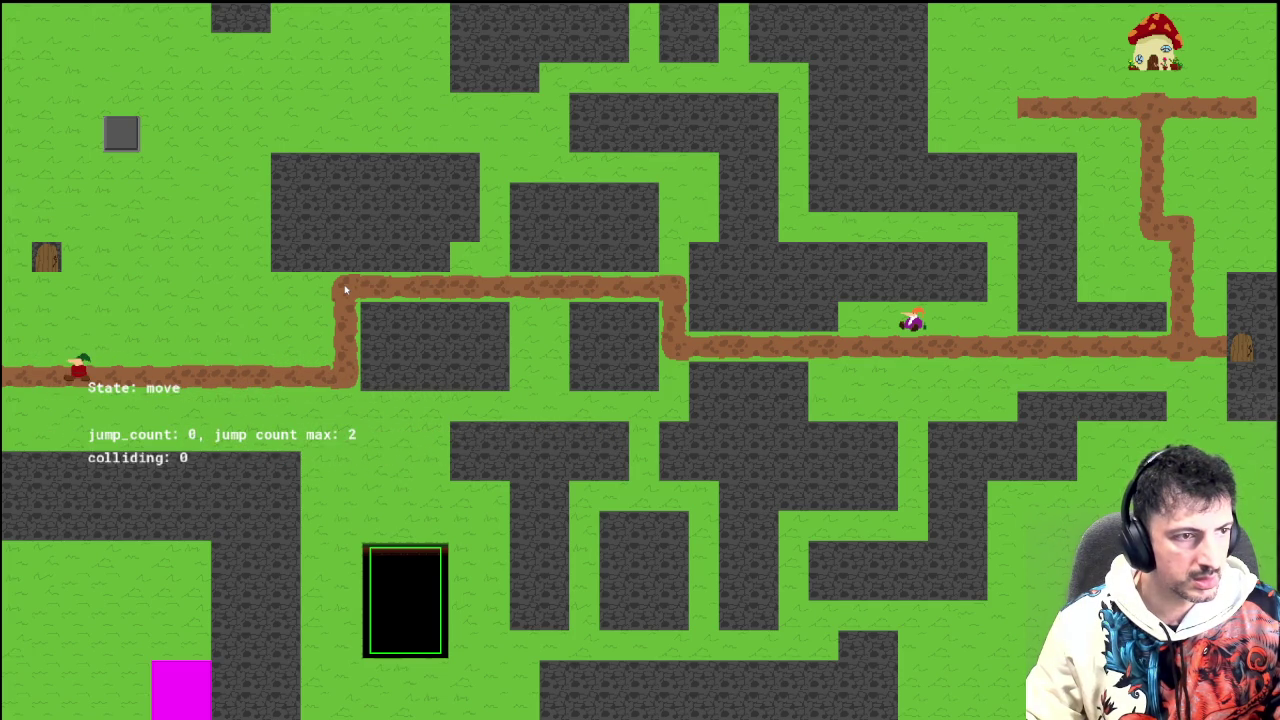
{"action": "key", "text": "Right"}
{"action": "key", "text": "Left"}
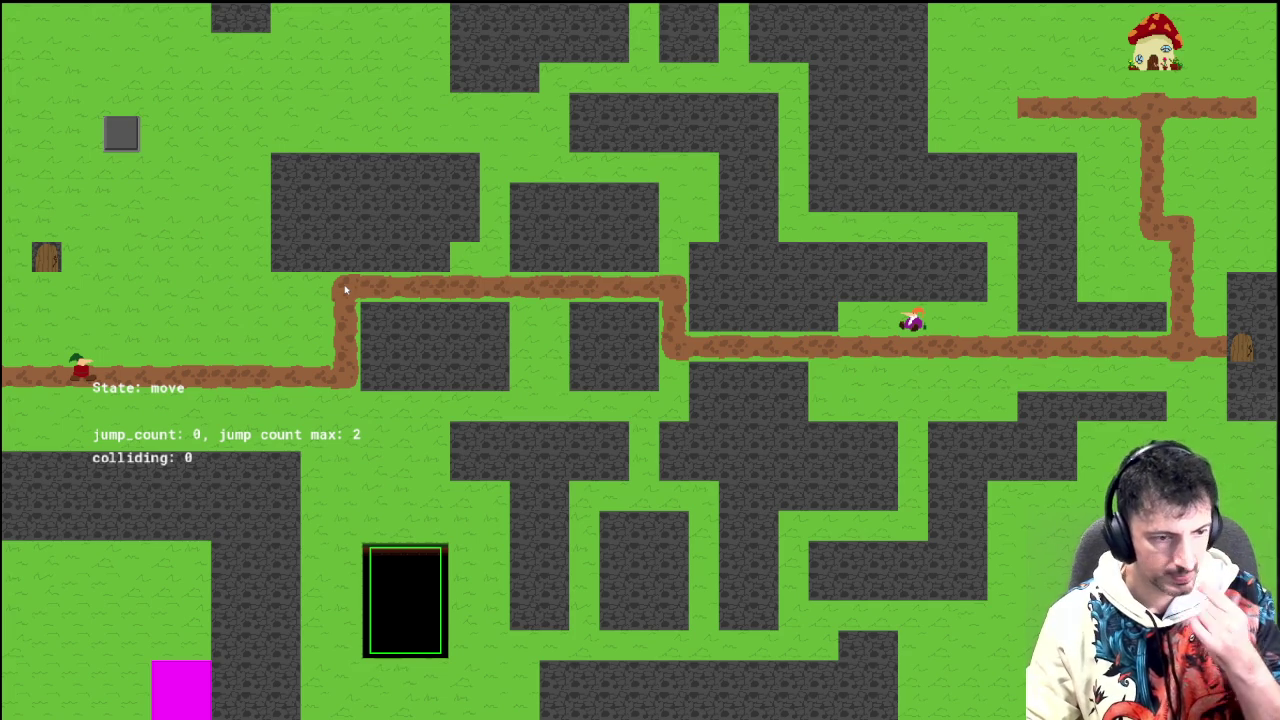
{"action": "key", "text": "Left"}
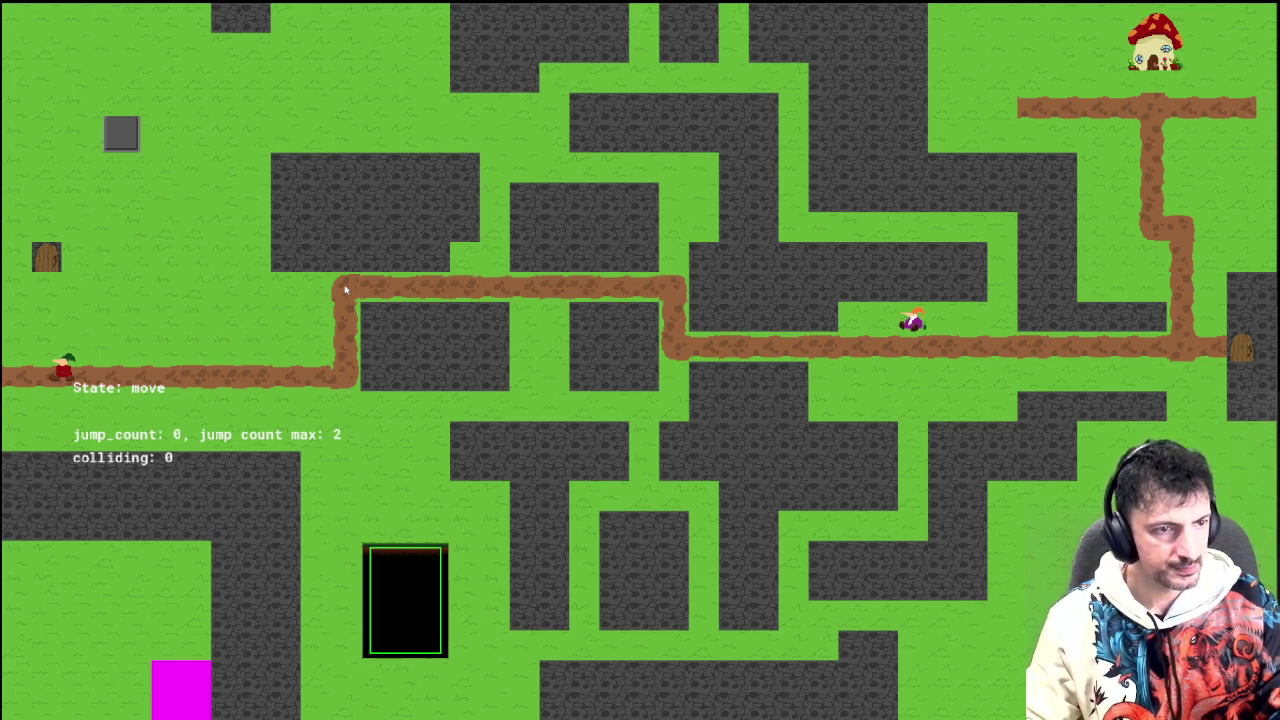
{"action": "key", "text": "Escape"}
{"action": "left_click", "coordinate": [80, 51]}
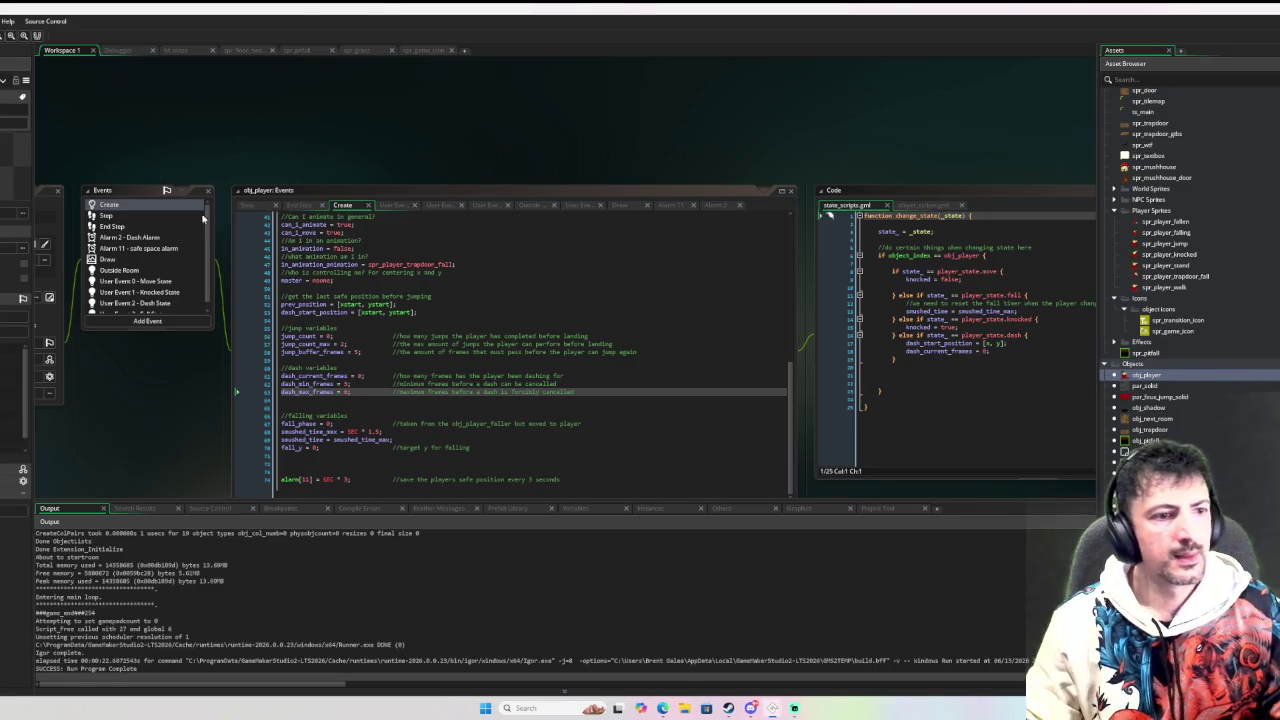
Step: Open User Event 0 - Move State and read through its code
{"action": "scroll", "coordinate": [122, 259], "scroll_direction": "down", "scroll_amount": 1}
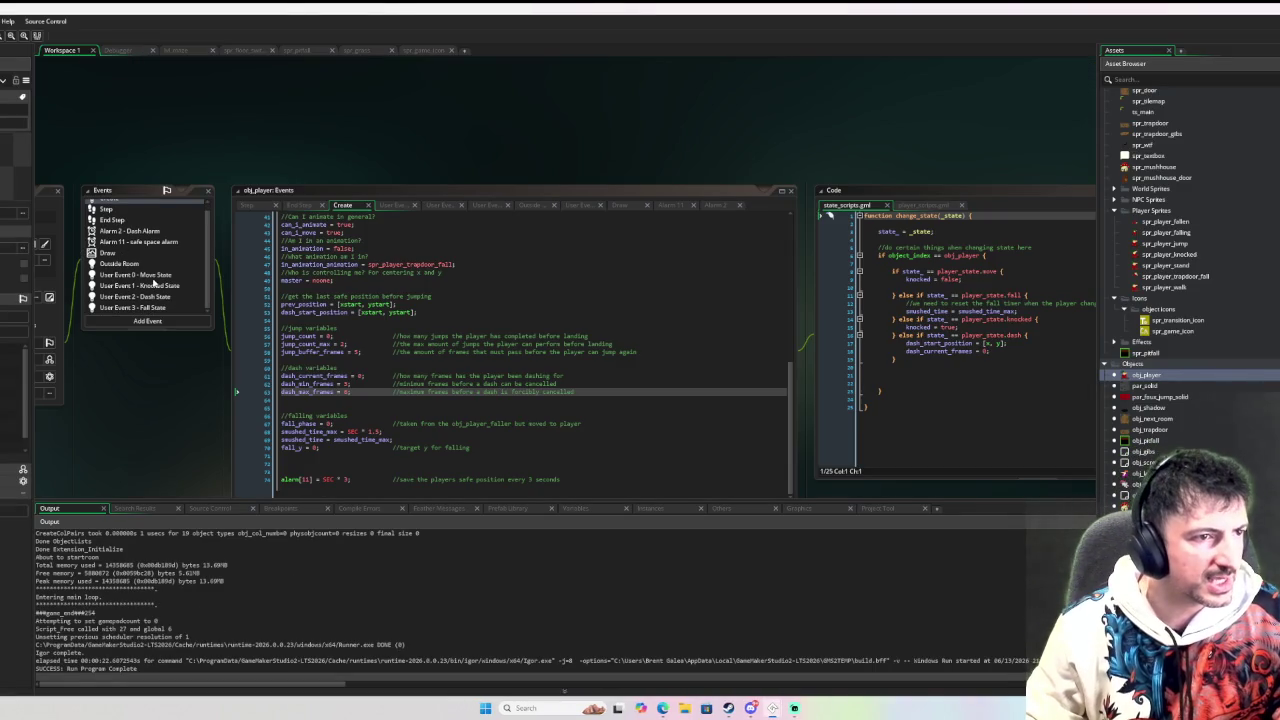
{"action": "left_click", "coordinate": [135, 274]}
{"action": "scroll", "coordinate": [400, 410], "scroll_direction": "down", "scroll_amount": 5}
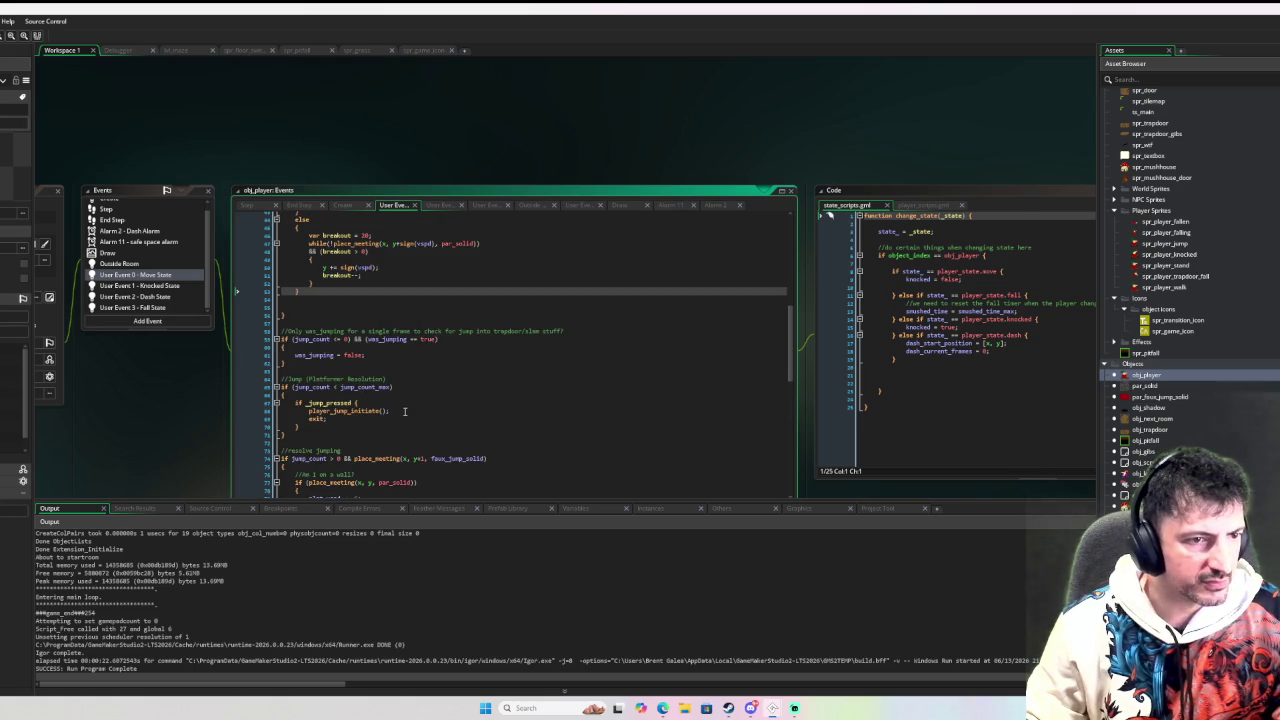
{"action": "scroll", "coordinate": [394, 392], "scroll_direction": "up", "scroll_amount": 8}
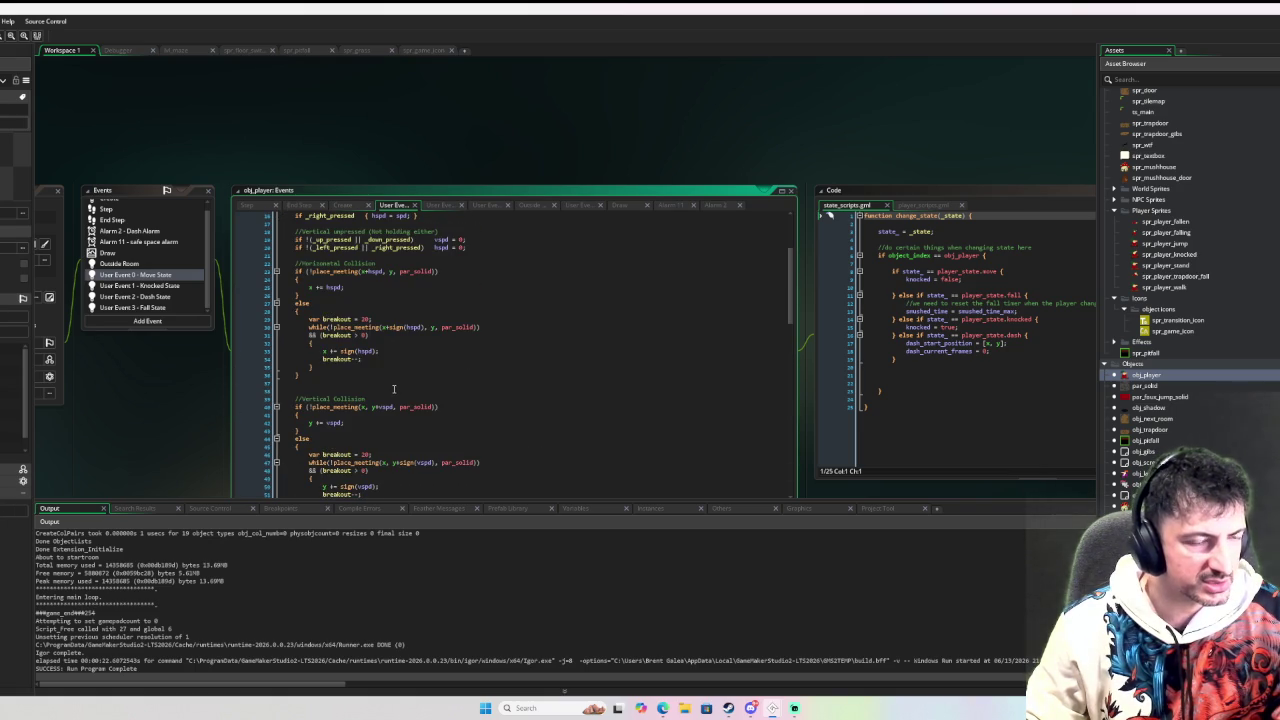
{"action": "scroll", "coordinate": [394, 388], "scroll_direction": "up", "scroll_amount": 3}
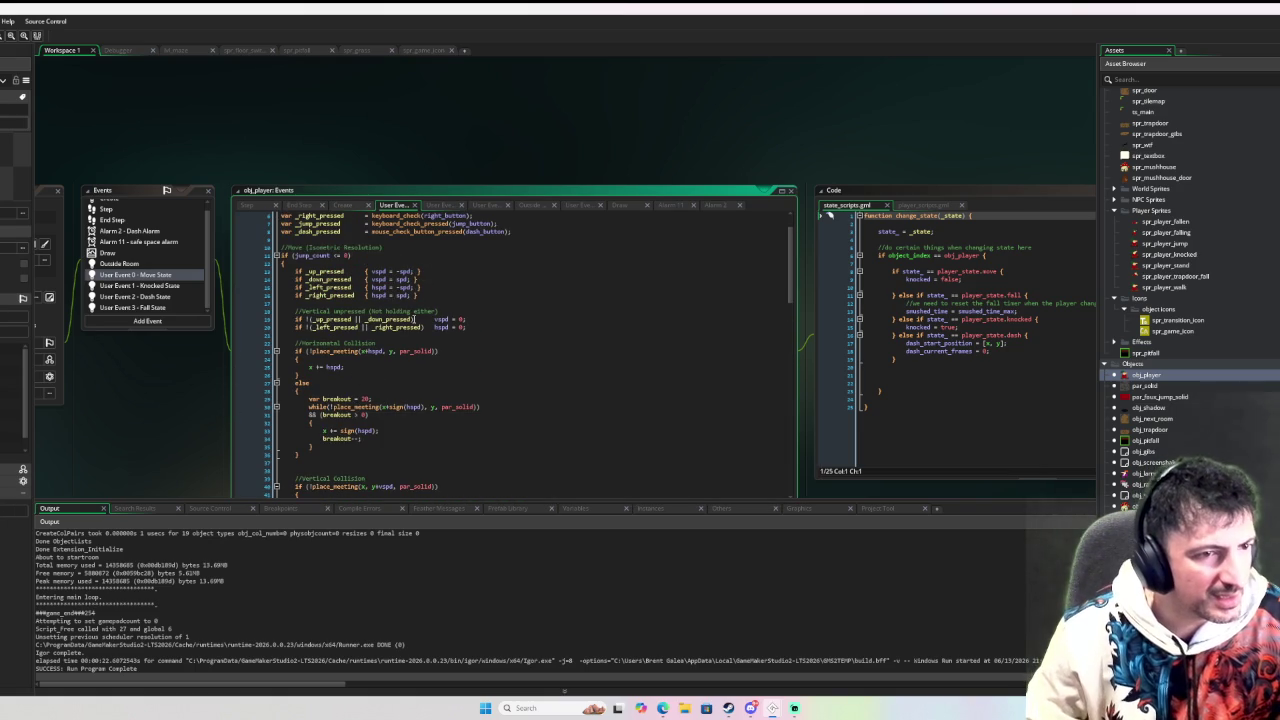
{"action": "scroll", "coordinate": [412, 314], "scroll_direction": "down", "scroll_amount": 3}
{"action": "scroll", "coordinate": [406, 309], "scroll_direction": "up", "scroll_amount": 3}
{"action": "scroll", "coordinate": [362, 282], "scroll_direction": "down", "scroll_amount": 4}
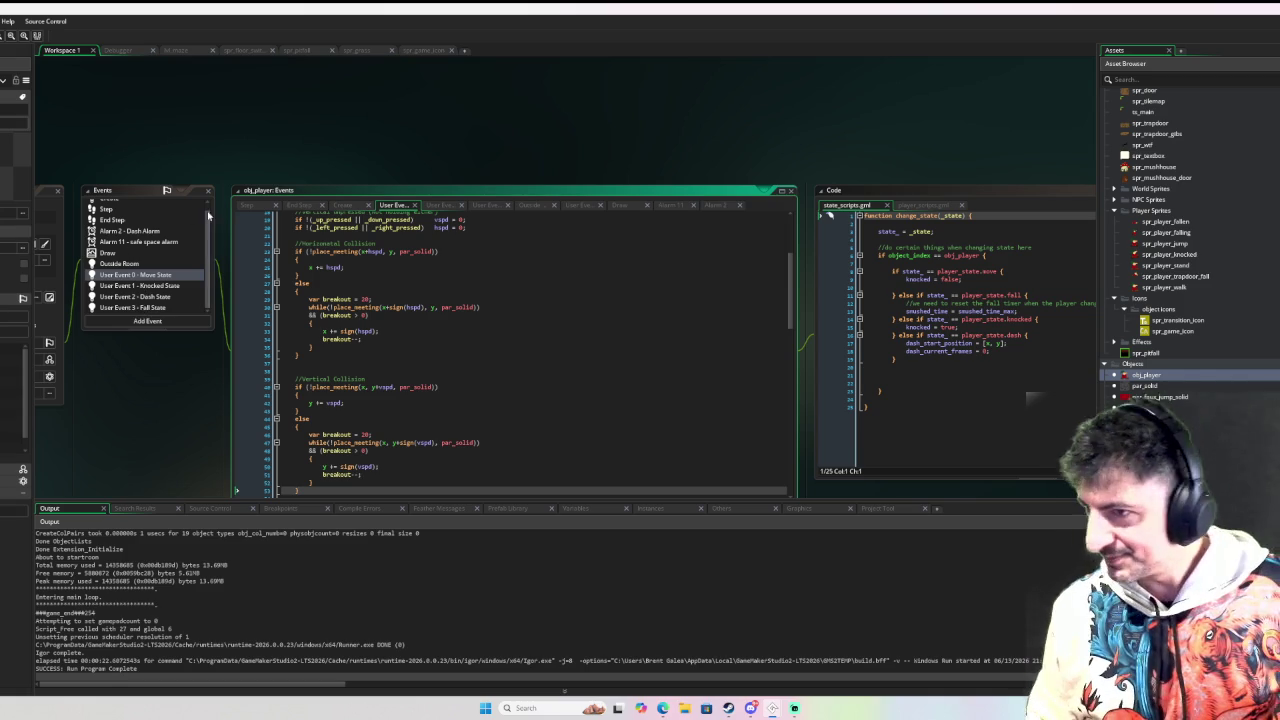
Step: Open User Event 2 - Dash State and scroll to its jump-out and dash-cancel checks
{"action": "scroll", "coordinate": [452, 378], "scroll_direction": "down", "scroll_amount": 3}
{"action": "scroll", "coordinate": [452, 378], "scroll_direction": "down", "scroll_amount": 5}
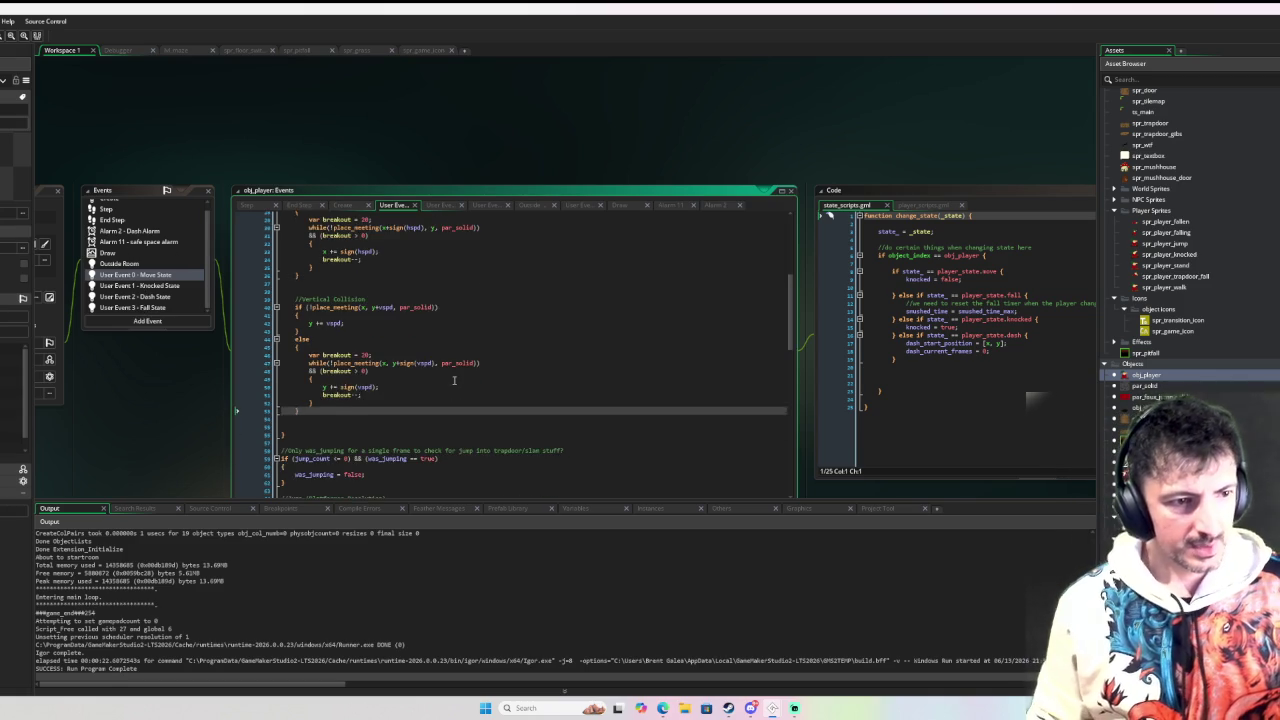
{"action": "left_click", "coordinate": [147, 297]}
{"action": "scroll", "coordinate": [480, 370], "scroll_direction": "down", "scroll_amount": 3}
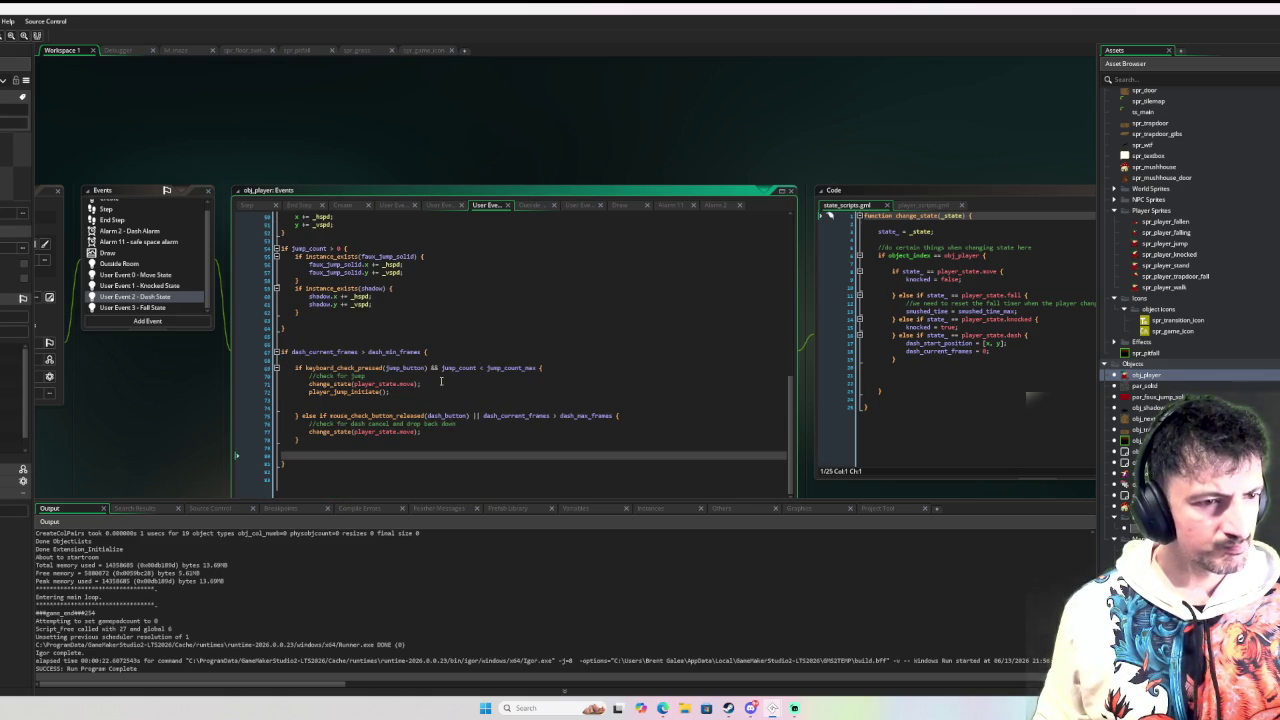
Step: Add an alarm[2] line under the //check for jump comment in the Dash State
{"action": "left_click", "coordinate": [990, 278]}
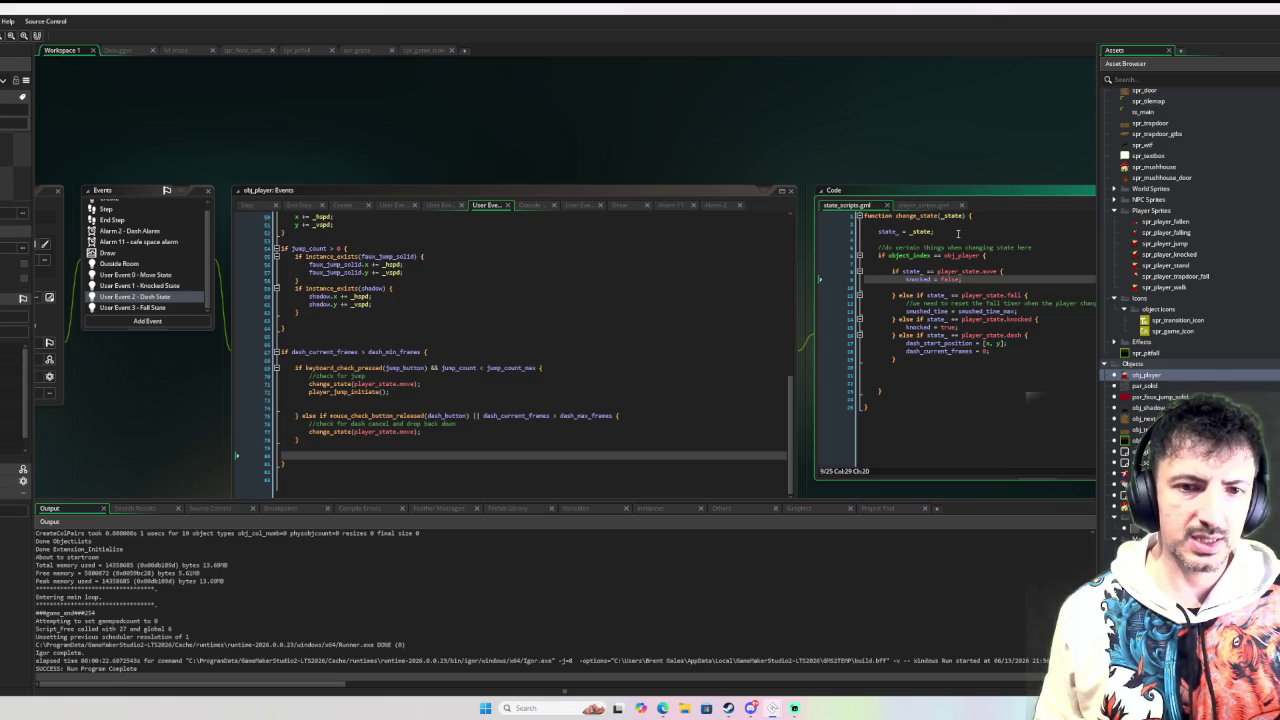
{"action": "left_click", "coordinate": [415, 394]}
{"action": "key", "text": "Up"}
{"action": "key", "text": "Up"}
{"action": "key", "text": "Return"}
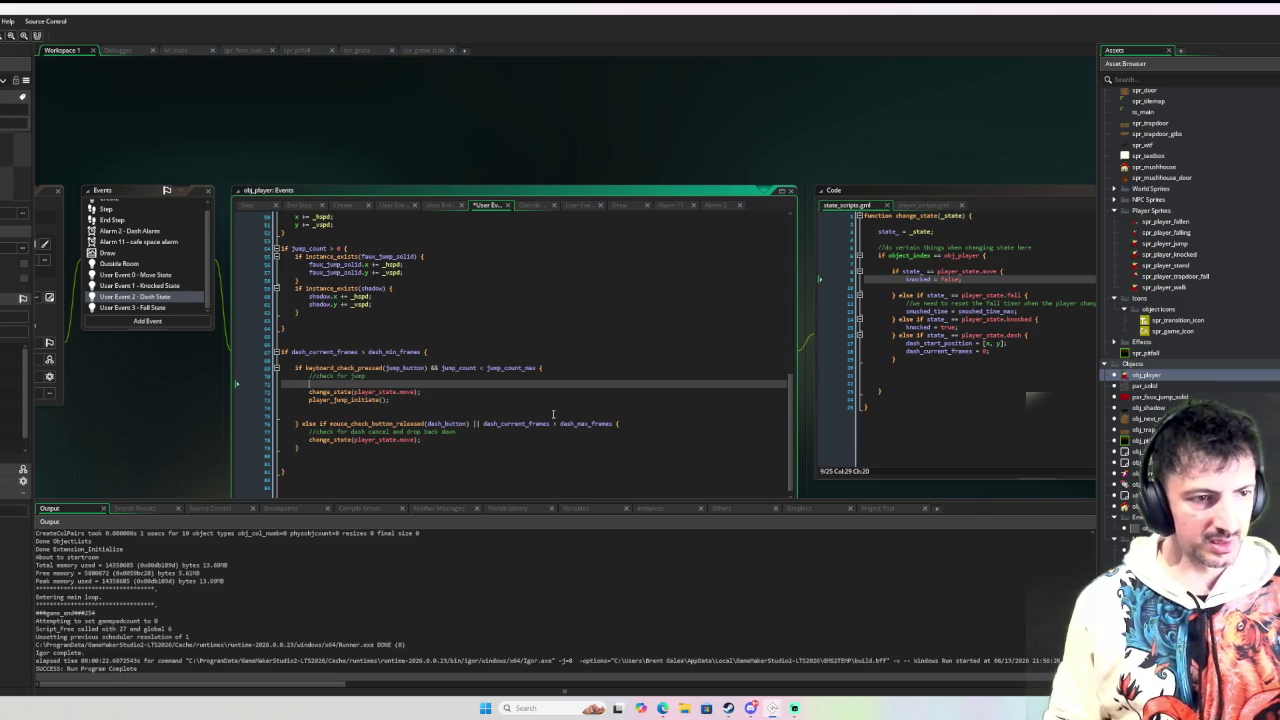
{"action": "type", "text": "alarm"}
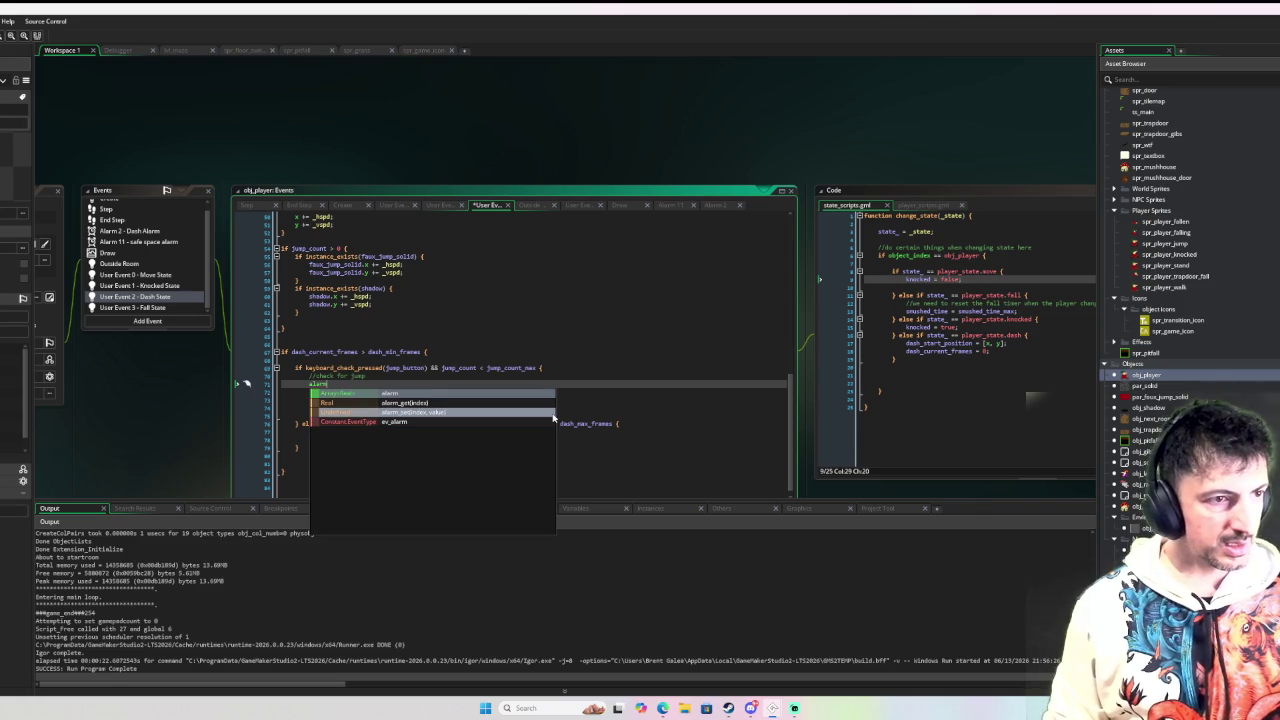
{"action": "type", "text": "[2] = "}
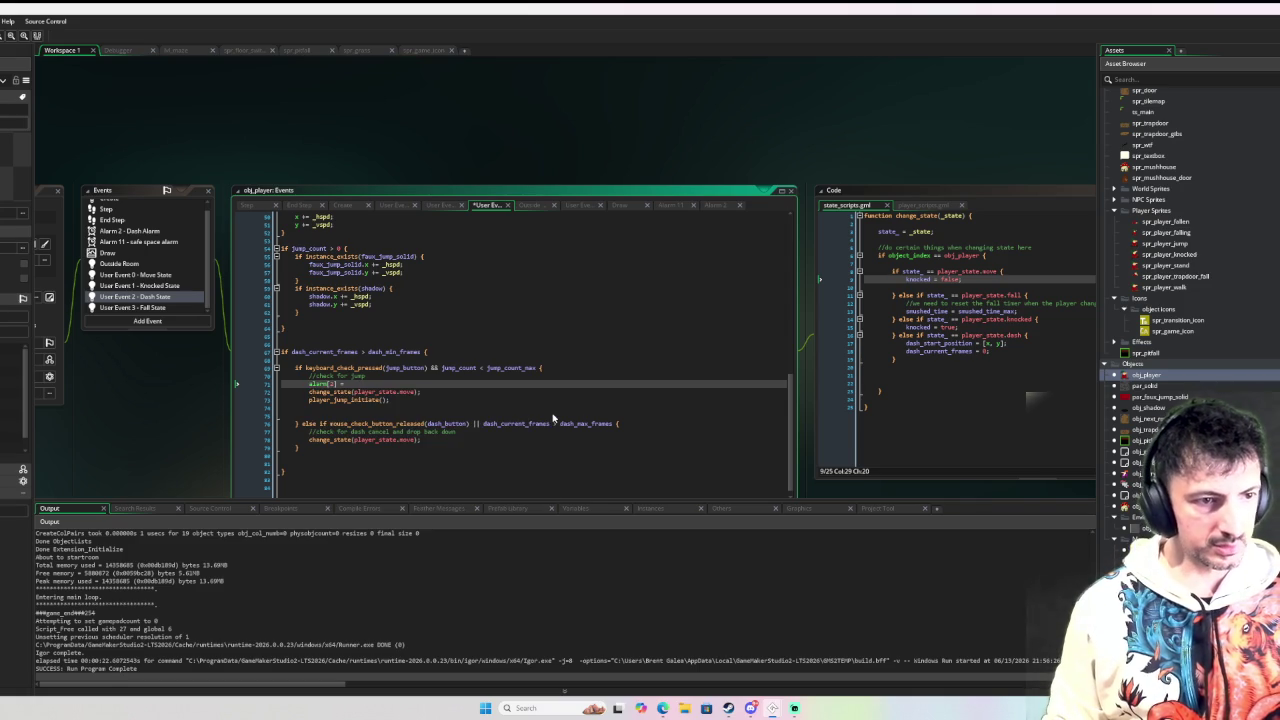
{"action": "type", "text": "10;"}
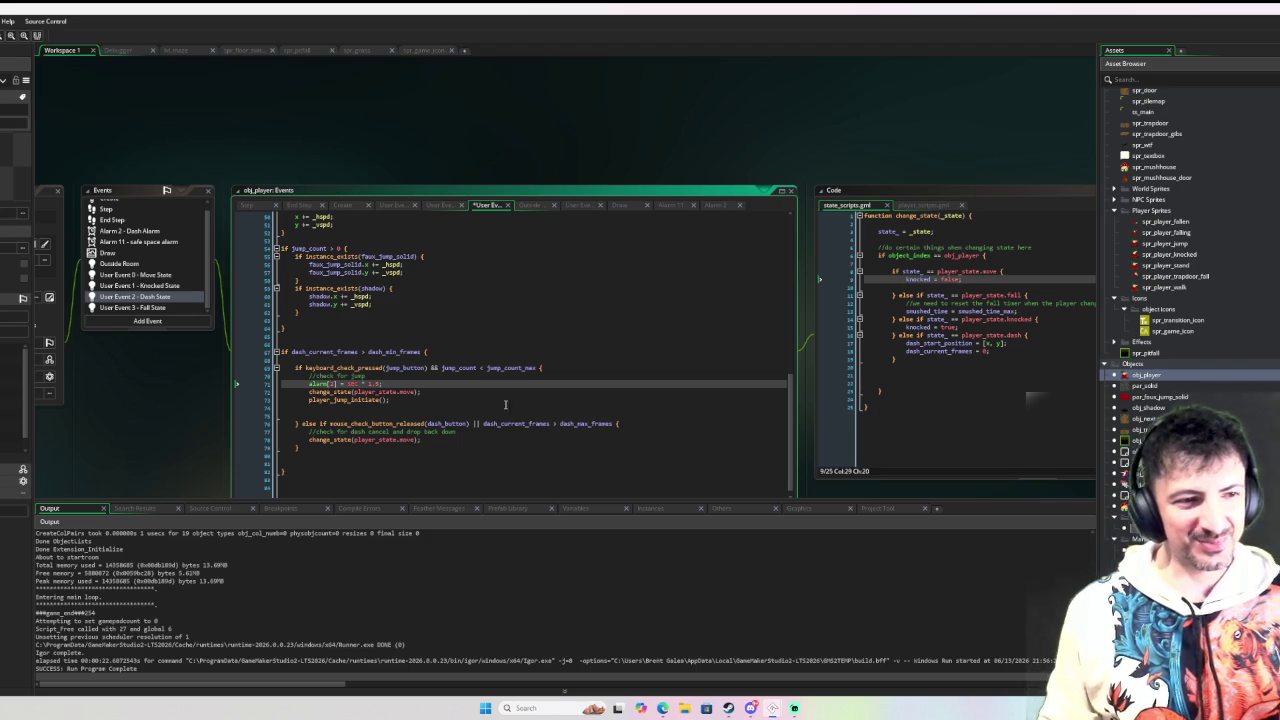
Step: Paste the alarm[2] = SEC * 1.5 line after change_state in the dash-cancel branch
{"action": "mouse_move", "coordinate": [313, 387]}
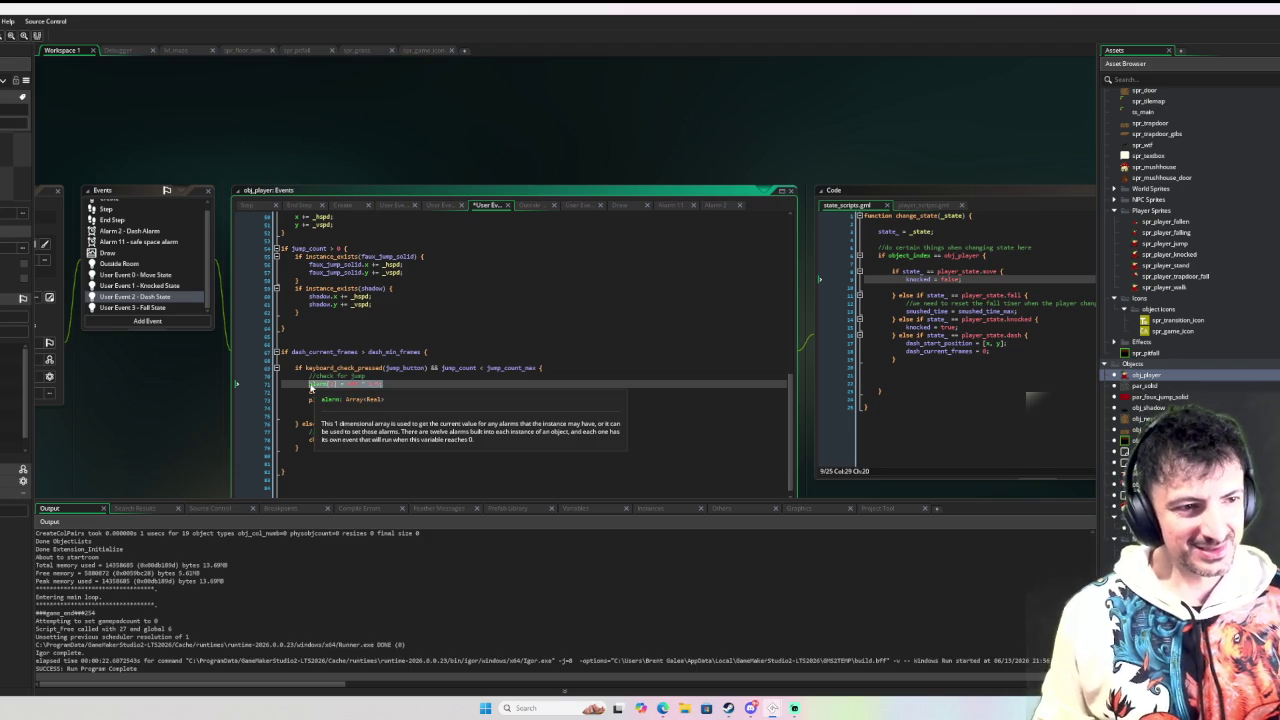
{"action": "left_click", "coordinate": [447, 441]}
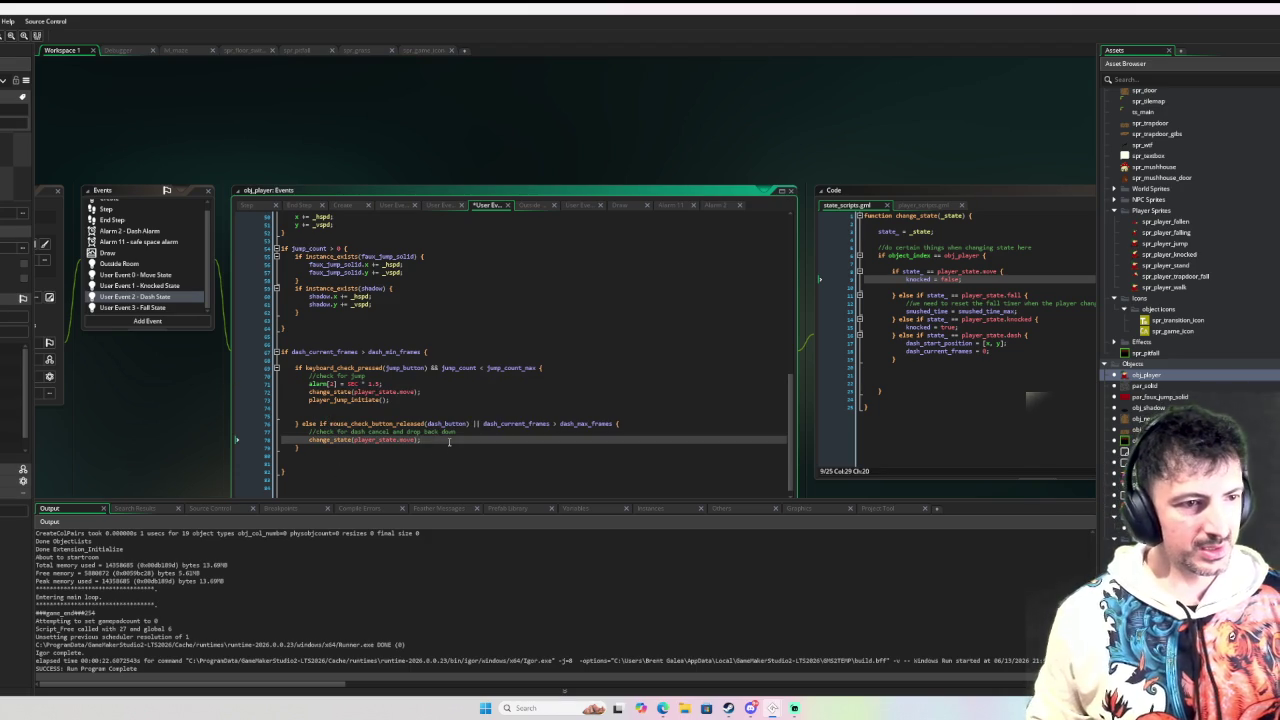
{"action": "key", "text": "Return"}
{"action": "type", "text": "alarm[2] = SEC * 1.5;"}
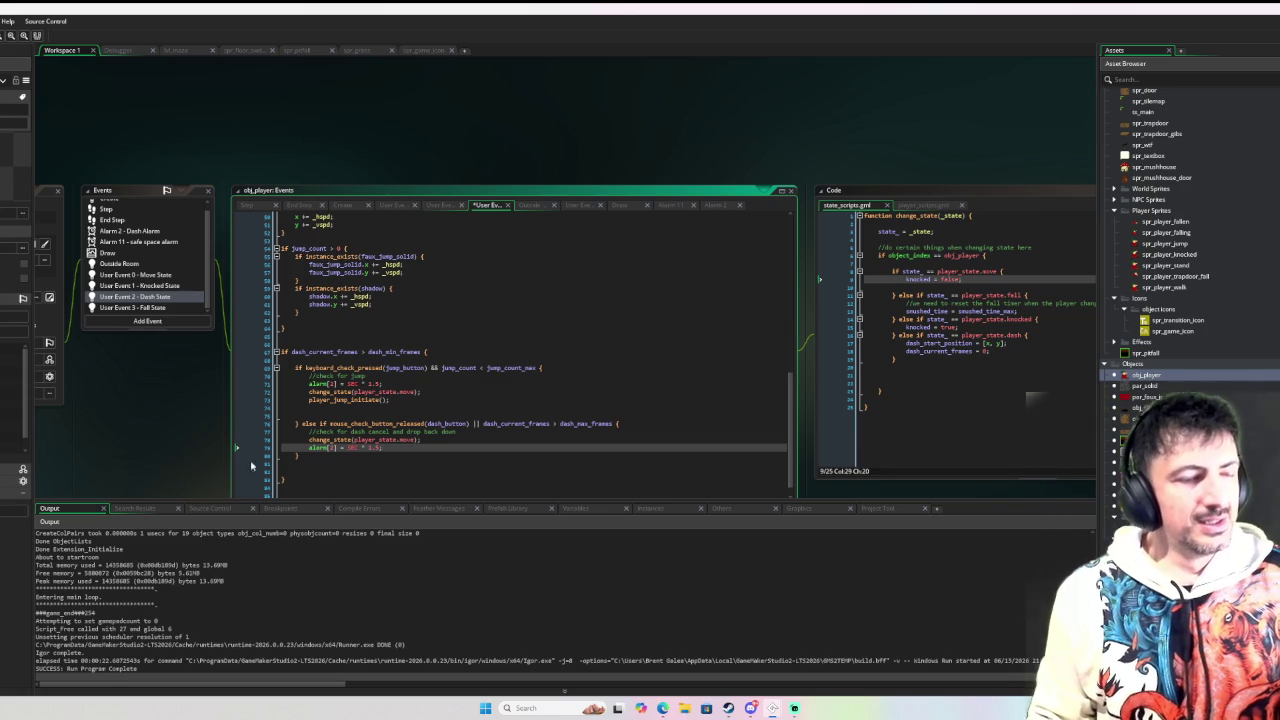
{"action": "left_click", "coordinate": [165, 276]}
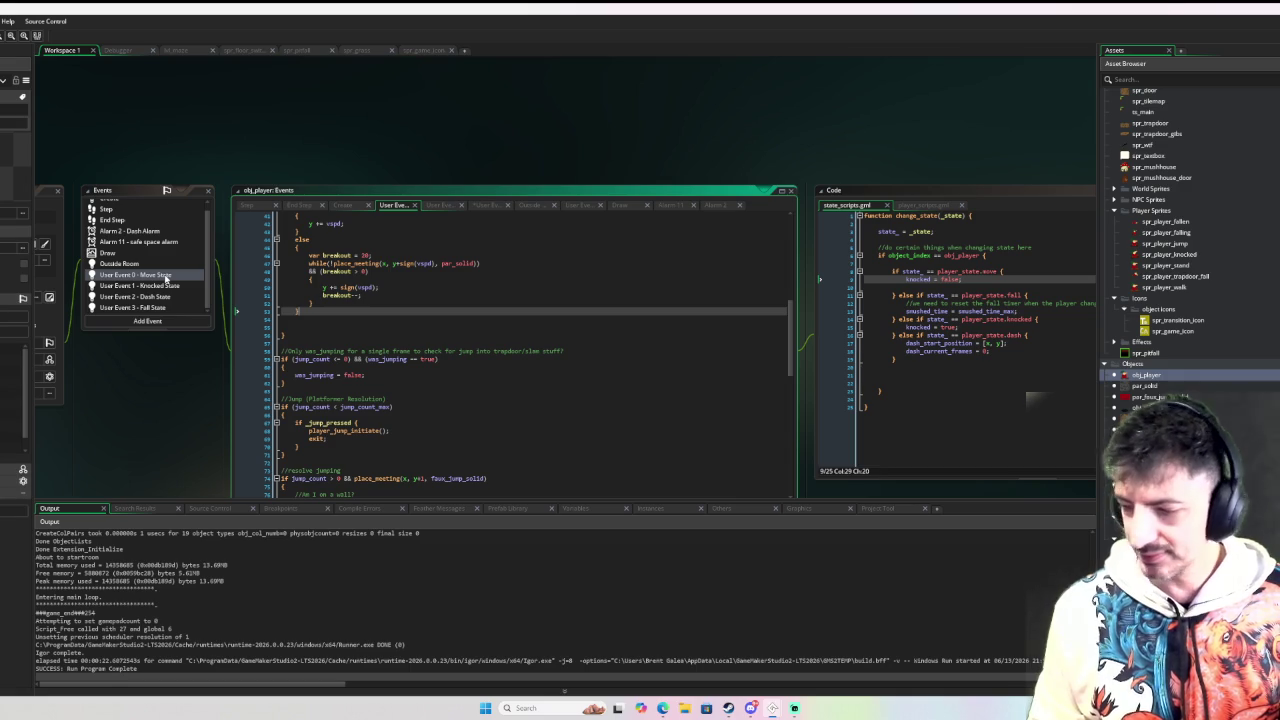
Step: Scroll to the Move State's dash_pressed block and start a debug run with F6
{"action": "scroll", "coordinate": [370, 329], "scroll_direction": "down", "scroll_amount": 15}
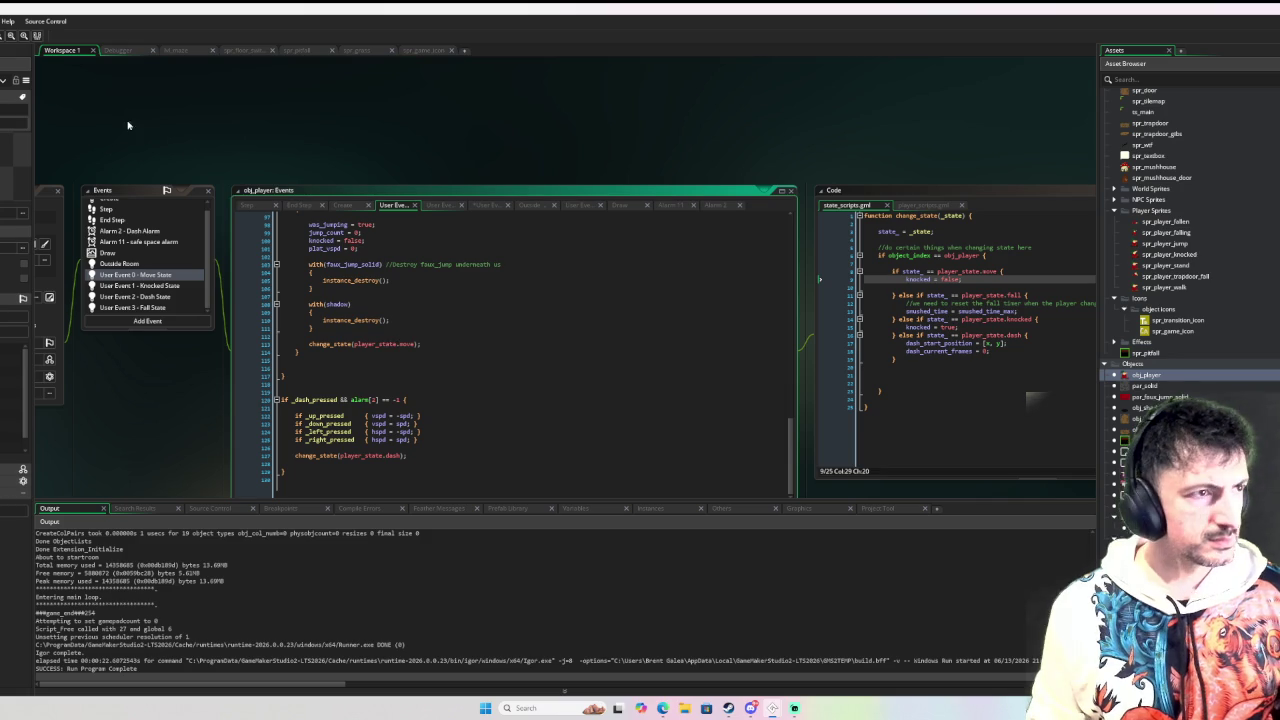
{"action": "key", "text": "F6"}
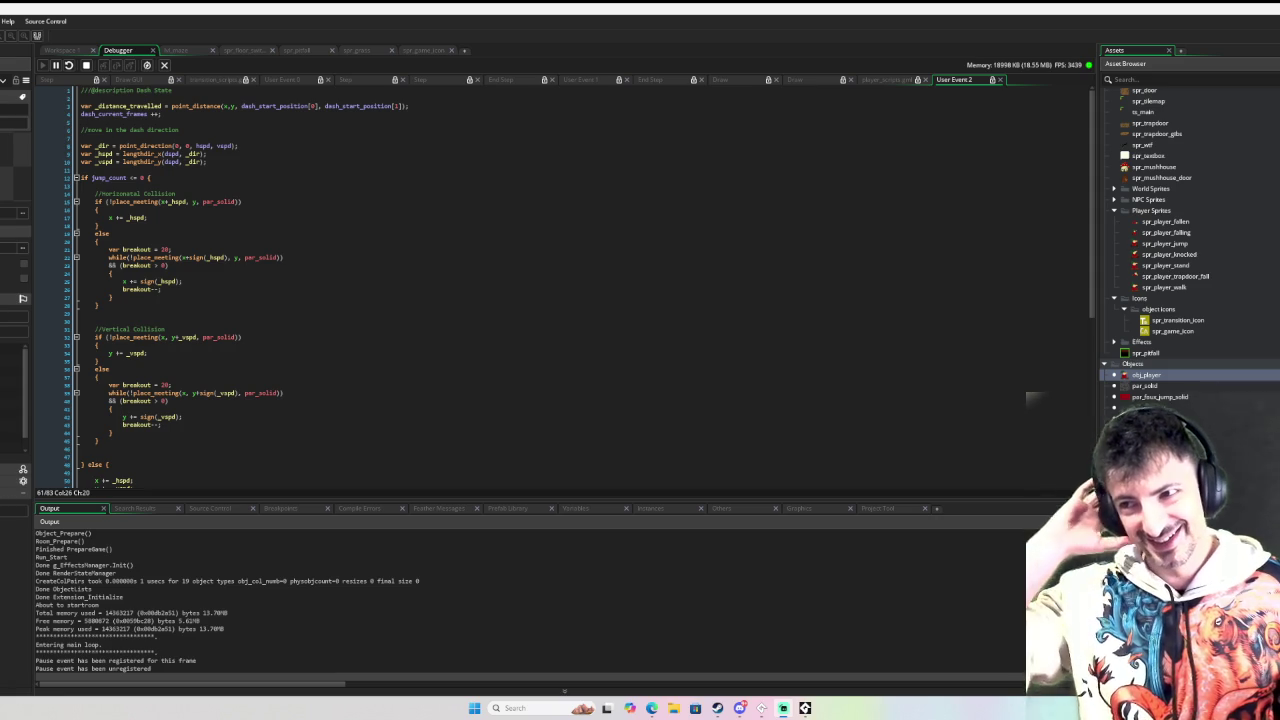
{"action": "key", "text": "Insert"}
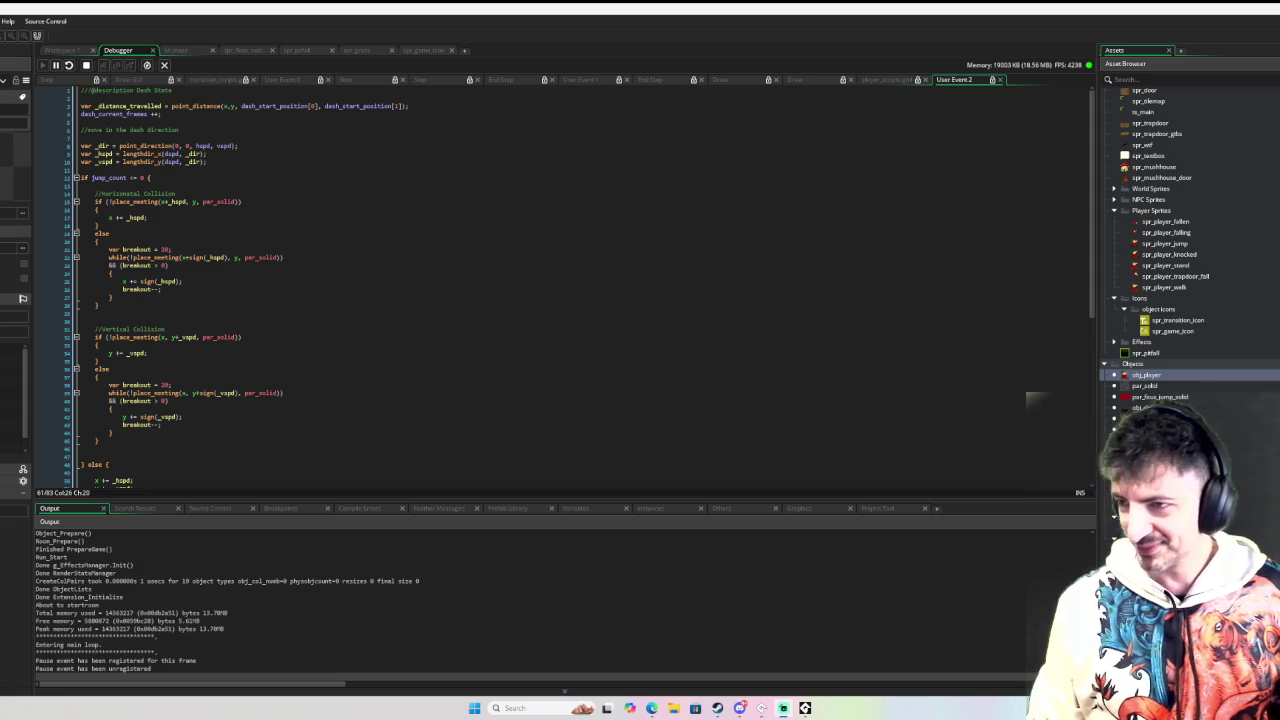
{"action": "scroll", "coordinate": [210, 280], "scroll_direction": "down", "scroll_amount": 4}
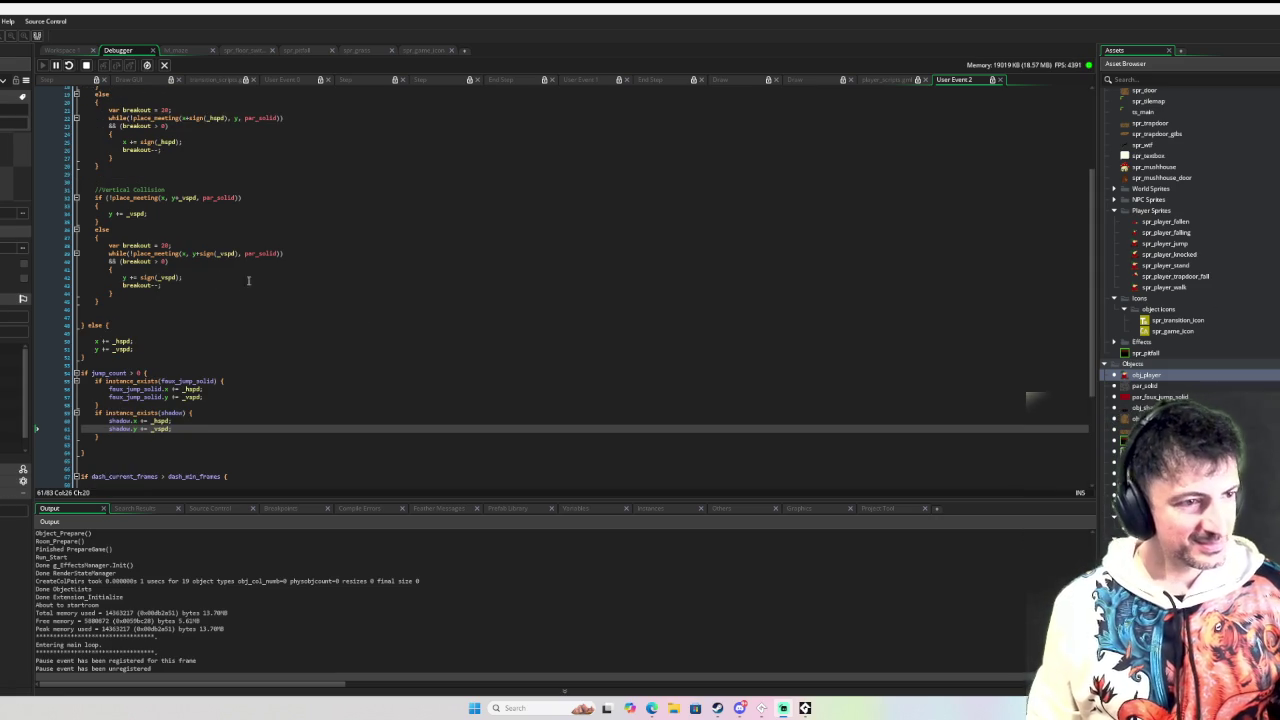
{"action": "scroll", "coordinate": [240, 270], "scroll_direction": "up", "scroll_amount": 3}
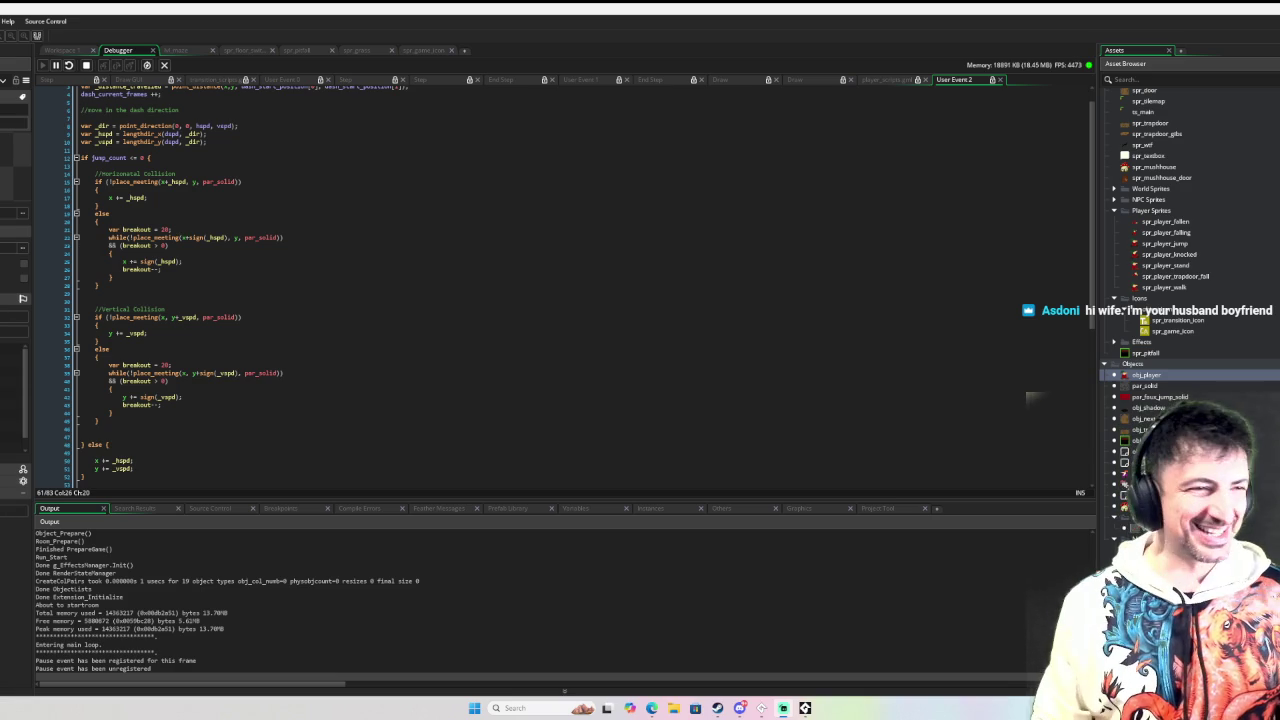
{"action": "scroll", "coordinate": [412, 238], "scroll_direction": "up", "scroll_amount": 1}
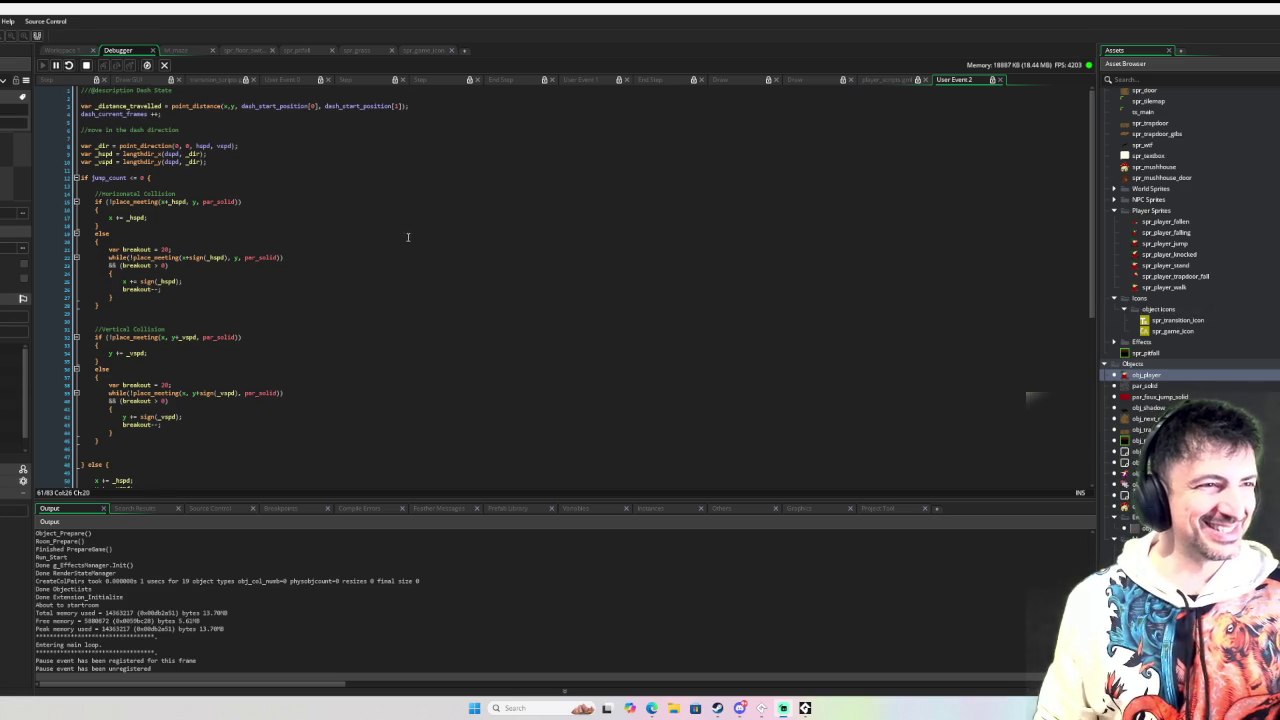
{"action": "scroll", "coordinate": [248, 285], "scroll_direction": "down", "scroll_amount": 10}
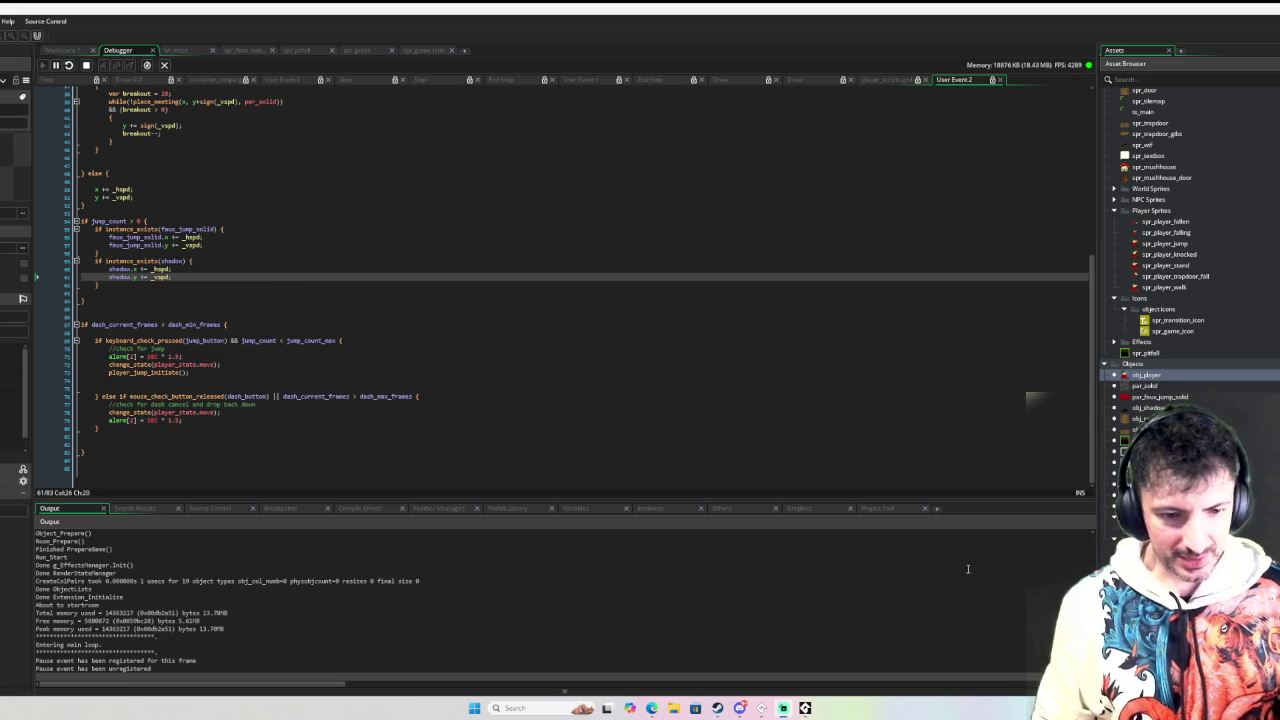
Step: In the running game, walk and jump the player right and left across the level
{"action": "left_click", "coordinate": [805, 708]}
{"action": "key", "text": "Right"}
{"action": "key", "text": "space"}
{"action": "key", "text": "Left"}
{"action": "key", "text": "Right"}
{"action": "key", "text": "space"}
{"action": "key", "text": "Left"}
{"action": "key", "text": "space"}
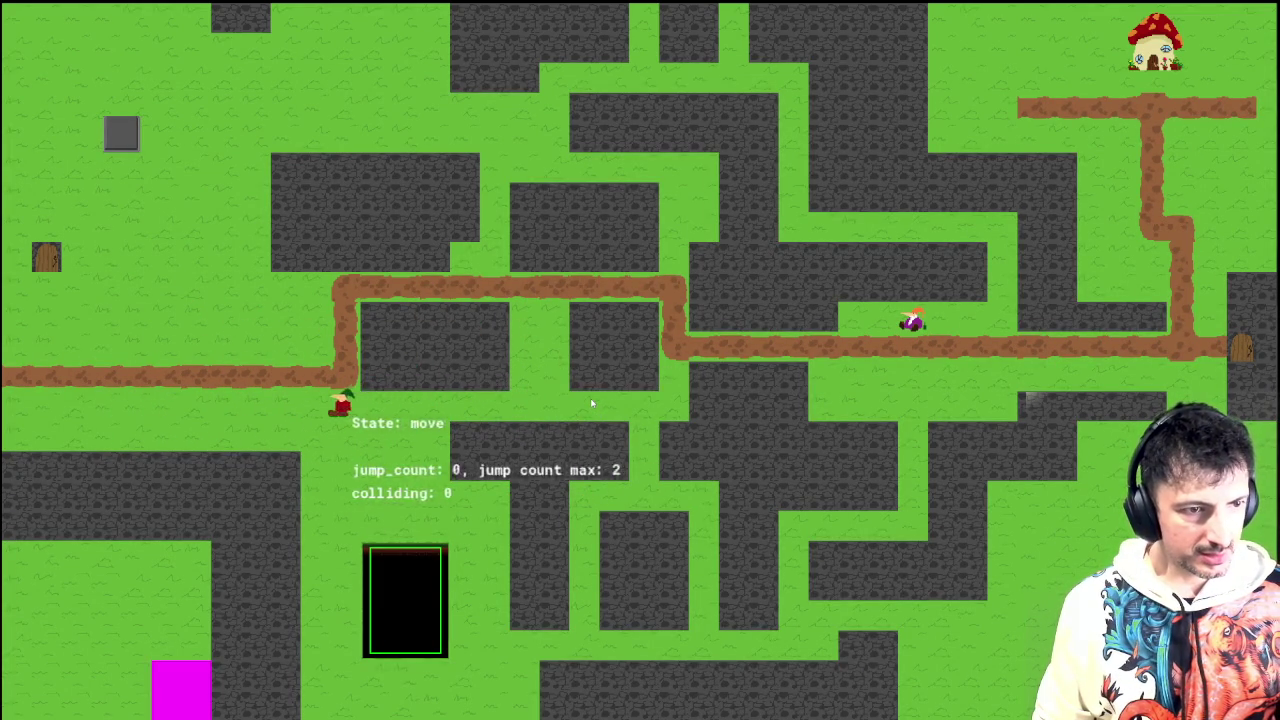
{"action": "key", "text": "Left"}
{"action": "key", "text": "space"}
Step: Run the player back and forth, dash right, then close the test game
{"action": "key", "text": "Right"}
{"action": "key", "text": "space"}
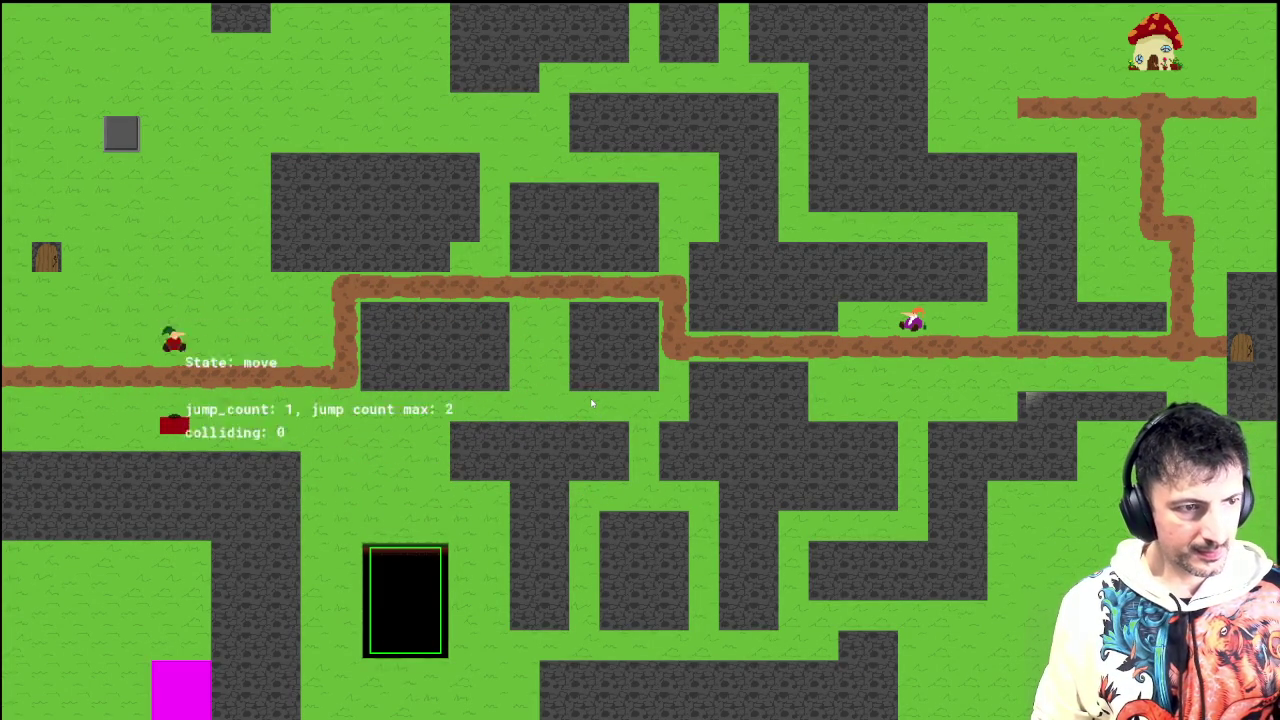
{"action": "key", "text": "Left"}
{"action": "key", "text": "Right"}
{"action": "key", "text": "Left"}
{"action": "key", "text": "Left"}
{"action": "key", "text": "Right"}
{"action": "key", "text": "Right"}
{"action": "key", "text": "Left"}
{"action": "key", "text": "Left"}
{"action": "key", "text": "Right"}
{"action": "key", "text": "Escape"}
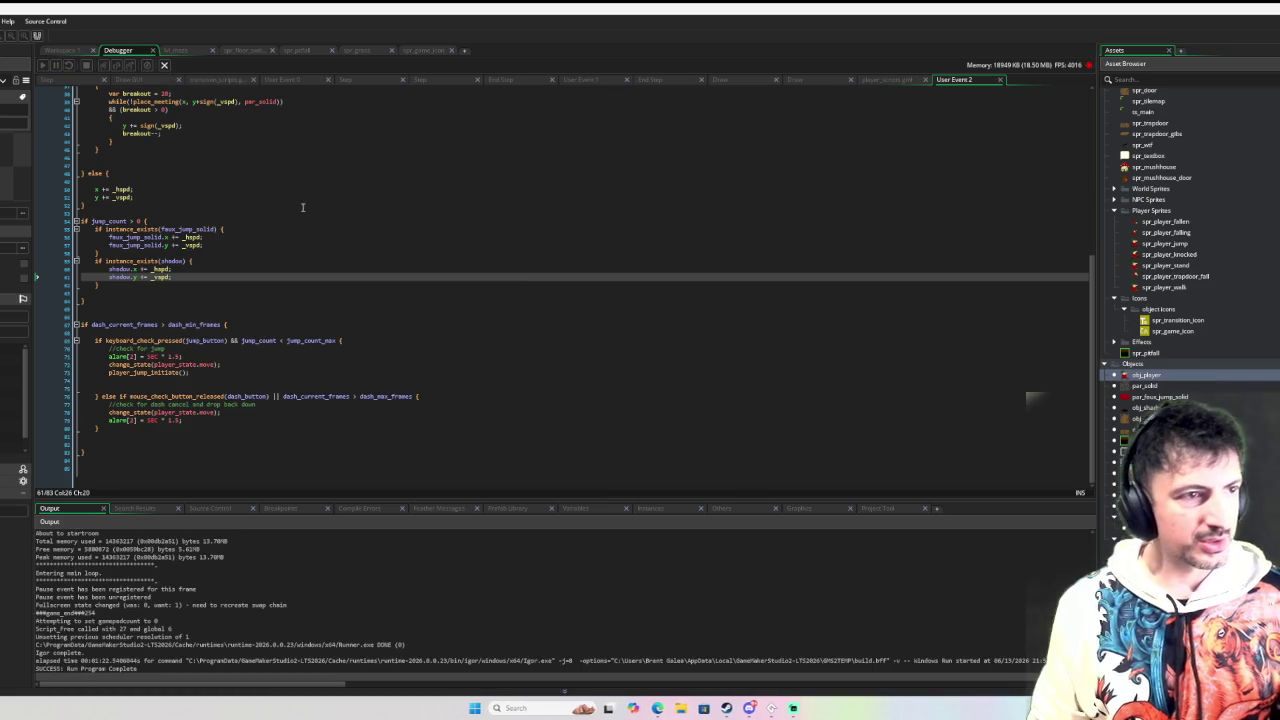
Step: Return to Workspace 1 and open obj_player's Create event code
{"action": "left_click", "coordinate": [66, 52]}
{"action": "scroll", "coordinate": [378, 242], "scroll_direction": "up", "scroll_amount": 15}
{"action": "scroll", "coordinate": [145, 242], "scroll_direction": "up", "scroll_amount": 3}
{"action": "scroll", "coordinate": [145, 242], "scroll_direction": "down", "scroll_amount": 3}
{"action": "scroll", "coordinate": [137, 210], "scroll_direction": "up", "scroll_amount": 1}
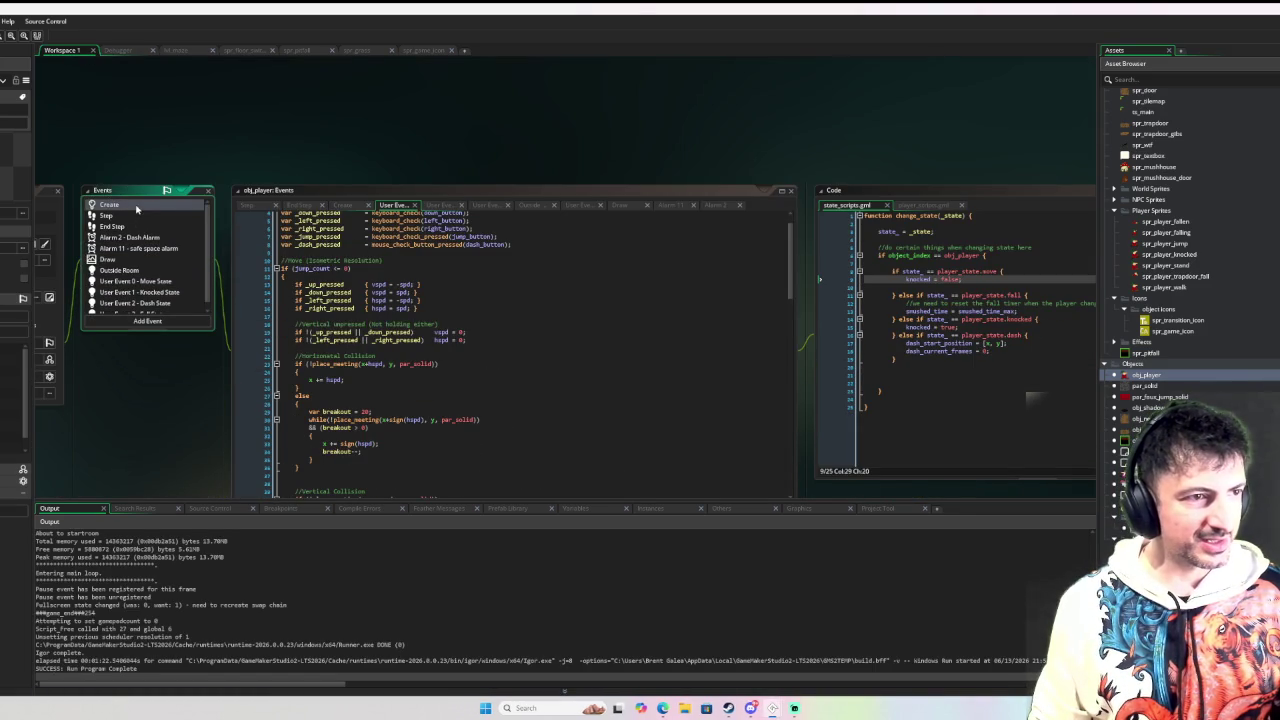
{"action": "left_click", "coordinate": [137, 206]}
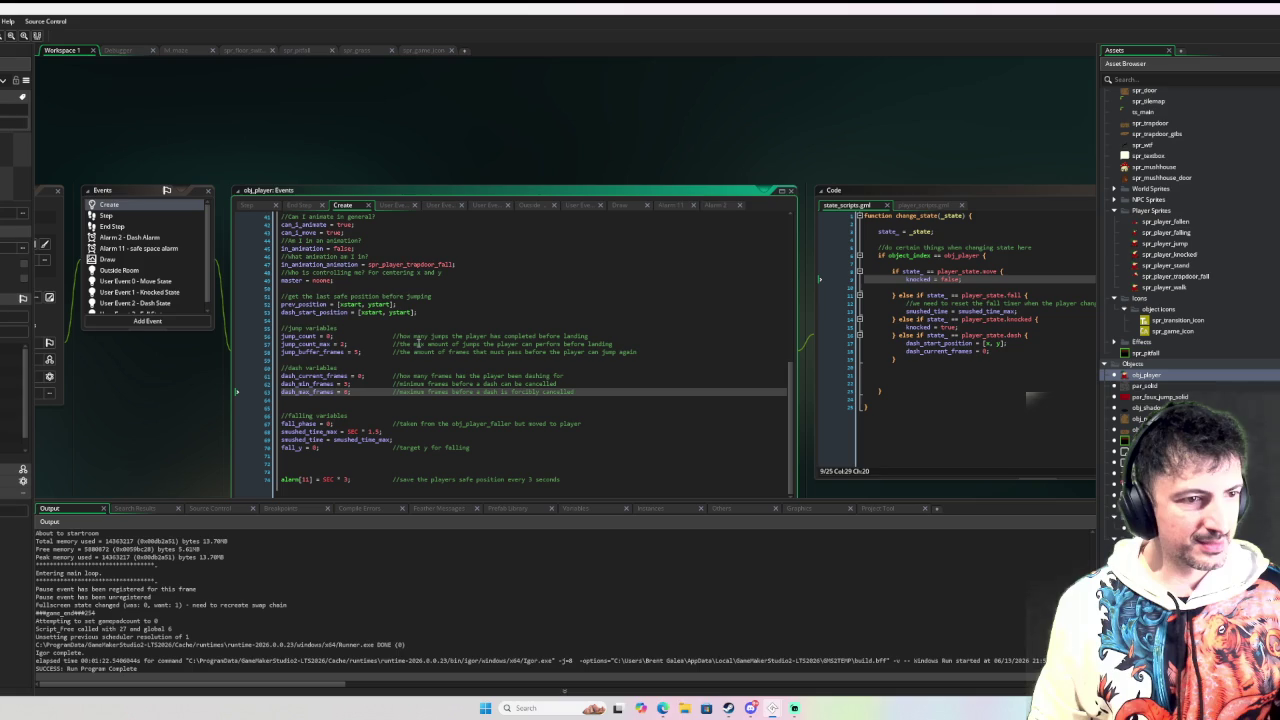
{"action": "scroll", "coordinate": [155, 288], "scroll_direction": "down", "scroll_amount": 1}
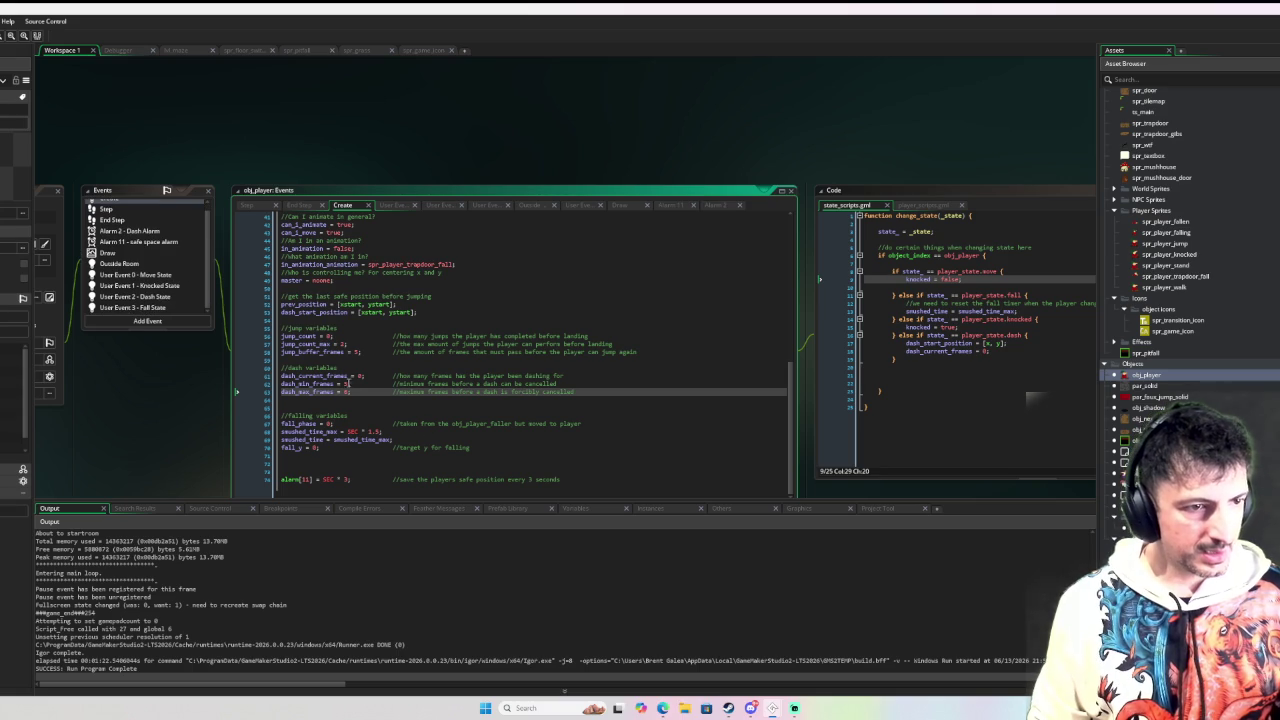
Step: Declare dash_cooldown = SEC * 0.4 on a new line below dash_max_frames
{"action": "key", "text": "Return"}
{"action": "type", "text": "da"}
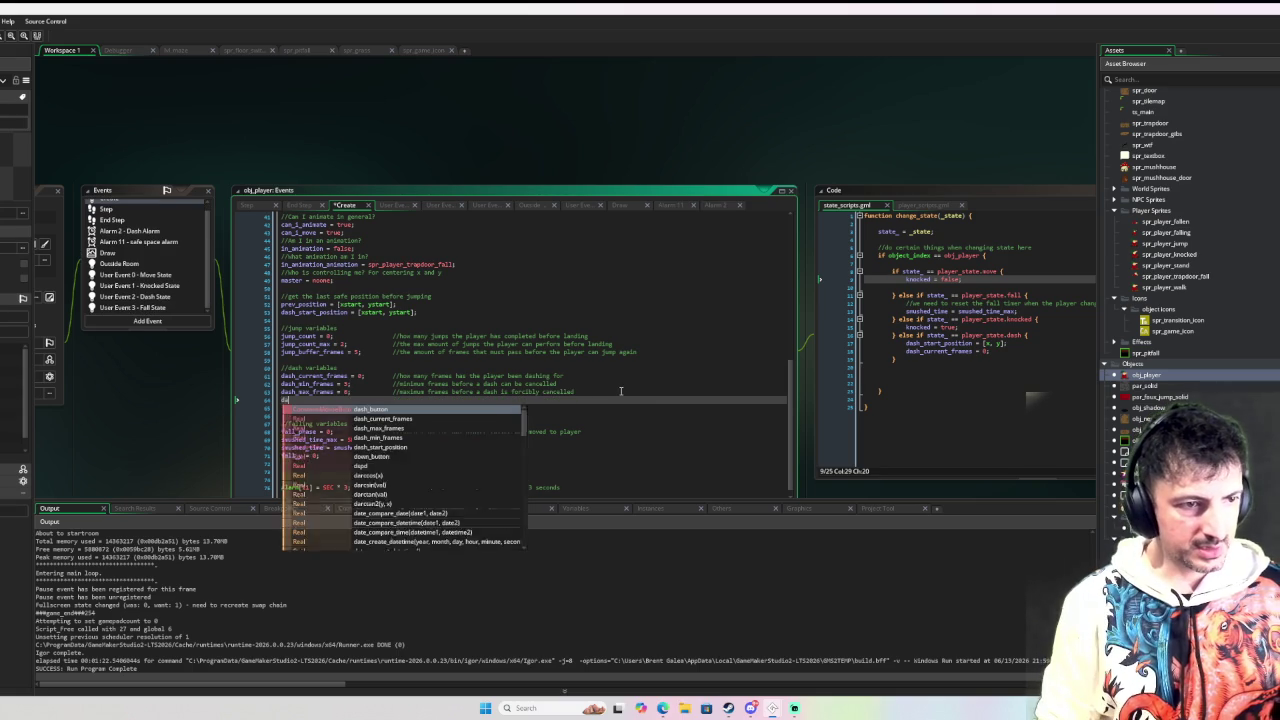
{"action": "type", "text": "sh_cooldo"}
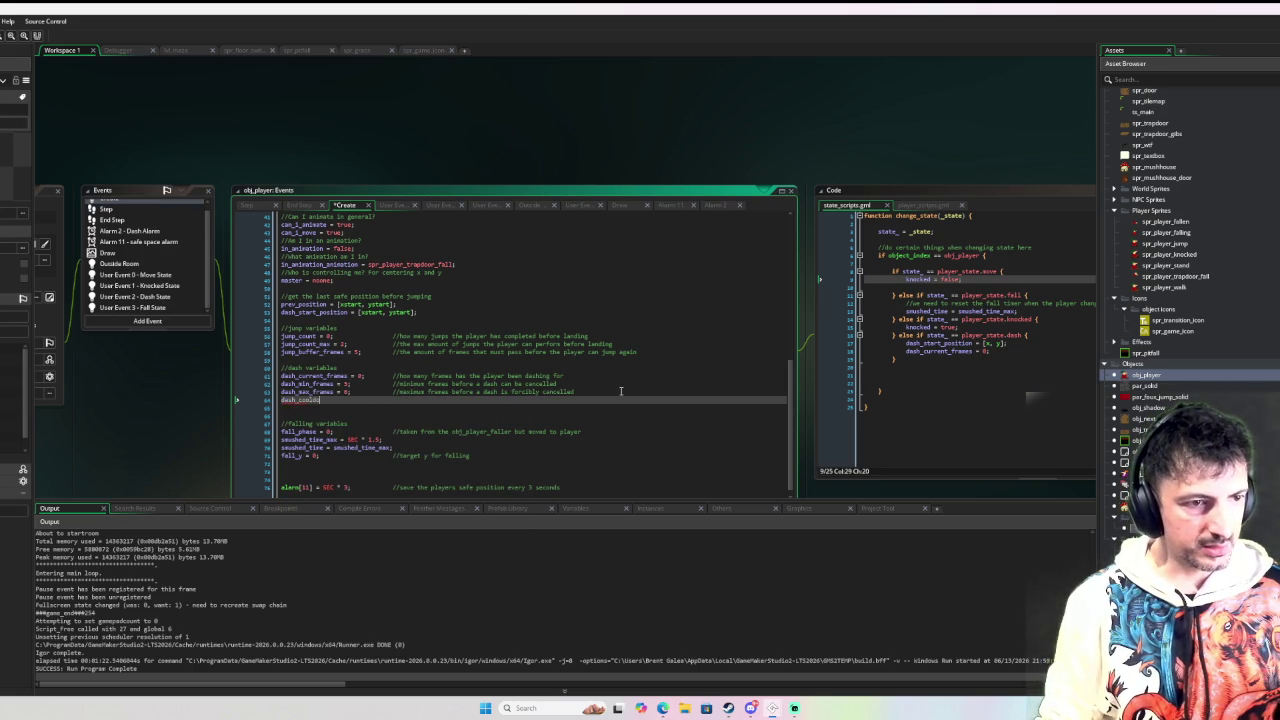
{"action": "type", "text": "wn = SEC * "}
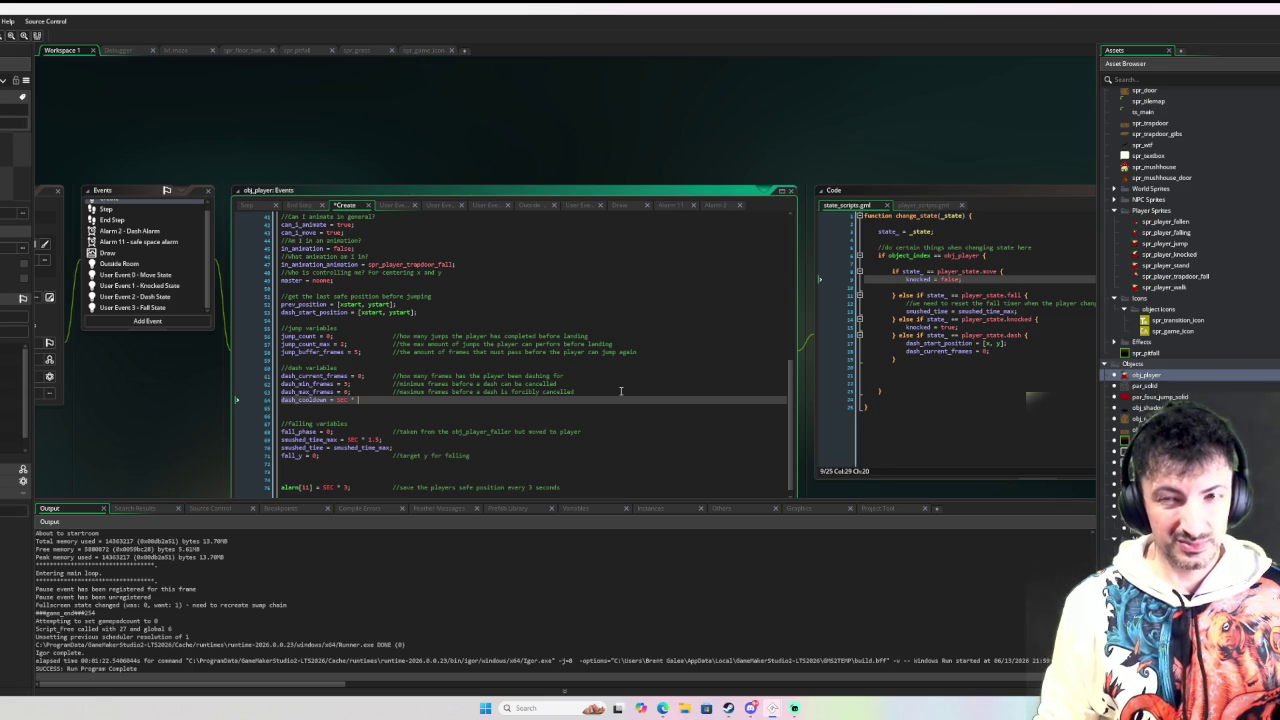
{"action": "type", "text": "0.4;"}
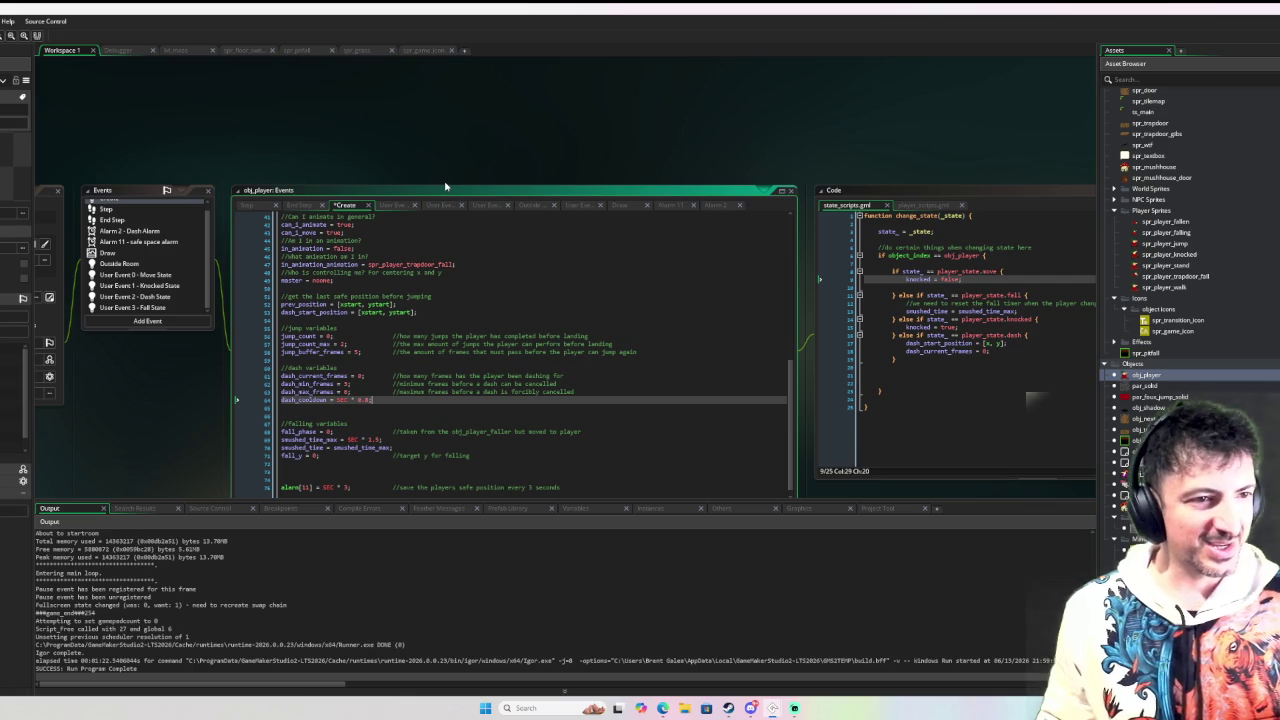
{"action": "scroll", "coordinate": [455, 330], "scroll_direction": "down", "scroll_amount": 2}
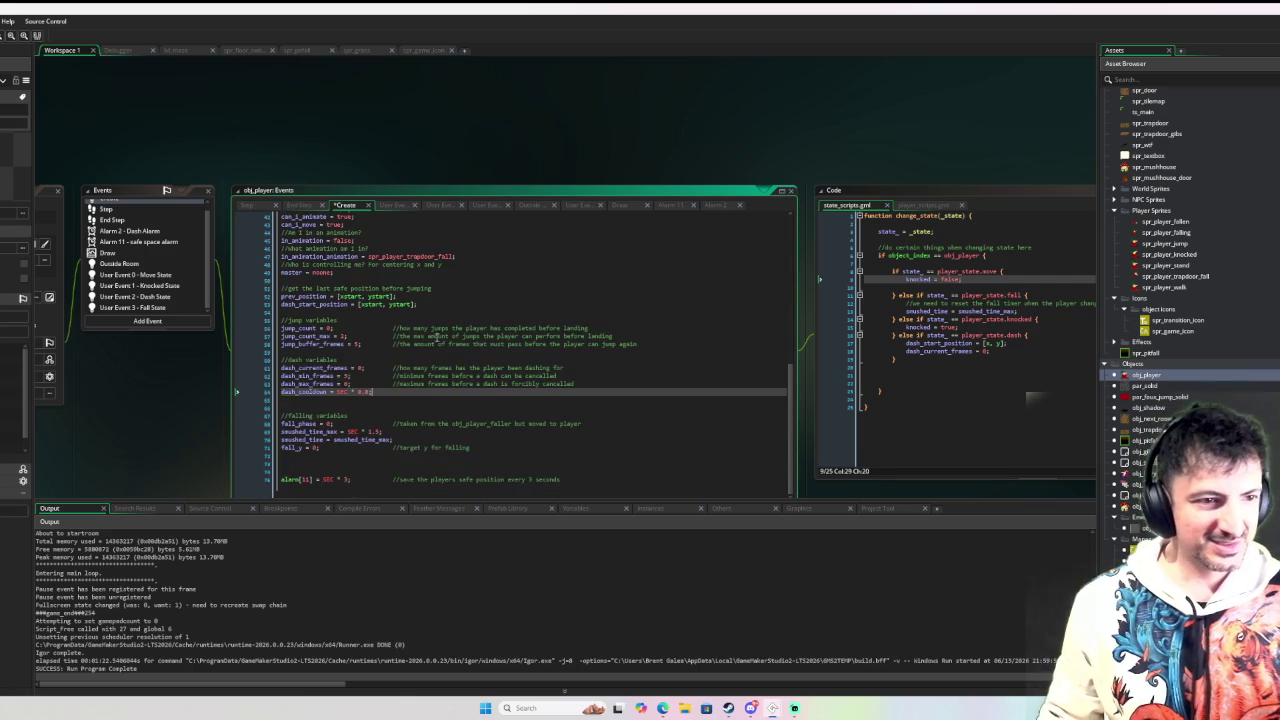
Step: In the Dash State, replace both SEC * 1.5 alarm[2] durations with dash_cooldown
{"action": "left_click", "coordinate": [150, 298]}
{"action": "scroll", "coordinate": [411, 403], "scroll_direction": "down", "scroll_amount": 1}
{"action": "left_click_drag", "start_coordinate": [394, 431], "coordinate": [346, 431]}
{"action": "type", "text": "dash_cooldown"}
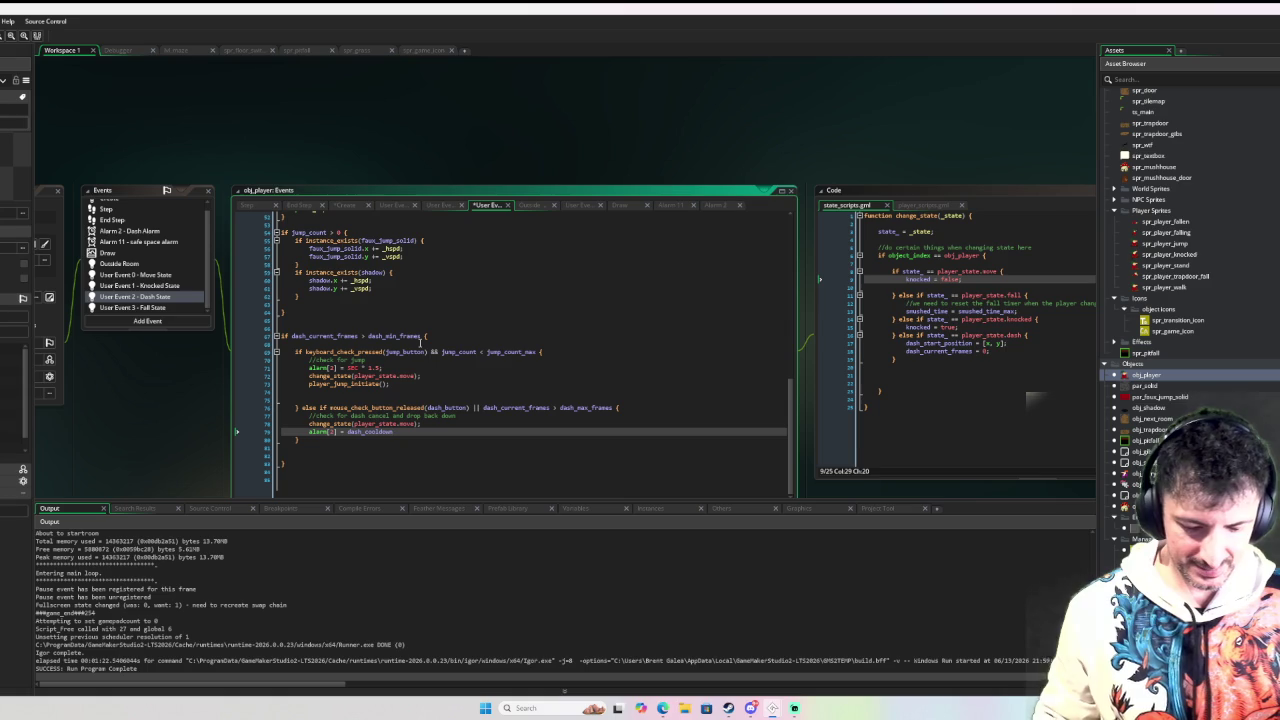
{"action": "left_click_drag", "start_coordinate": [383, 368], "coordinate": [347, 369]}
{"action": "type", "text": "dash_cooldown"}
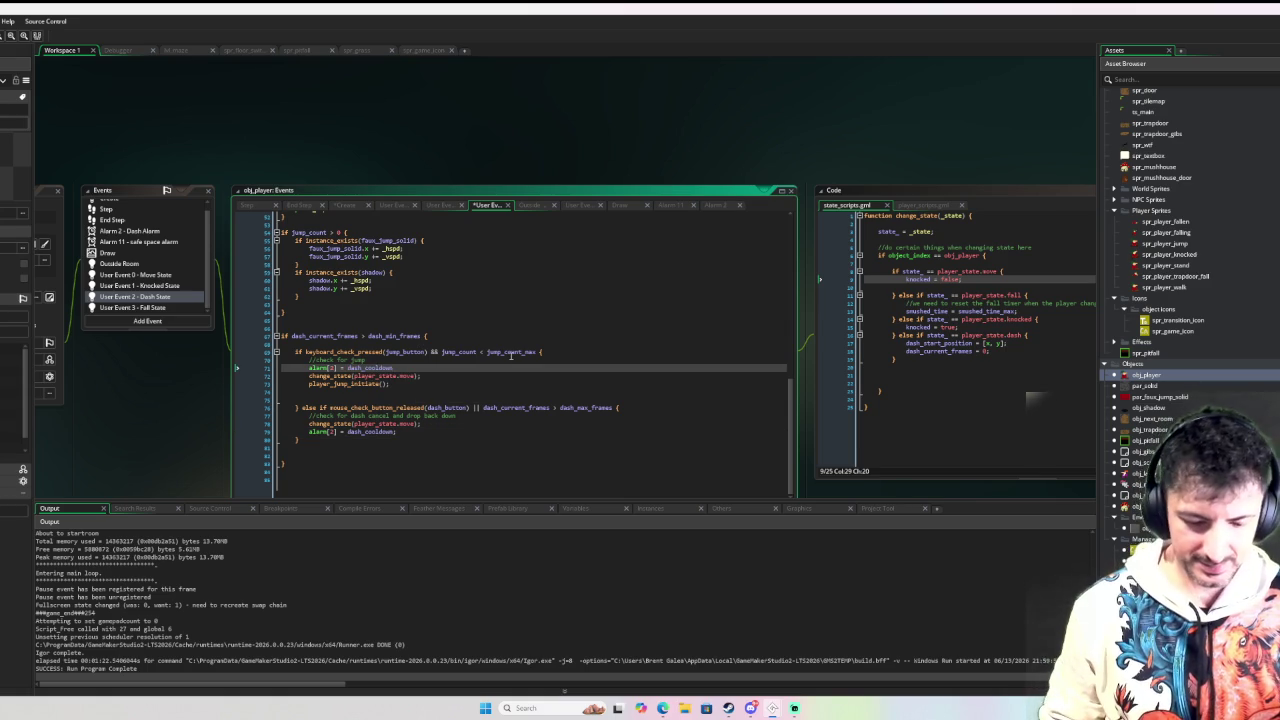
Step: Move player_jump_initiate() above the state change in the jump branch and relaunch in debug mode
{"action": "key", "text": "alt+Down"}
{"action": "key", "text": "alt+Down"}
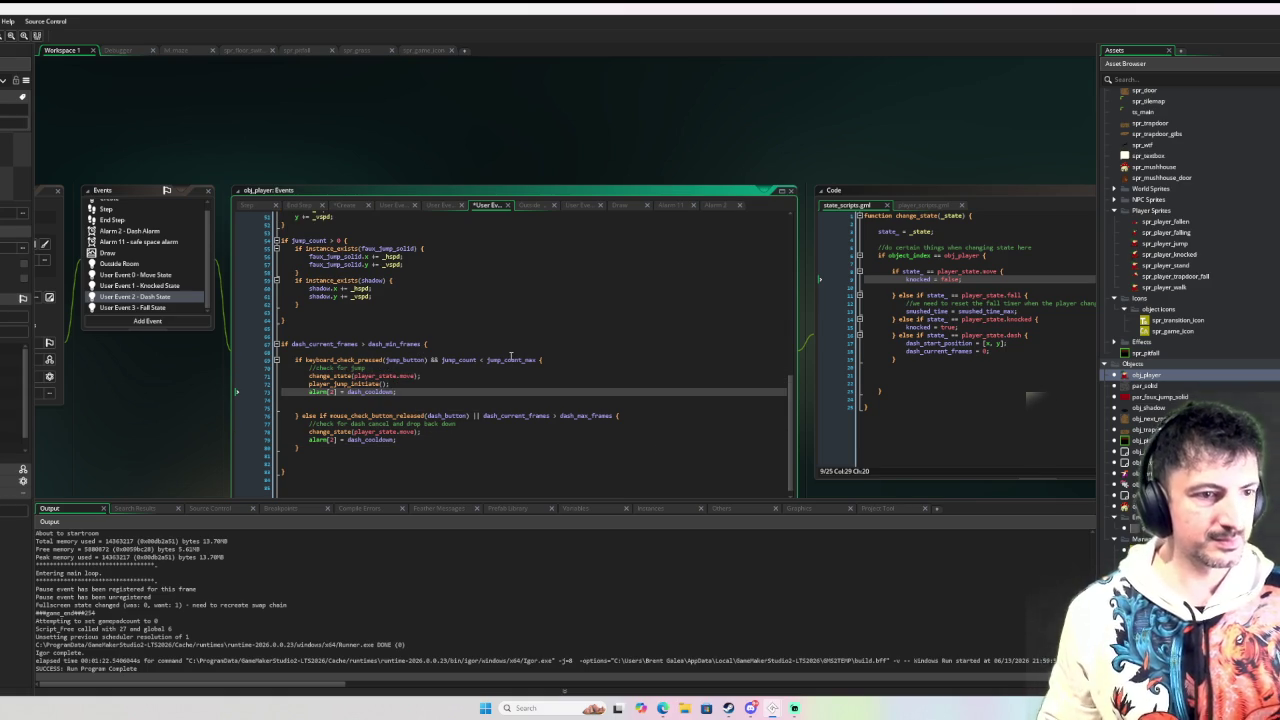
{"action": "key", "text": "Up"}
{"action": "key", "text": "alt+Up"}
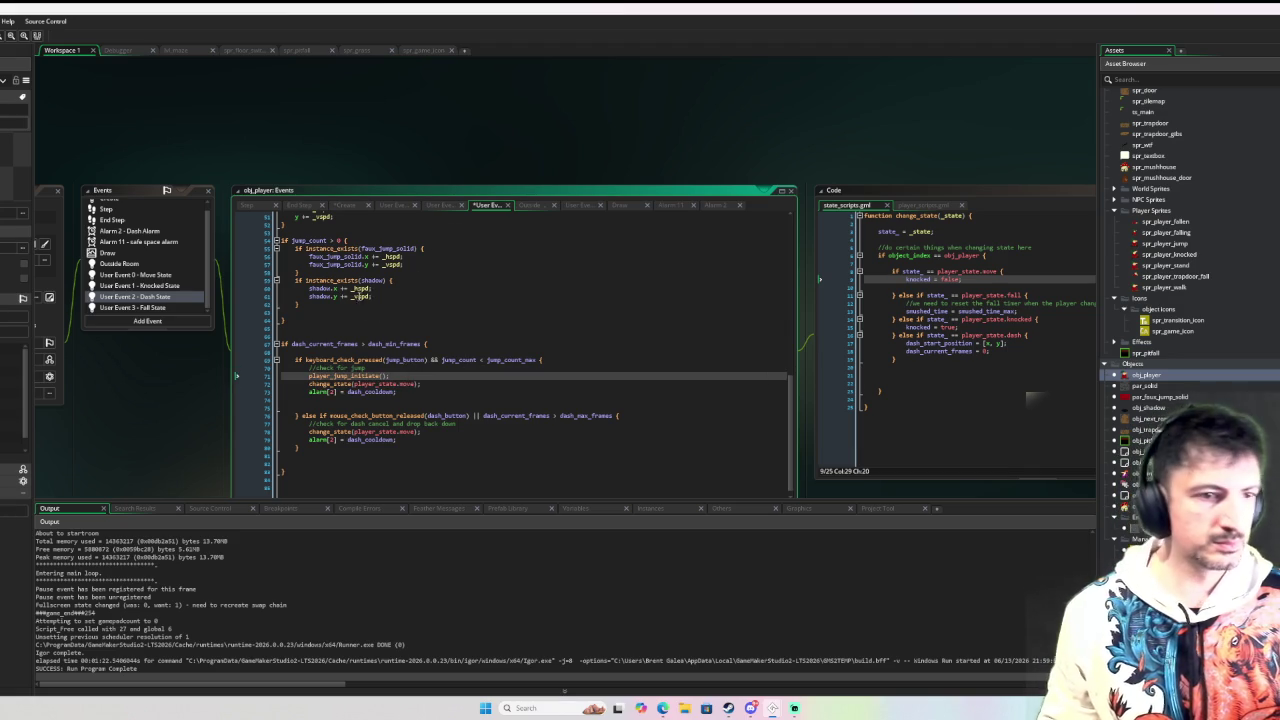
{"action": "mouse_move", "coordinate": [357, 281]}
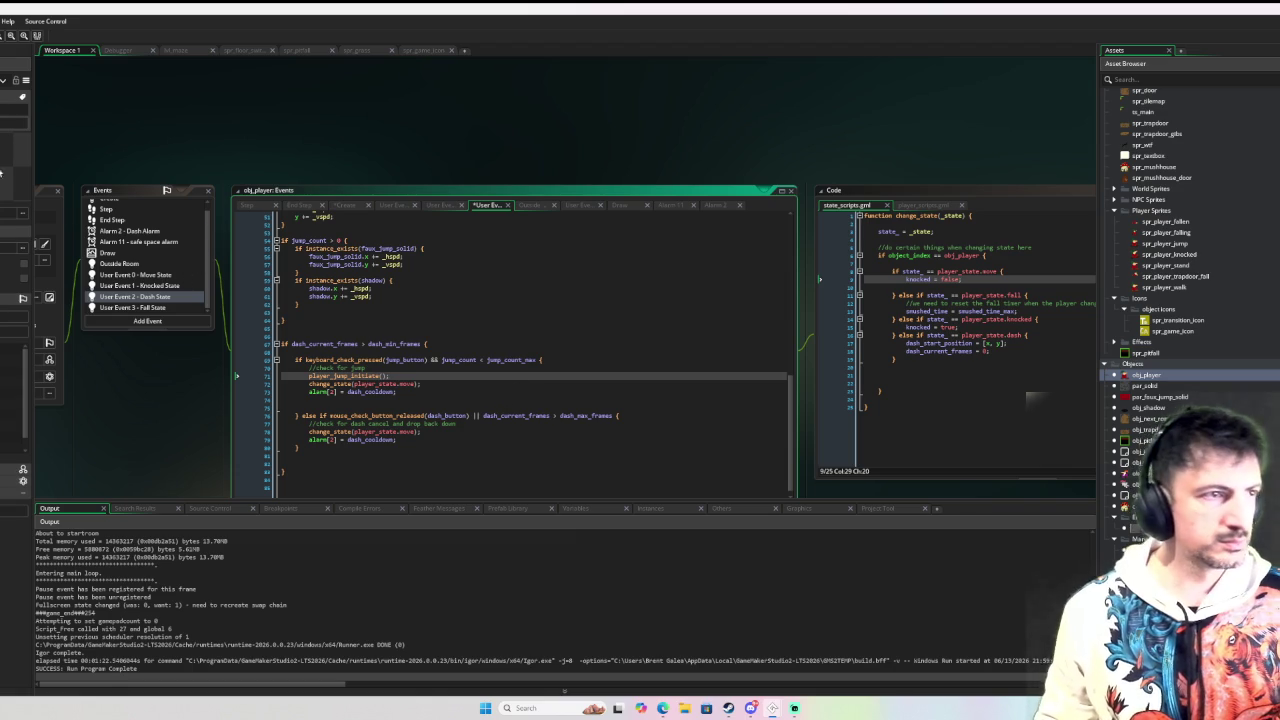
{"action": "key", "text": "F6"}
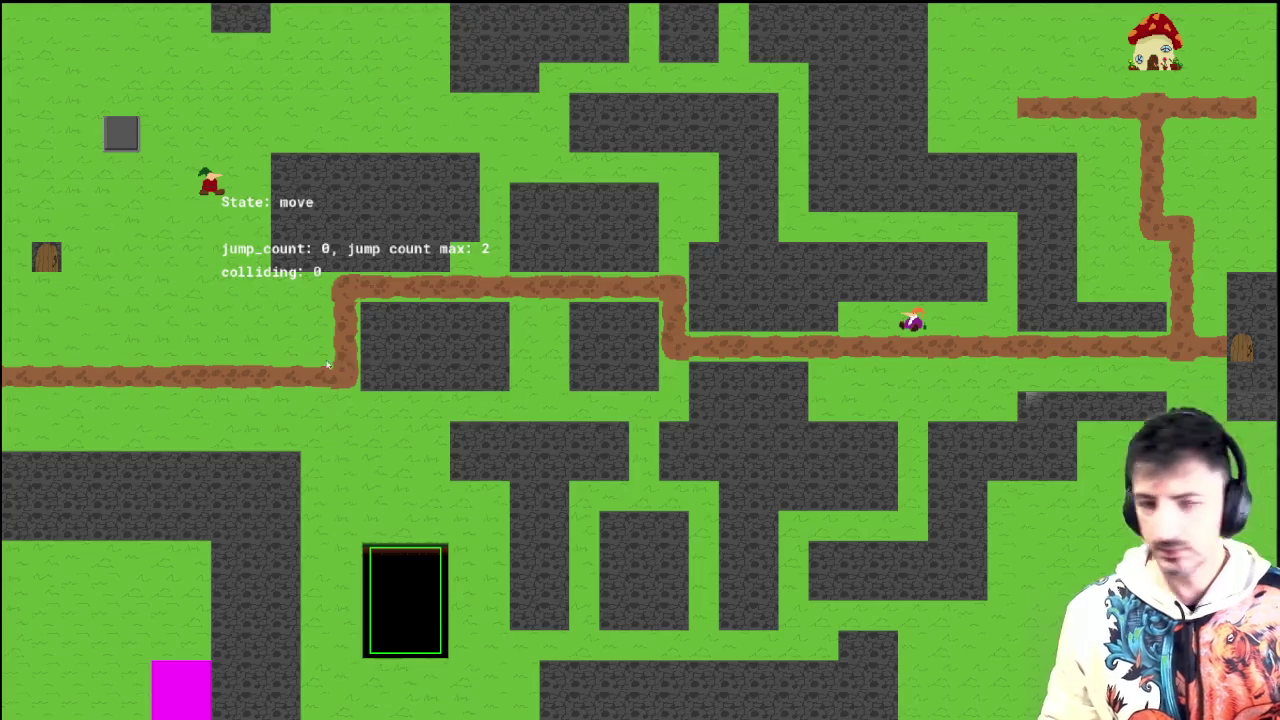
Step: Play-test running along the lower path and jumping onto the left ledge
{"action": "key", "text": "Down"}
{"action": "key", "text": "space"}
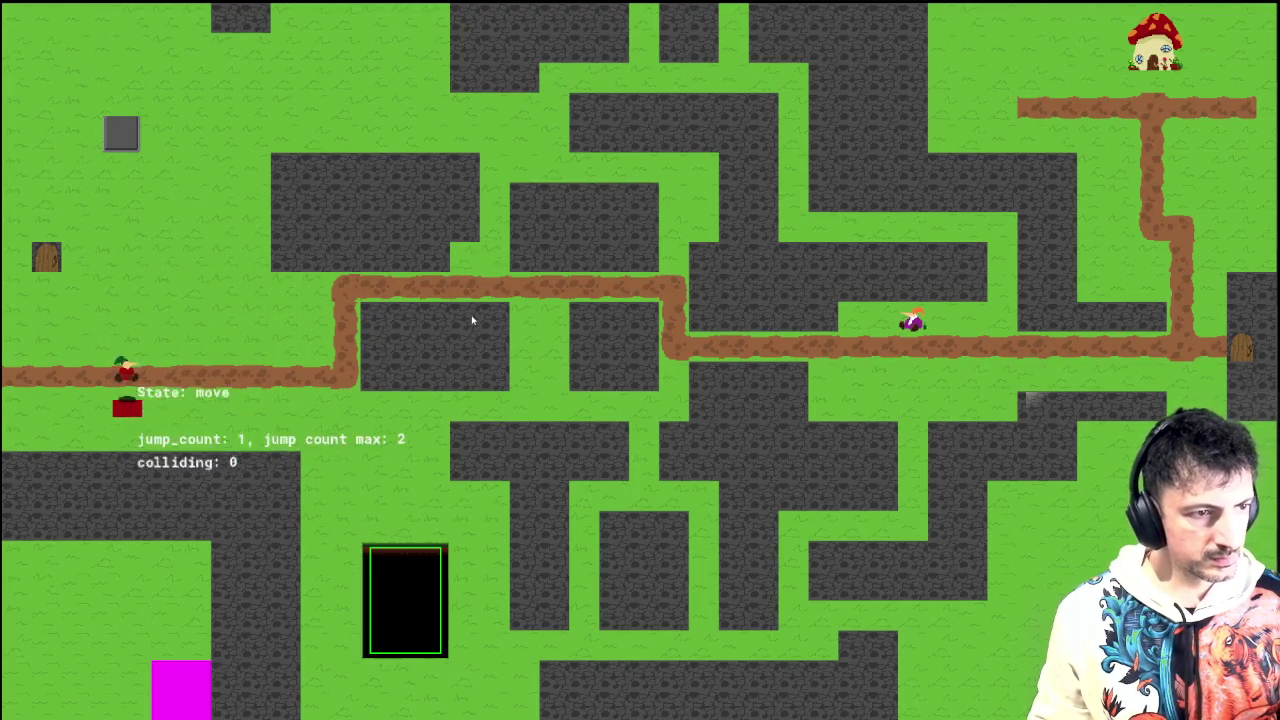
{"action": "key", "text": "Right"}
{"action": "key", "text": "Left"}
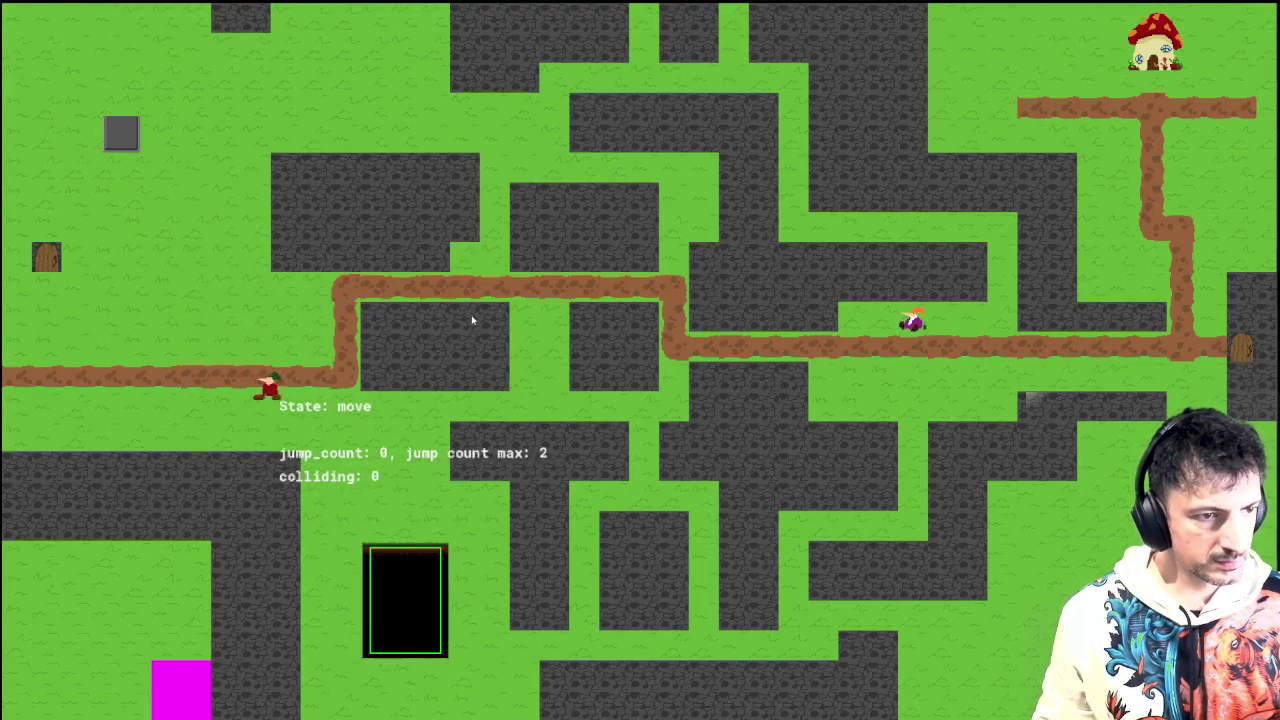
{"action": "key", "text": "Right"}
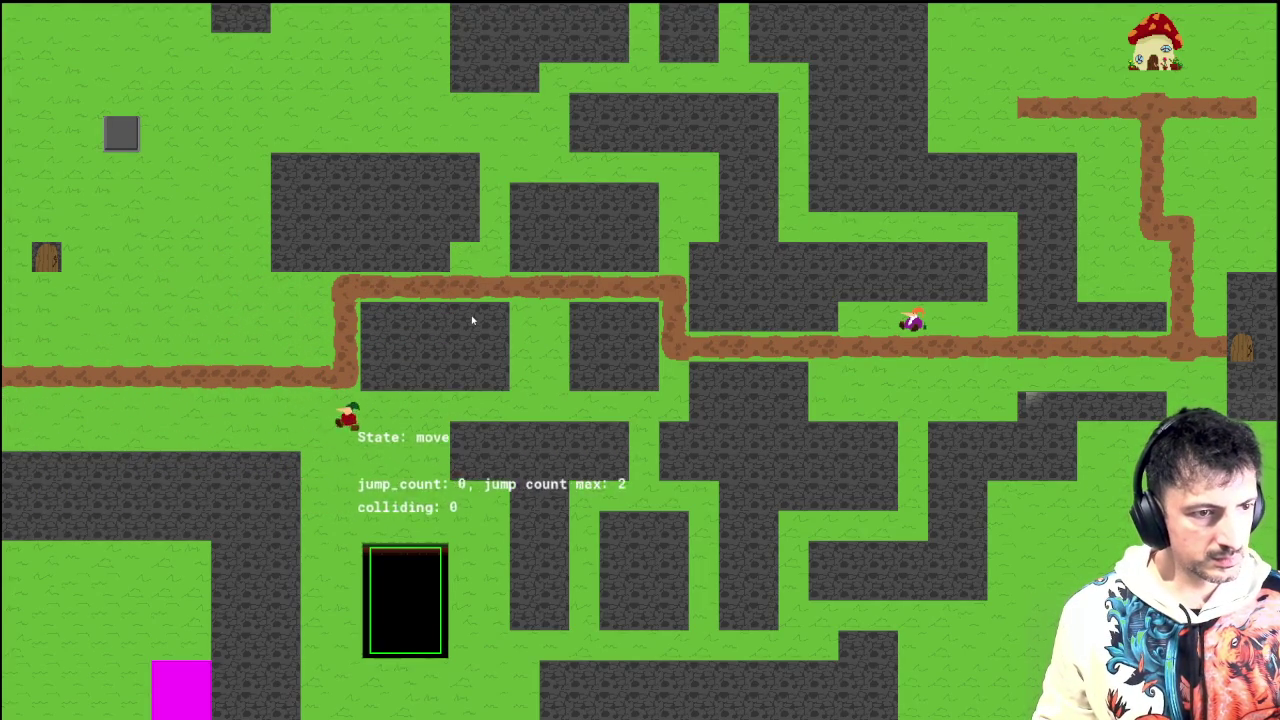
{"action": "key", "text": "space"}
{"action": "key", "text": "Left"}
{"action": "key", "text": "Right"}
{"action": "key", "text": "Left"}
{"action": "key", "text": "space"}
Step: Run back and forth along the lower path, then close the game and return to Workspace 1
{"action": "key", "text": "Left"}
{"action": "key", "text": "Right"}
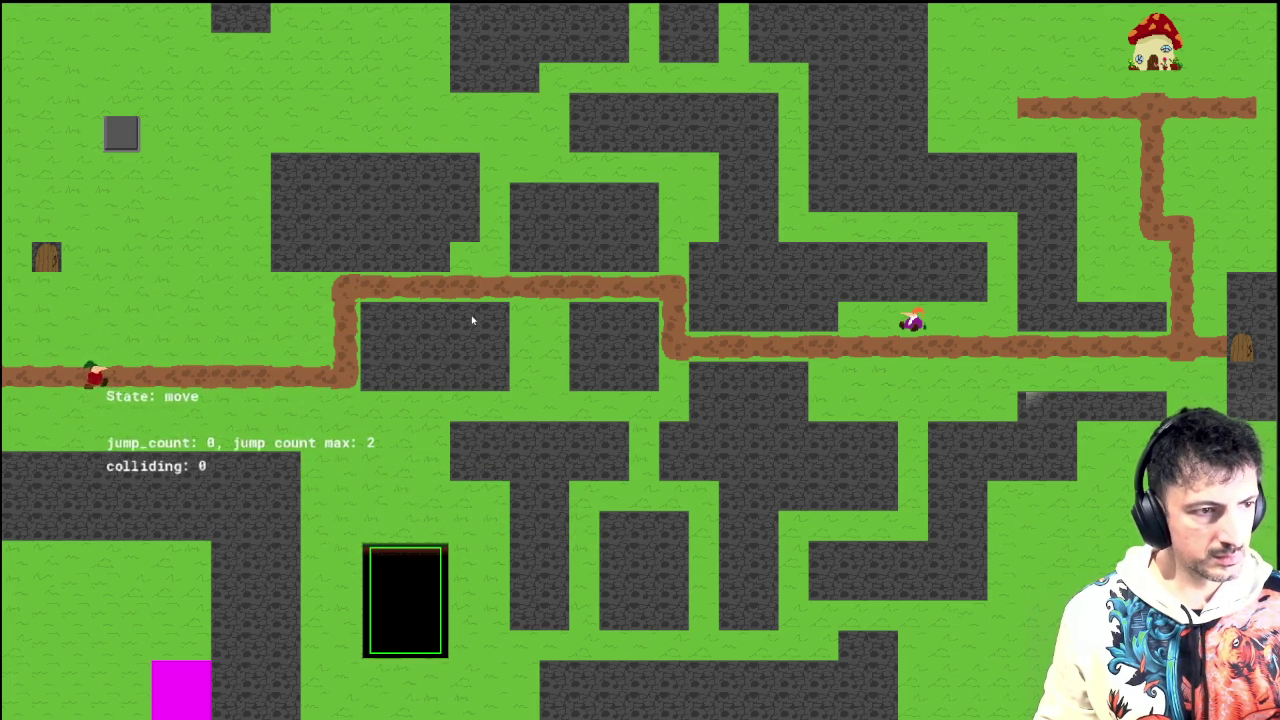
{"action": "key", "text": "Left"}
{"action": "key", "text": "Right"}
{"action": "key", "text": "Right"}
{"action": "key", "text": "Left"}
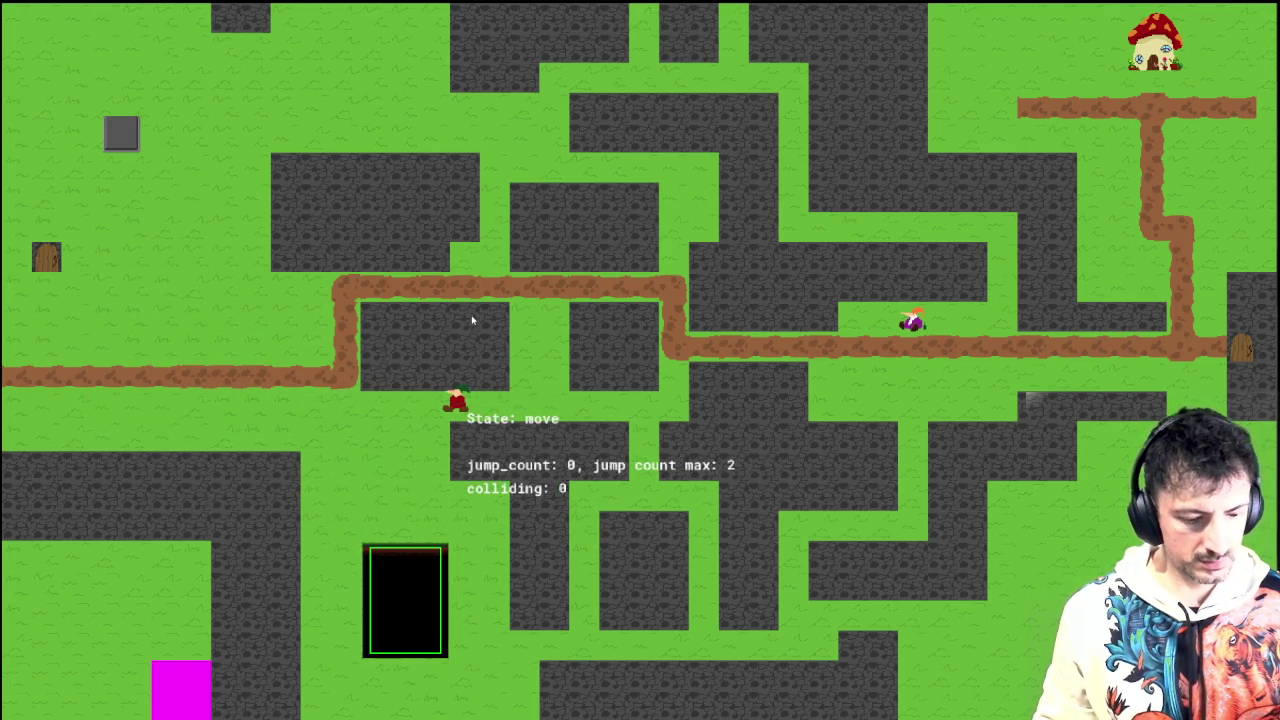
{"action": "key", "text": "Escape"}
{"action": "left_click", "coordinate": [78, 50]}
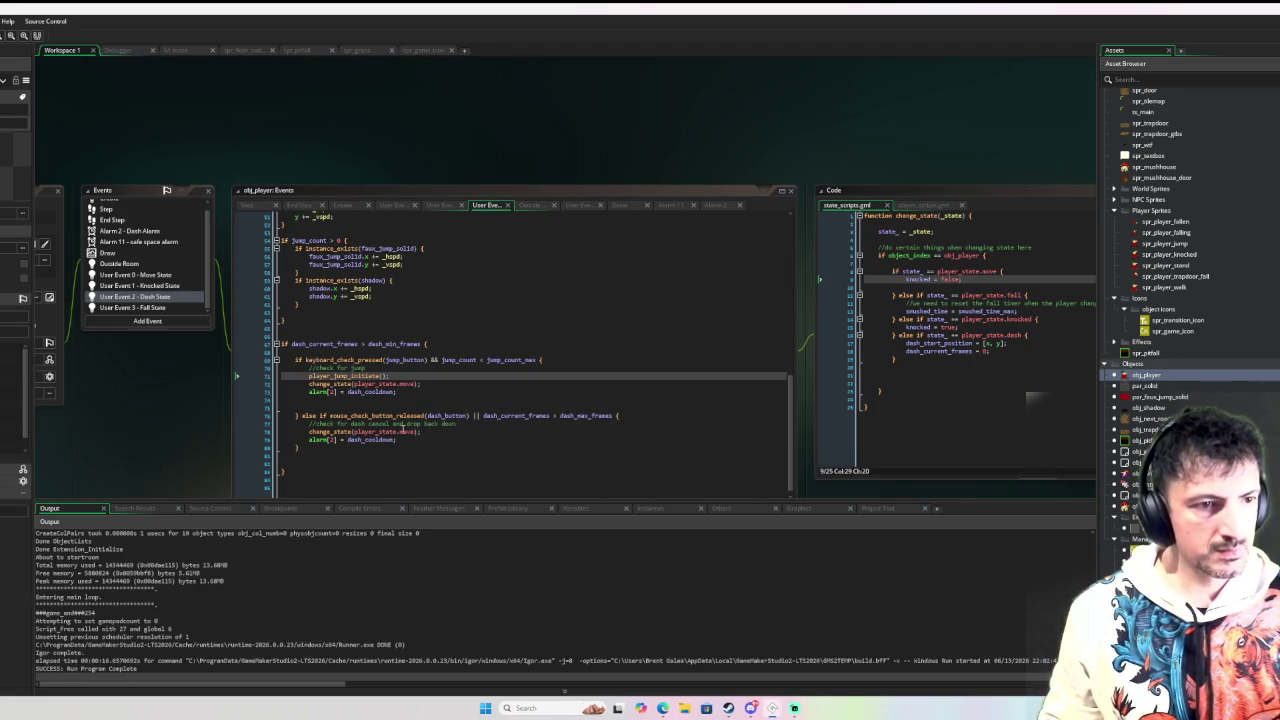
Step: Edit the dash_cooldown multiplier in obj_player's Create event and start a debug run
{"action": "scroll", "coordinate": [160, 205], "scroll_direction": "up", "scroll_amount": 2}
{"action": "left_click", "coordinate": [150, 204]}
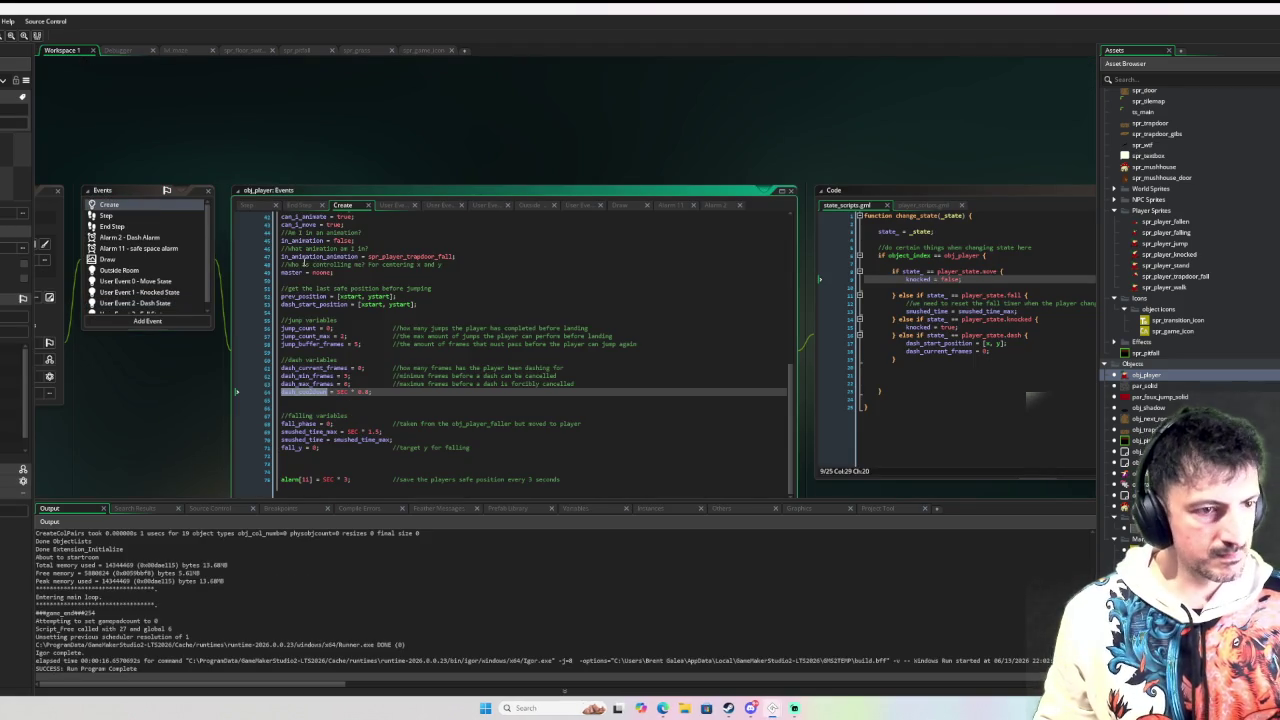
{"action": "left_click", "coordinate": [367, 392]}
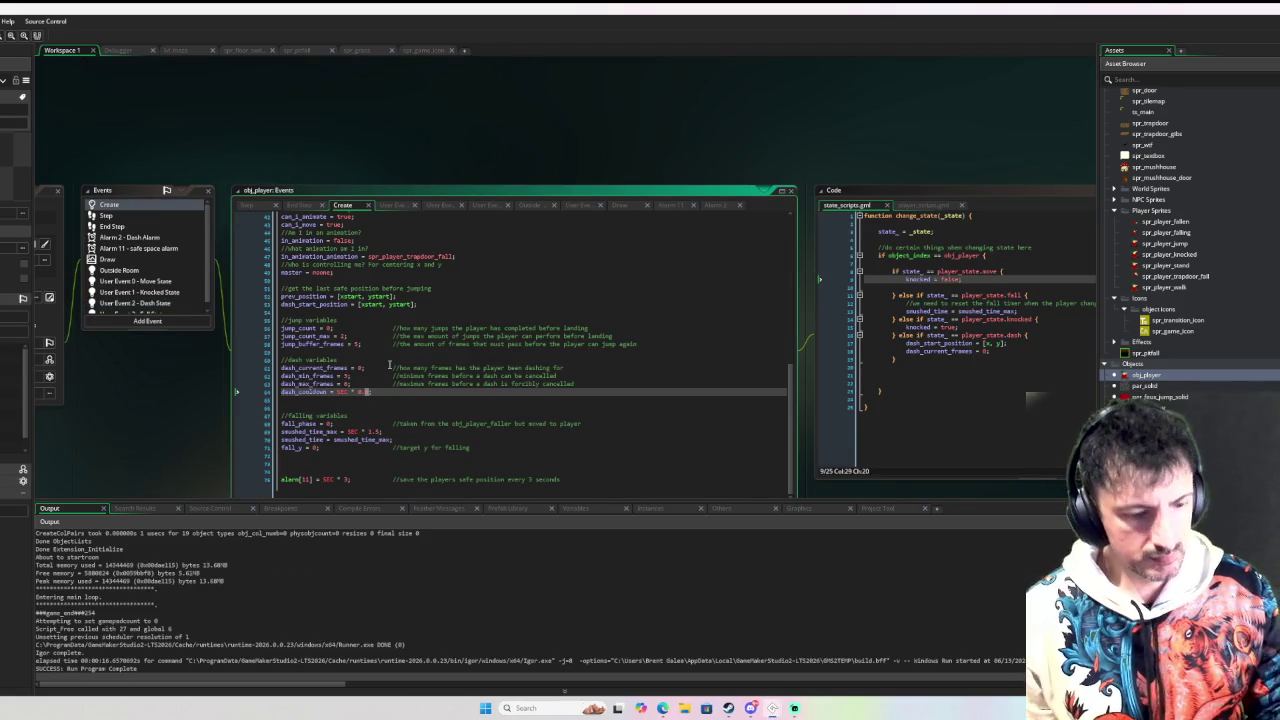
{"action": "type", "text": "5;"}
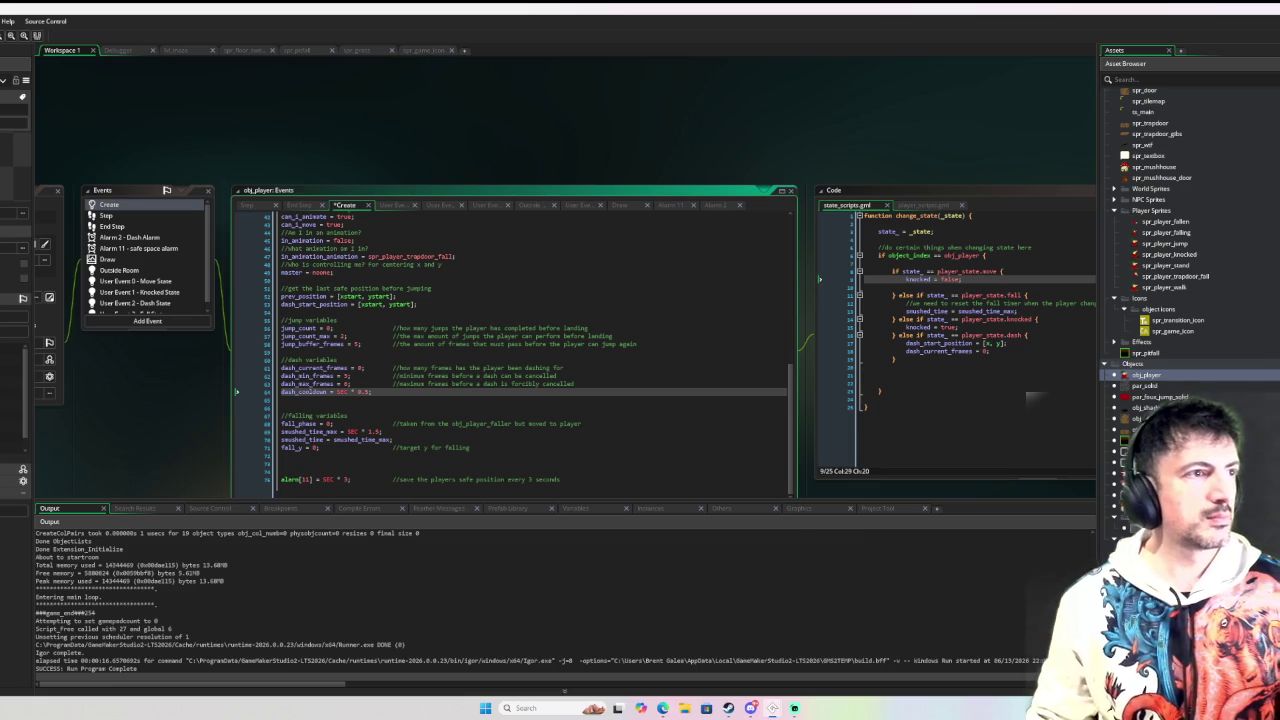
{"action": "key", "text": "F6"}
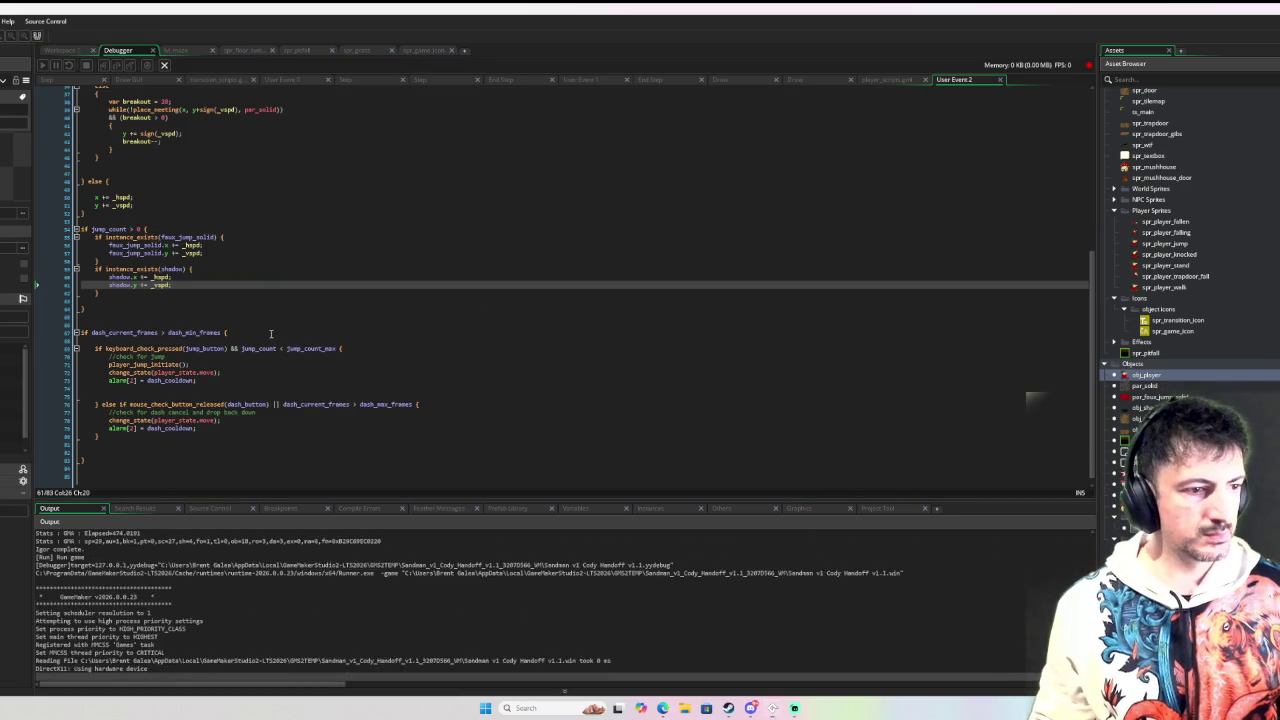
Step: Move the player around the map to test dashing, then close the game
{"action": "key", "text": "Left"}
{"action": "key", "text": "Down"}
{"action": "key", "text": "Right"}
{"action": "key", "text": "Up"}
{"action": "key", "text": "Left"}
{"action": "key", "text": "Down"}
{"action": "key", "text": "Up"}
{"action": "key", "text": "Right"}
{"action": "key", "text": "Right"}
{"action": "key", "text": "Down"}
{"action": "key", "text": "Left"}
{"action": "key", "text": "Up"}
{"action": "key", "text": "Left"}
{"action": "key", "text": "Down"}
{"action": "key", "text": "Right"}
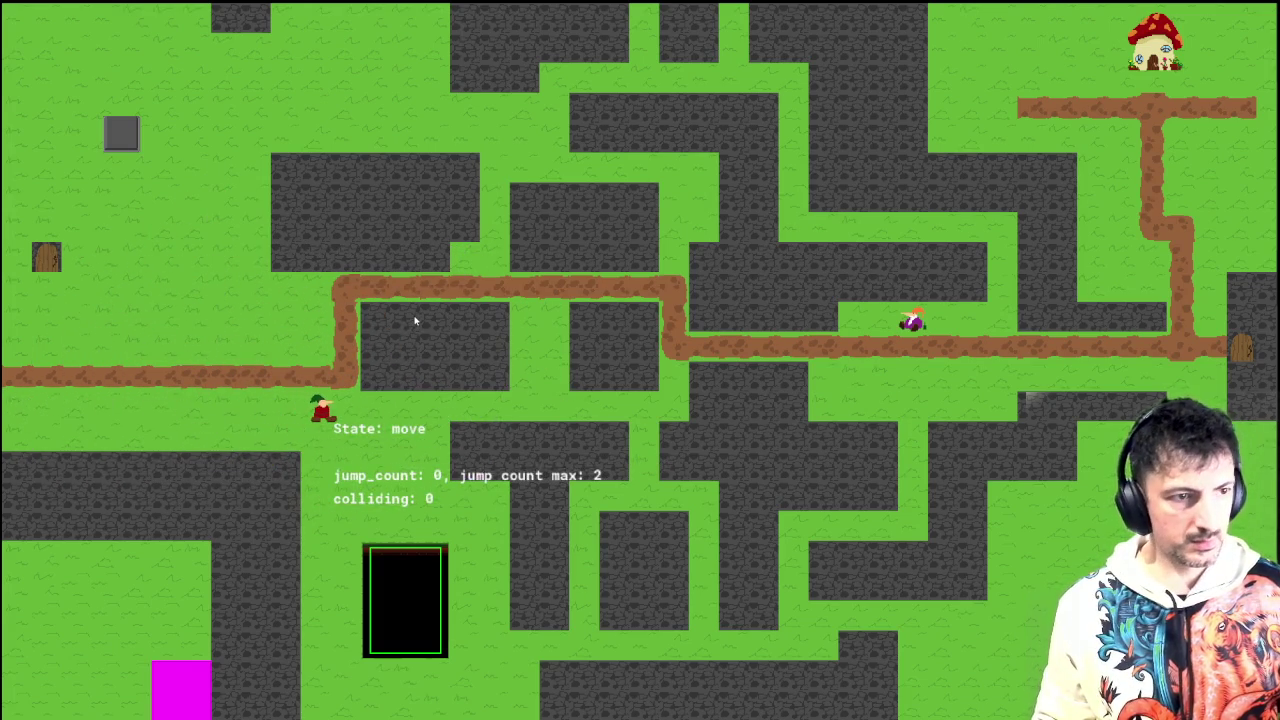
{"action": "key", "text": "Escape"}
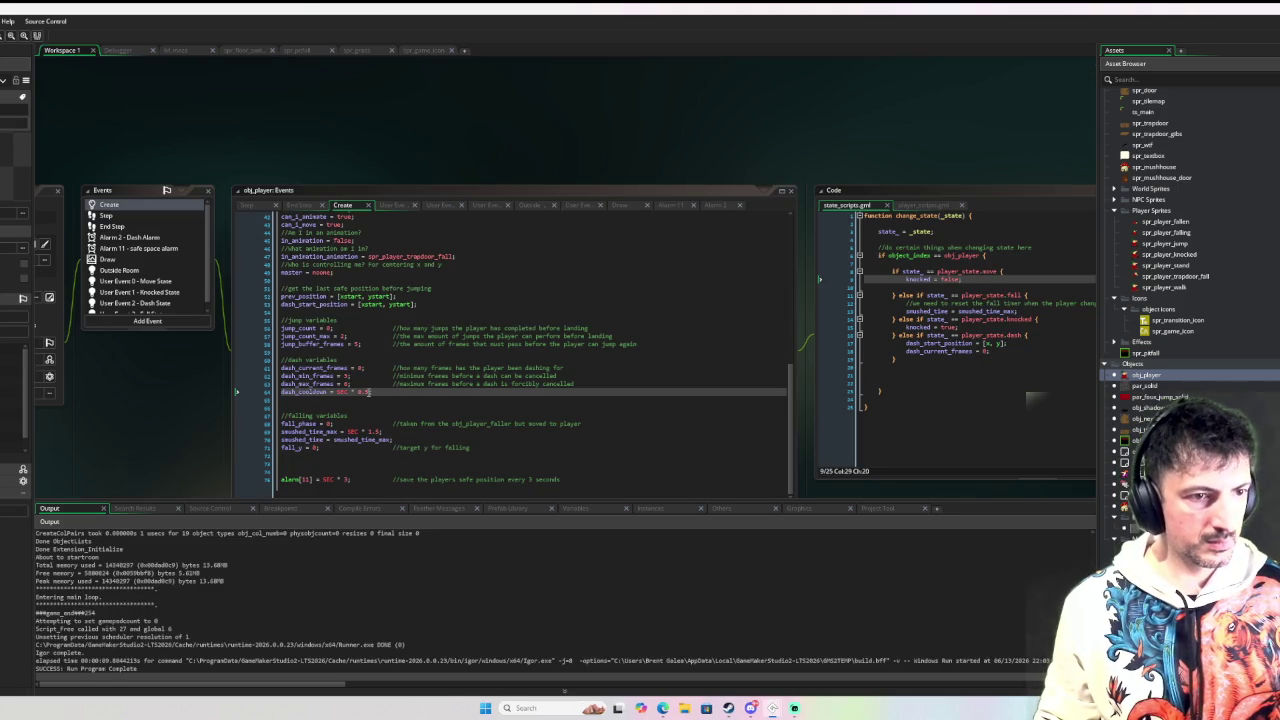
Step: Change dash_cooldown to SEC * 0.6 and run the game again in debug mode
{"action": "left_click", "coordinate": [370, 392]}
{"action": "key", "text": "BackSpace"}
{"action": "type", "text": "6"}
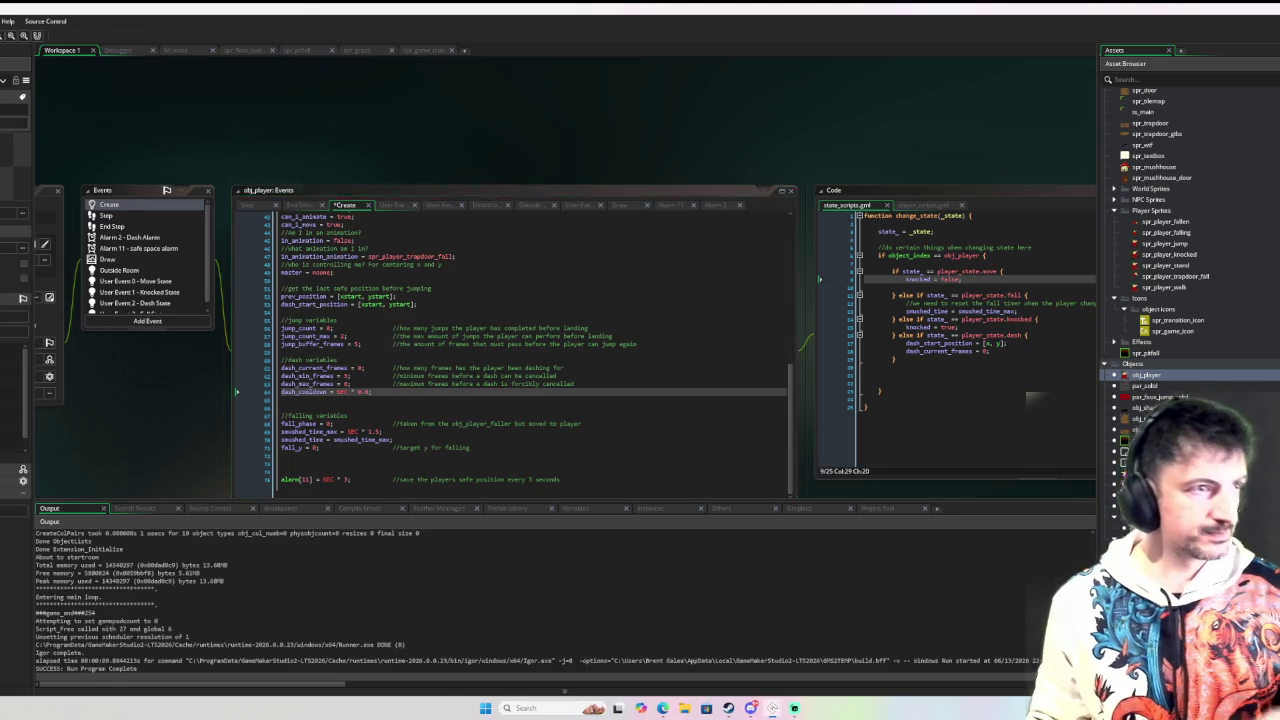
{"action": "key", "text": "F6"}
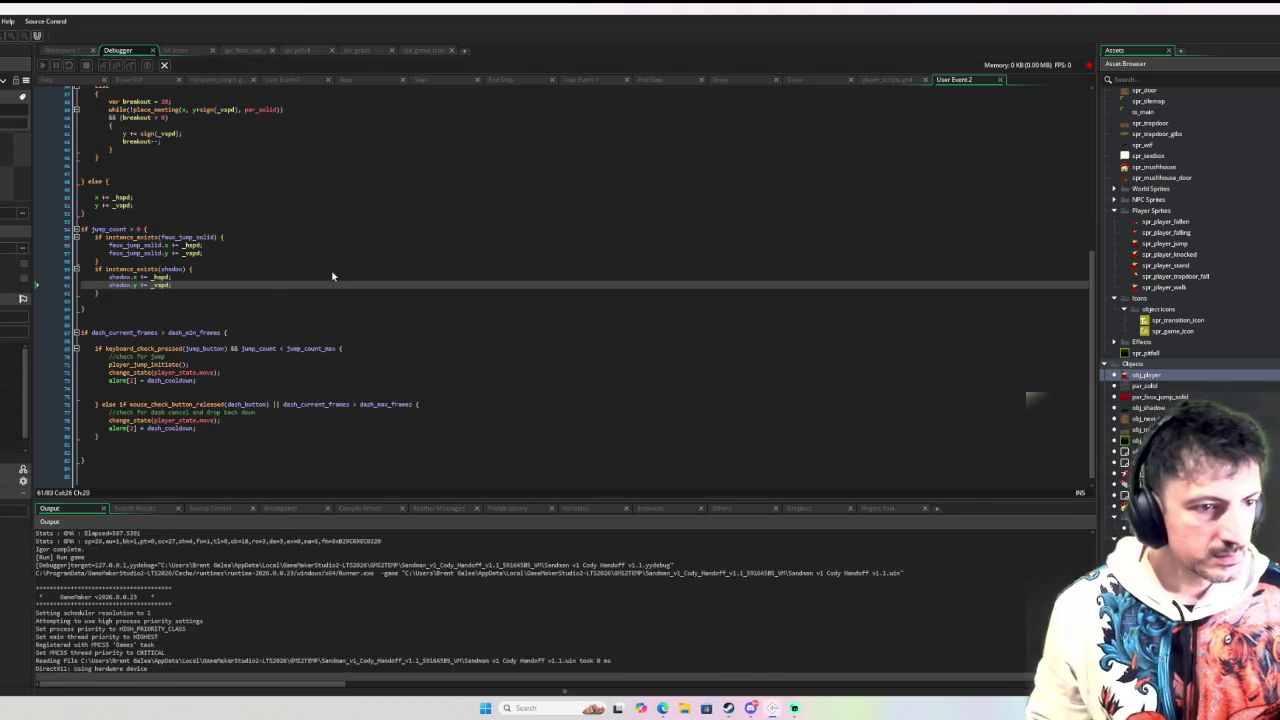
Step: Walk the player around the maze and trigger Shift dashes to test the cooldown
{"action": "key", "text": "Left"}
{"action": "key", "text": "Down"}
{"action": "key", "text": "shift"}
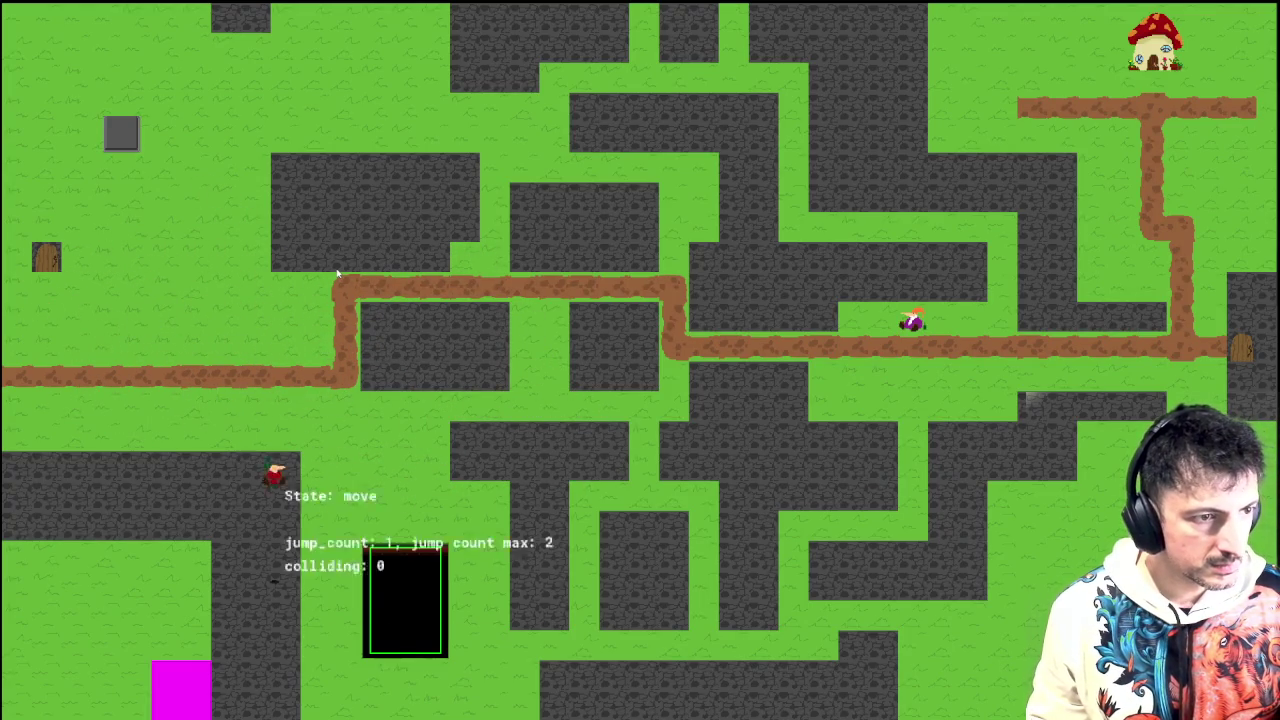
{"action": "key", "text": "Right"}
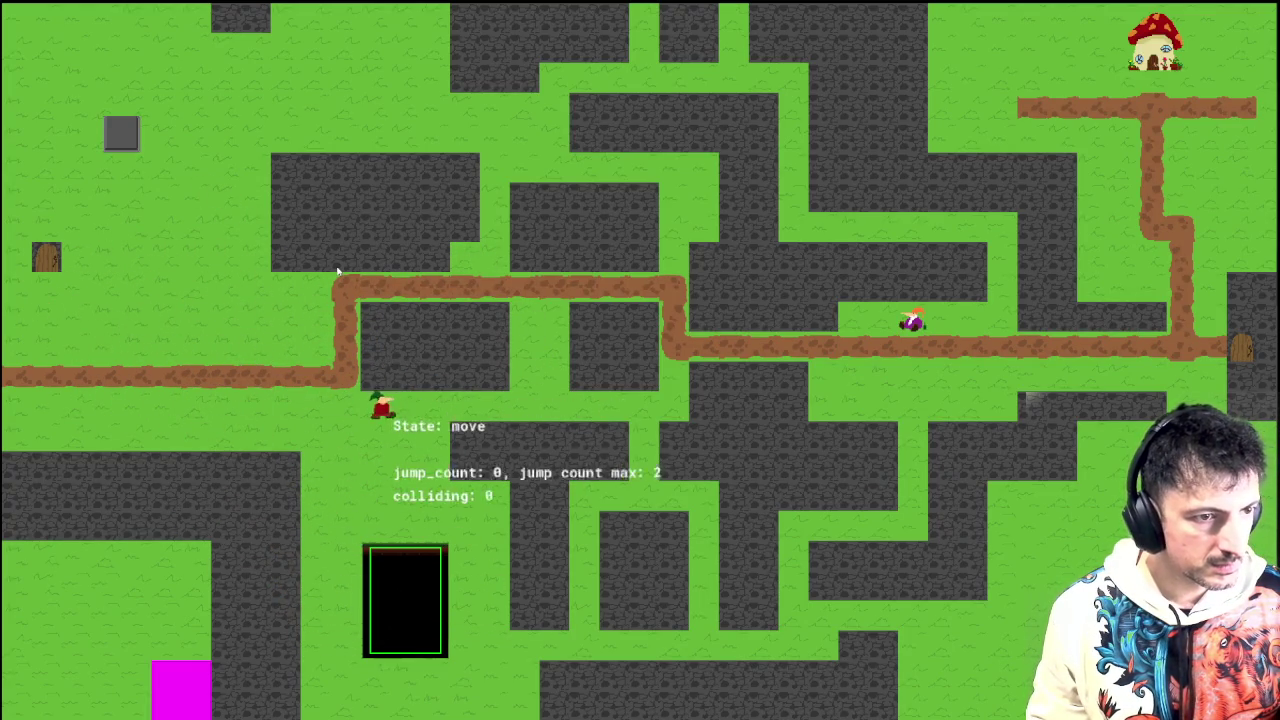
{"action": "key", "text": "Left"}
{"action": "key", "text": "Down"}
{"action": "key", "text": "Right"}
{"action": "key", "text": "shift"}
{"action": "key", "text": "Right"}
{"action": "key", "text": "Down"}
{"action": "key", "text": "Up"}
{"action": "key", "text": "Left"}
{"action": "key", "text": "Right"}
{"action": "key", "text": "Down"}
{"action": "key", "text": "Up"}
{"action": "key", "text": "Left"}
{"action": "key", "text": "Down"}
{"action": "key", "text": "Right"}
Step: Test jumps, mid-air double jumps and dash cancels along the paths
{"action": "key", "text": "space"}
{"action": "key", "text": "Down"}
{"action": "key", "text": "Up"}
{"action": "key", "text": "Left"}
{"action": "key", "text": "Left"}
{"action": "key", "text": "Down"}
{"action": "key", "text": "Right"}
{"action": "key", "text": "space"}
{"action": "key", "text": "space"}
{"action": "key", "text": "Right"}
{"action": "key", "text": "Down"}
{"action": "key", "text": "space"}
{"action": "key", "text": "Left"}
{"action": "key", "text": "space"}
{"action": "key", "text": "Down"}
{"action": "key", "text": "space"}
{"action": "key", "text": "Right"}
{"action": "key", "text": "space"}
{"action": "key", "text": "shift"}
{"action": "key", "text": "Left"}
{"action": "key", "text": "space"}
{"action": "key", "text": "Right"}
{"action": "key", "text": "space"}
Step: Test jumping out of up-left dashes and double-jumping, then pause the game in the debugger
{"action": "key", "text": "space"}
{"action": "key", "text": "Left"}
{"action": "key", "text": "space"}
{"action": "key", "text": "shift"}
{"action": "key", "text": "Left"}
{"action": "key", "text": "space"}
{"action": "key", "text": "space"}
{"action": "key", "text": "Right"}
{"action": "key", "text": "space"}
{"action": "key", "text": "Right"}
{"action": "key", "text": "Left"}
{"action": "key", "text": "space"}
{"action": "key", "text": "Right"}
{"action": "key", "text": "space"}
{"action": "key", "text": "Left"}
{"action": "key", "text": "space"}
{"action": "key", "text": "space"}
{"action": "key", "text": "Right"}
{"action": "key", "text": "space"}
{"action": "key", "text": "Left"}
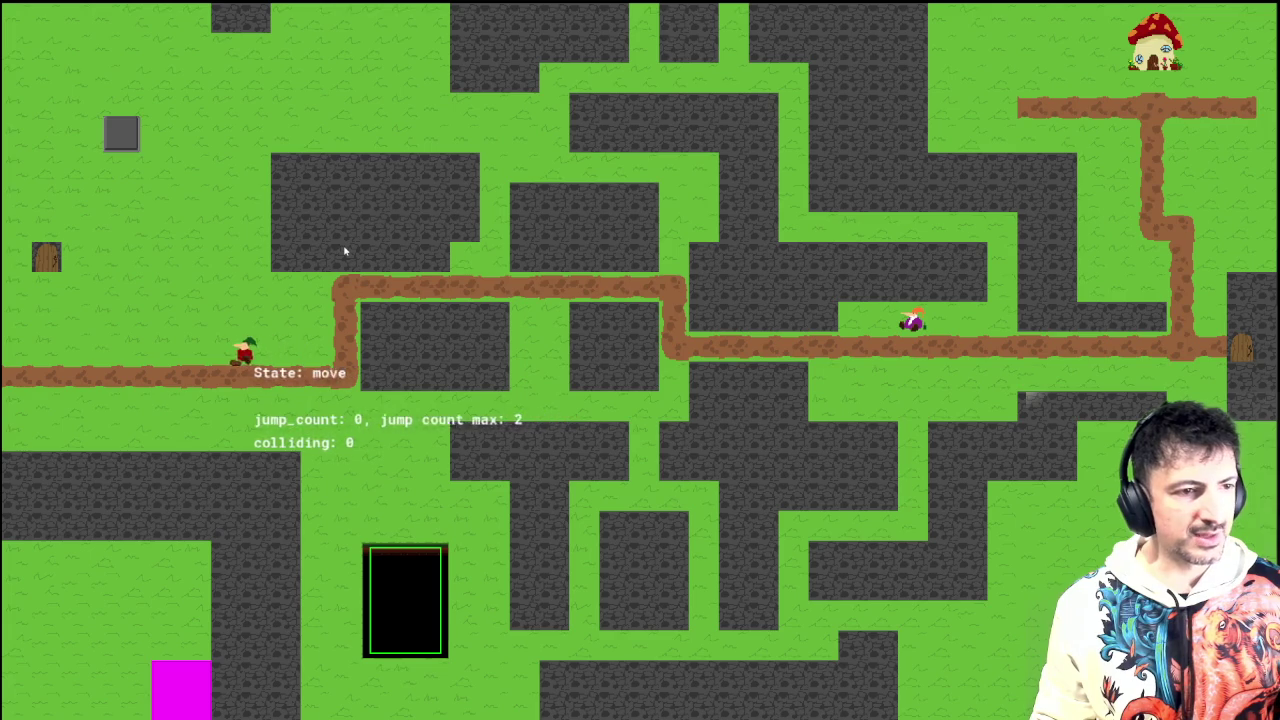
{"action": "key", "text": "Left"}
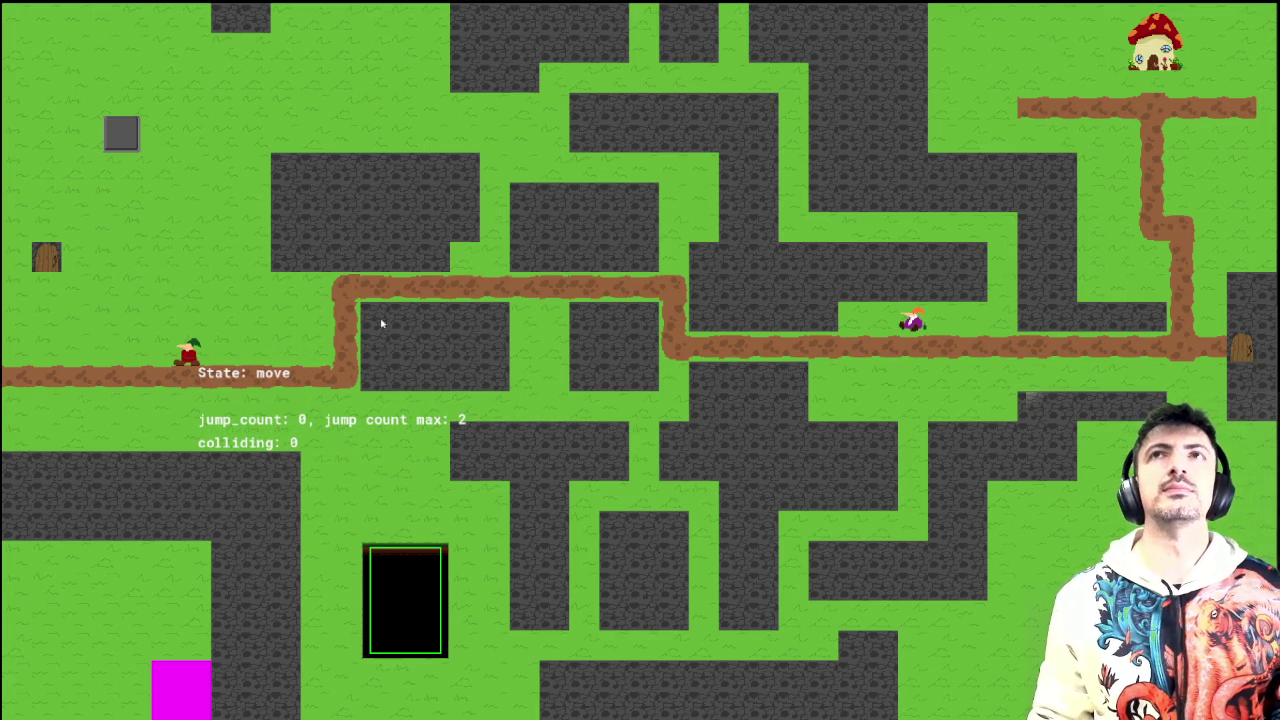
{"action": "key", "text": "space"}
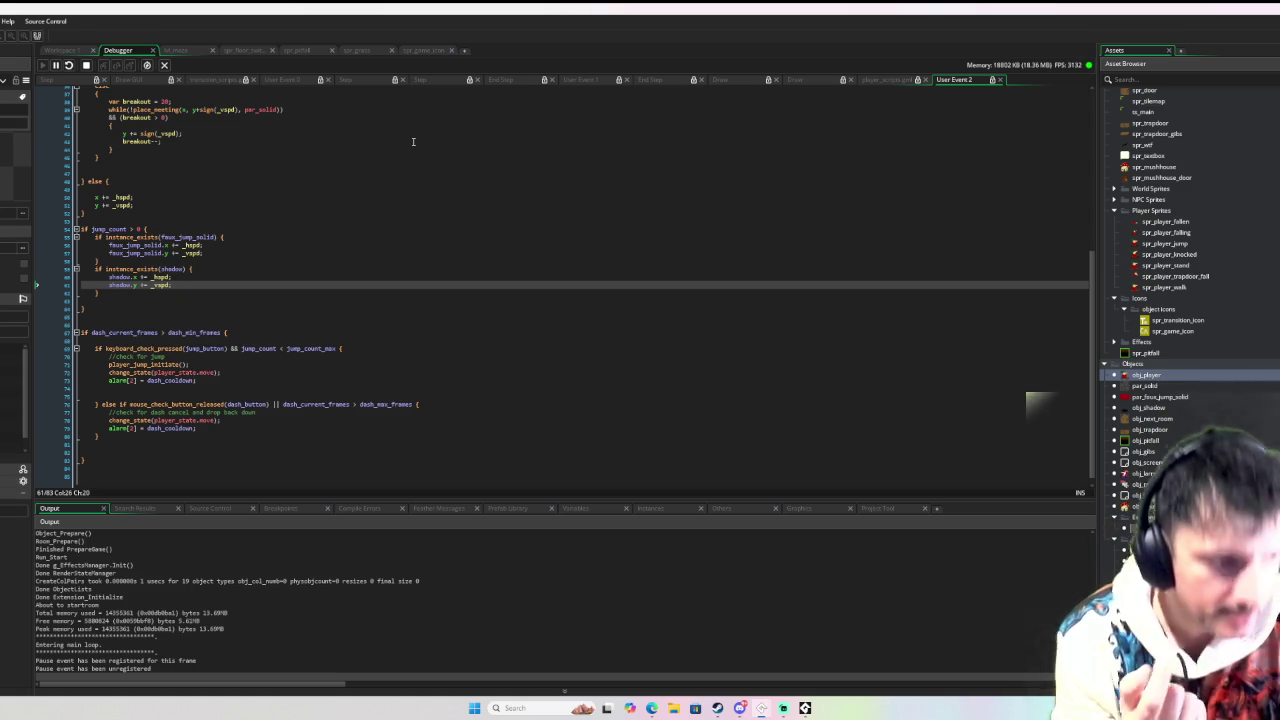
Step: Stop the game and add aerial_dash_count = 0 and aerial_dash_count_max = 1 below dash_cooldown
{"action": "left_click", "coordinate": [86, 65]}
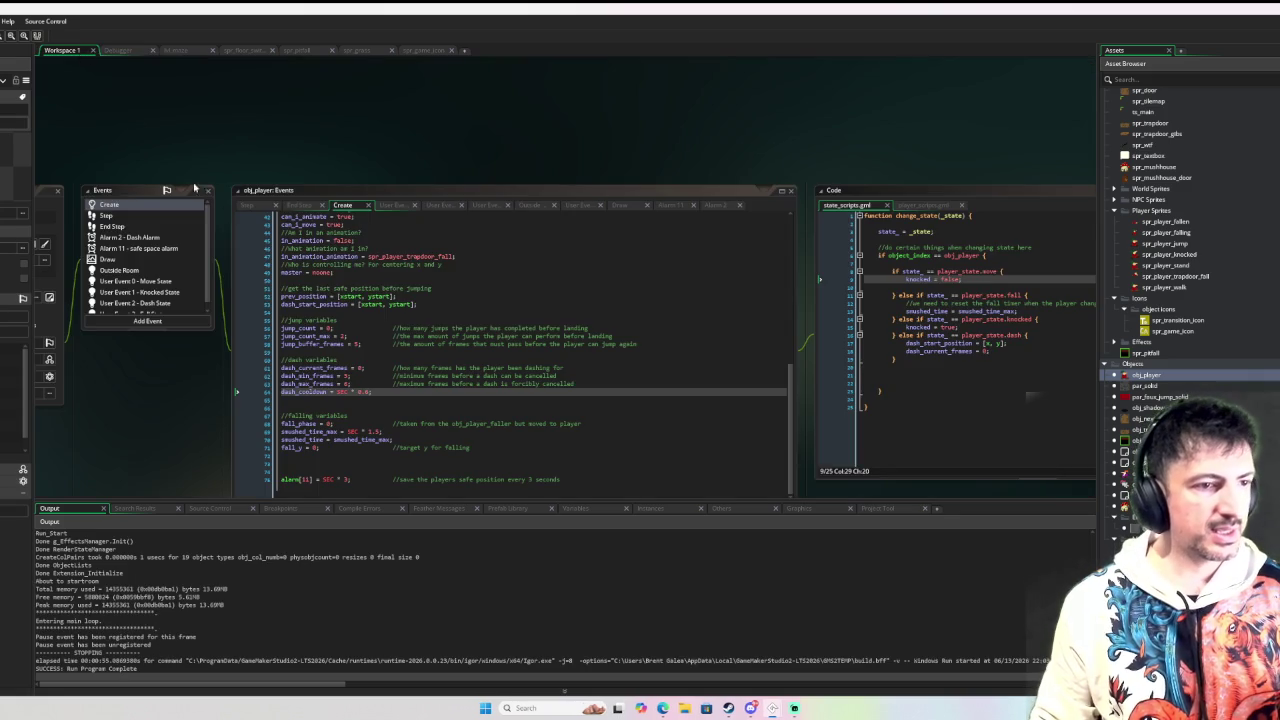
{"action": "left_click", "coordinate": [395, 391]}
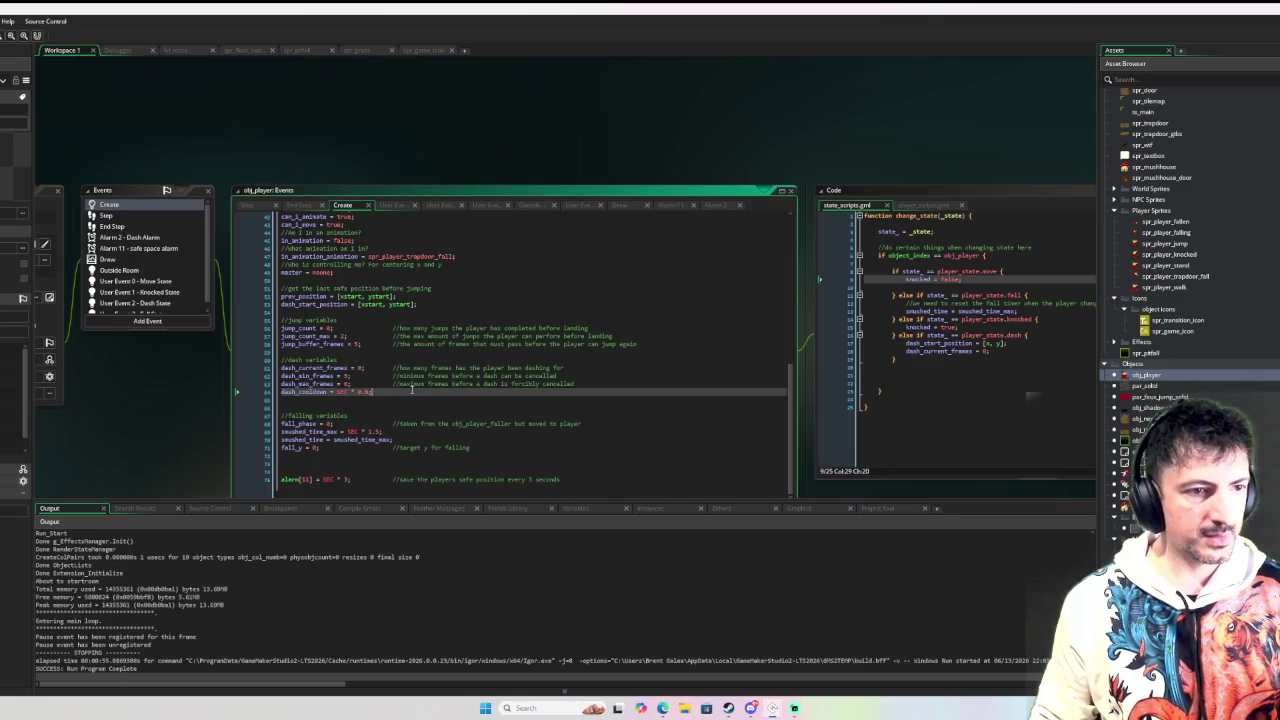
{"action": "key", "text": "Return"}
{"action": "type", "text": "aeri"}
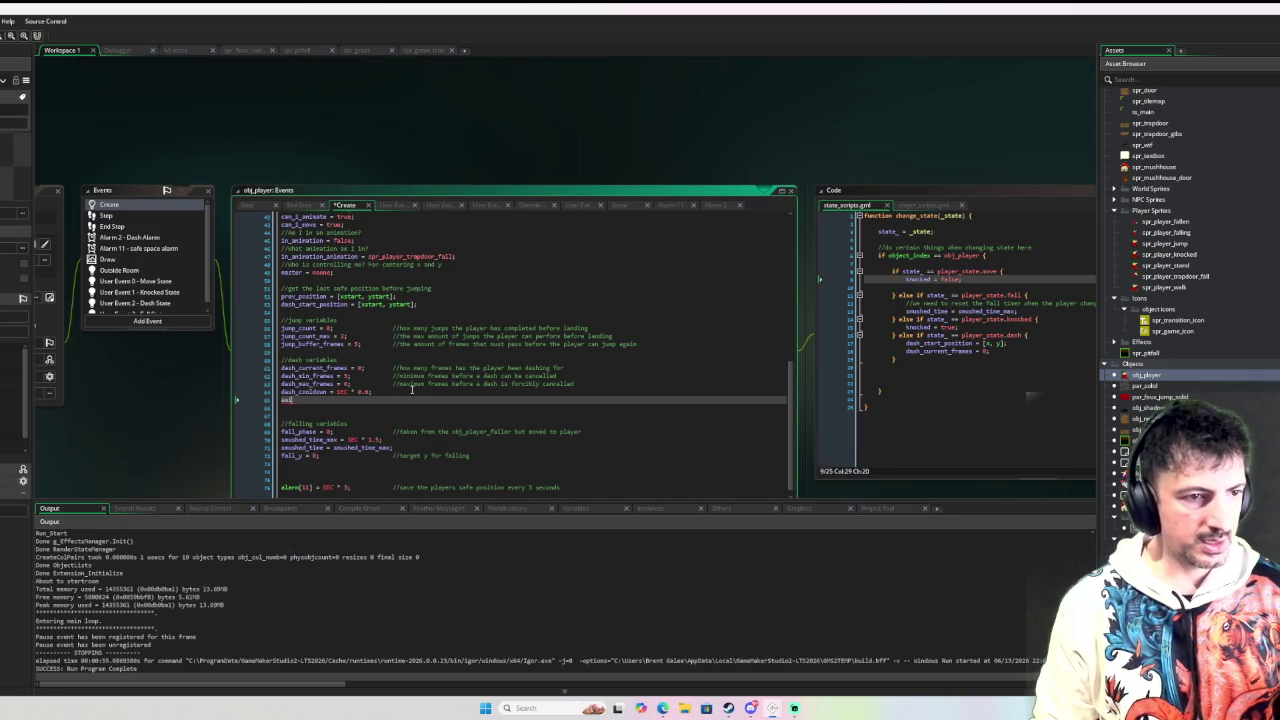
{"action": "type", "text": "al_dashes"}
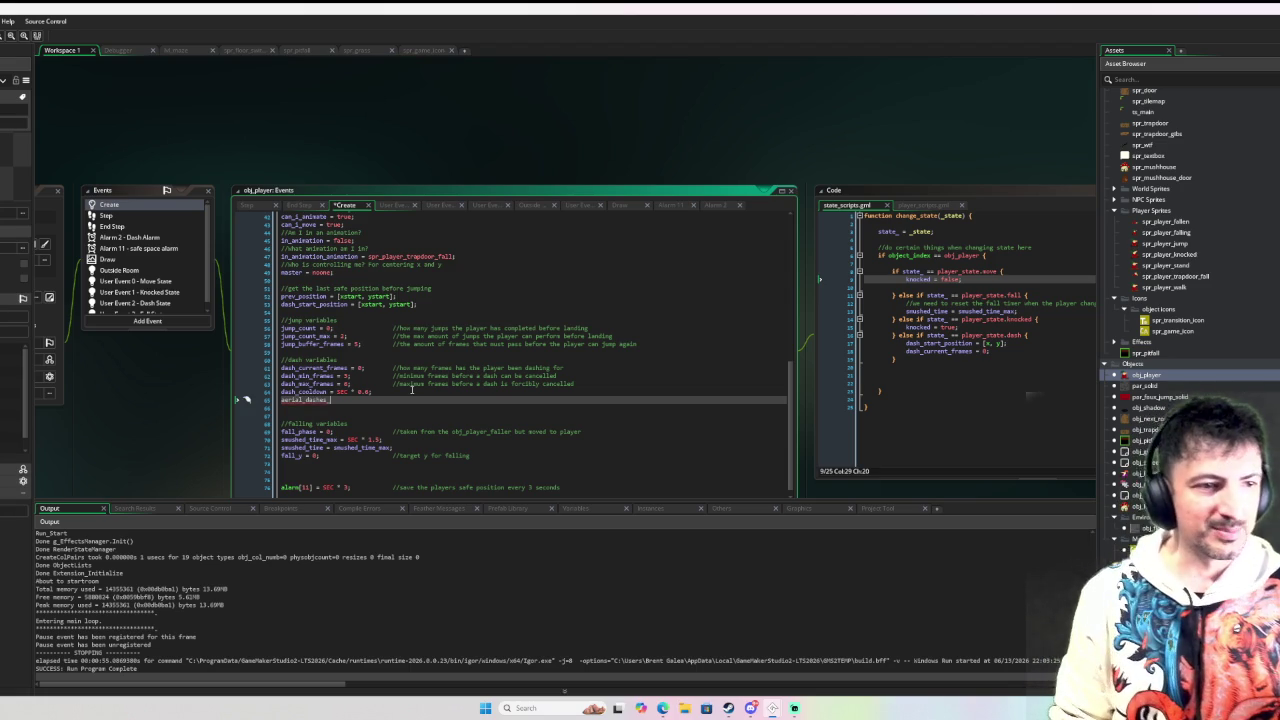
{"action": "type", "text": "_count = 0;"}
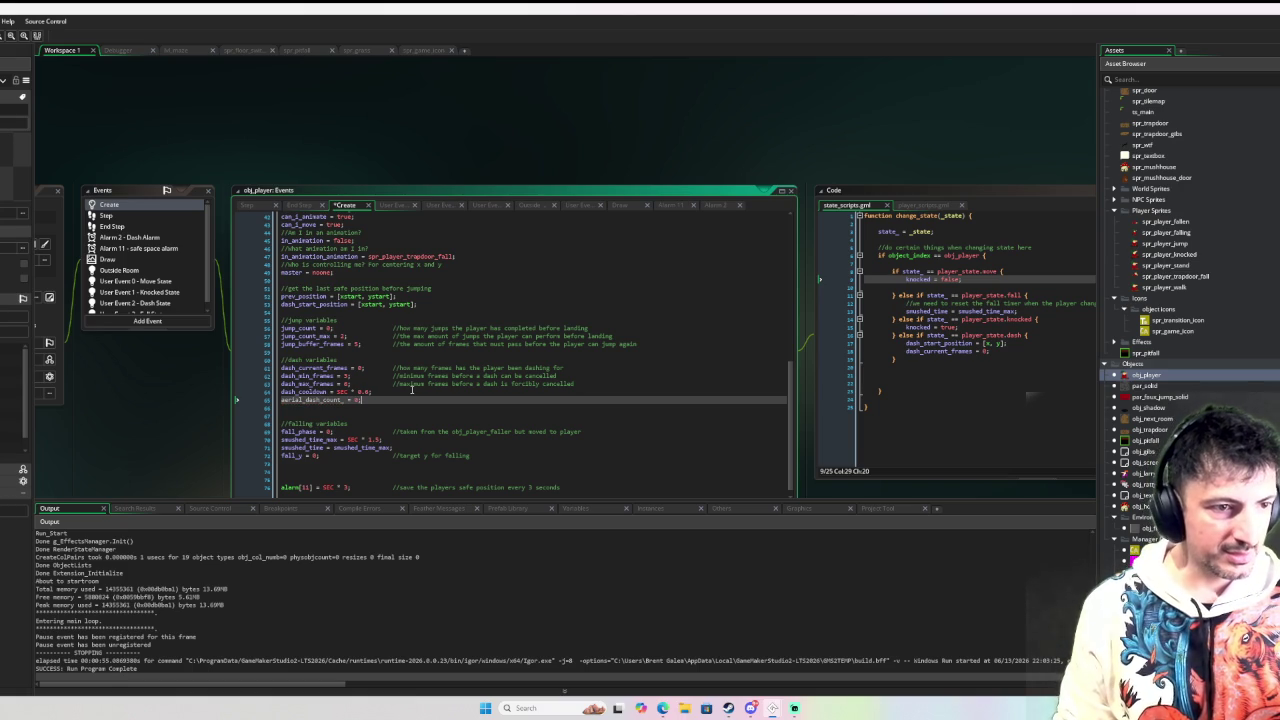
{"action": "key", "text": "Return"}
{"action": "type", "text": "ar"}
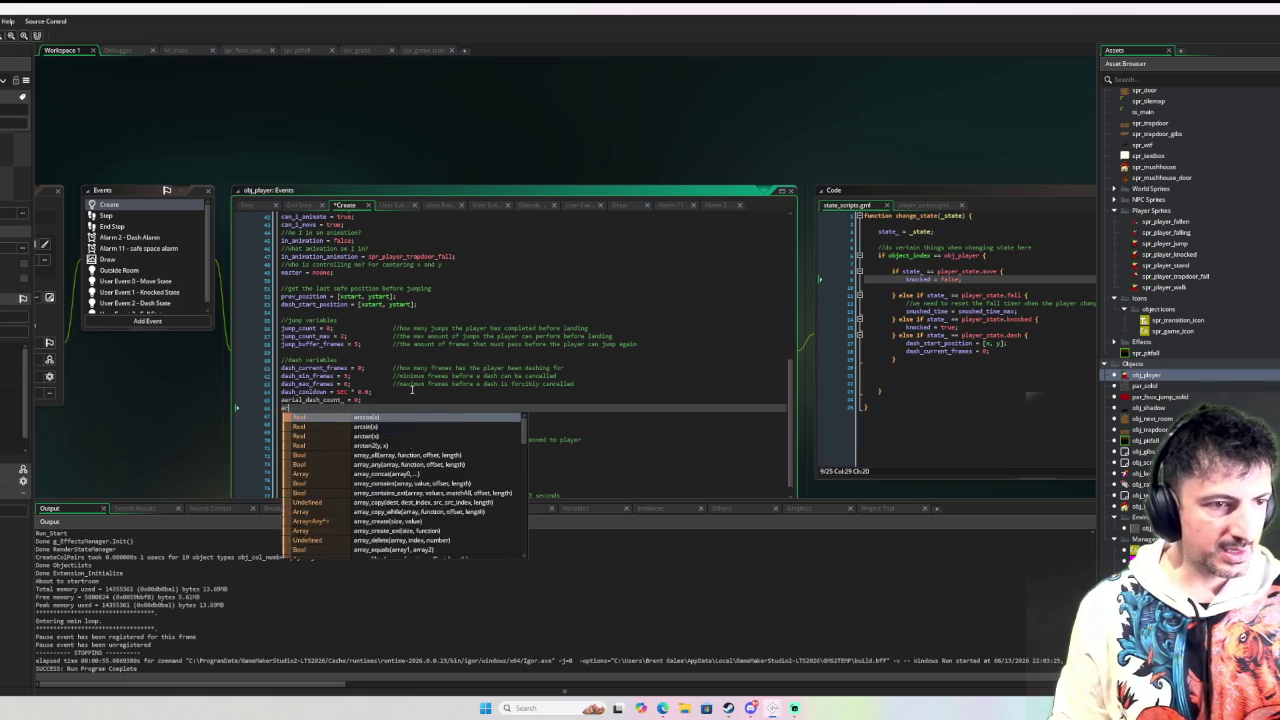
{"action": "key", "text": "BackSpace"}
{"action": "type", "text": "erial"}
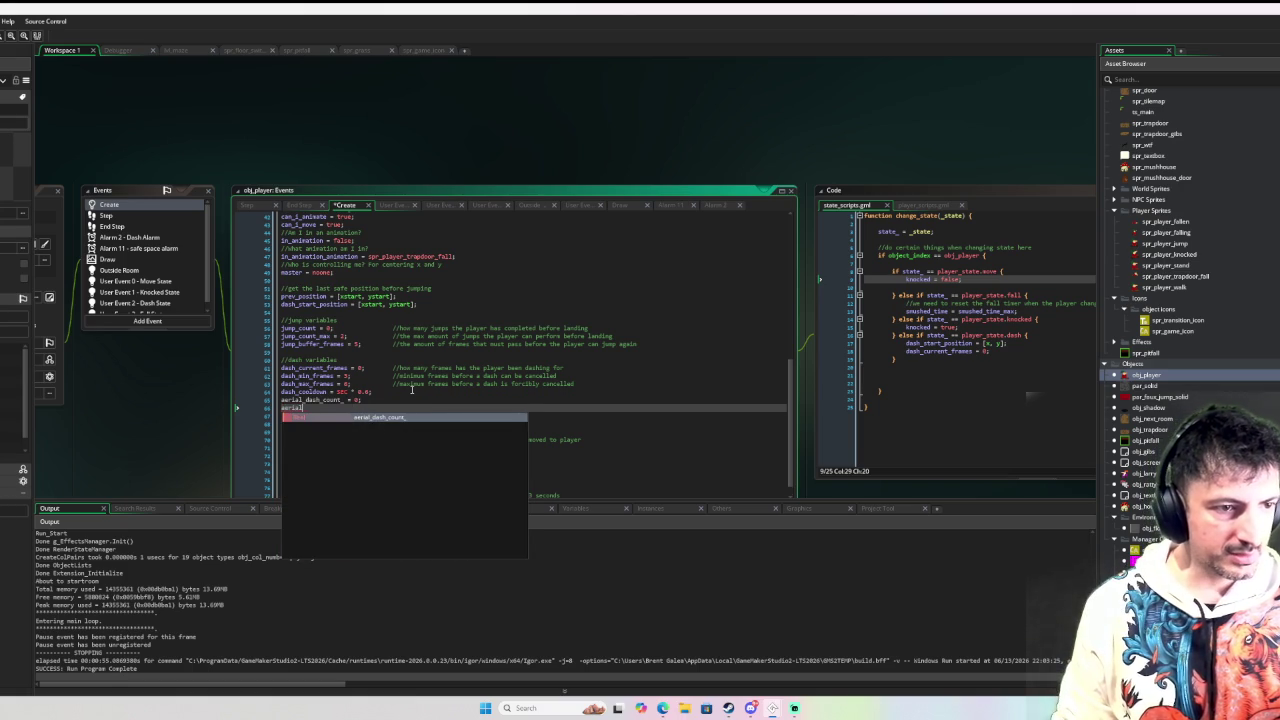
{"action": "type", "text": "nt_"}
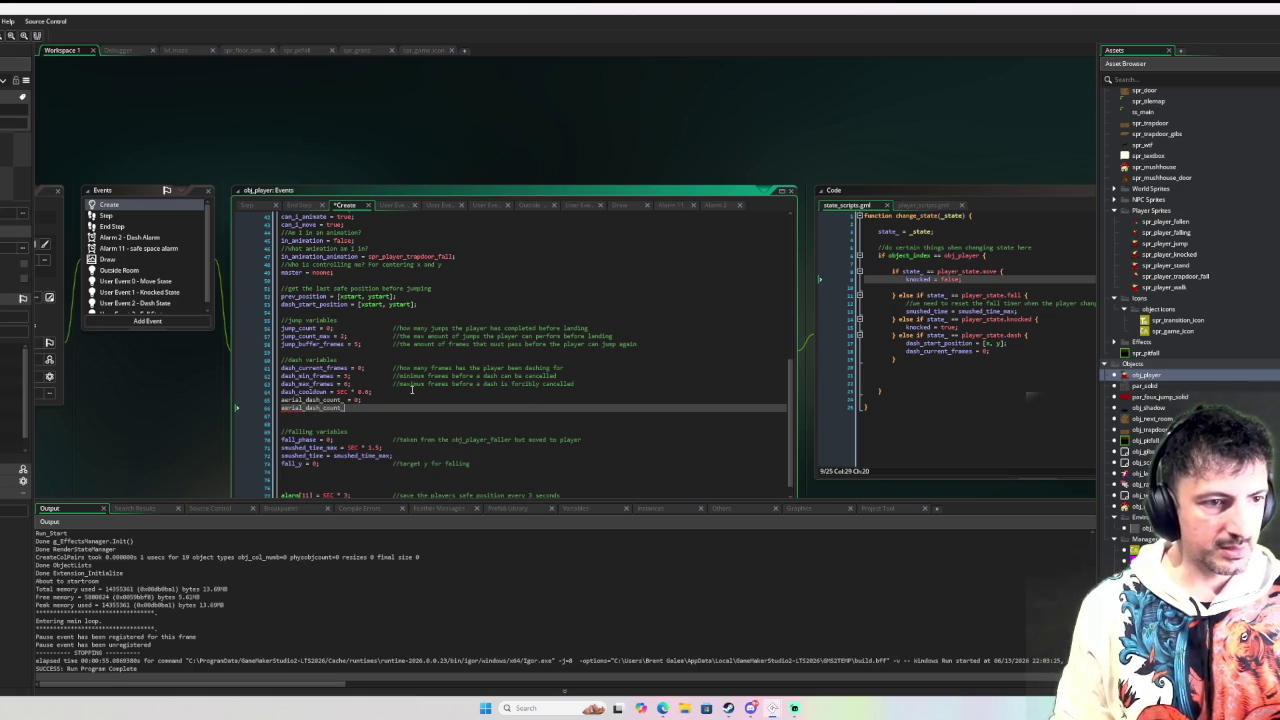
{"action": "key", "text": "BackSpace"}
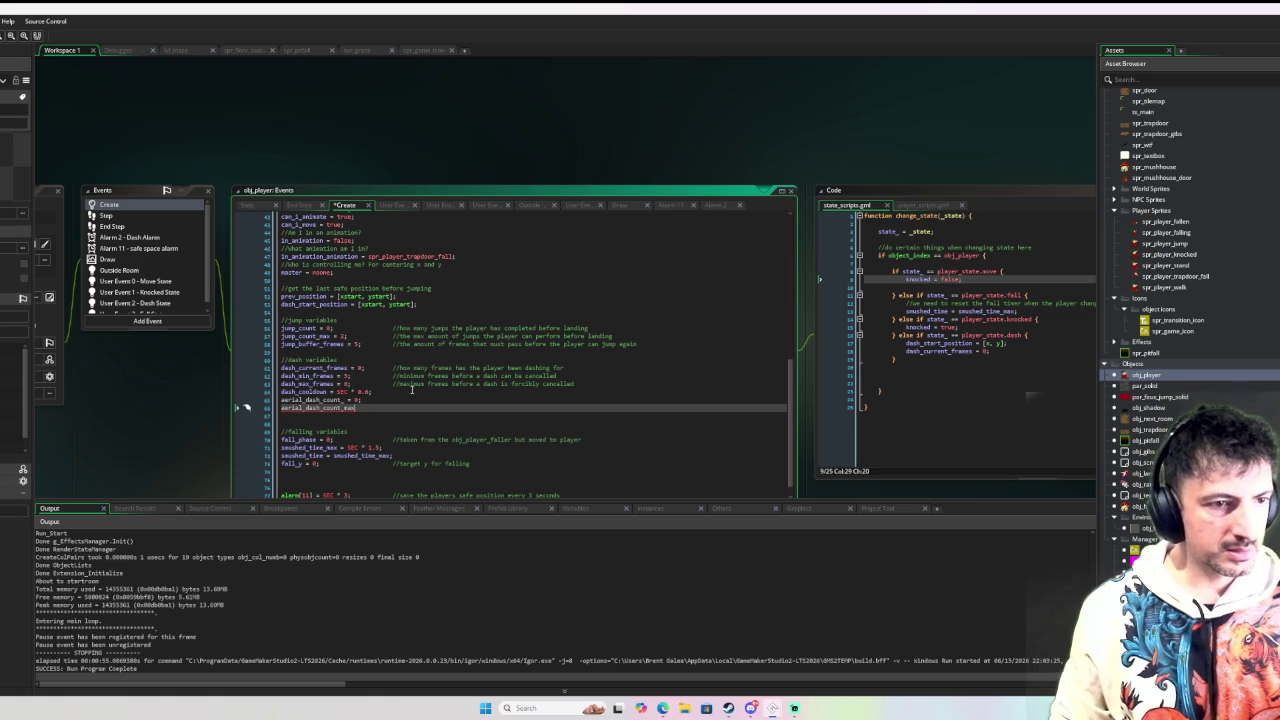
Step: Remove the stray underscore in aerial_dash_count and select both new aerial dash lines
{"action": "key", "text": "Up"}
{"action": "key", "text": "Left"}
{"action": "key", "text": "Left"}
{"action": "key", "text": "Left"}
{"action": "key", "text": "BackSpace"}
{"action": "key", "text": "Down"}
{"action": "key", "text": "End"}
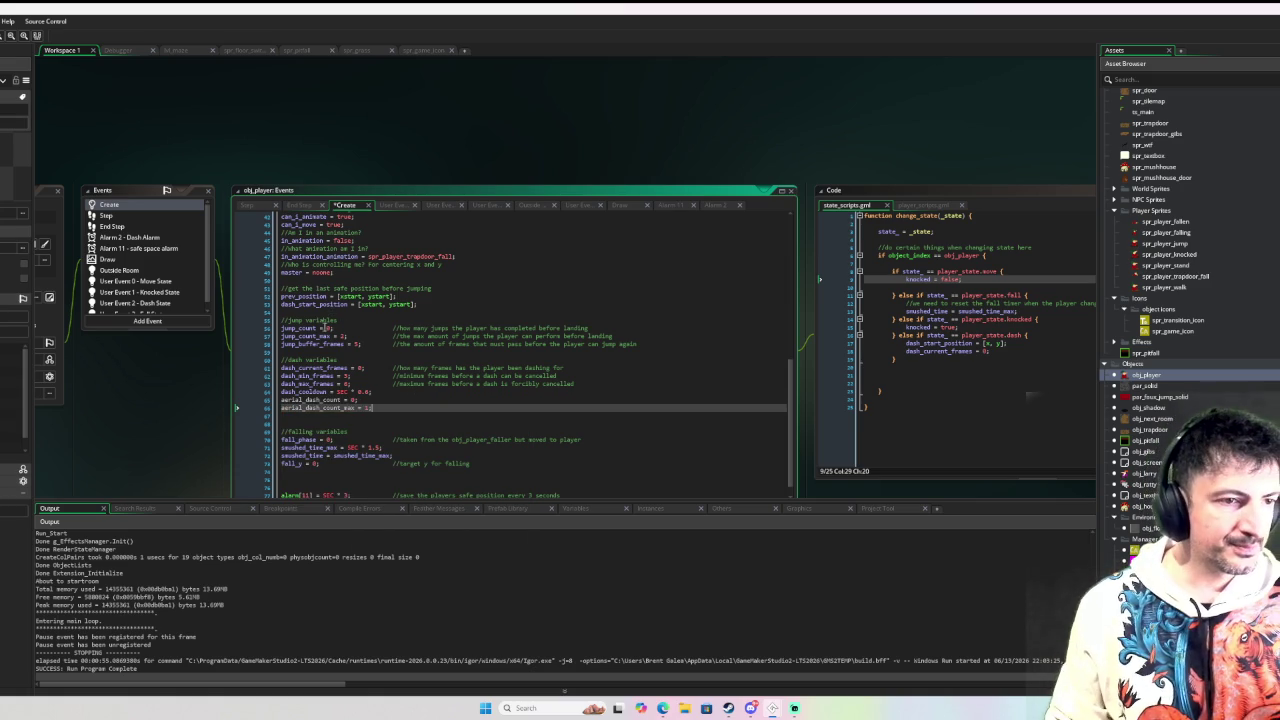
{"action": "scroll", "coordinate": [186, 303], "scroll_direction": "down", "scroll_amount": 1}
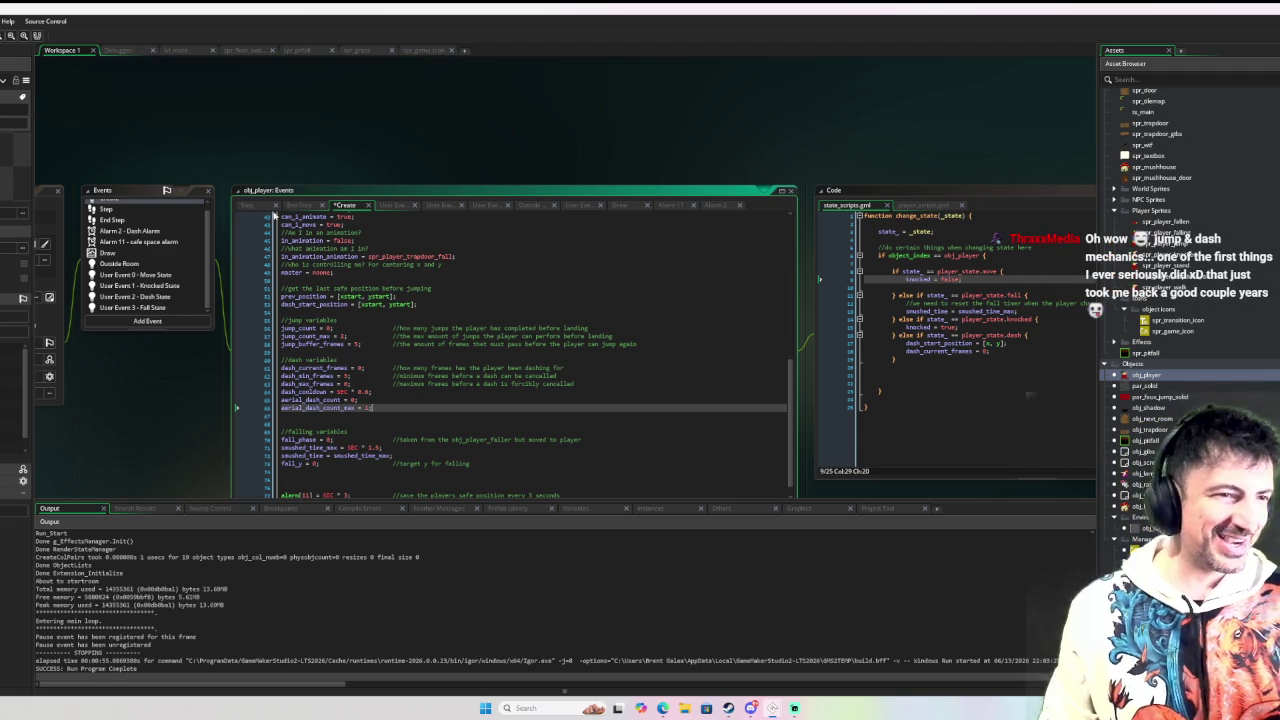
{"action": "scroll", "coordinate": [205, 331], "scroll_direction": "down", "scroll_amount": 3}
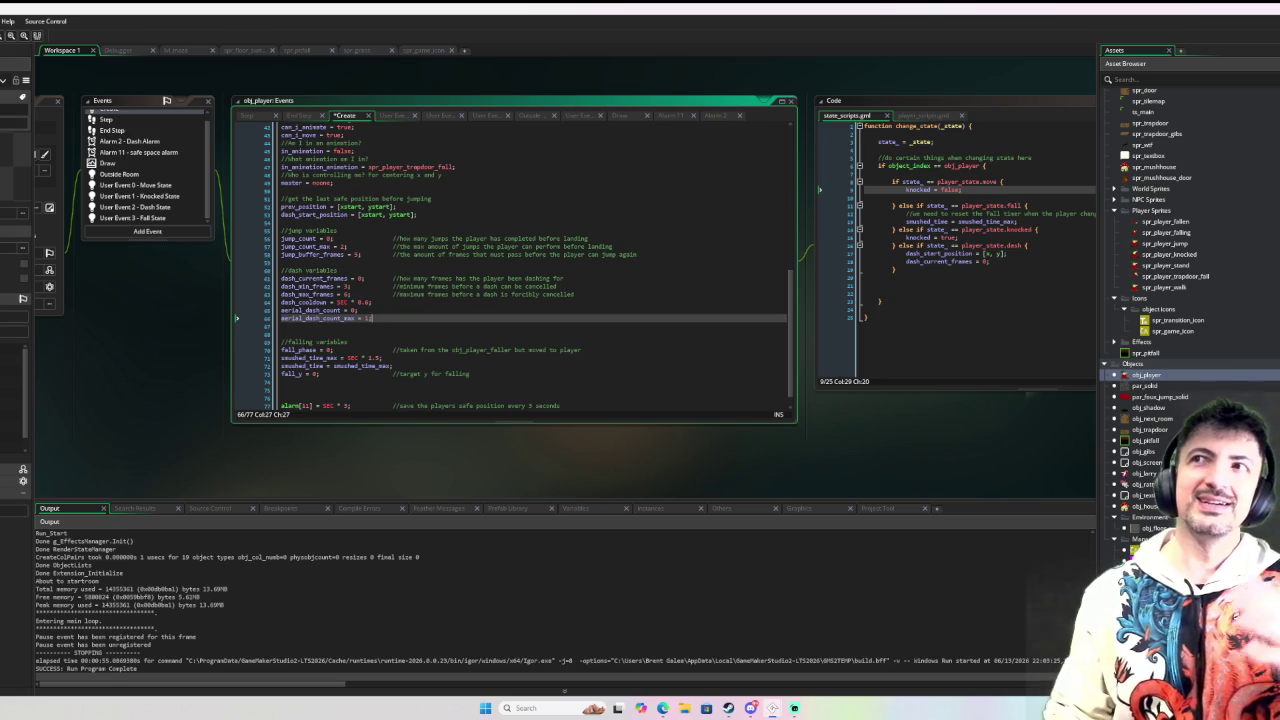
{"action": "scroll", "coordinate": [100, 363], "scroll_direction": "up", "scroll_amount": 3}
{"action": "scroll", "coordinate": [204, 337], "scroll_direction": "down", "scroll_amount": 3}
{"action": "scroll", "coordinate": [204, 337], "scroll_direction": "up", "scroll_amount": 2}
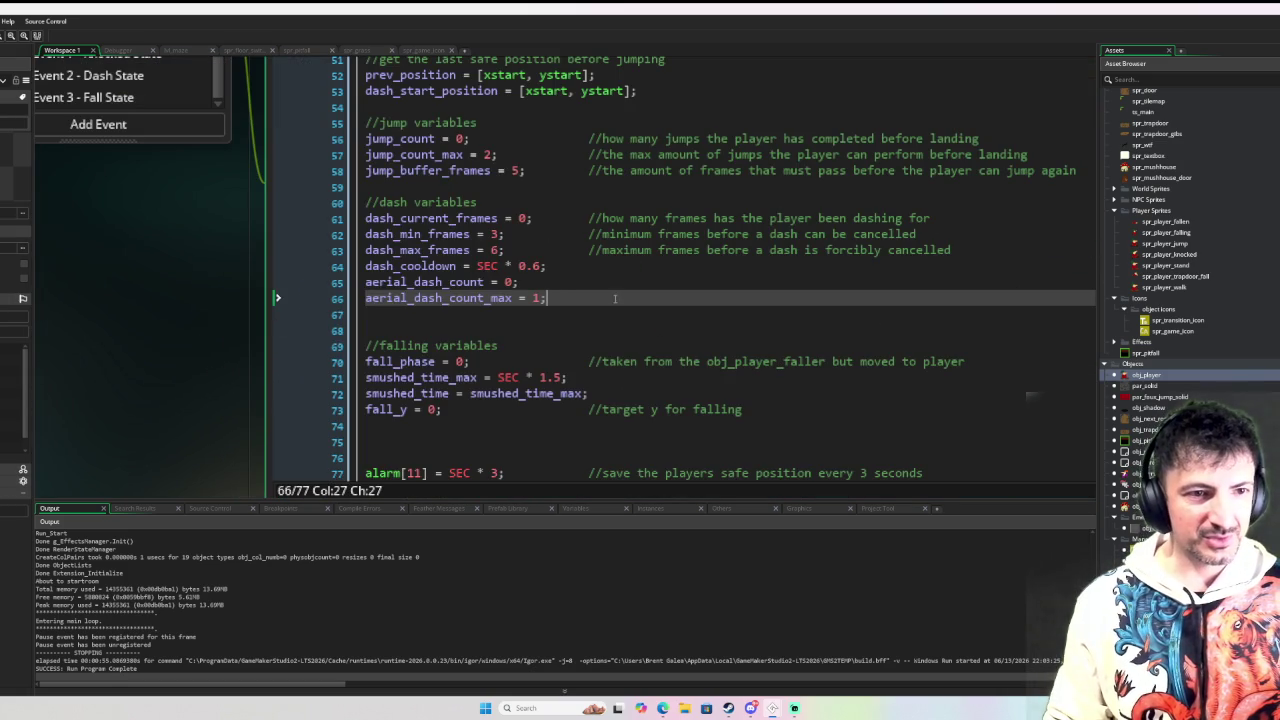
{"action": "key", "text": "shift+Up"}
{"action": "key", "text": "shift+Home"}
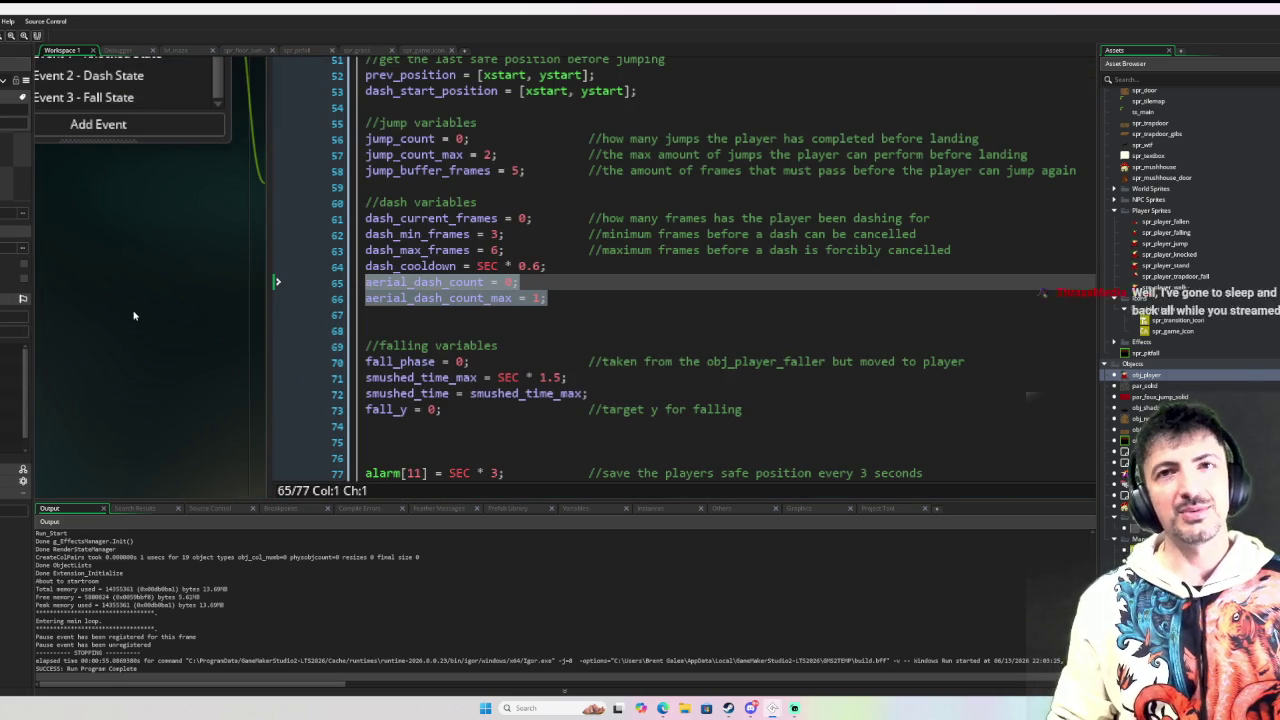
Step: Open the Dash State code, then the Move State code to view its jump logic
{"action": "scroll", "coordinate": [133, 316], "scroll_direction": "up", "scroll_amount": 3}
{"action": "scroll", "coordinate": [117, 331], "scroll_direction": "up", "scroll_amount": 2}
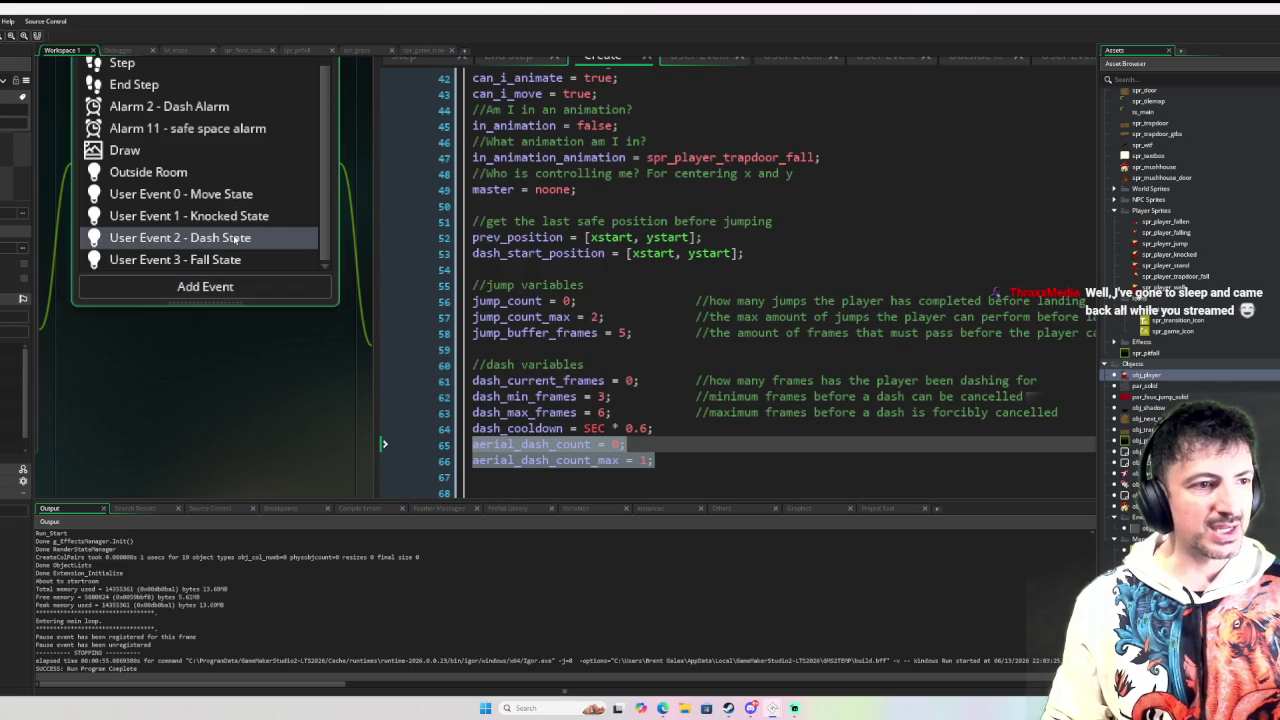
{"action": "left_click", "coordinate": [234, 238]}
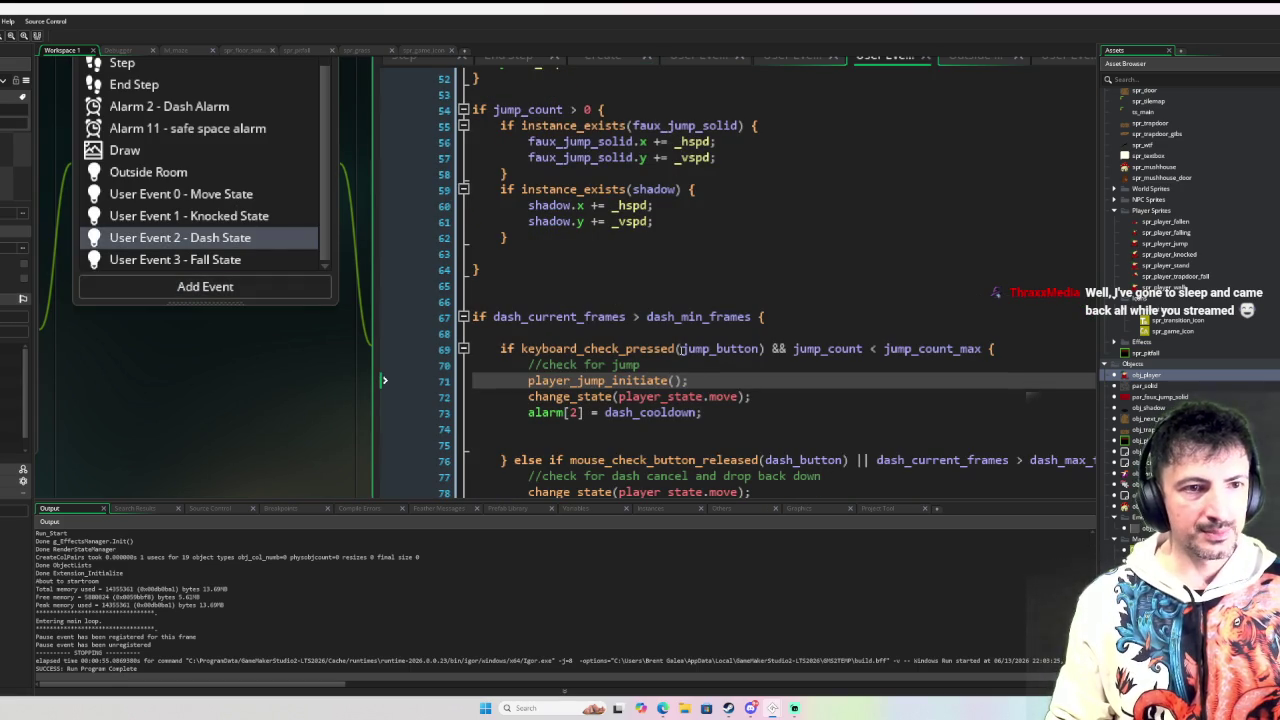
{"action": "scroll", "coordinate": [383, 380], "scroll_direction": "up", "scroll_amount": 1}
{"action": "left_click", "coordinate": [205, 194]}
{"action": "scroll", "coordinate": [679, 288], "scroll_direction": "down", "scroll_amount": 6}
{"action": "scroll", "coordinate": [679, 288], "scroll_direction": "down", "scroll_amount": 10}
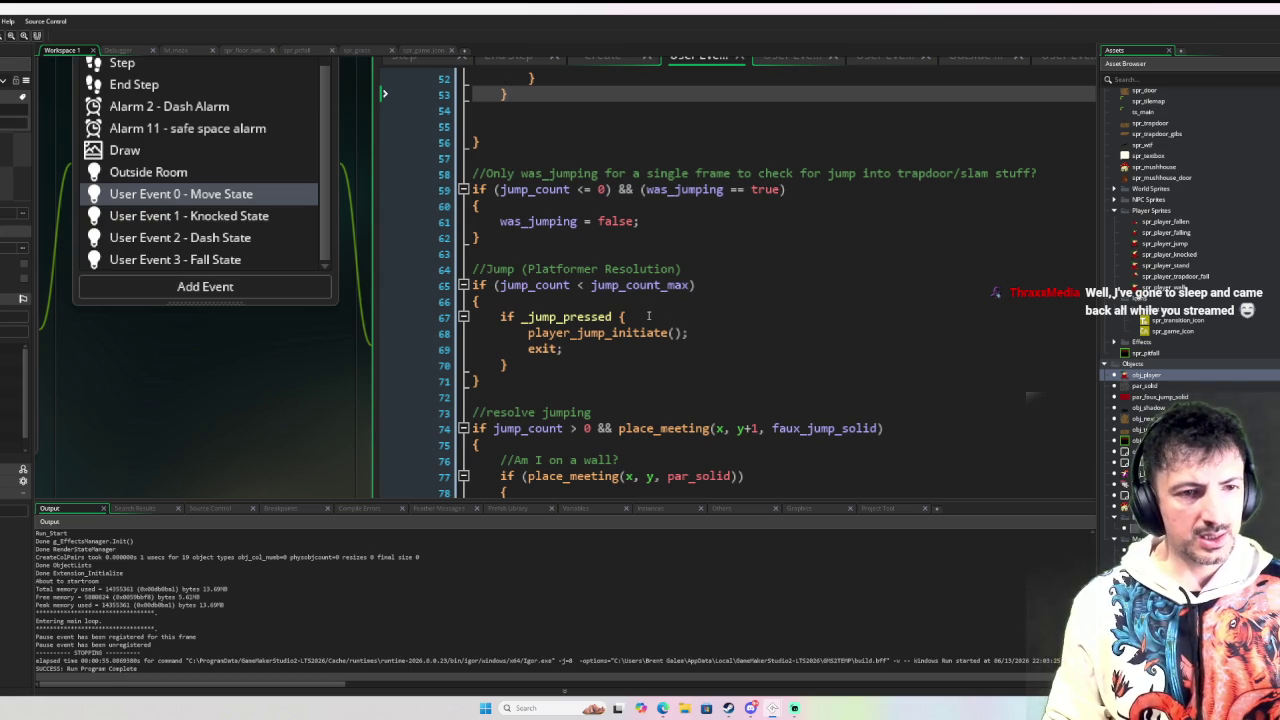
Step: Add an if jump_count > 0 block containing aerial_dash_count++; above the dash state switch
{"action": "scroll", "coordinate": [620, 325], "scroll_direction": "down", "scroll_amount": 4}
{"action": "scroll", "coordinate": [620, 325], "scroll_direction": "down", "scroll_amount": 10}
{"action": "scroll", "coordinate": [304, 453], "scroll_direction": "down", "scroll_amount": 2}
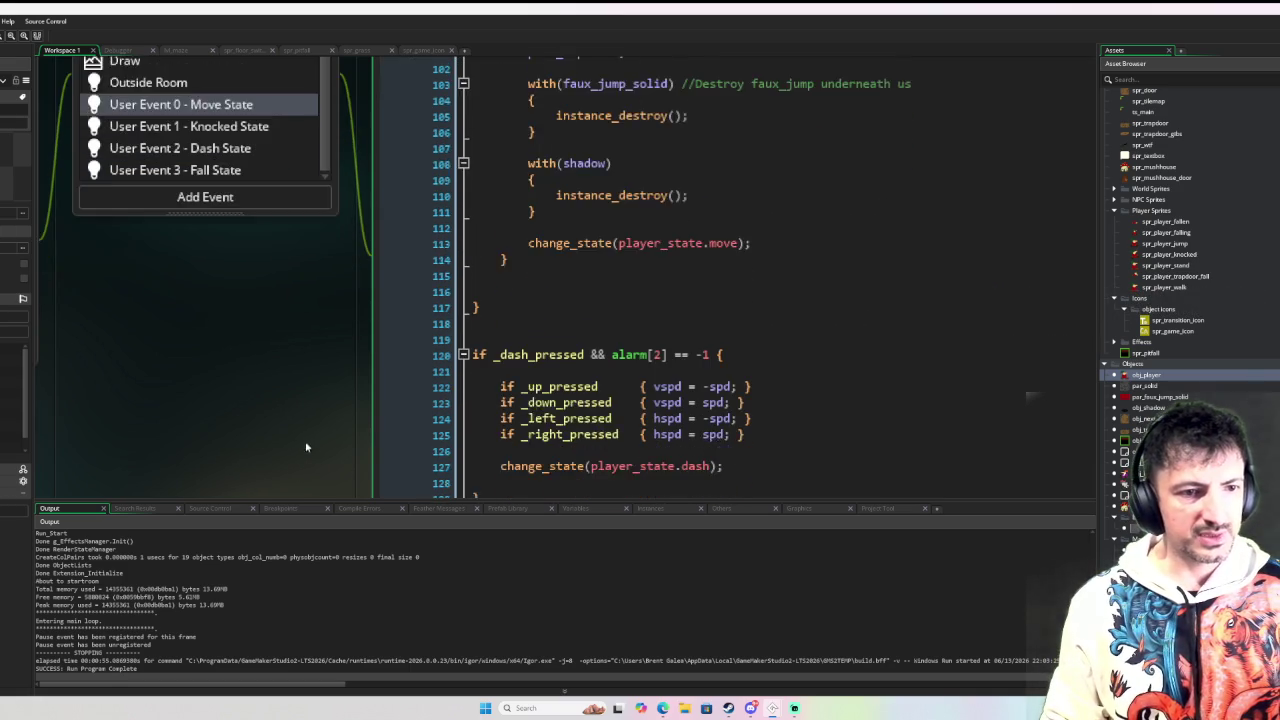
{"action": "scroll", "coordinate": [304, 453], "scroll_direction": "down", "scroll_amount": 2}
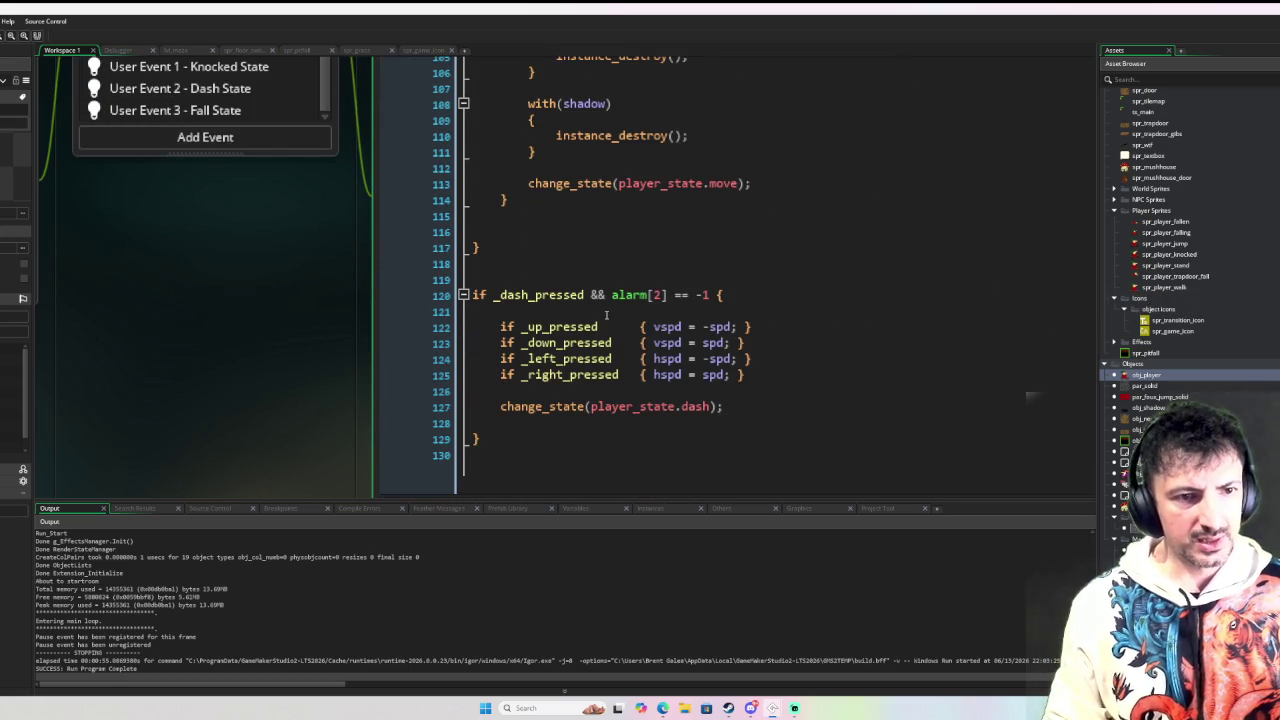
{"action": "left_click", "coordinate": [547, 390]}
{"action": "type", "text": "if "}
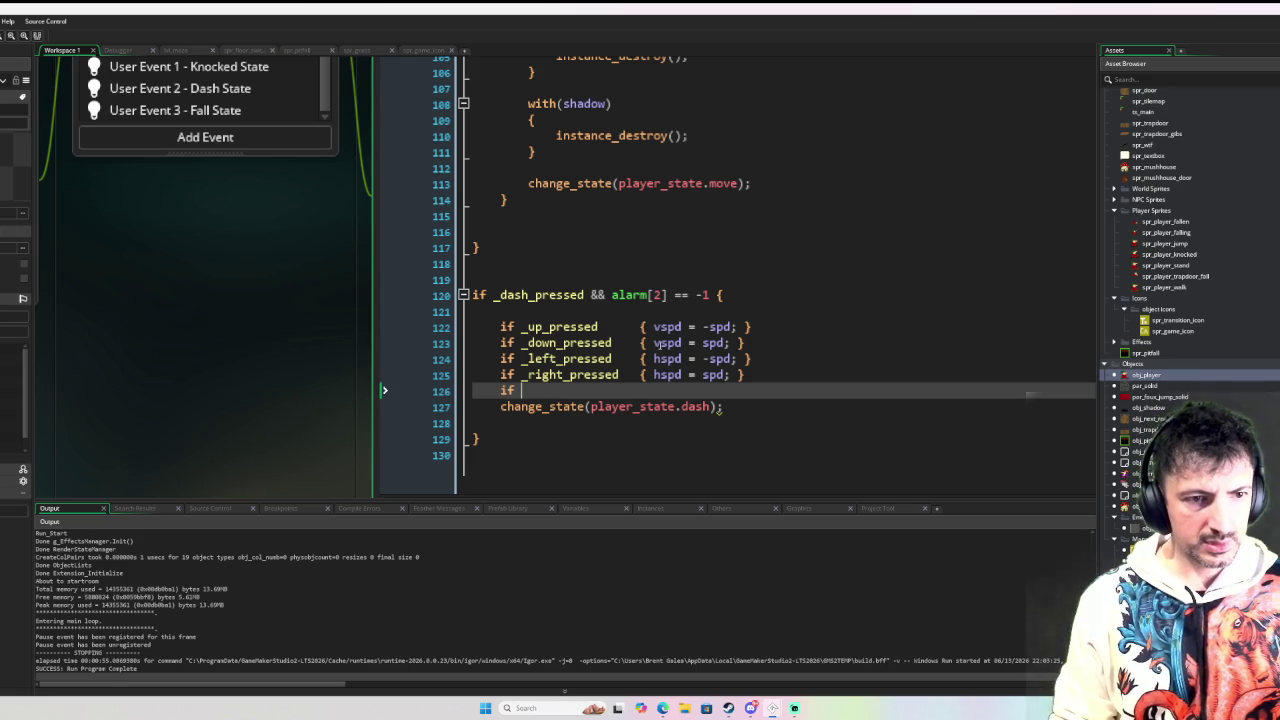
{"action": "type", "text": "ju"}
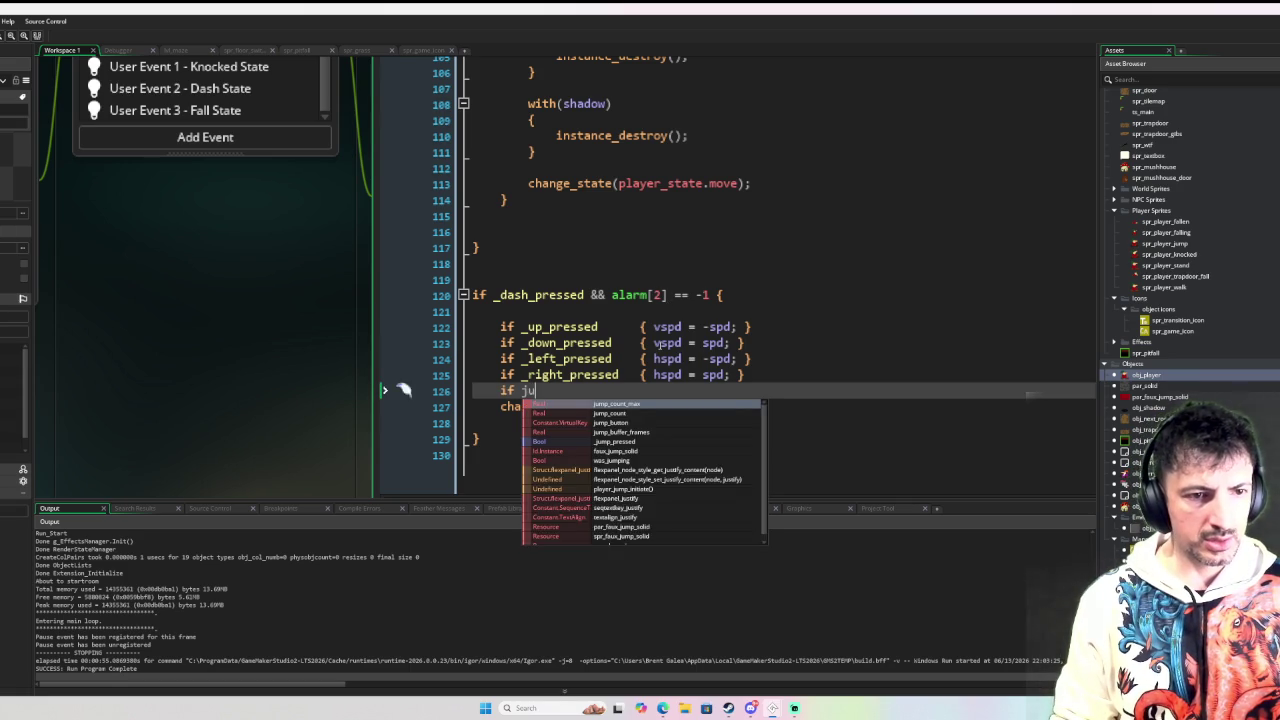
{"action": "type", "text": "mp_count"}
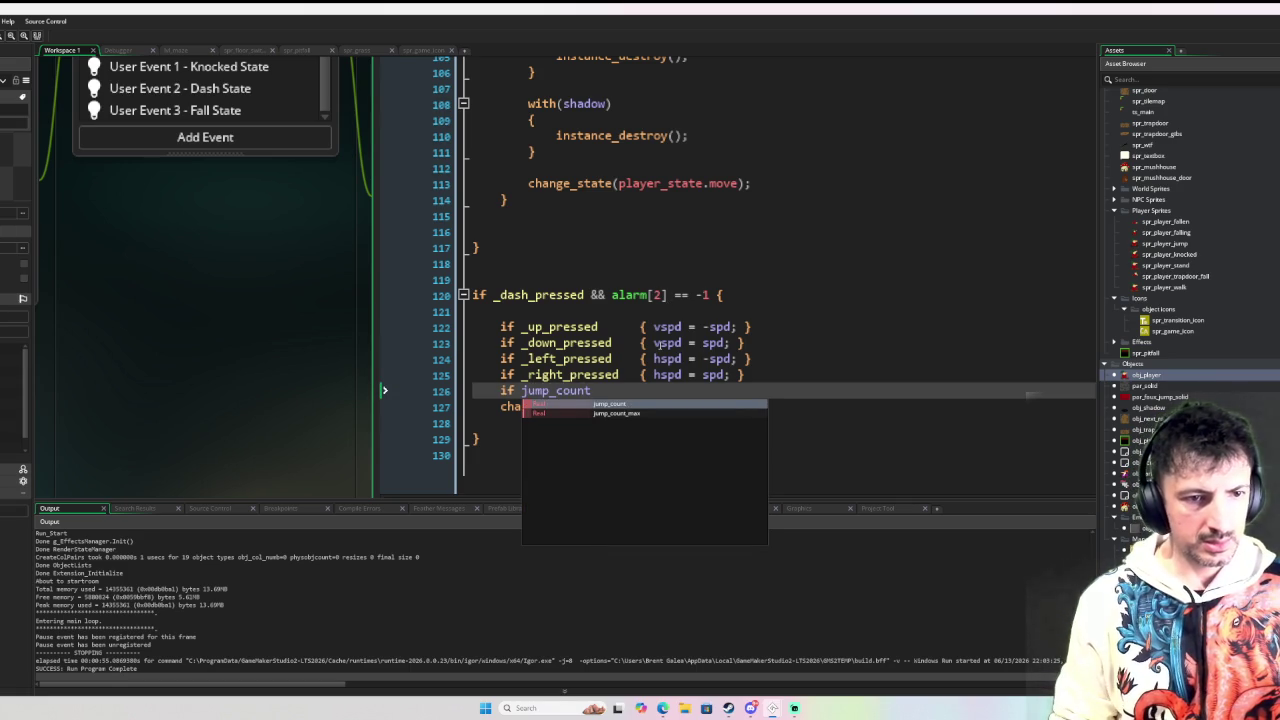
{"action": "type", "text": " > 0 {"}
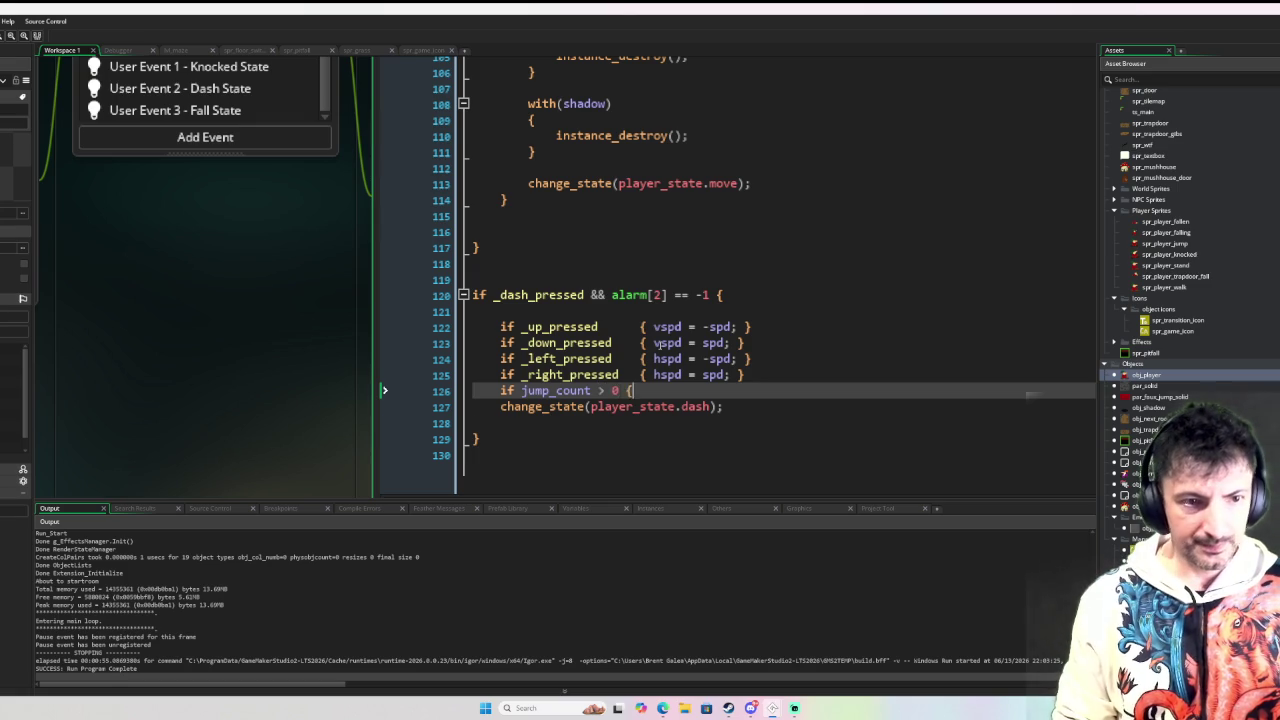
{"action": "key", "text": "Return"}
{"action": "type", "text": "}"}
{"action": "key", "text": "Left"}
{"action": "key", "text": "Return"}
{"action": "type", "text": "are"}
{"action": "key", "text": "BackSpace"}
{"action": "key", "text": "BackSpace"}
{"action": "type", "text": "eri"}
{"action": "key", "text": "Return"}
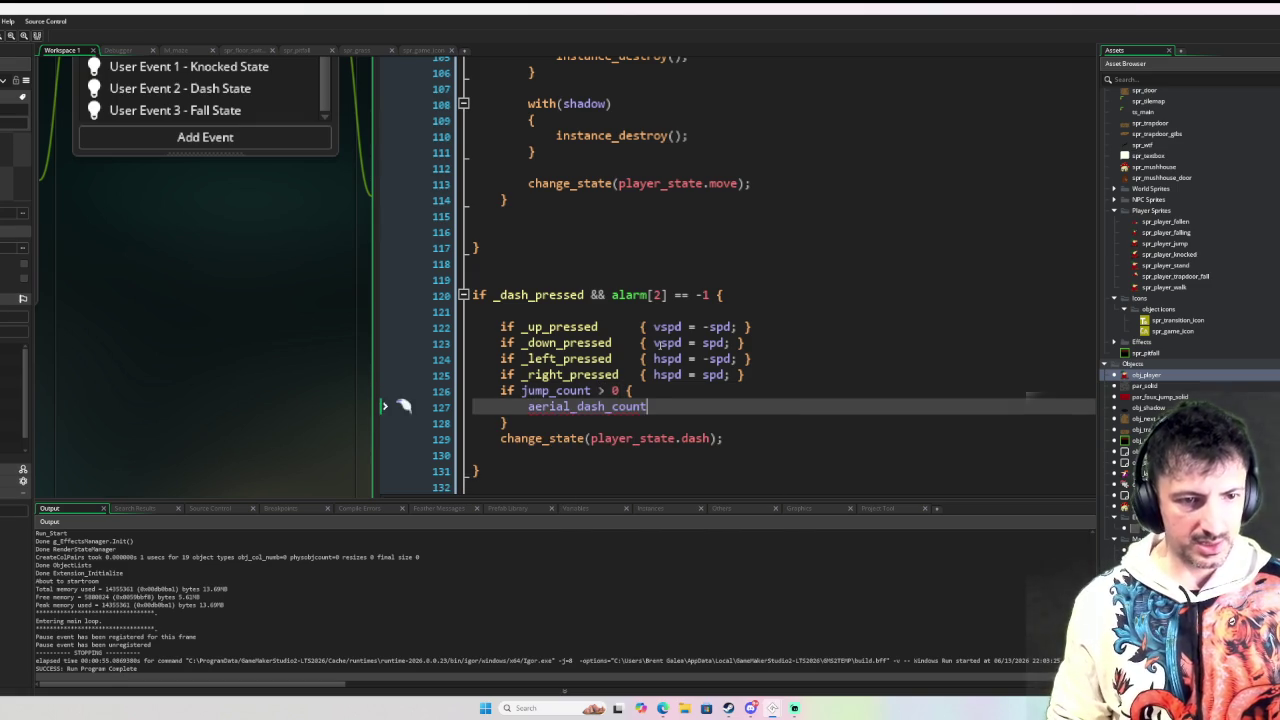
{"action": "type", "text": " ++"}
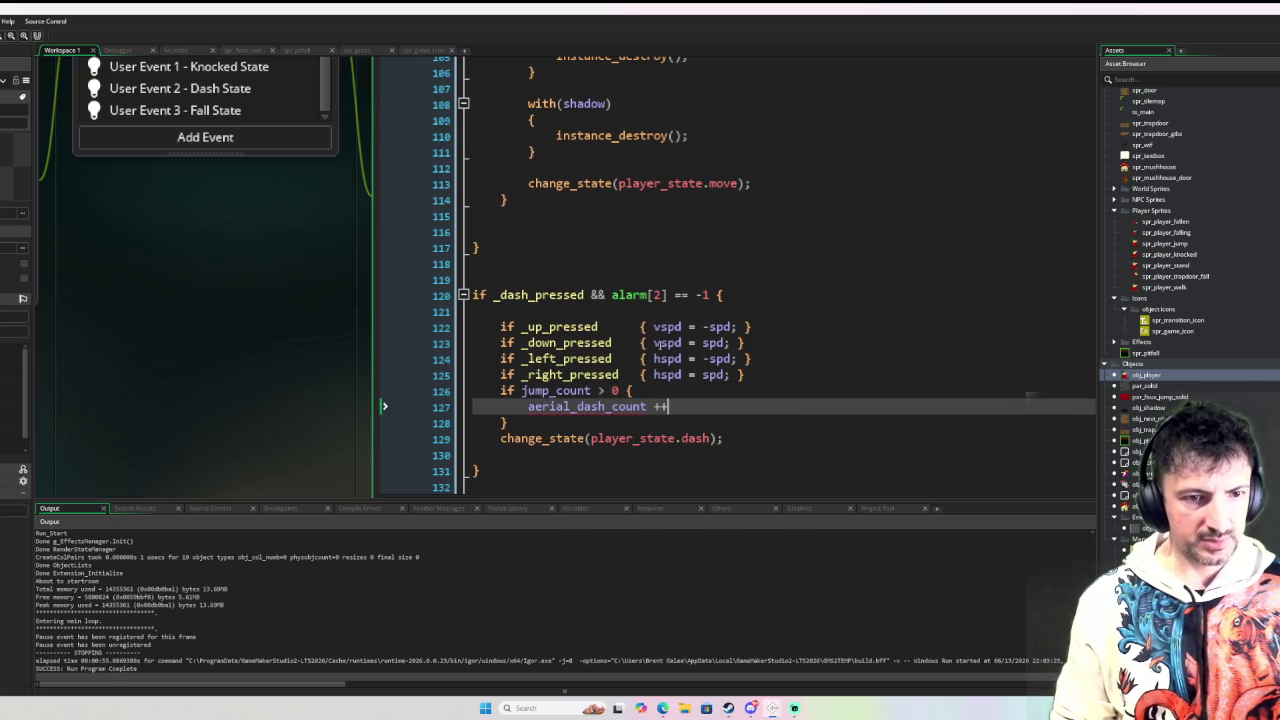
{"action": "type", "text": ";"}
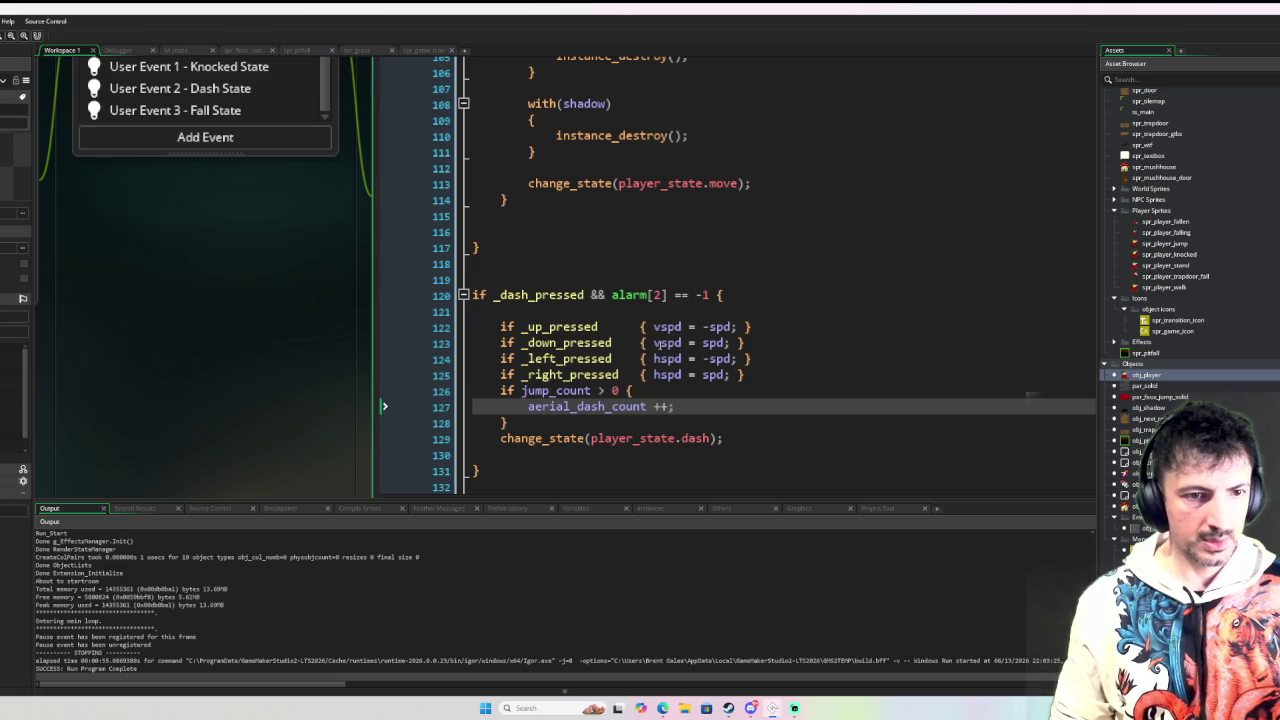
Step: Extend the condition with && aerial_dash_count < aerial_dash_count_max
{"action": "left_click", "coordinate": [507, 422]}
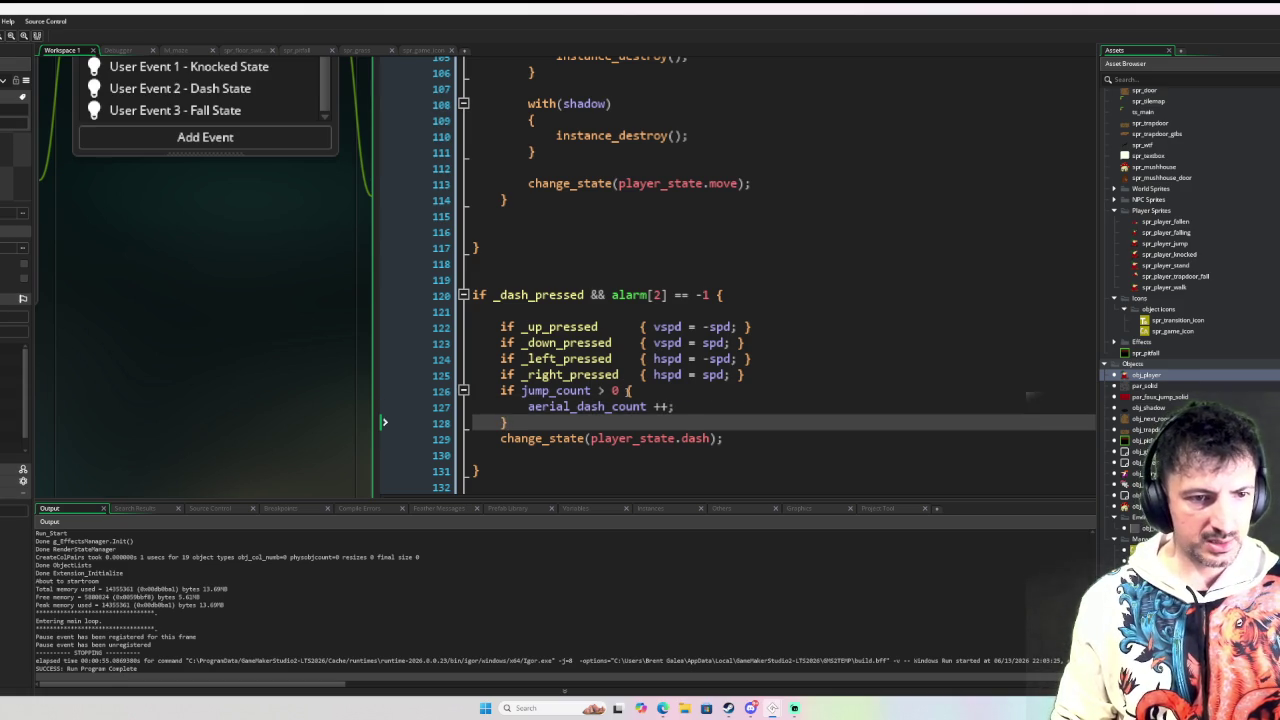
{"action": "left_click", "coordinate": [700, 390]}
{"action": "type", "text": "&& ar"}
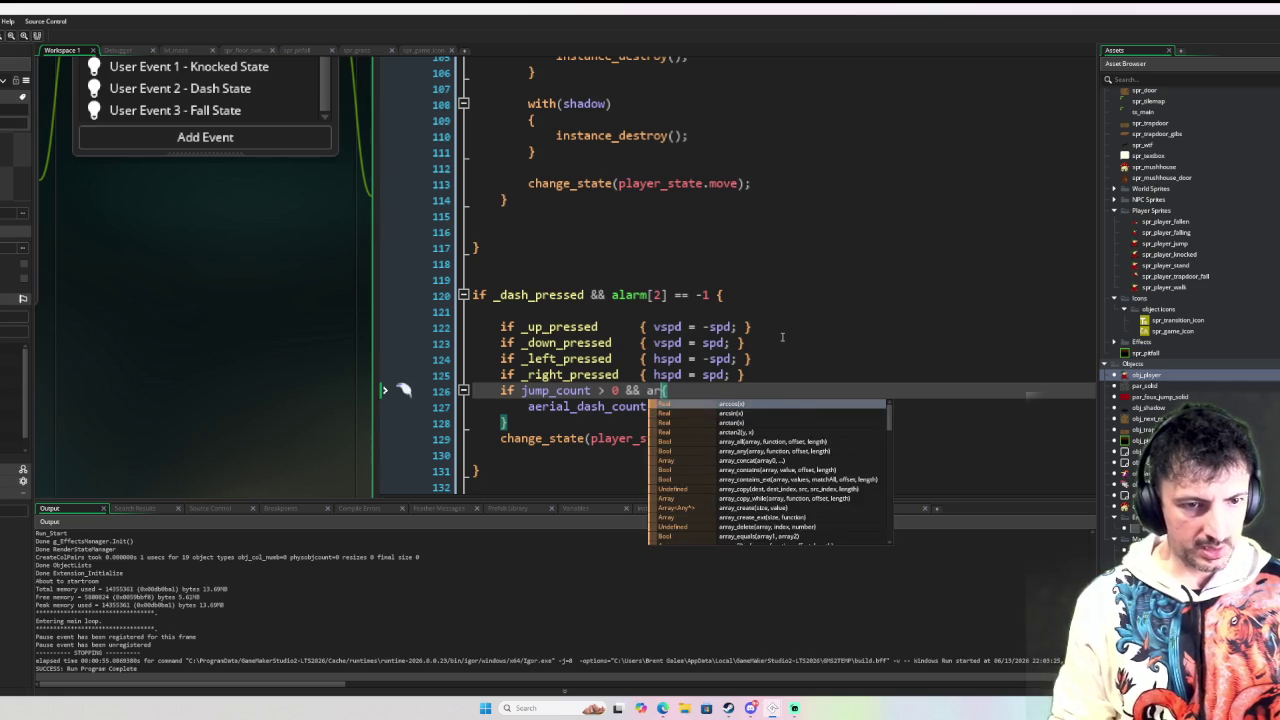
{"action": "key", "text": "BackSpace"}
{"action": "type", "text": "er"}
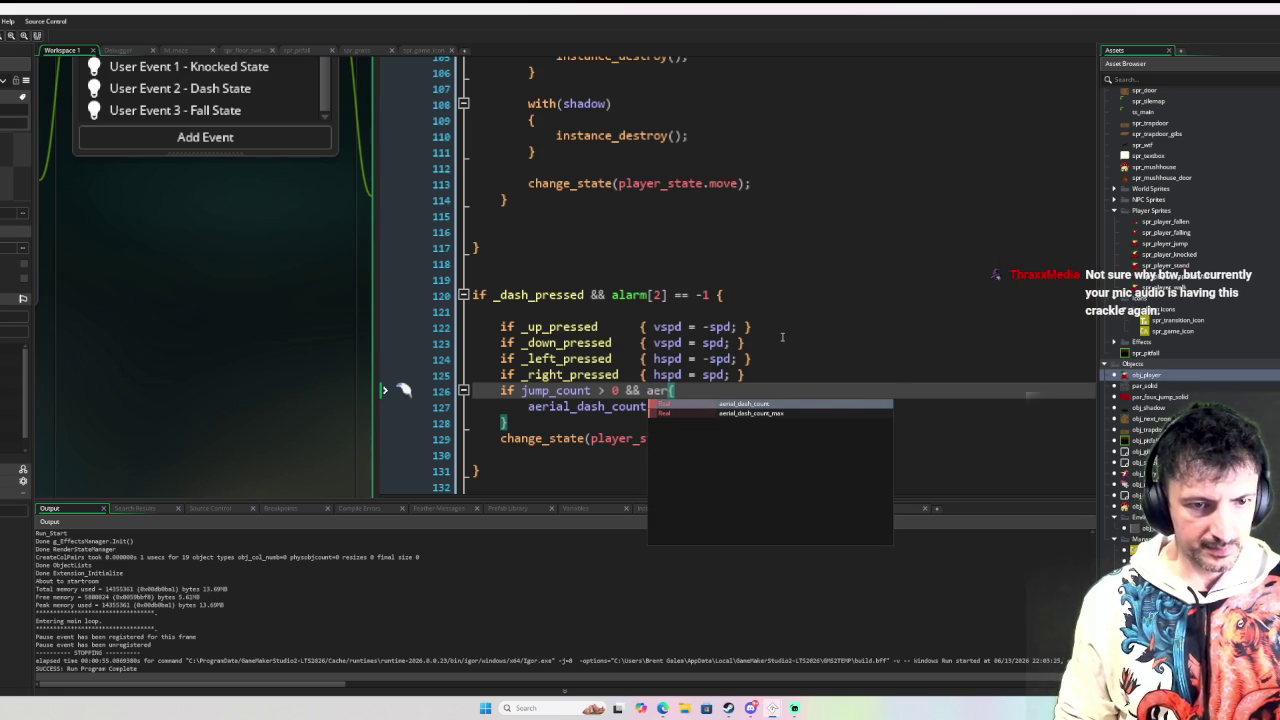
{"action": "key", "text": "Return"}
{"action": "type", "text": "< aeria"}
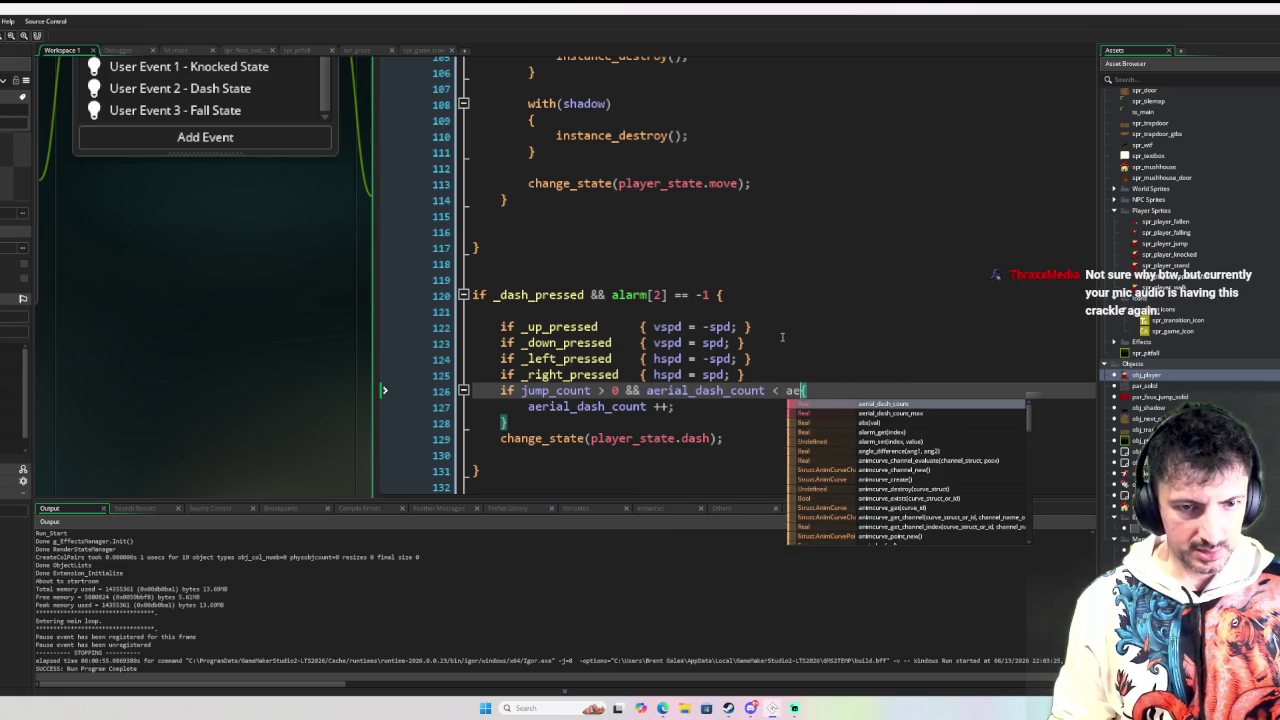
{"action": "key", "text": "Down"}
{"action": "key", "text": "Return"}
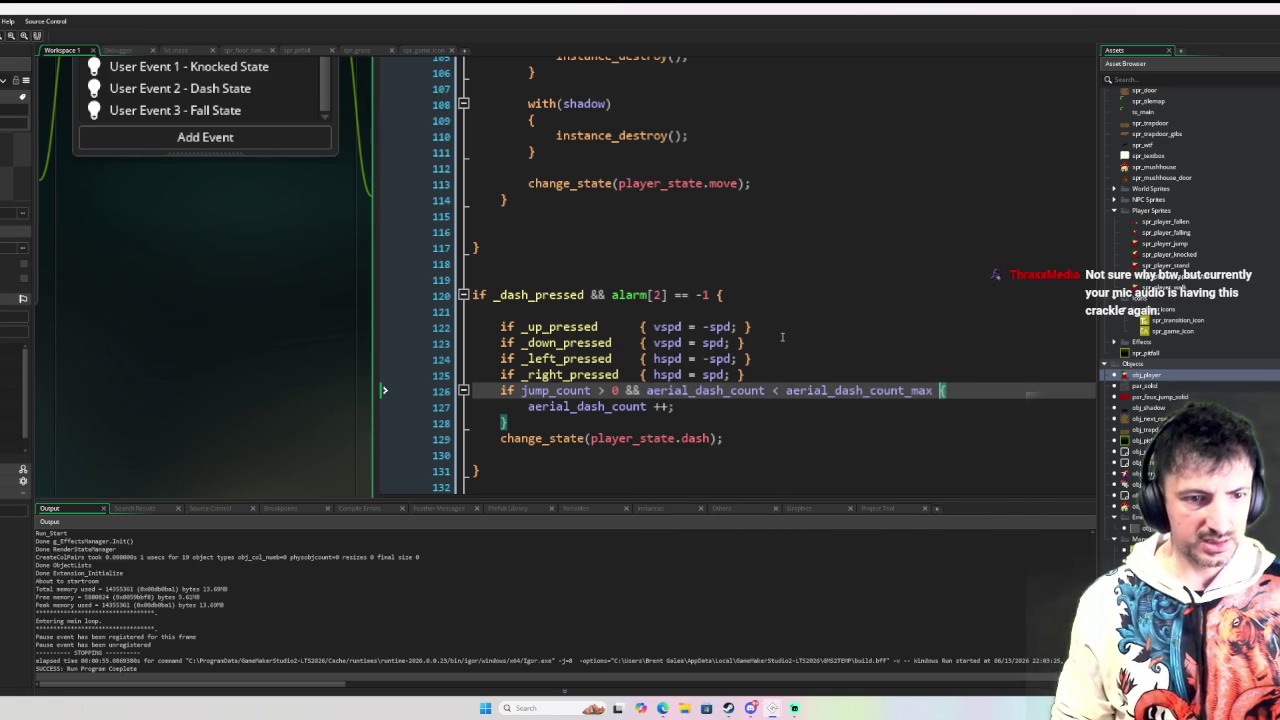
Step: Move change_state(player_state.dash) into the block and change the comparison to jump_count >= 0
{"action": "key", "text": "Down"}
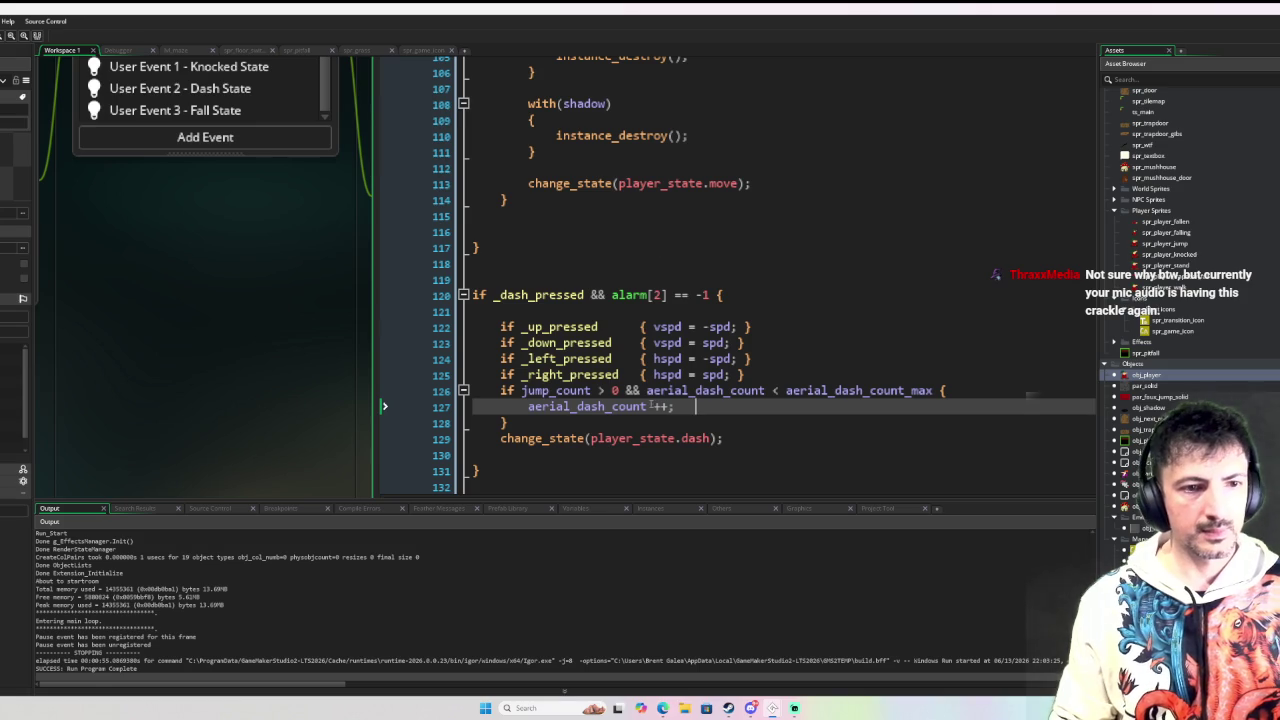
{"action": "left_click", "coordinate": [726, 438]}
{"action": "key", "text": "shift+Up"}
{"action": "key", "text": "ctrl+c"}
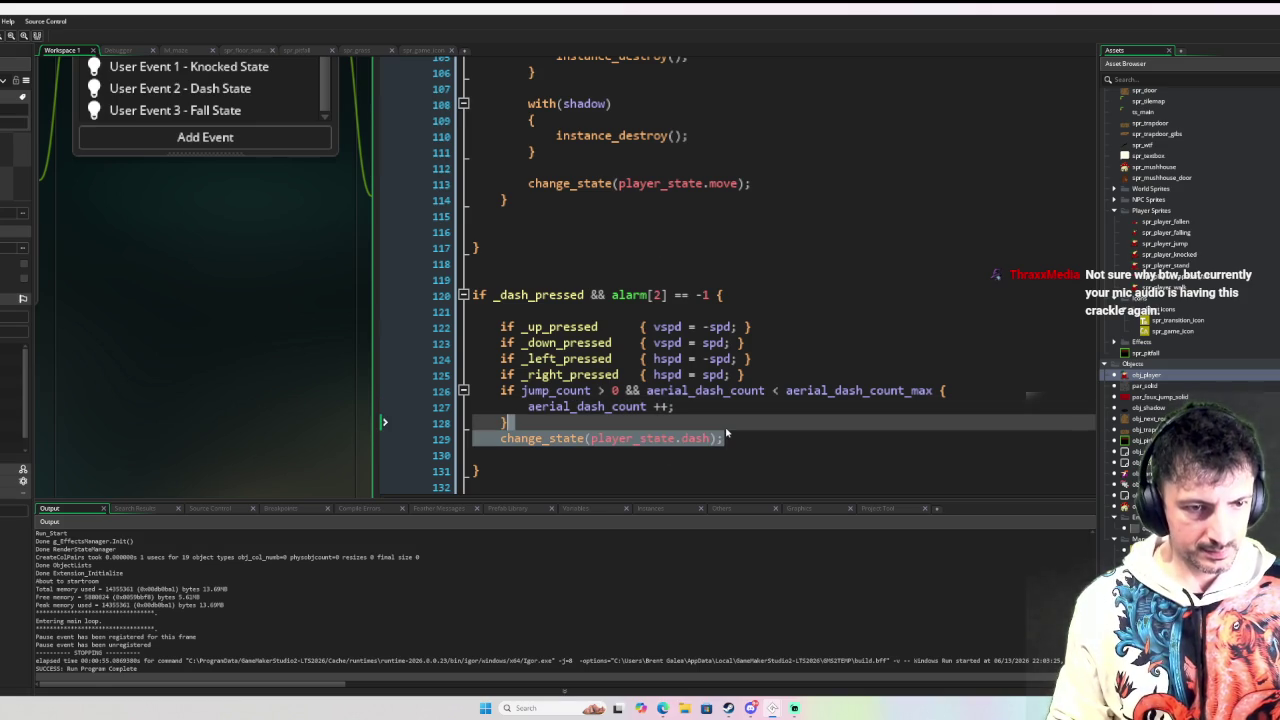
{"action": "key", "text": "BackSpace"}
{"action": "key", "text": "ctrl+v"}
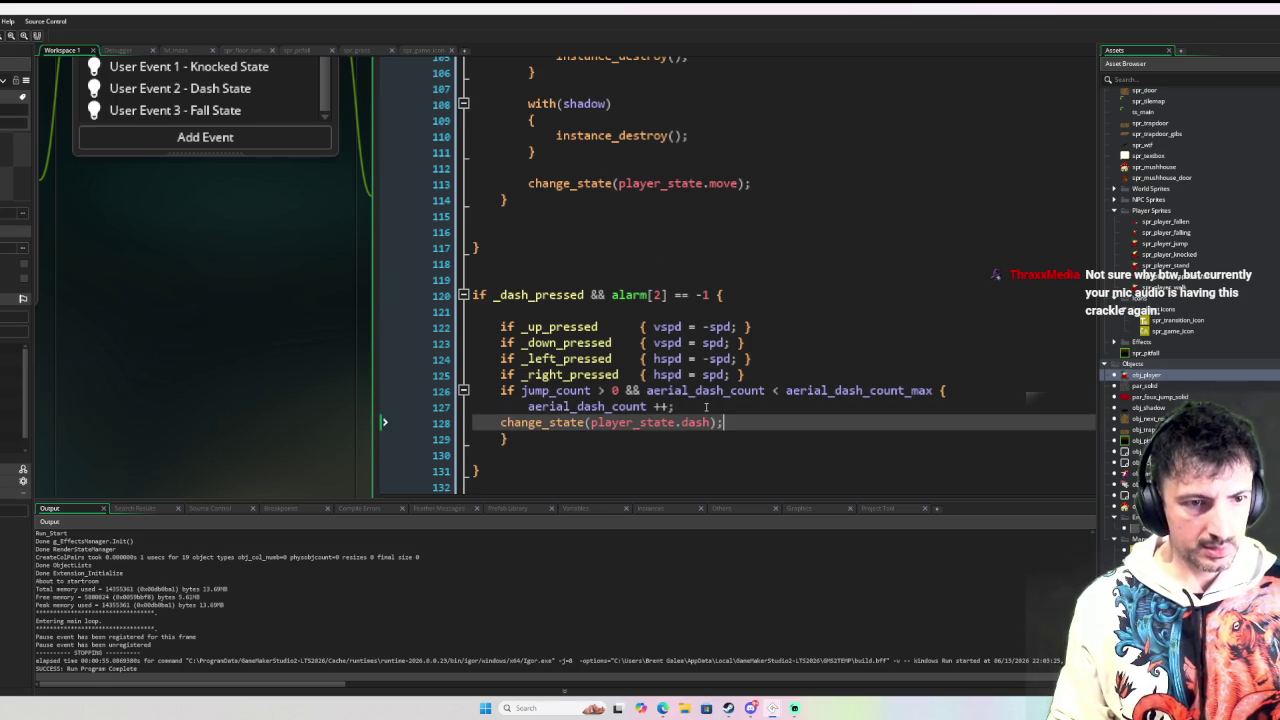
{"action": "key", "text": "Tab"}
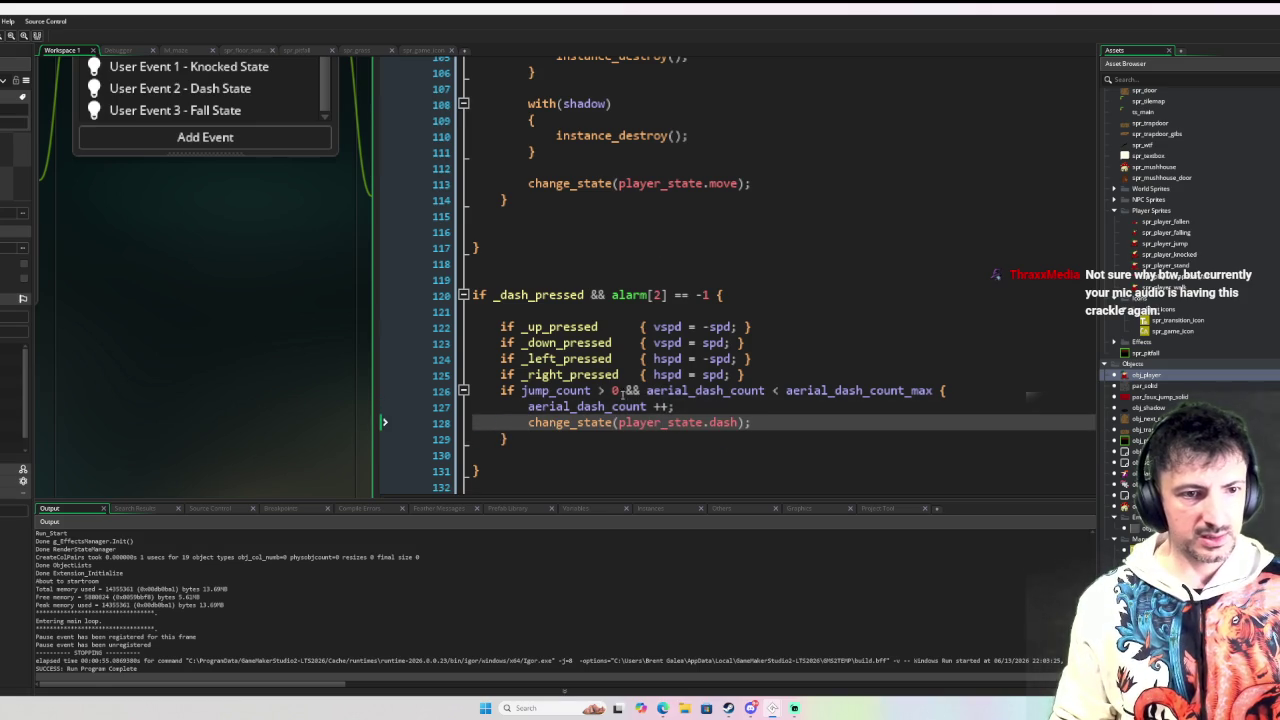
{"action": "left_click", "coordinate": [607, 391]}
{"action": "type", "text": "="}
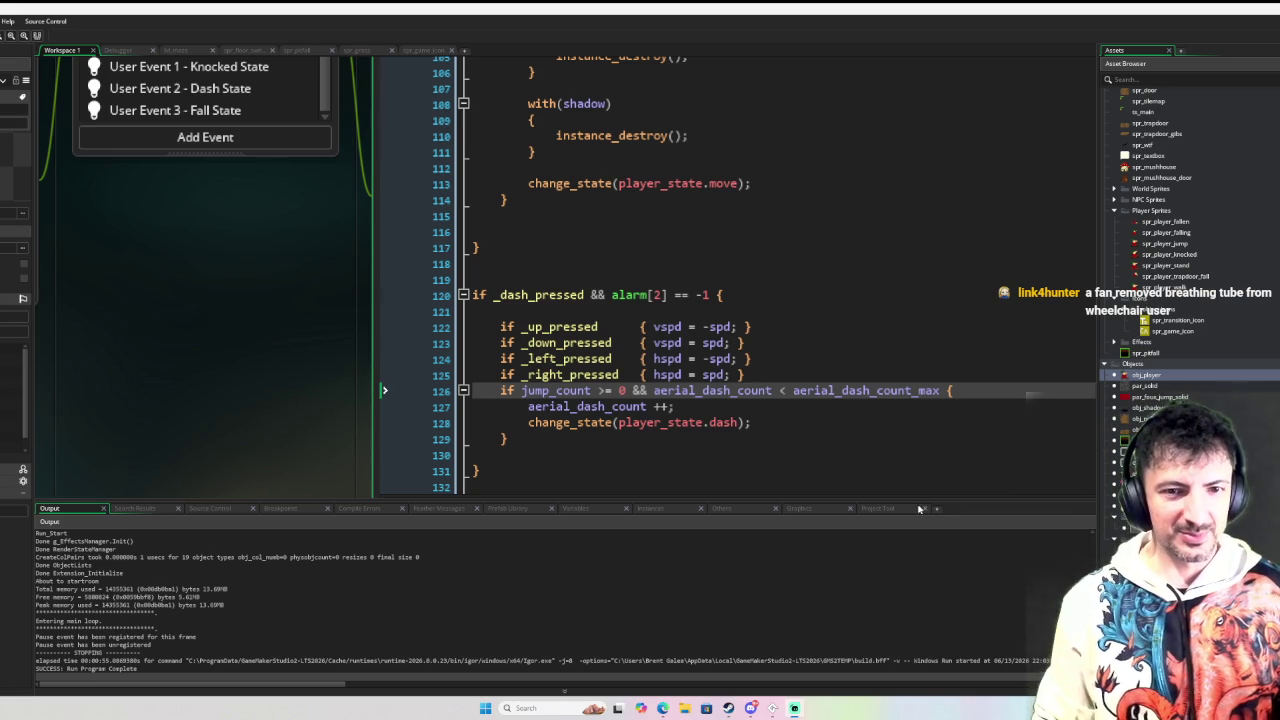
Step: Wrap aerial_dash_count_max on line 126 as max(1, aerial_dash_count_max)
{"action": "left_click", "coordinate": [653, 390]}
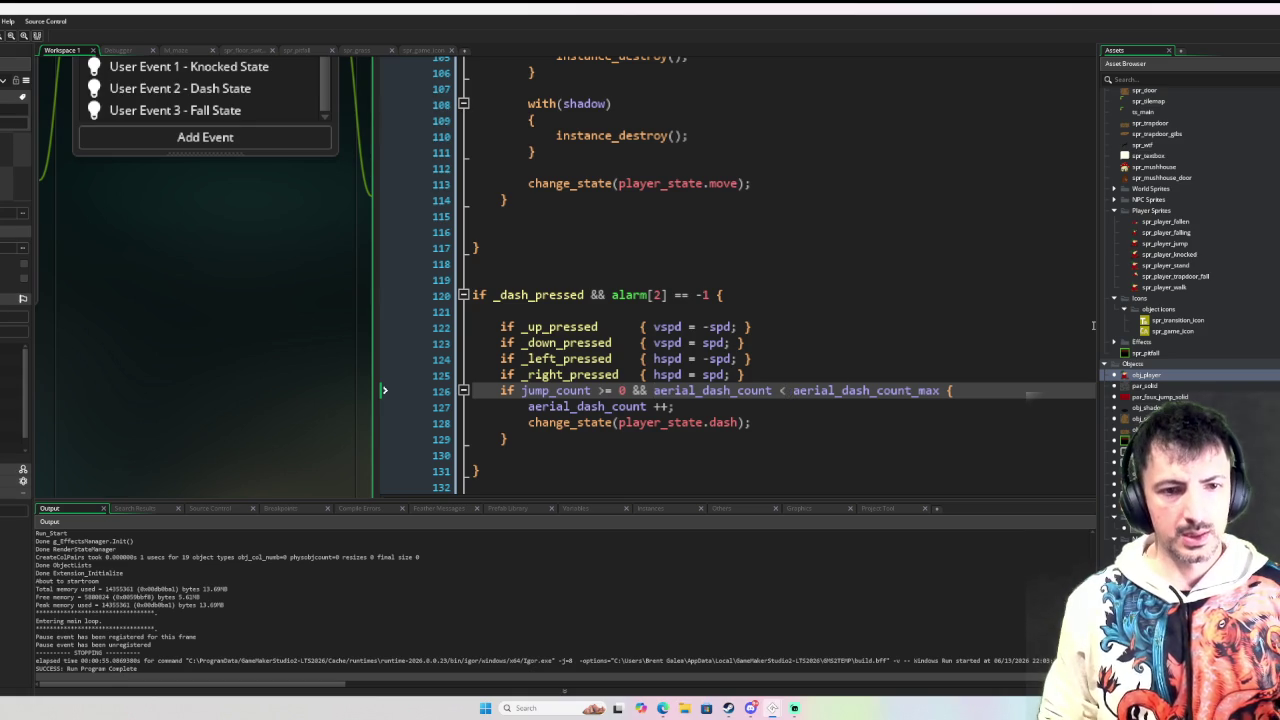
{"action": "type", "text": "max(1,"}
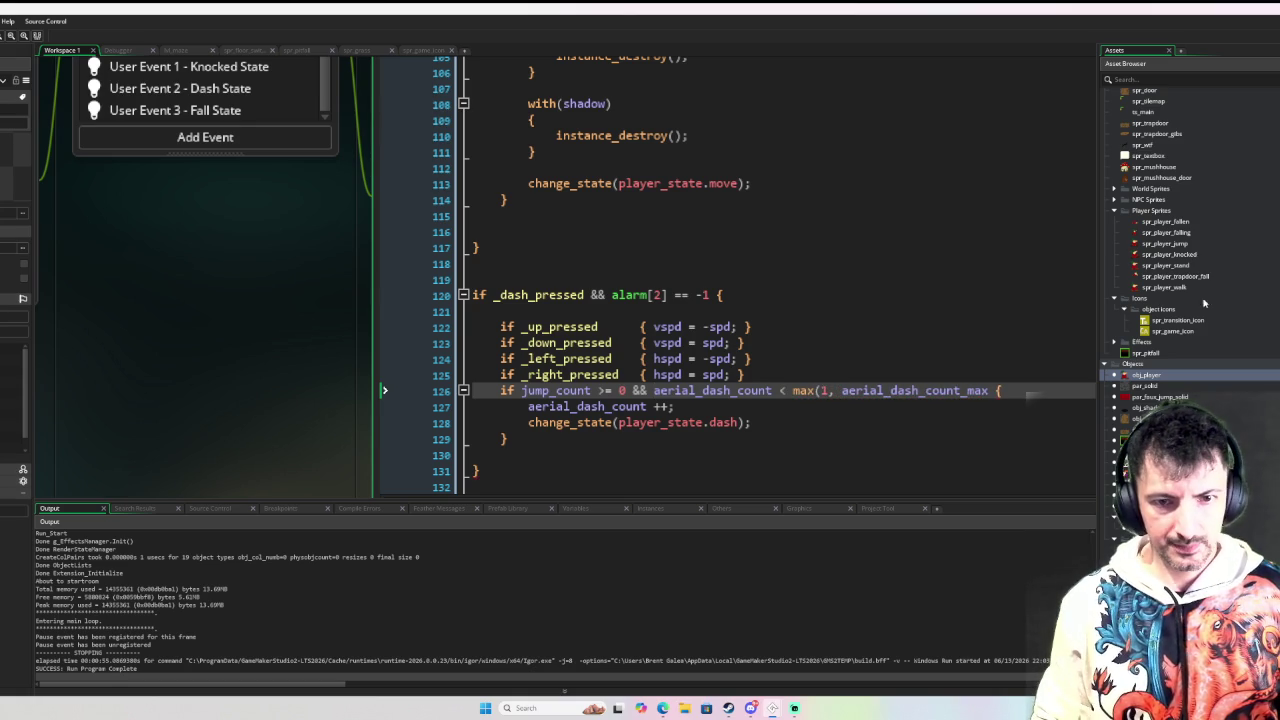
{"action": "key", "text": "ctrl+Right"}
{"action": "type", "text": ")"}
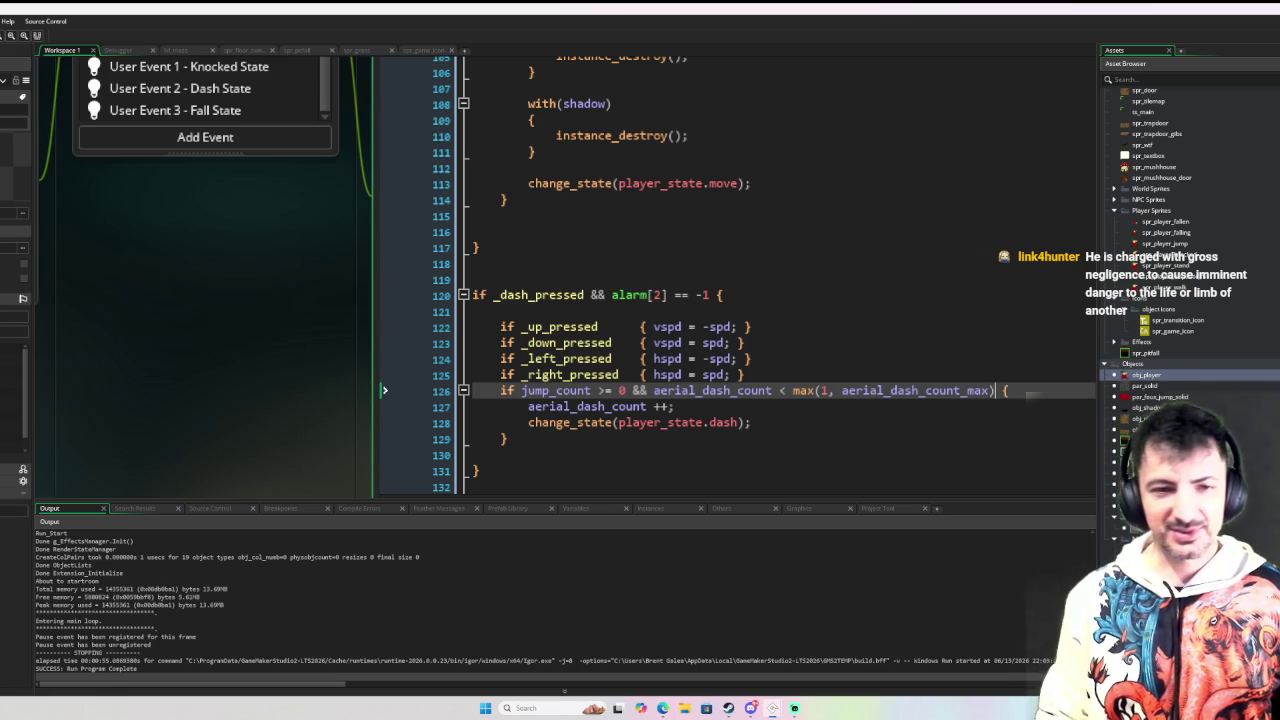
{"action": "left_click", "coordinate": [749, 422]}
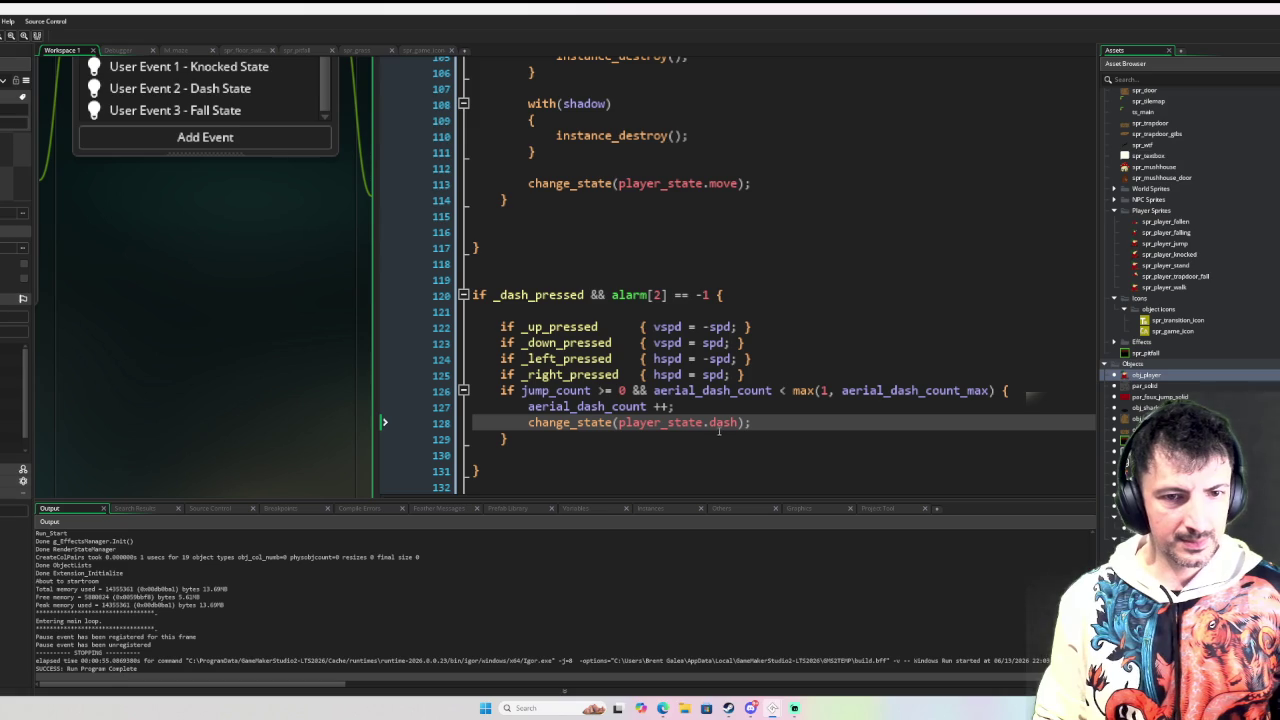
{"action": "left_click", "coordinate": [696, 406]}
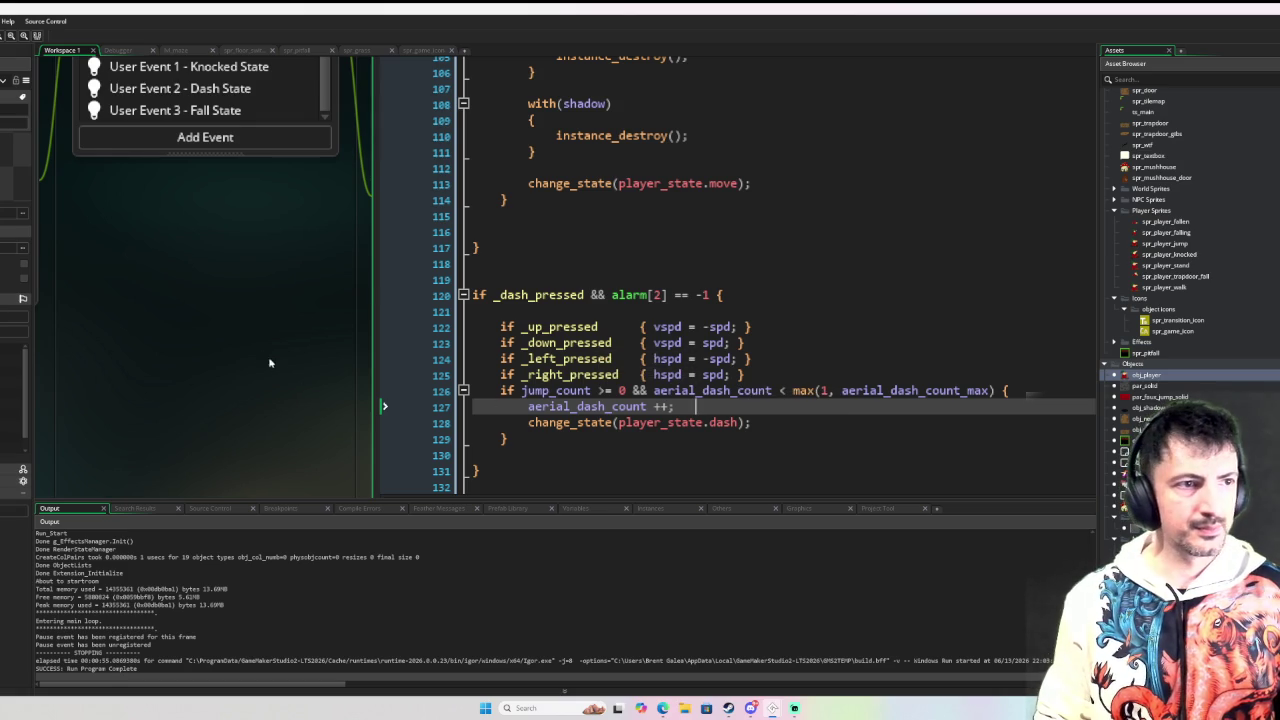
{"action": "scroll", "coordinate": [240, 377], "scroll_direction": "up", "scroll_amount": 3}
{"action": "scroll", "coordinate": [240, 377], "scroll_direction": "up", "scroll_amount": 2}
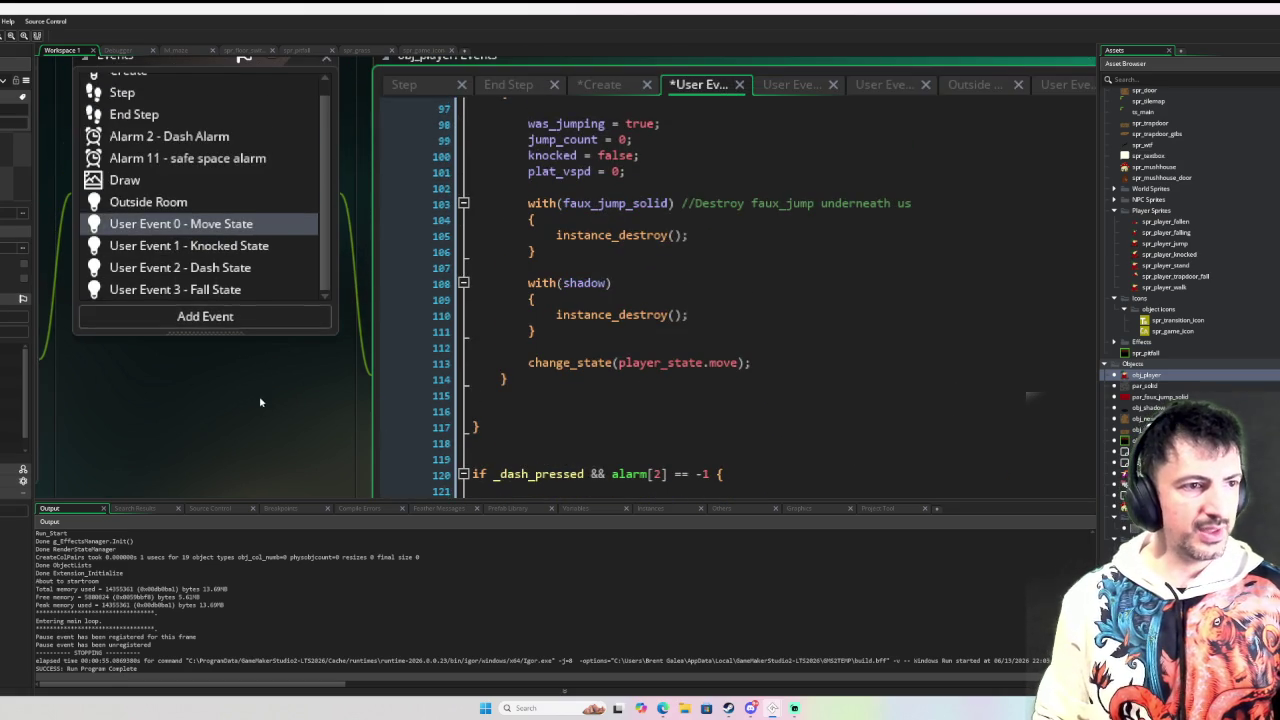
Step: In the Dash State jump branch, add an if jump_count <= 0 check after the move-state change
{"action": "left_click", "coordinate": [250, 268]}
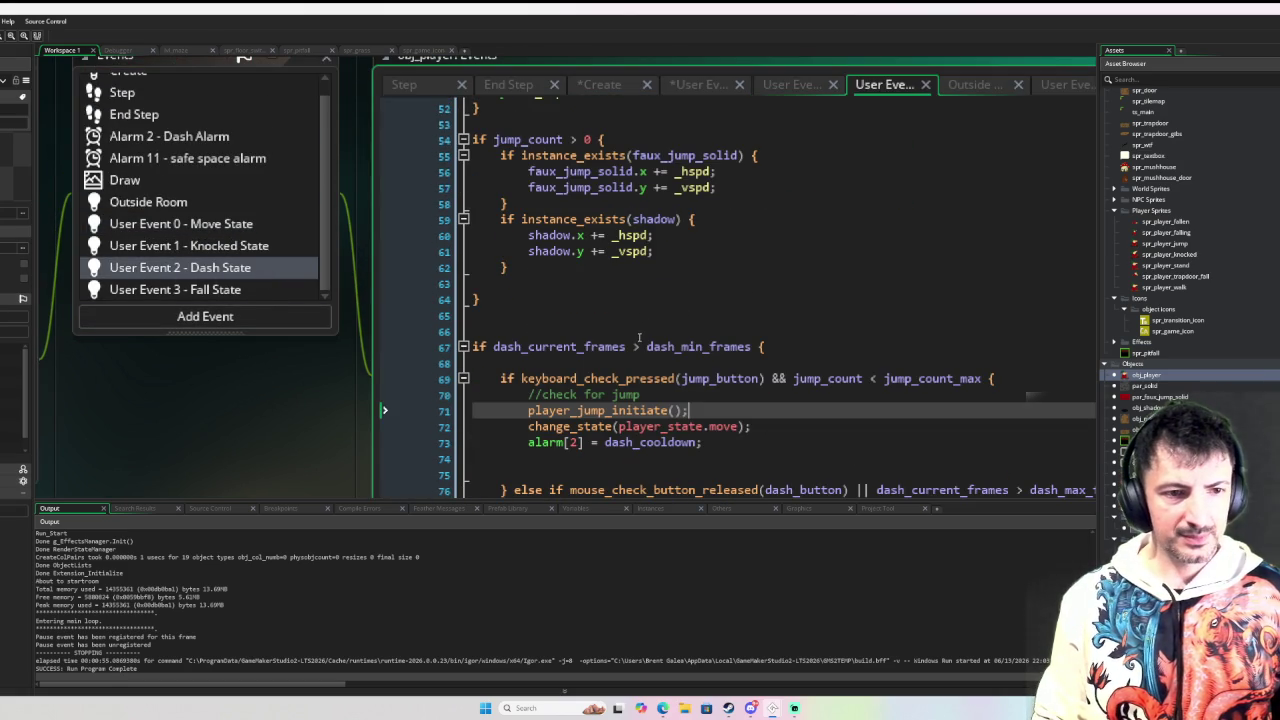
{"action": "scroll", "coordinate": [244, 420], "scroll_direction": "down", "scroll_amount": 4}
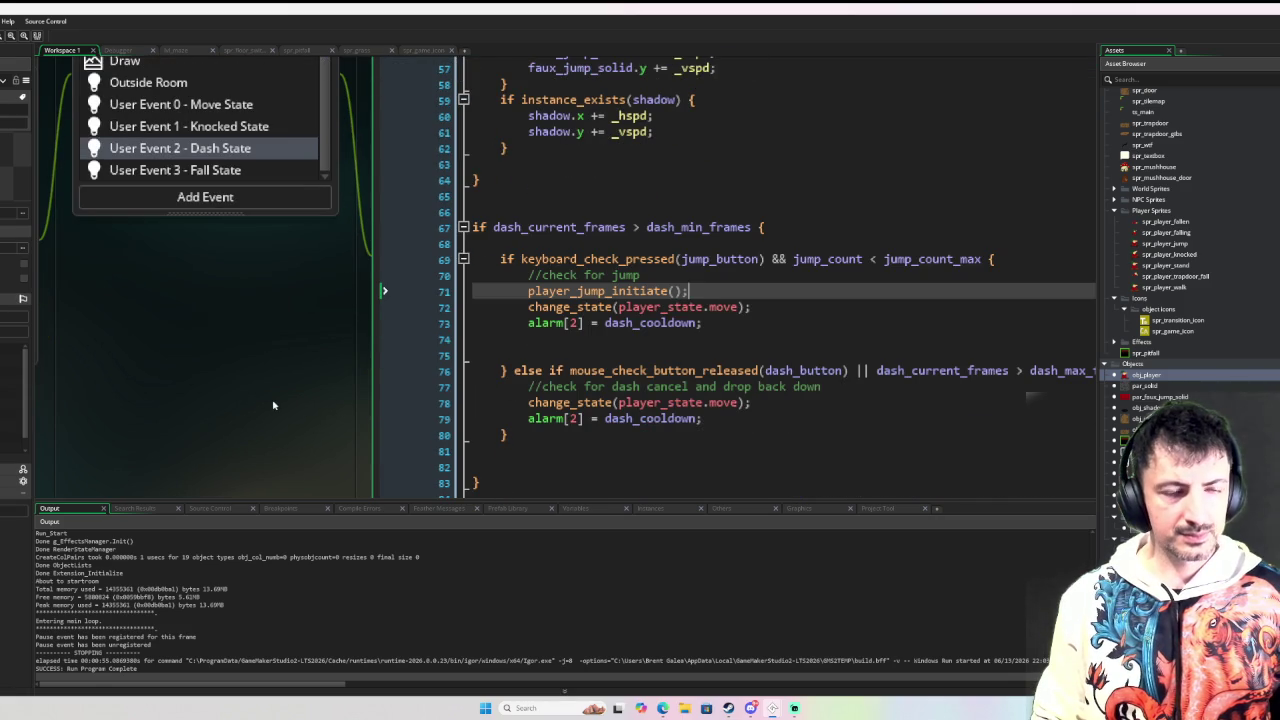
{"action": "left_click", "coordinate": [770, 325]}
{"action": "left_click", "coordinate": [786, 310]}
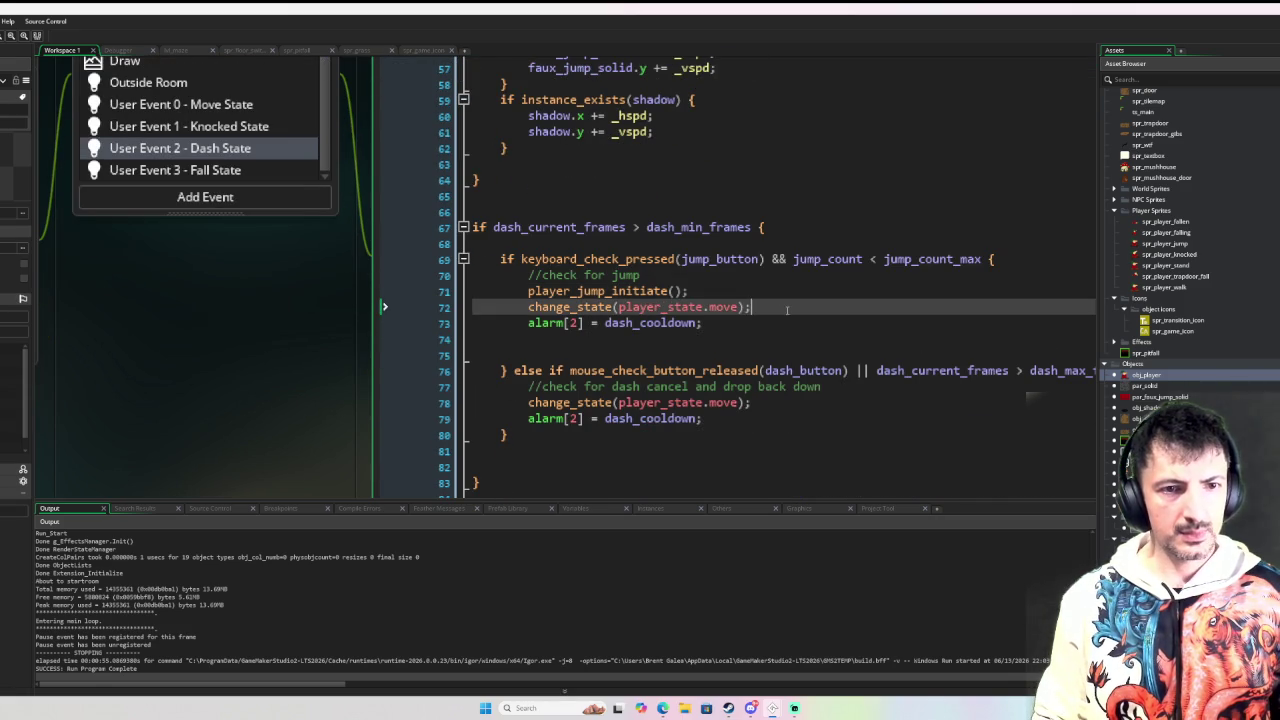
{"action": "key", "text": "Return"}
{"action": "type", "text": "if "}
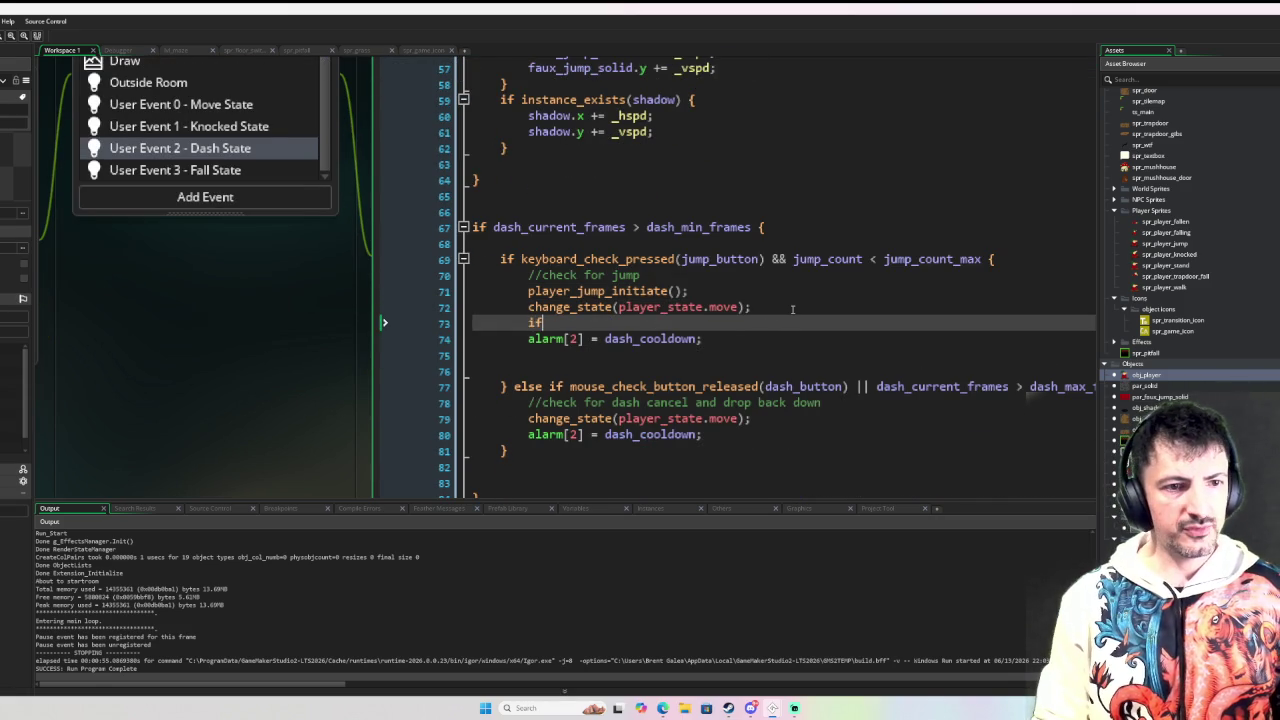
{"action": "type", "text": "jump_c"}
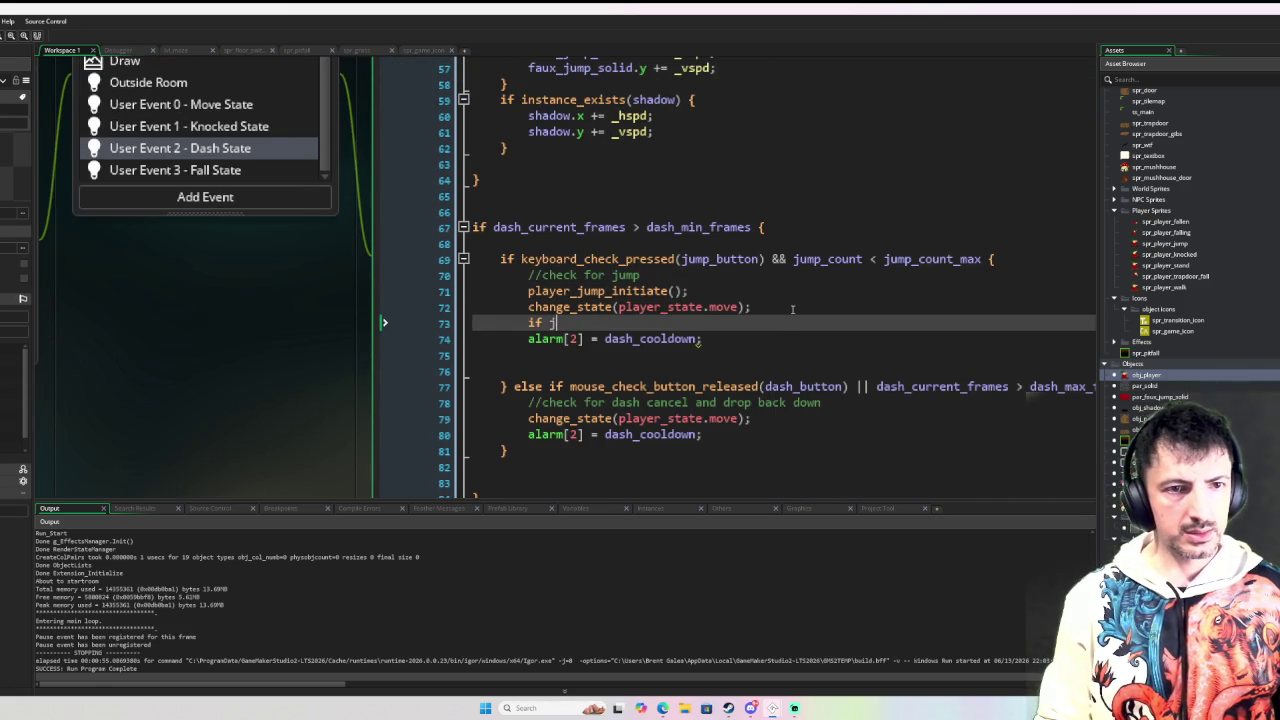
{"action": "key", "text": "Down"}
{"action": "key", "text": "Return"}
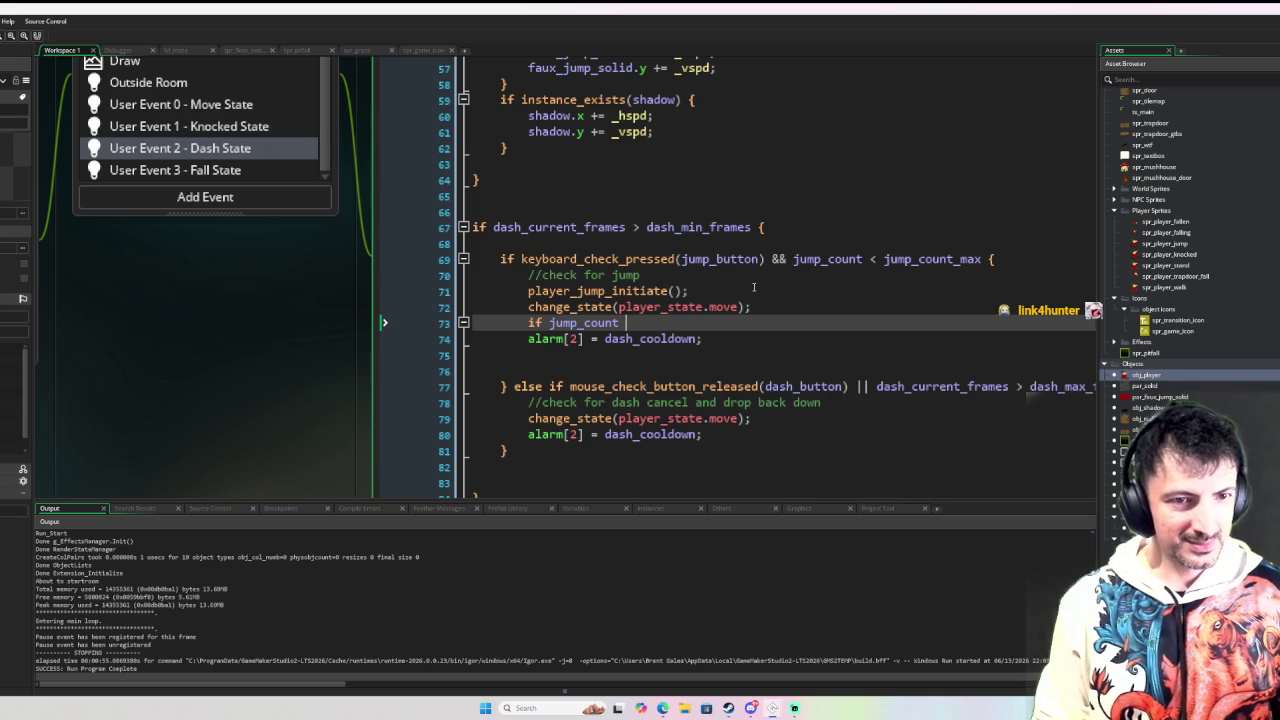
{"action": "type", "text": "<= 0 {"}
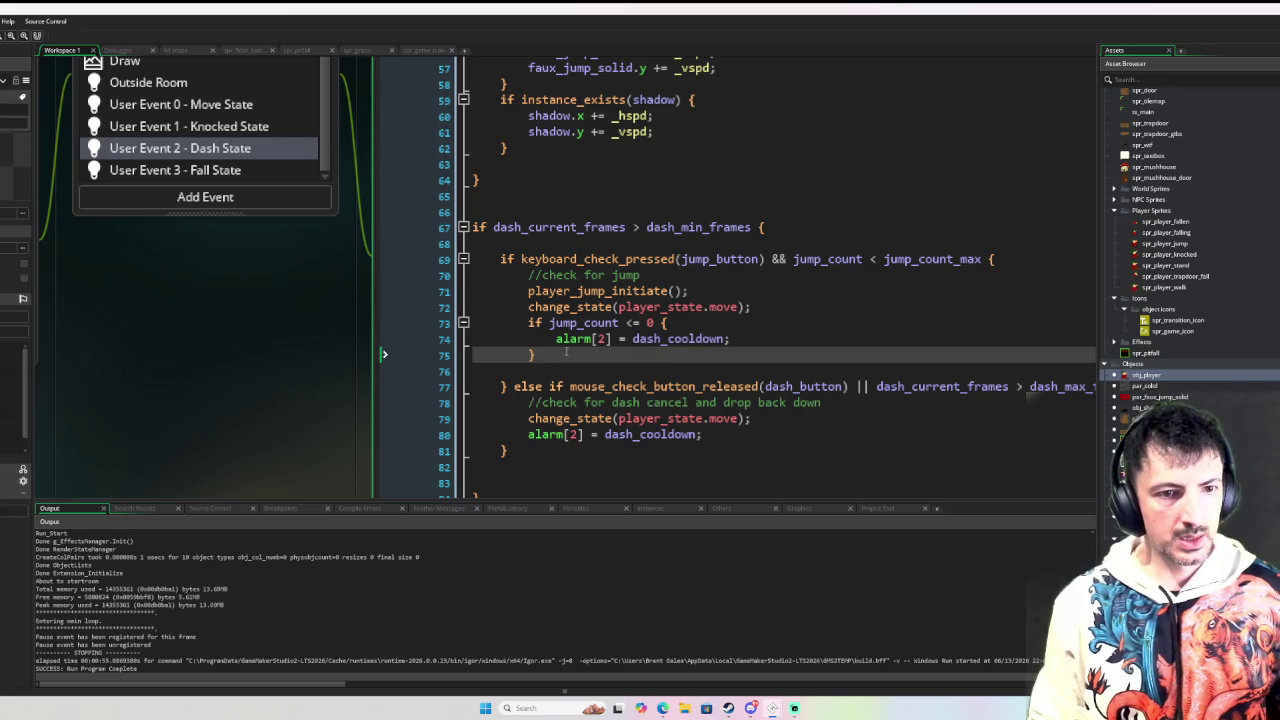
Step: Copy the jump_count <= 0 cooldown check into the dash-cancel branch after line 80
{"action": "left_click_drag", "start_coordinate": [560, 353], "coordinate": [531, 326]}
{"action": "key", "text": "ctrl+c"}
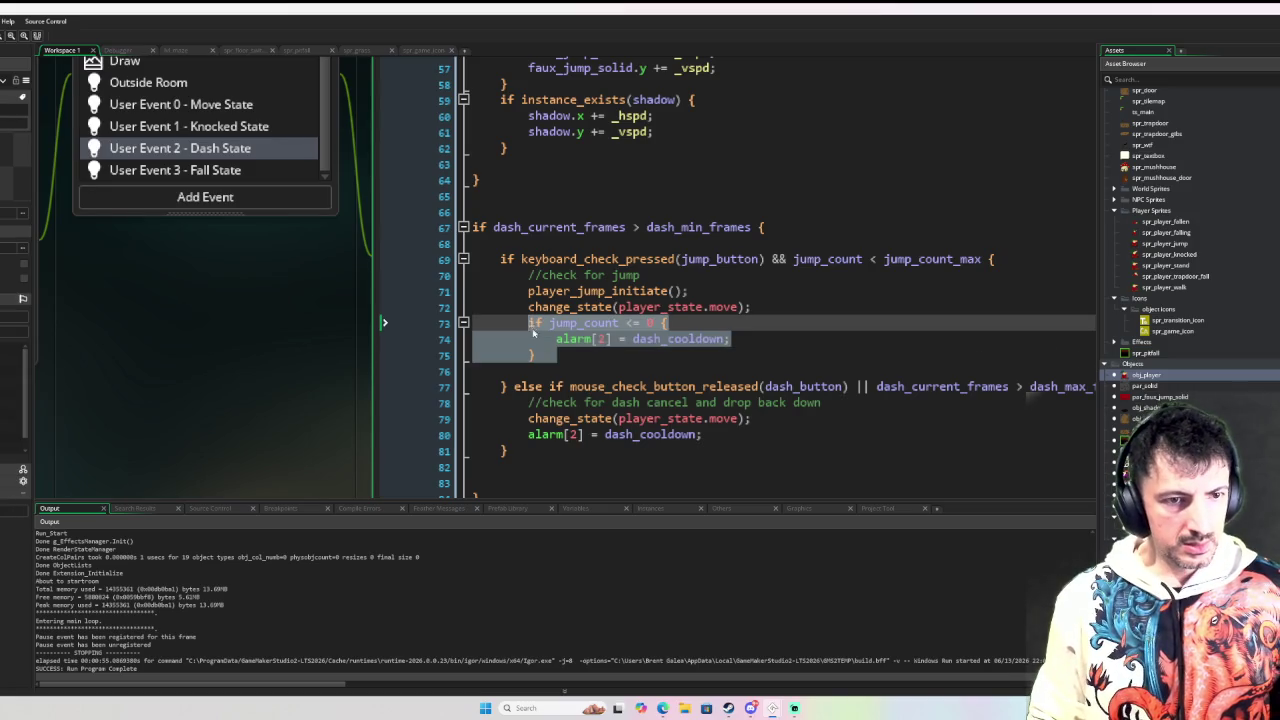
{"action": "left_click", "coordinate": [722, 428]}
{"action": "key", "text": "Return"}
{"action": "key", "text": "ctrl+v"}
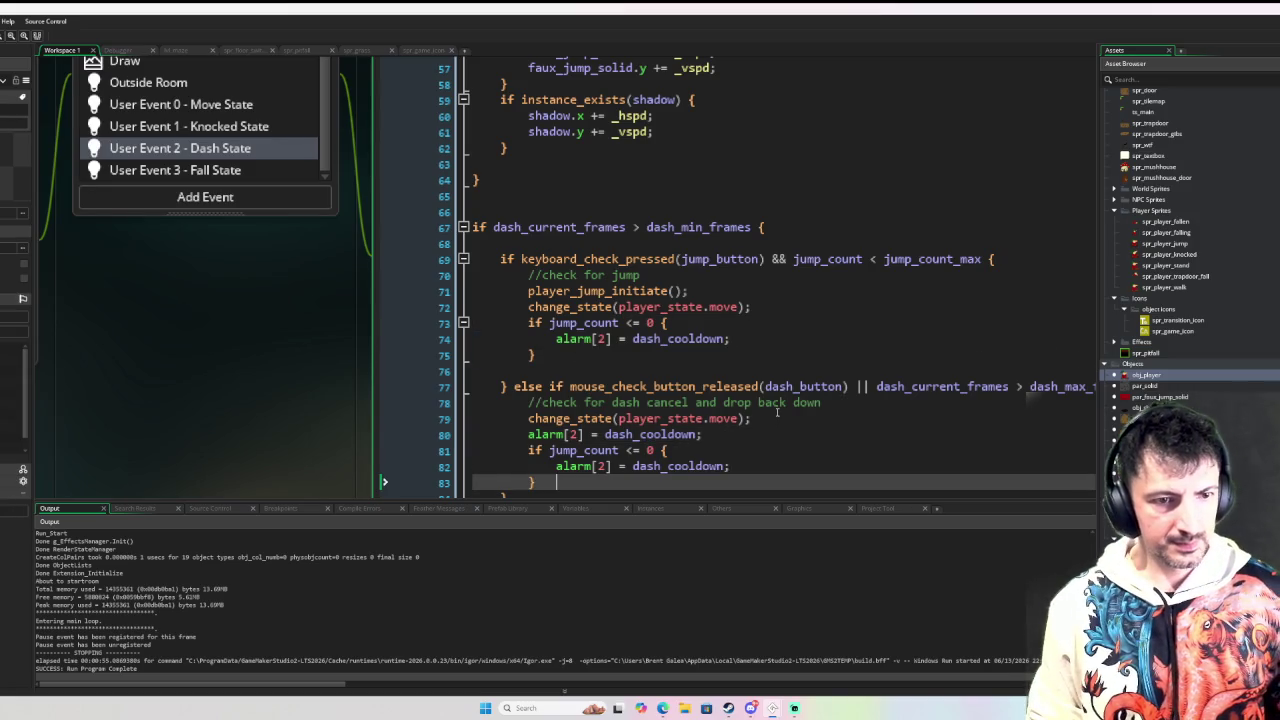
{"action": "key", "text": "Return"}
{"action": "scroll", "coordinate": [630, 440], "scroll_direction": "down", "scroll_amount": 2}
{"action": "scroll", "coordinate": [634, 417], "scroll_direction": "up", "scroll_amount": 2}
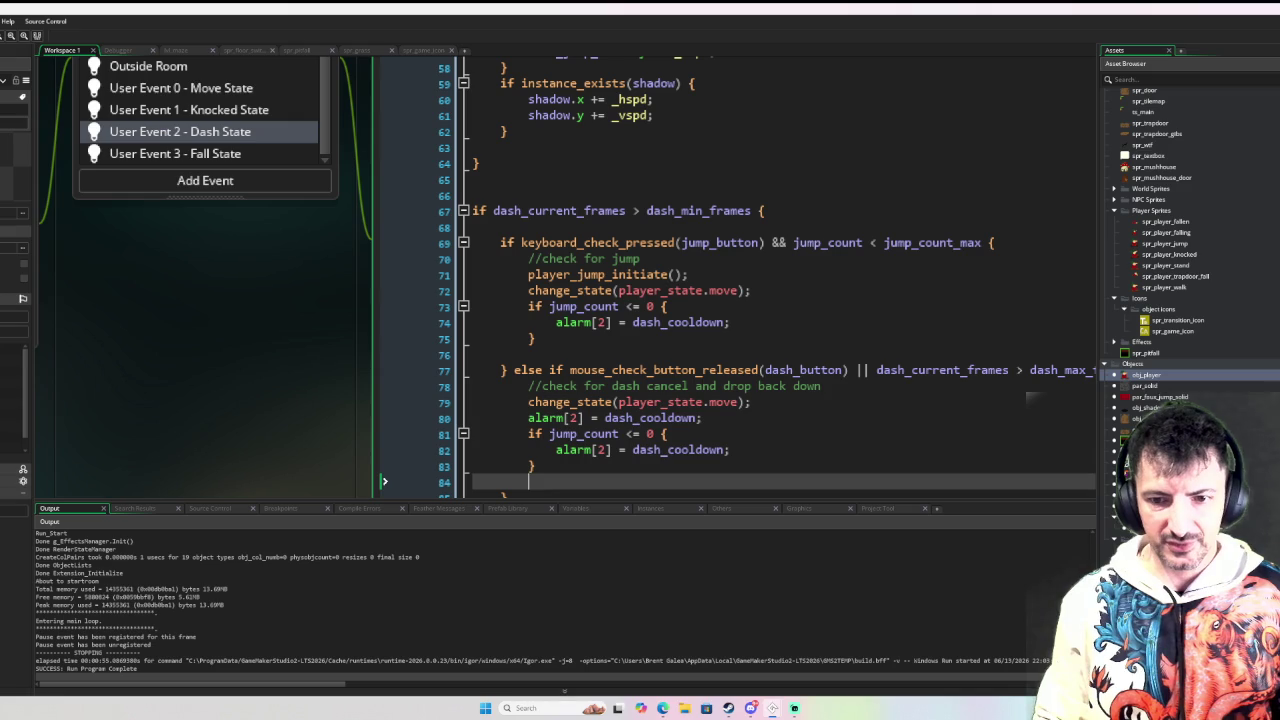
Step: Start an empty player_dash_end() function at the end of player_scripts.gml, then reopen obj_player
{"action": "middle_click", "coordinate": [600, 274]}
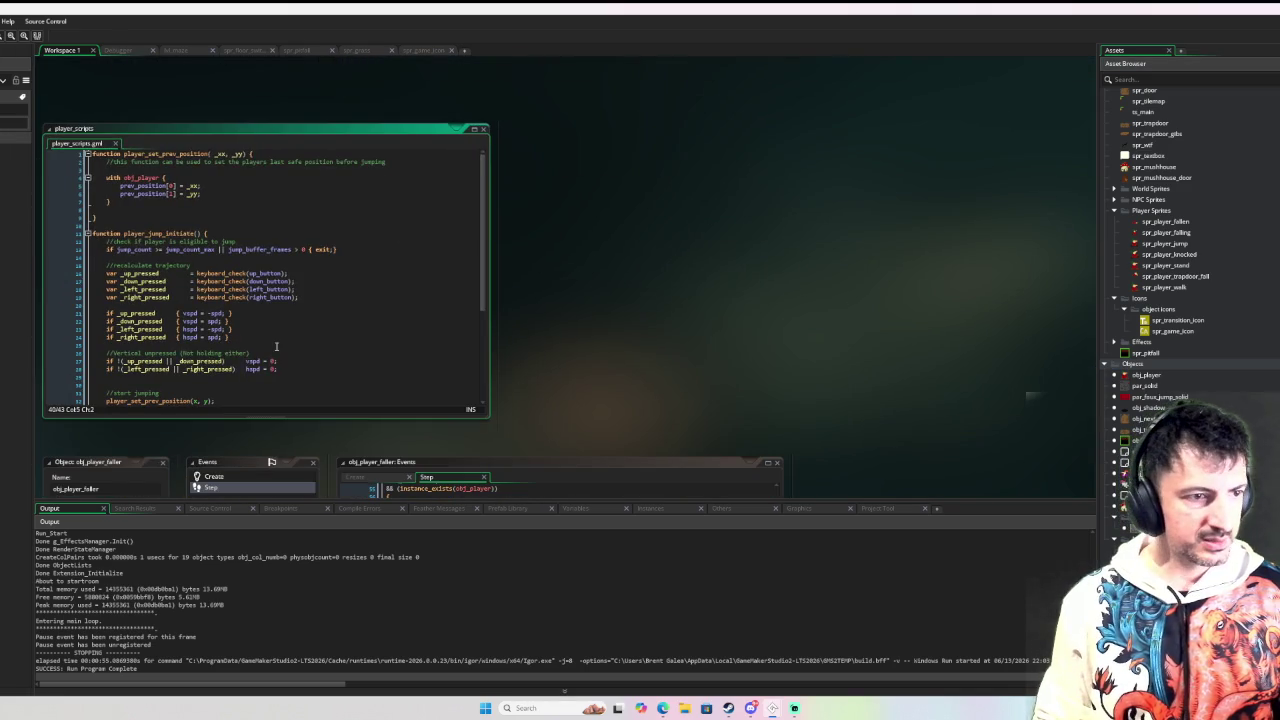
{"action": "scroll", "coordinate": [282, 340], "scroll_direction": "down", "scroll_amount": 5}
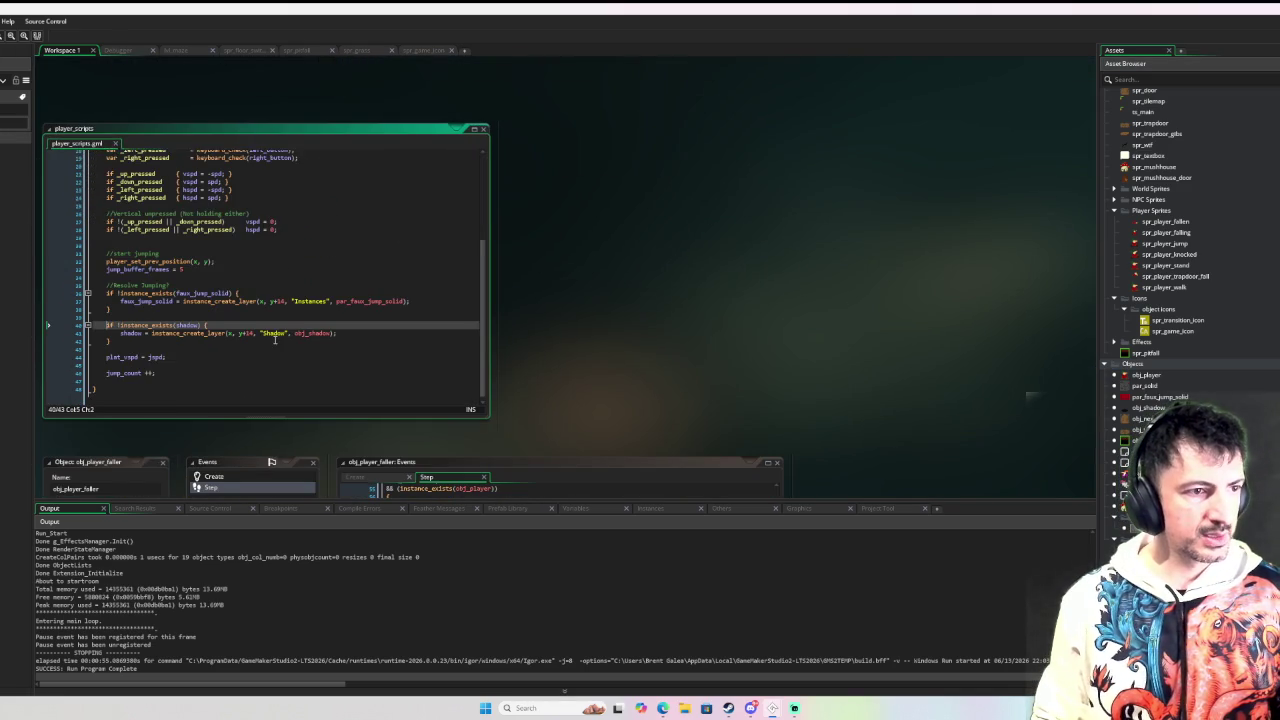
{"action": "left_click", "coordinate": [159, 380]}
{"action": "key", "text": "Return"}
{"action": "key", "text": "Return"}
{"action": "key", "text": "Return"}
{"action": "type", "text": "player_dash"}
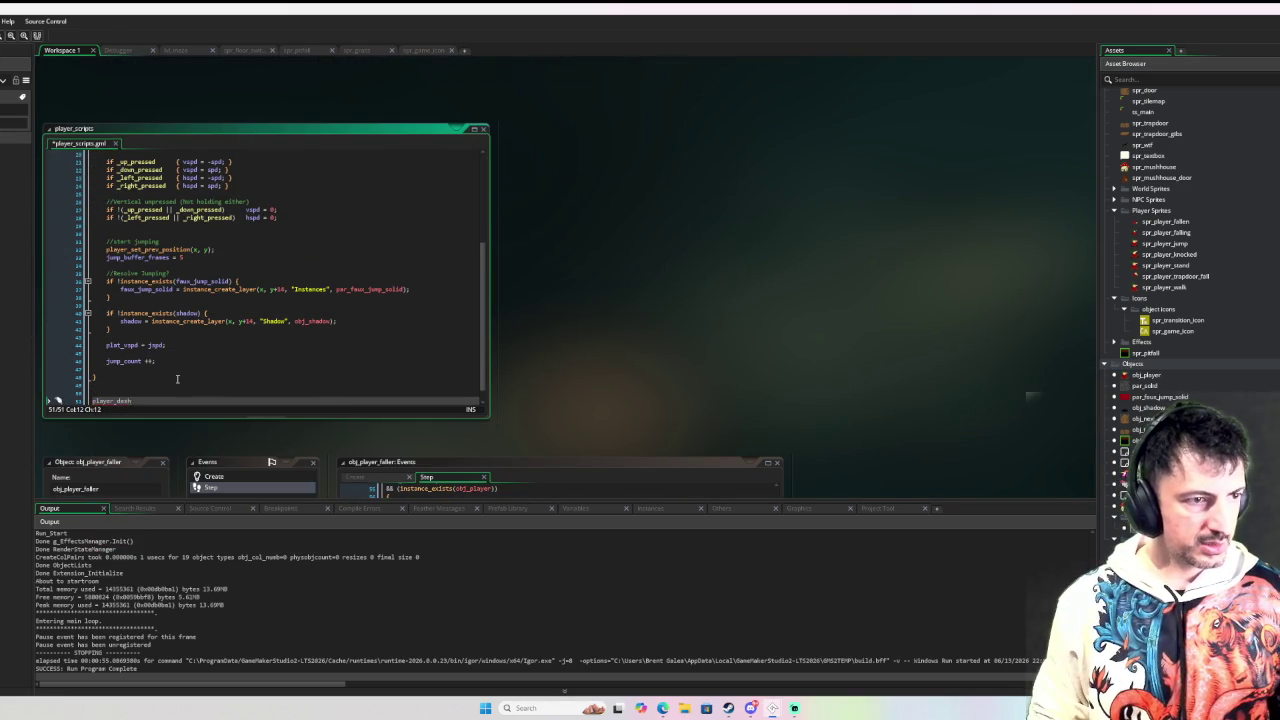
{"action": "type", "text": "function "}
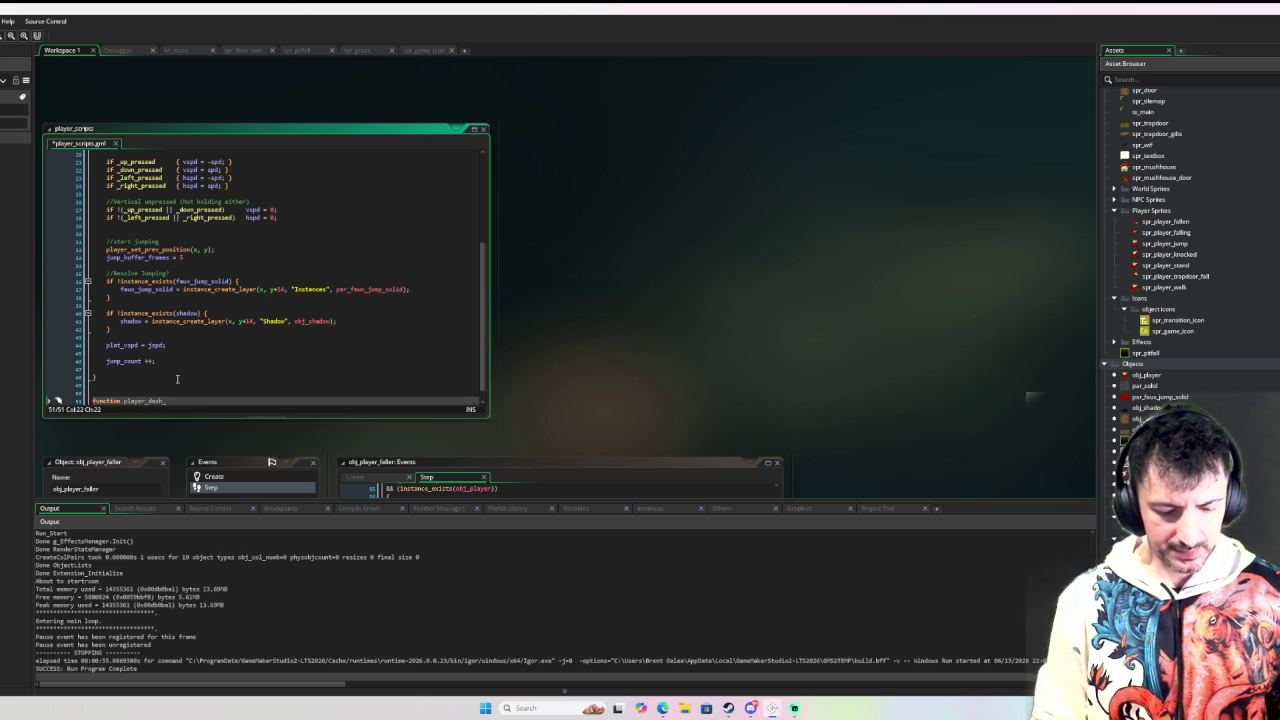
{"action": "type", "text": "end"}
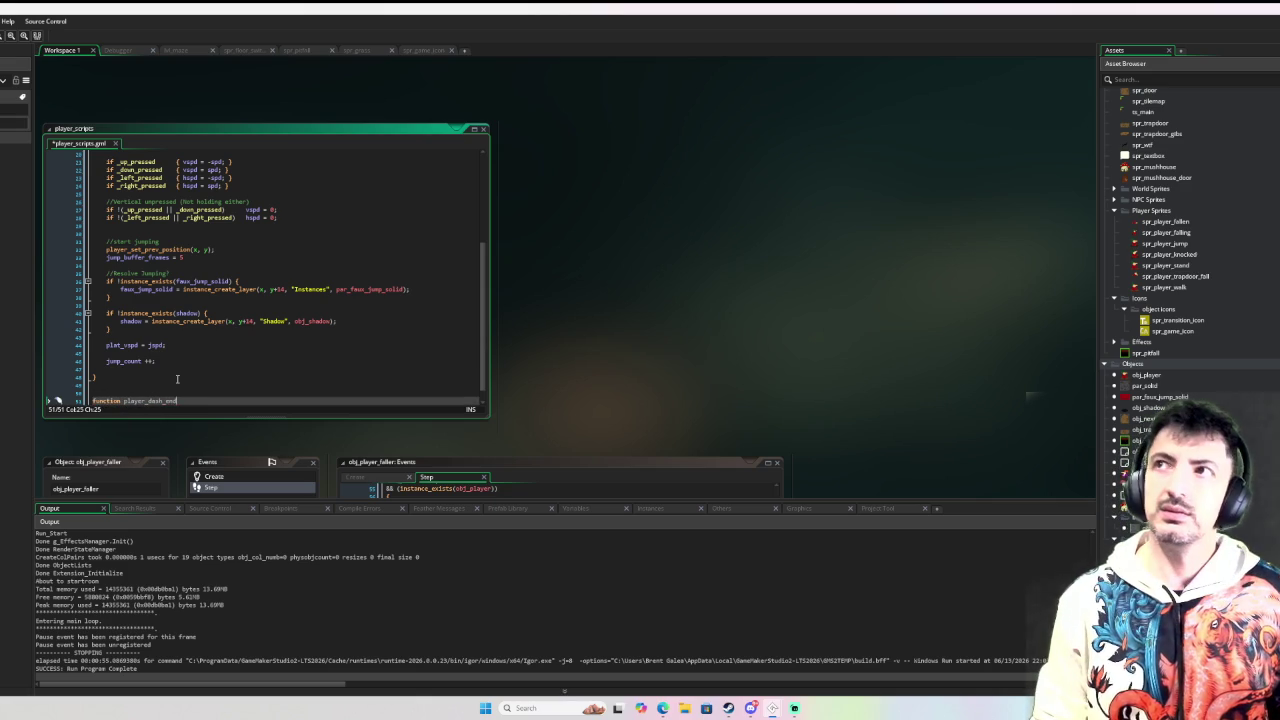
{"action": "type", "text": "() {"}
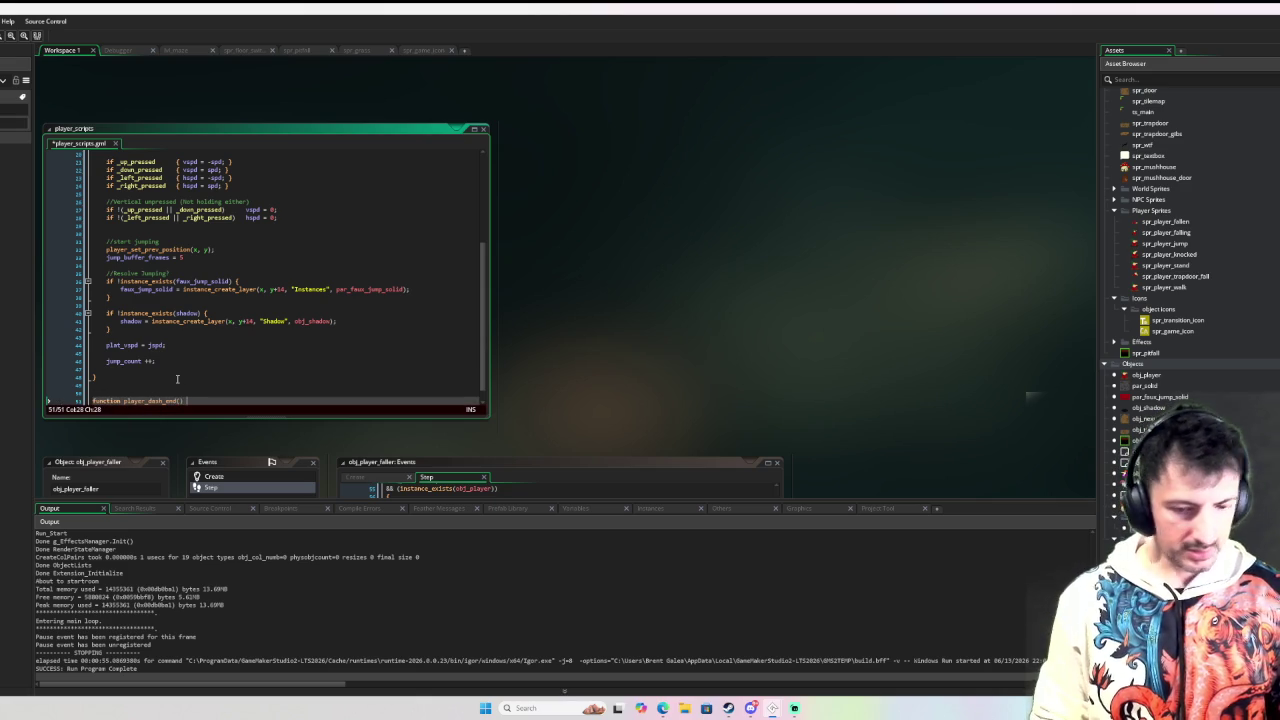
{"action": "key", "text": "Return"}
{"action": "key", "text": "Return"}
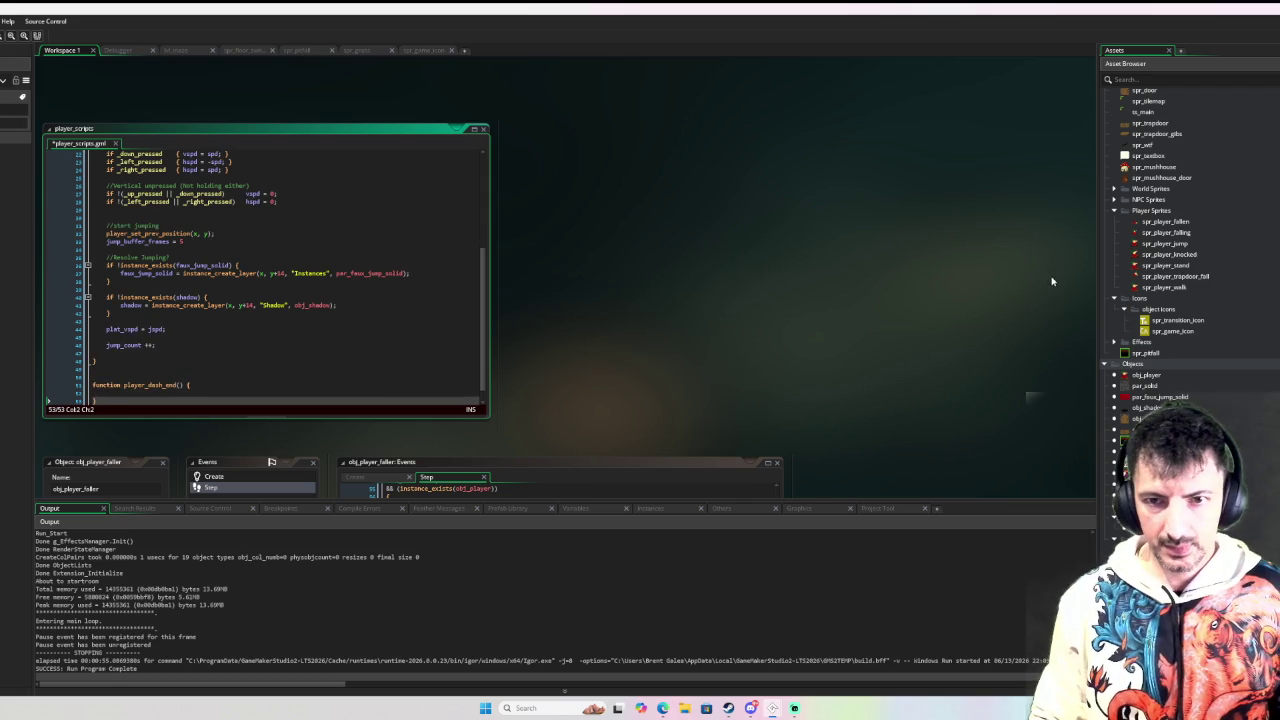
{"action": "double_click", "coordinate": [1148, 375]}
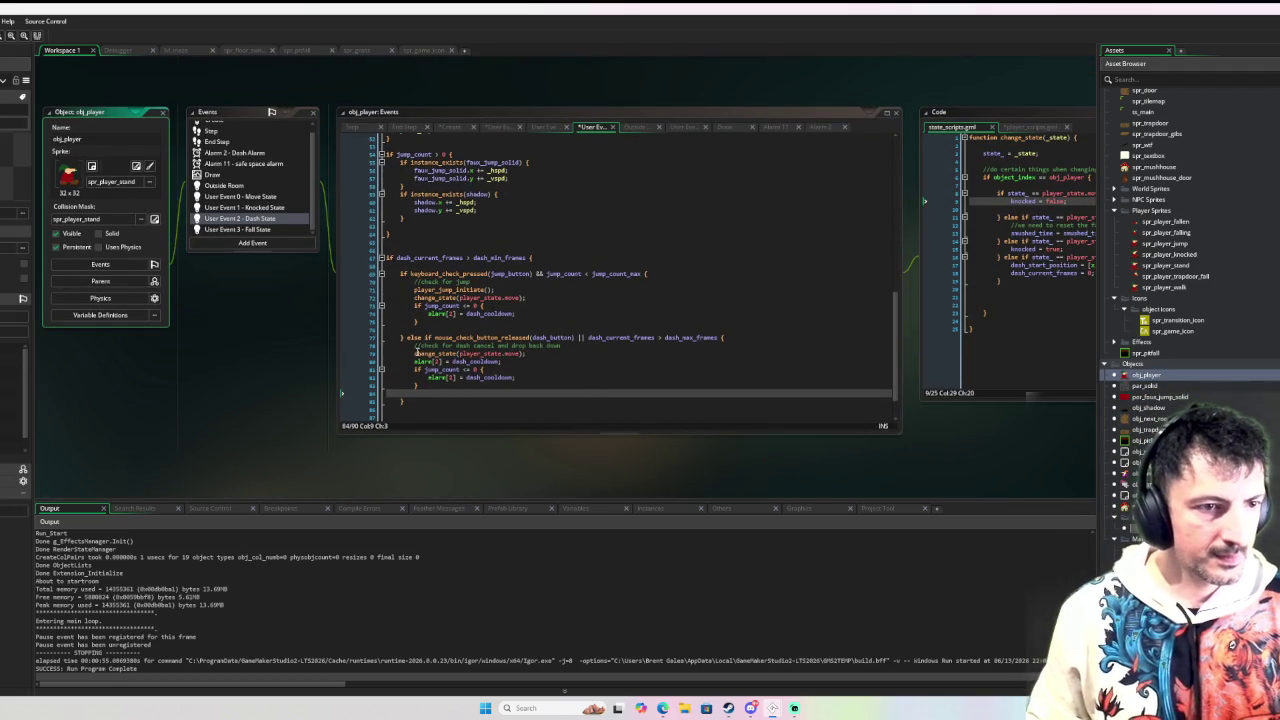
Step: Move the dash-cancel lines (move state, alarm[2] cooldown, jump_count check) from Dash State into player_dash_end()
{"action": "left_click_drag", "start_coordinate": [416, 352], "coordinate": [432, 390]}
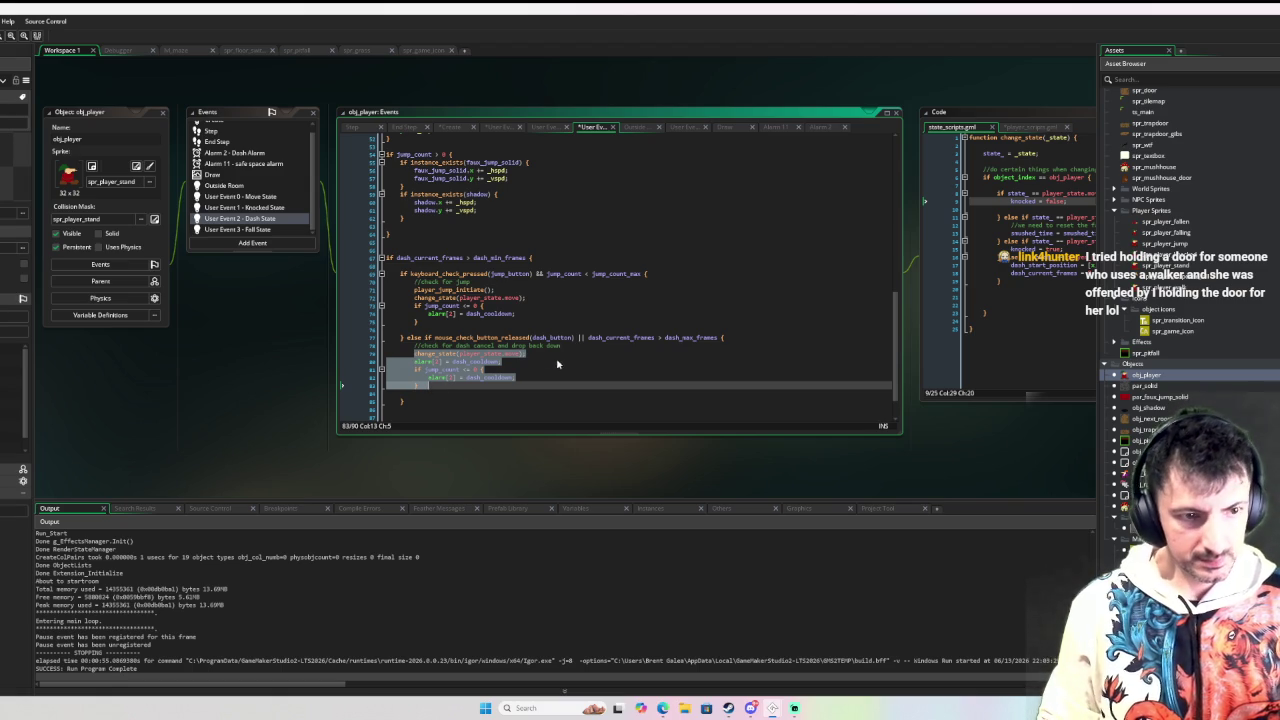
{"action": "key", "text": "Delete"}
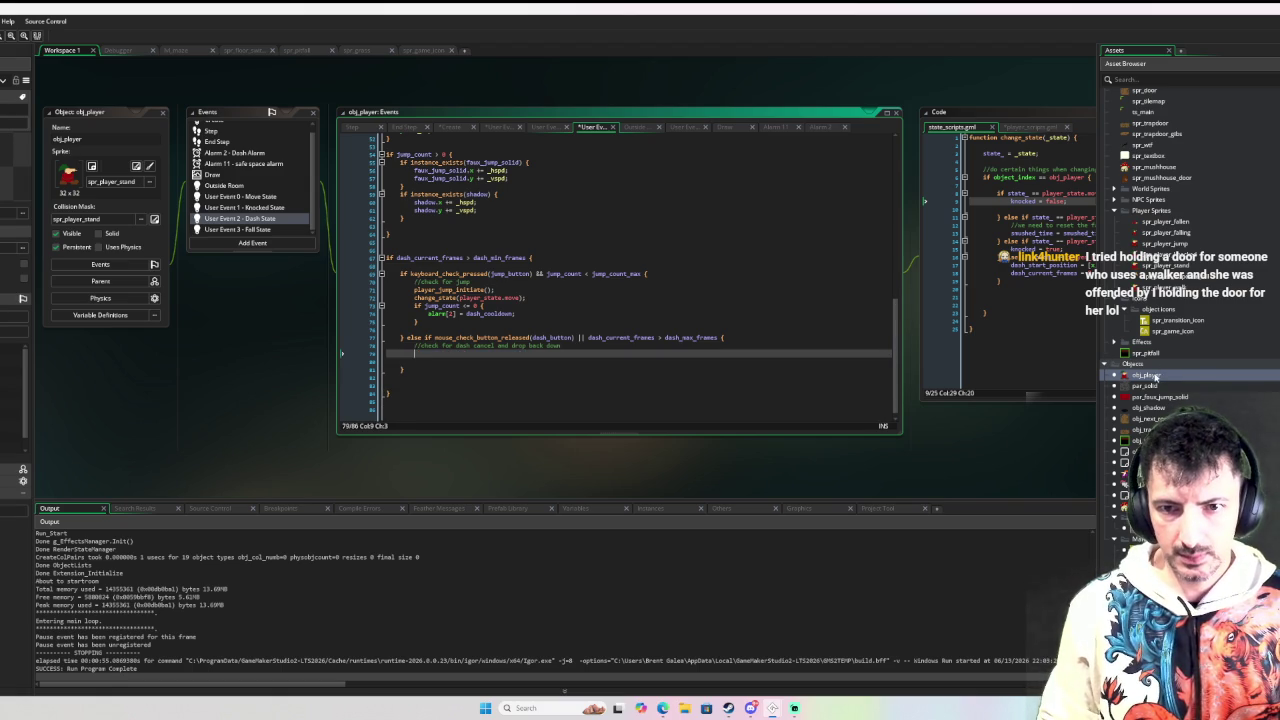
{"action": "key", "text": "ctrl+Tab"}
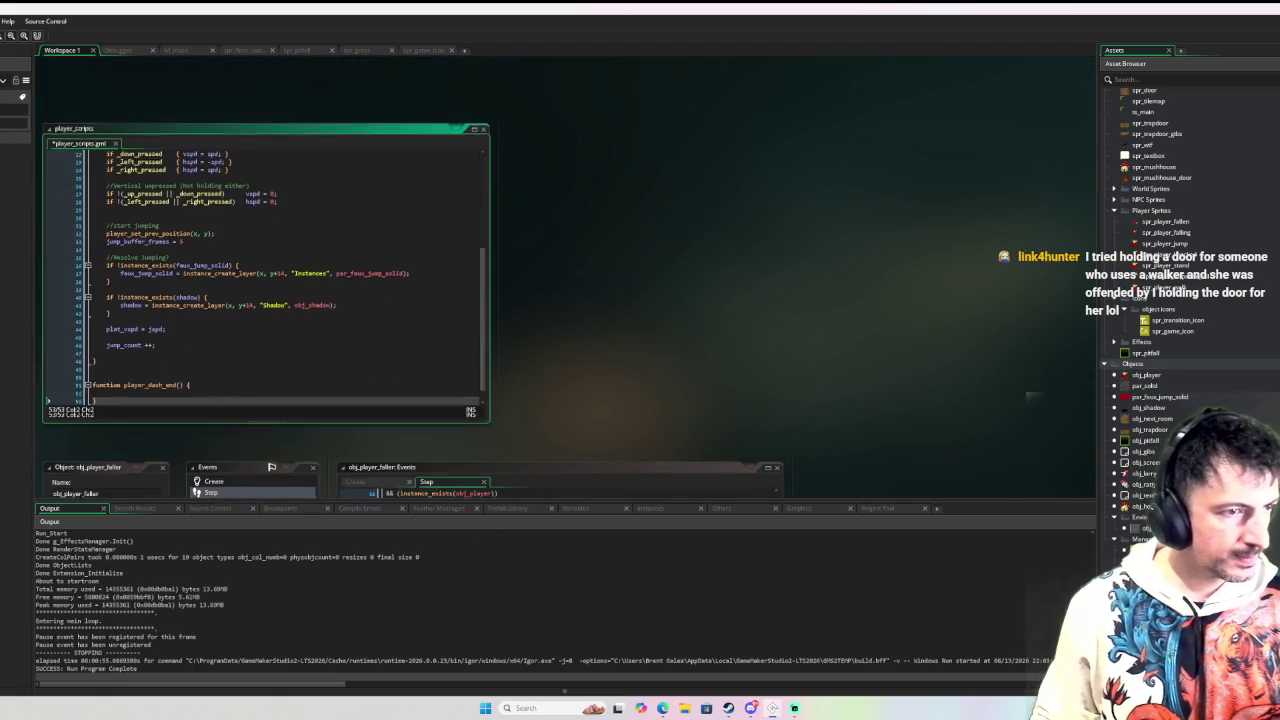
{"action": "left_click", "coordinate": [109, 393]}
{"action": "key", "text": "ctrl+v"}
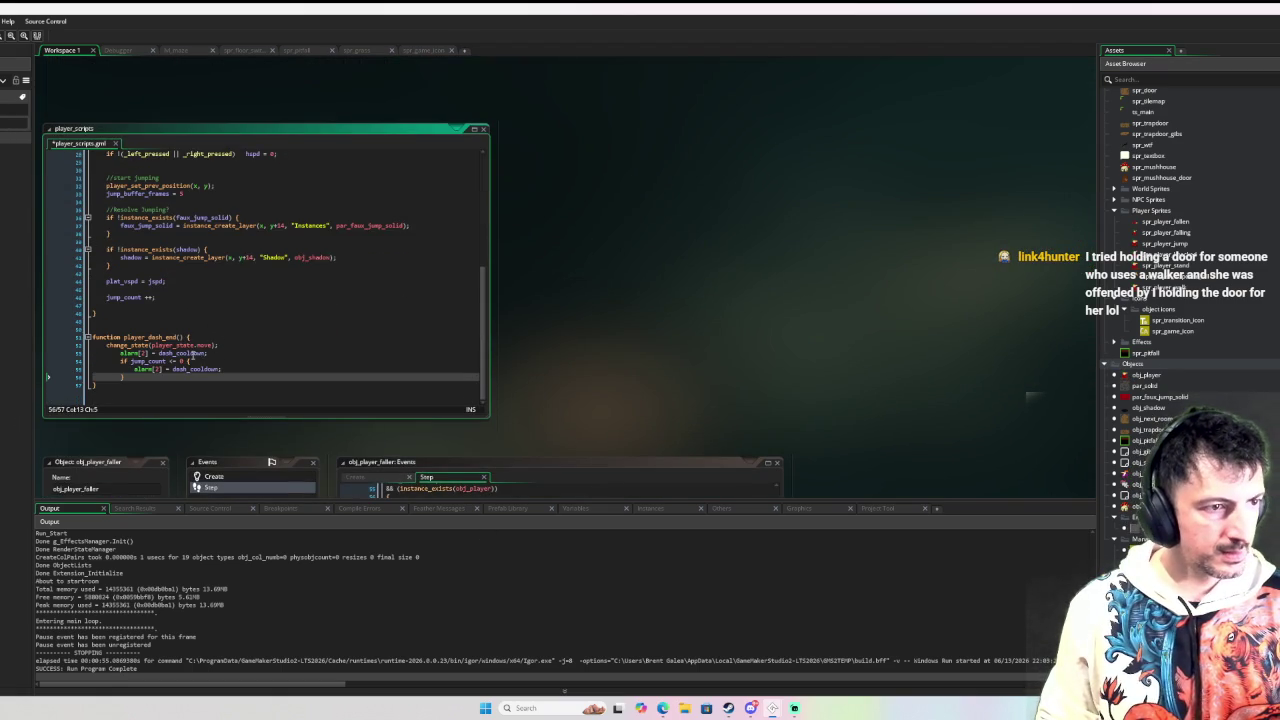
Step: Unindent player_dash_end()'s body, add blank lines after header and body, and grab the function name
{"action": "left_click_drag", "start_coordinate": [136, 376], "coordinate": [100, 354]}
{"action": "key", "text": "shift+Tab"}
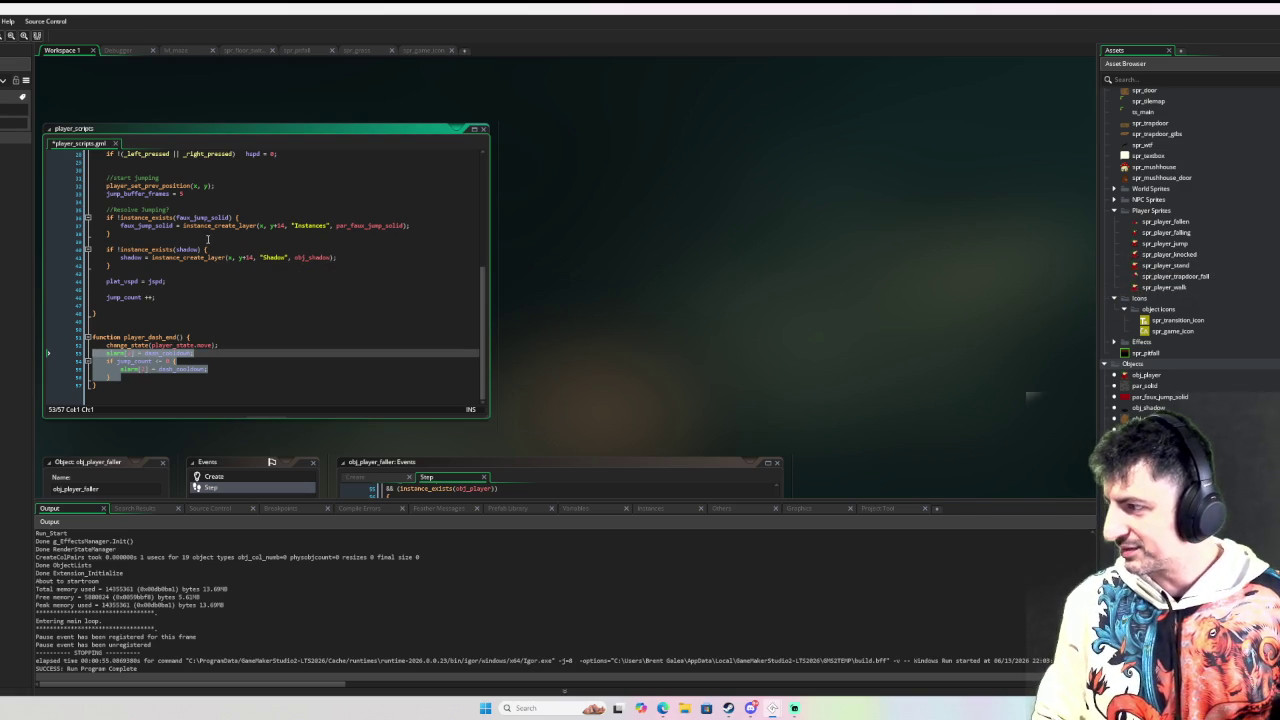
{"action": "left_click", "coordinate": [252, 339]}
{"action": "left_click", "coordinate": [148, 374]}
{"action": "key", "text": "Return"}
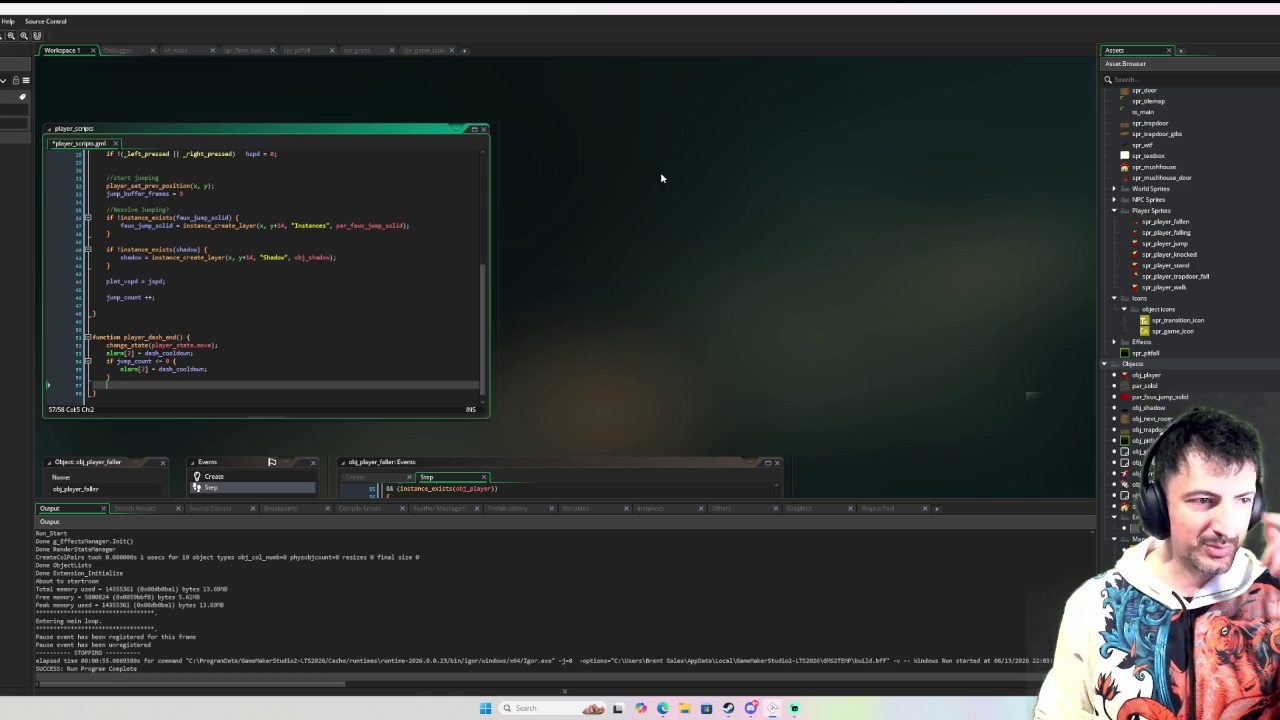
{"action": "left_click", "coordinate": [217, 337]}
{"action": "key", "text": "Return"}
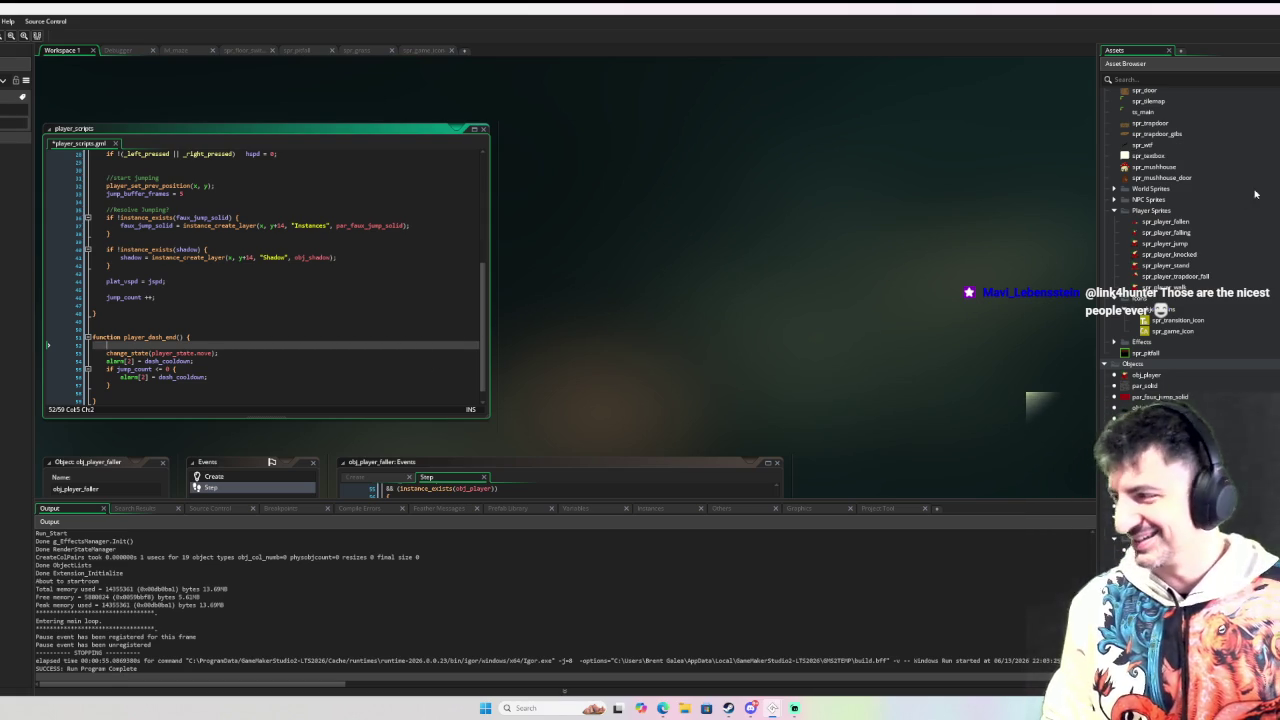
{"action": "double_click", "coordinate": [150, 337]}
{"action": "key", "text": "ctrl+c"}
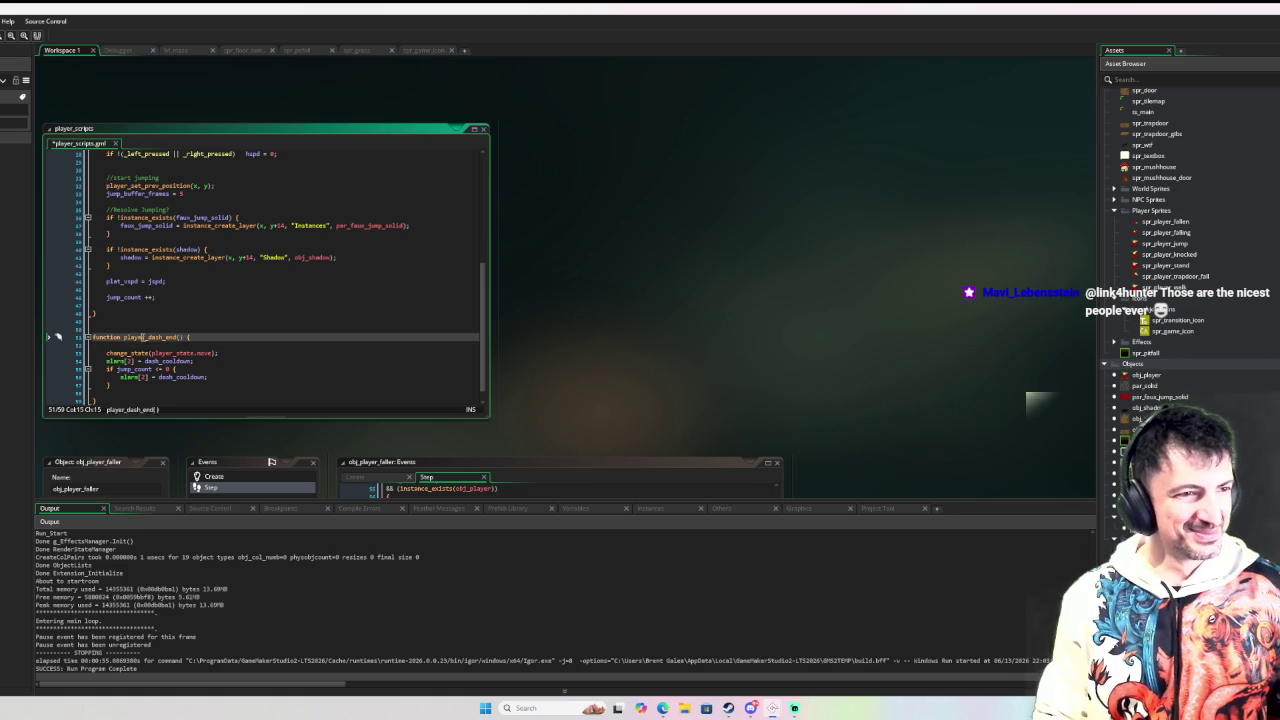
{"action": "double_click", "coordinate": [1140, 375]}
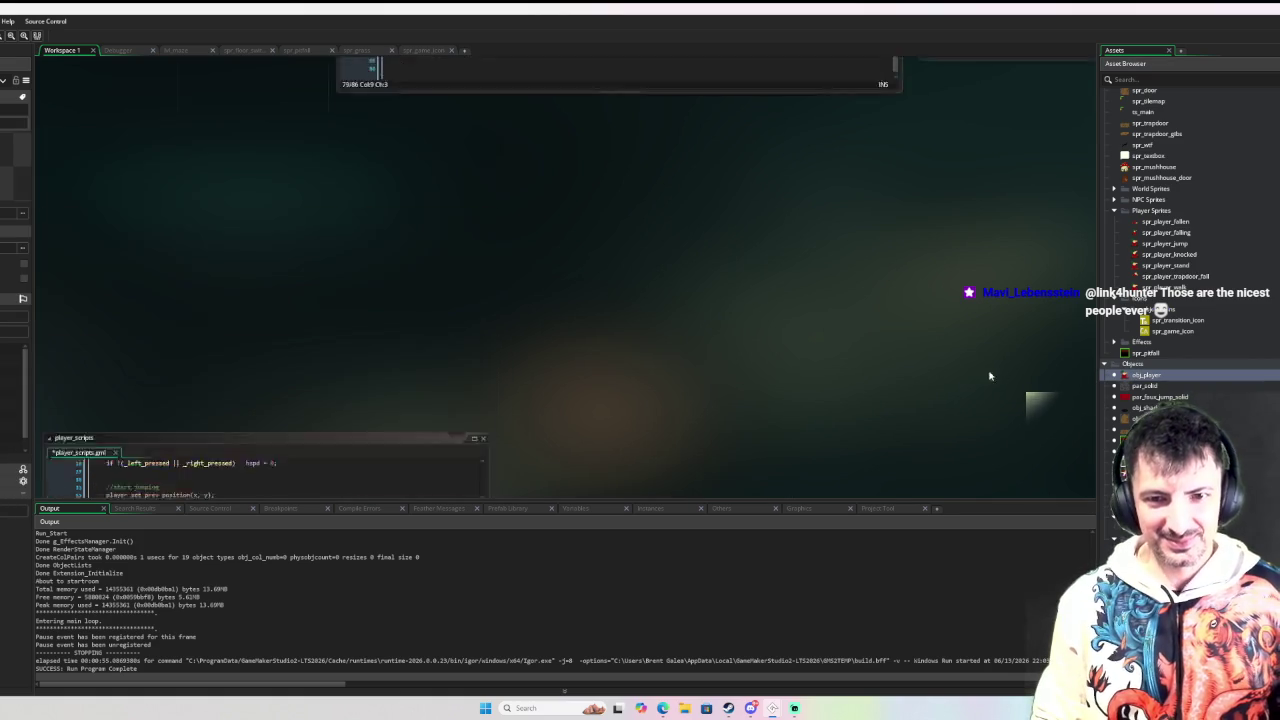
Step: Call player_dash_end() in the cancel branch and in place of the jump branch's state-change block
{"action": "key", "text": "ctrl+v"}
{"action": "type", "text": "()"}
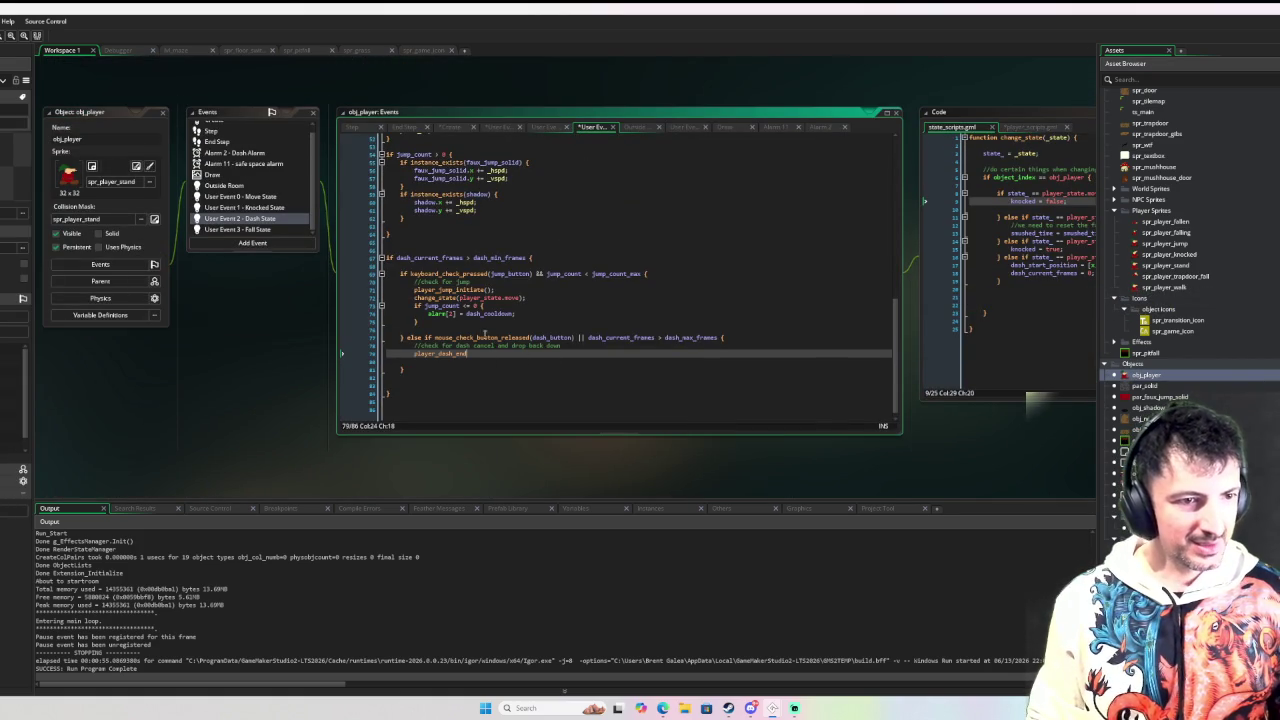
{"action": "left_click_drag", "start_coordinate": [428, 321], "coordinate": [414, 299]}
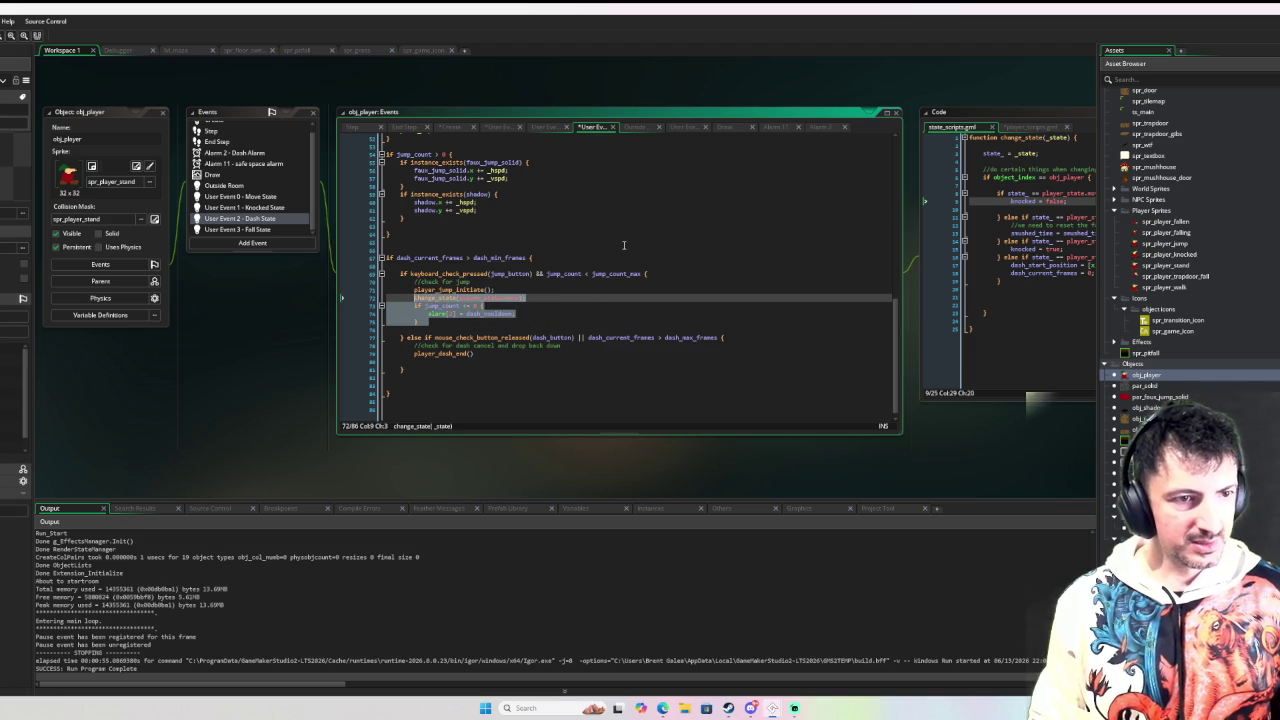
{"action": "key", "text": "ctrl+v"}
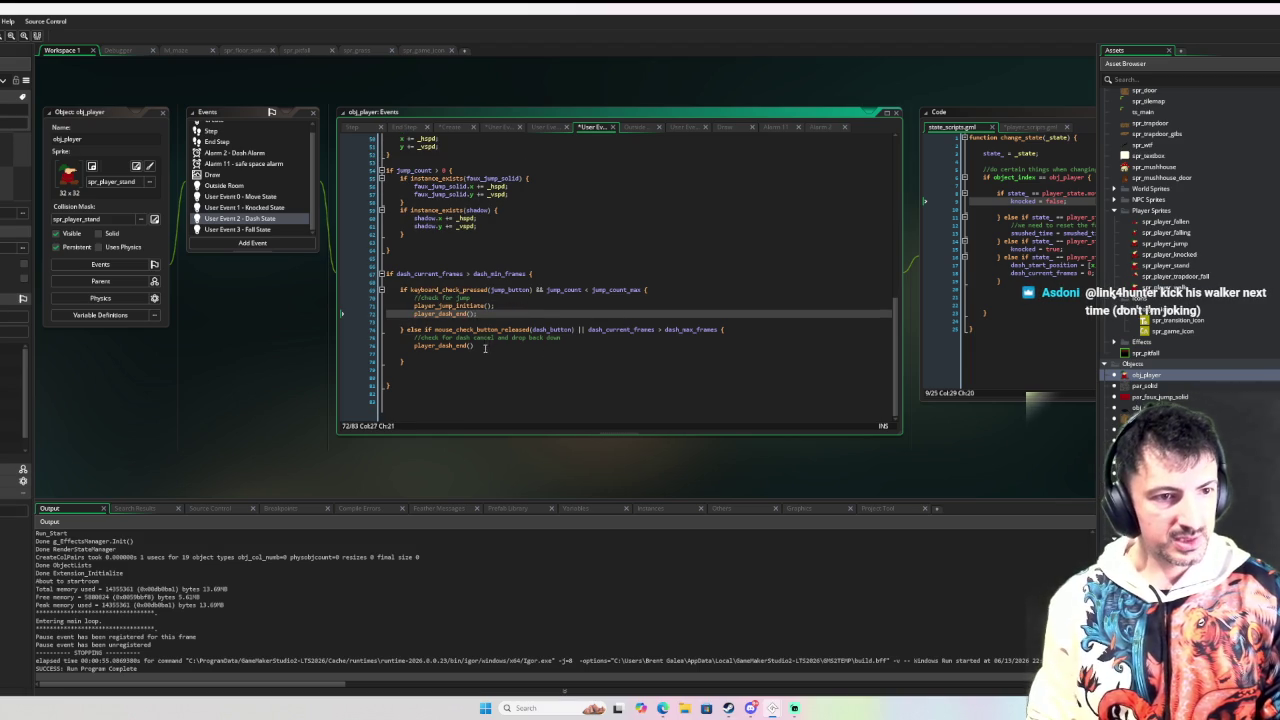
{"action": "left_click", "coordinate": [488, 345]}
{"action": "left_click", "coordinate": [592, 377]}
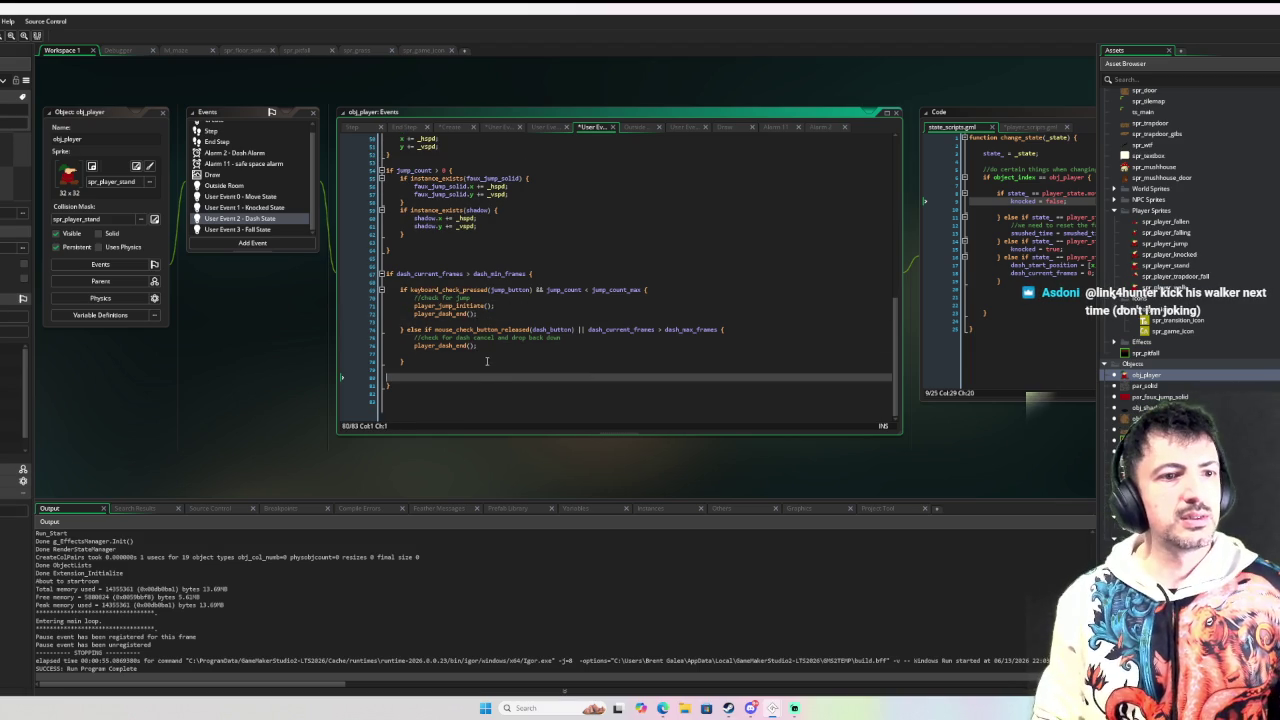
{"action": "left_click", "coordinate": [422, 354]}
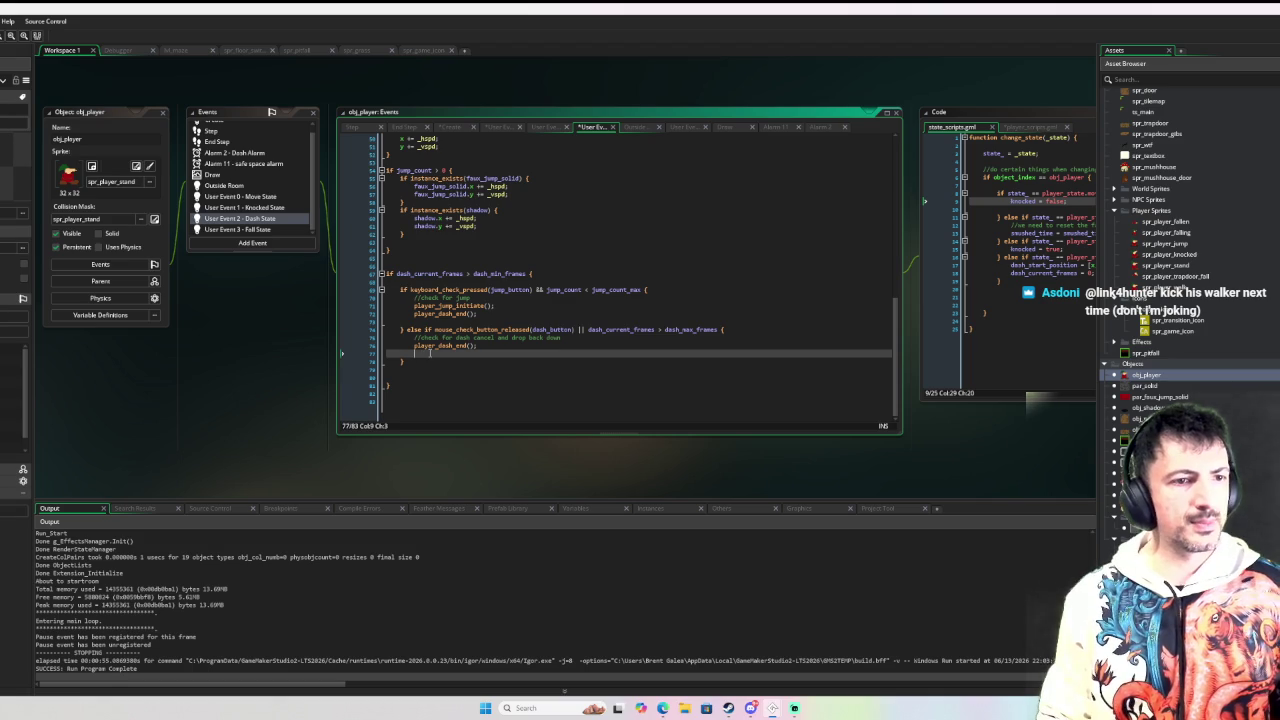
{"action": "key", "text": "BackSpace"}
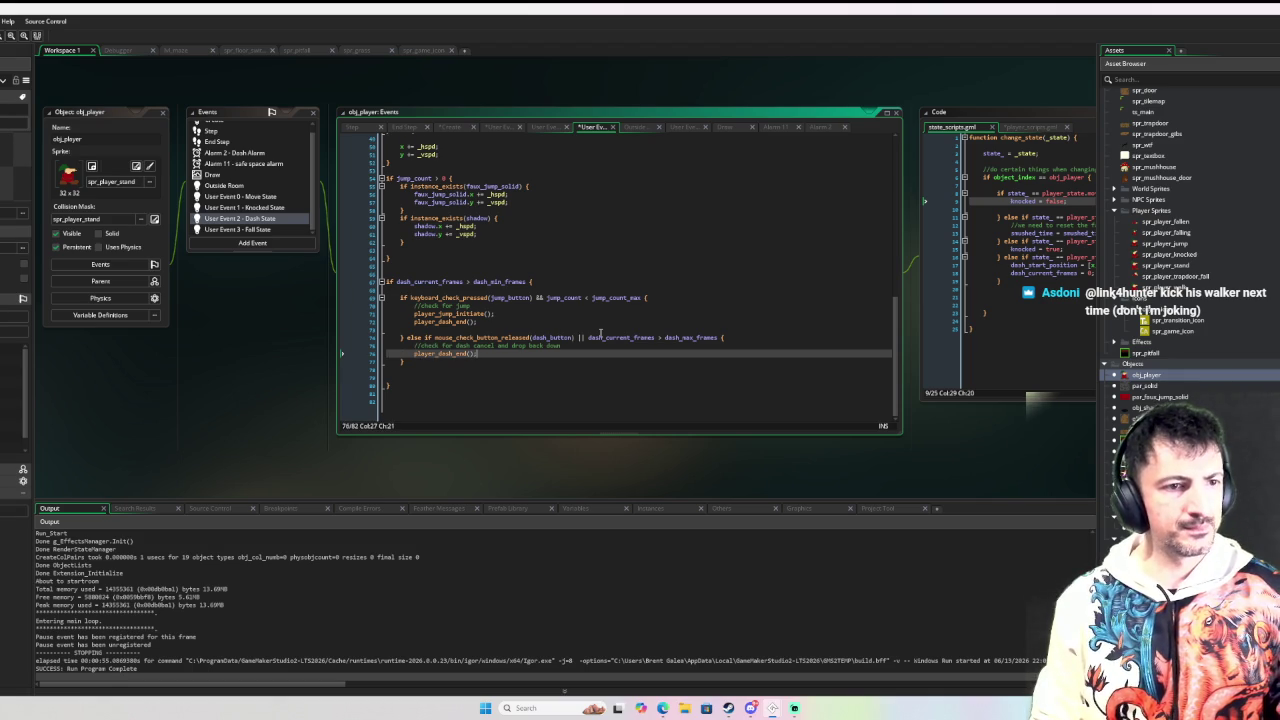
{"action": "middle_click", "coordinate": [464, 321]}
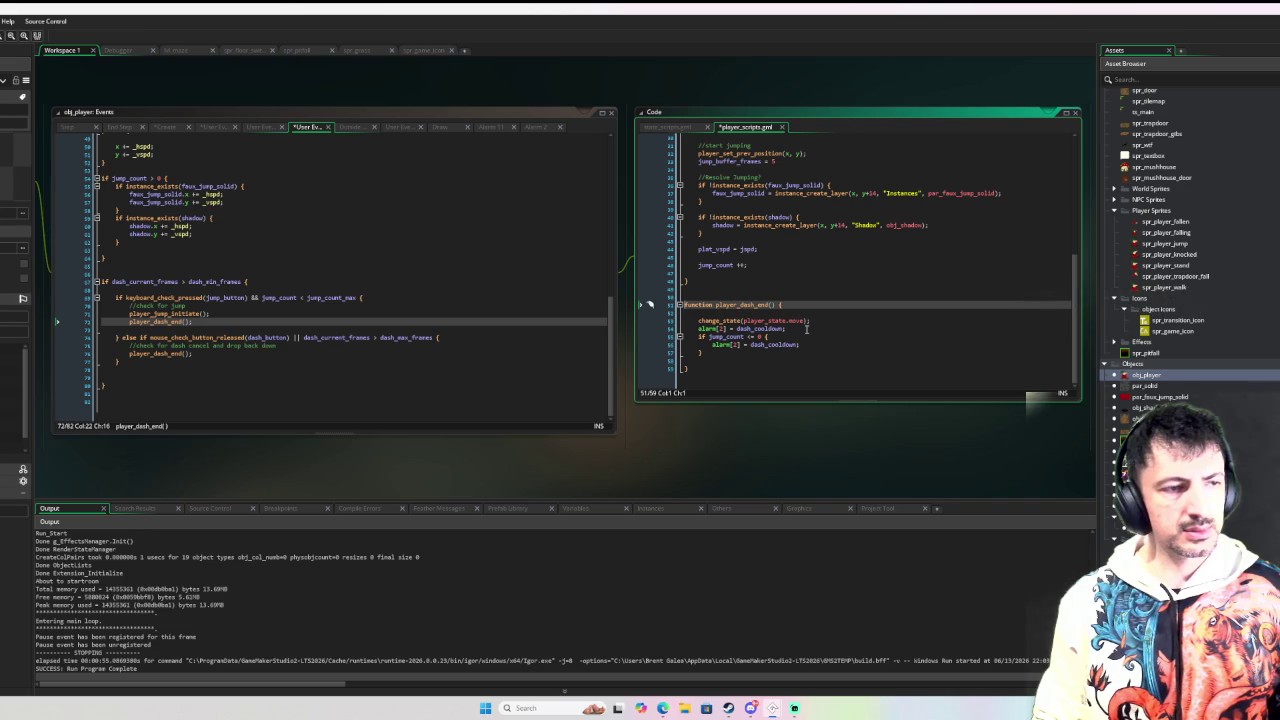
Step: Swap the jump branch lines with Alt+Down so player_dash_end() runs before player_jump_initiate()
{"action": "middle_click", "coordinate": [185, 313]}
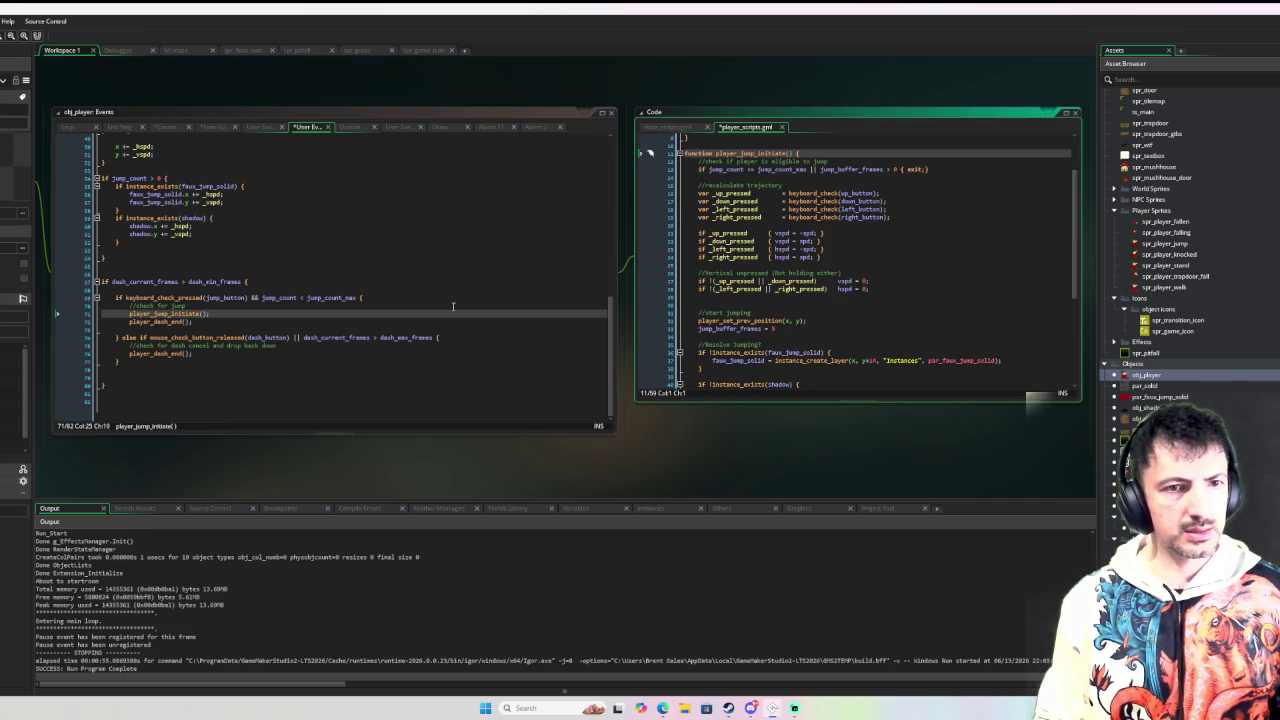
{"action": "scroll", "coordinate": [749, 273], "scroll_direction": "down", "scroll_amount": 5}
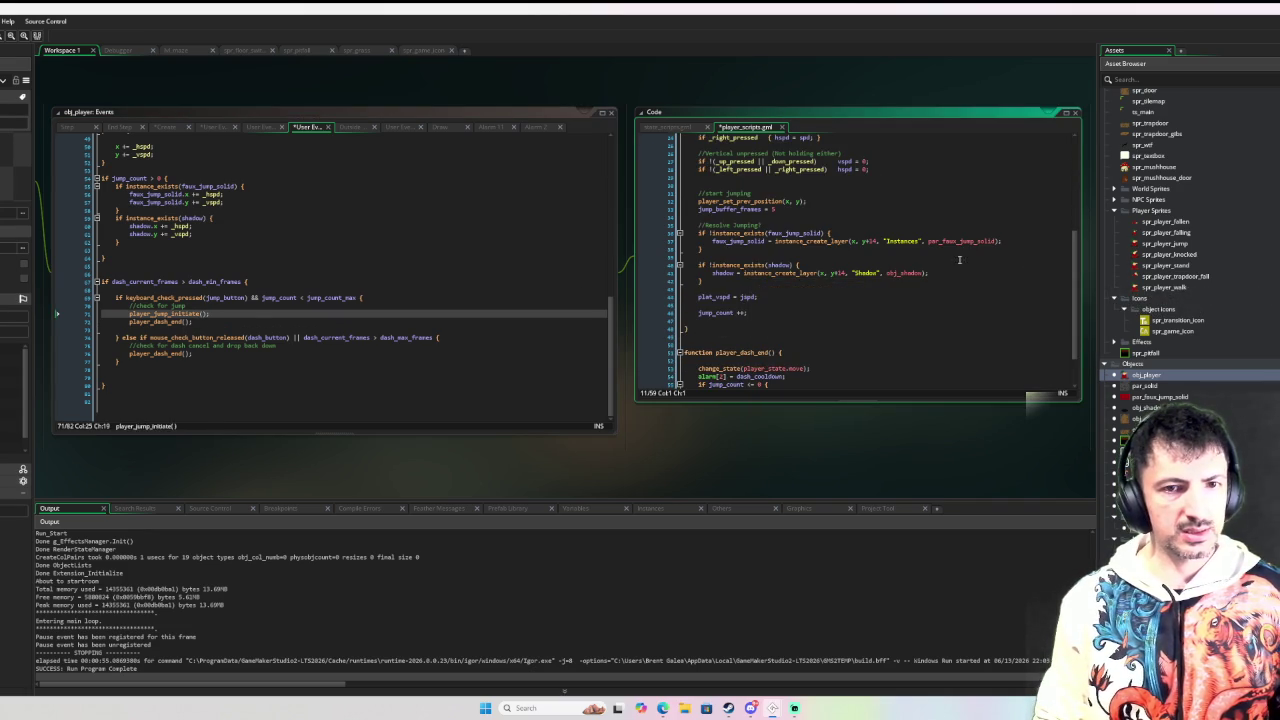
{"action": "scroll", "coordinate": [938, 256], "scroll_direction": "up", "scroll_amount": 3}
{"action": "scroll", "coordinate": [935, 259], "scroll_direction": "down", "scroll_amount": 5}
{"action": "scroll", "coordinate": [935, 259], "scroll_direction": "up", "scroll_amount": 10}
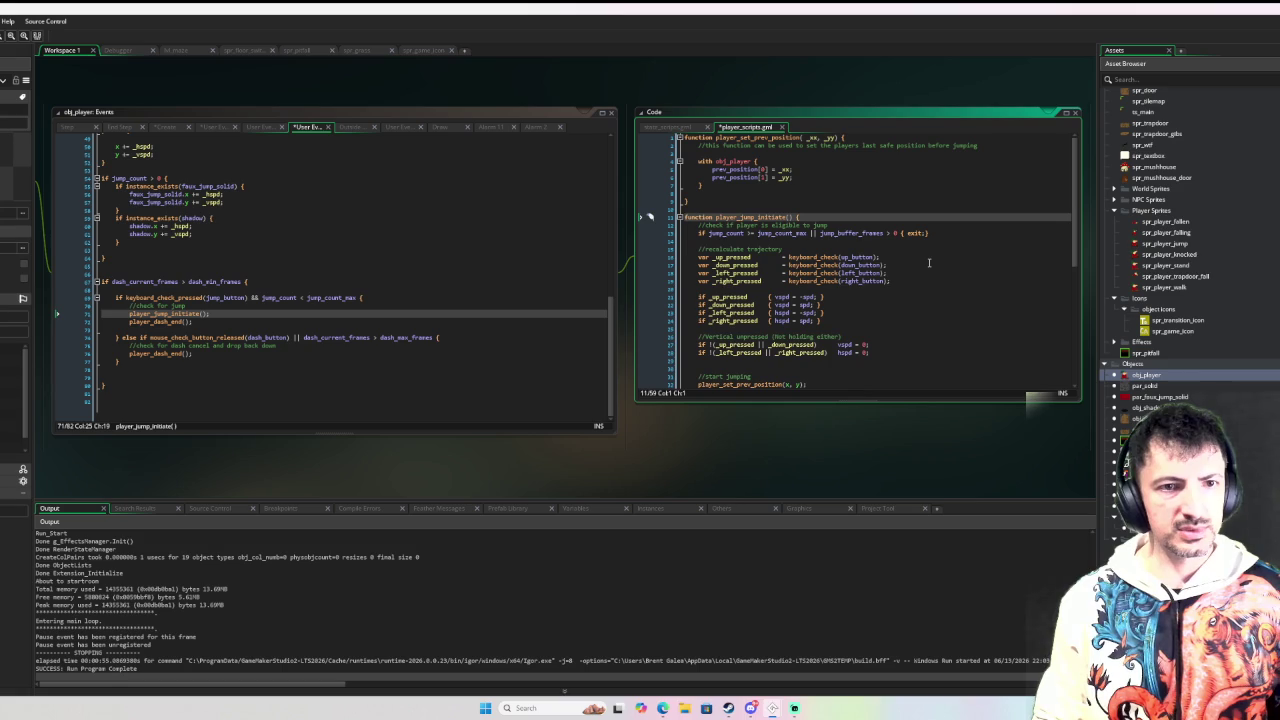
{"action": "scroll", "coordinate": [927, 263], "scroll_direction": "down", "scroll_amount": 6}
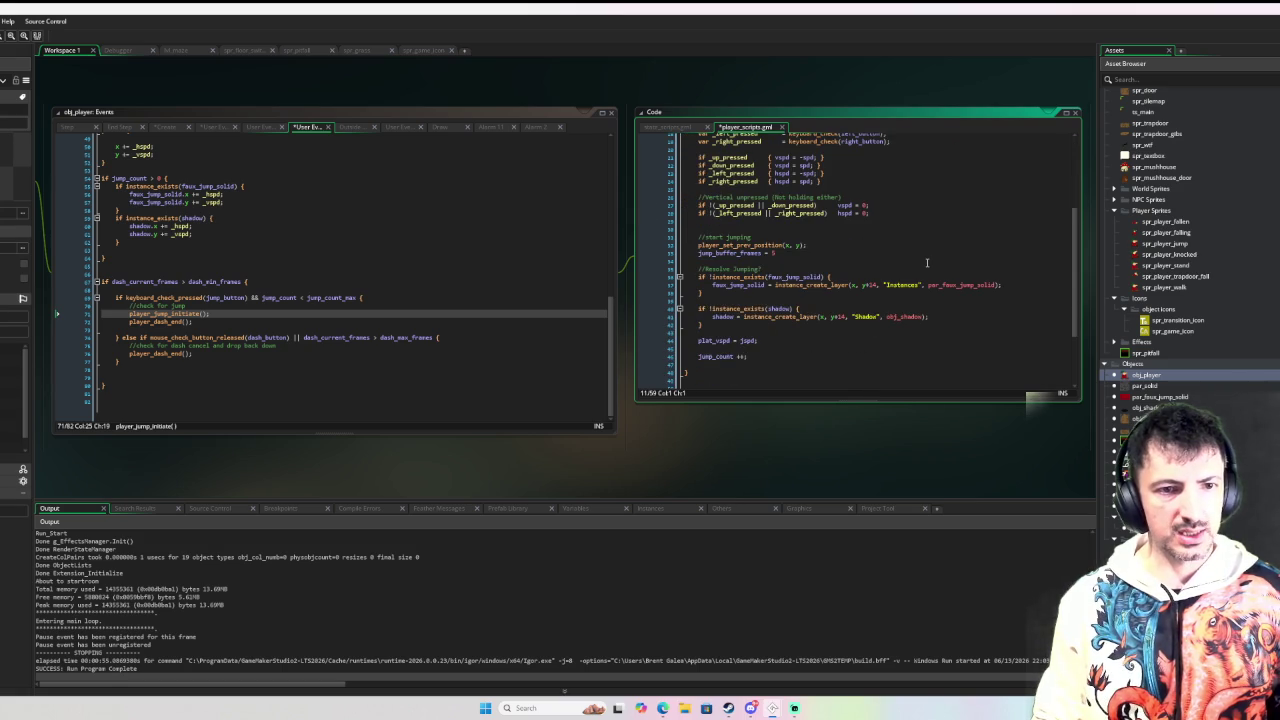
{"action": "left_click", "coordinate": [212, 318]}
{"action": "left_click_drag", "start_coordinate": [212, 318], "coordinate": [242, 310]}
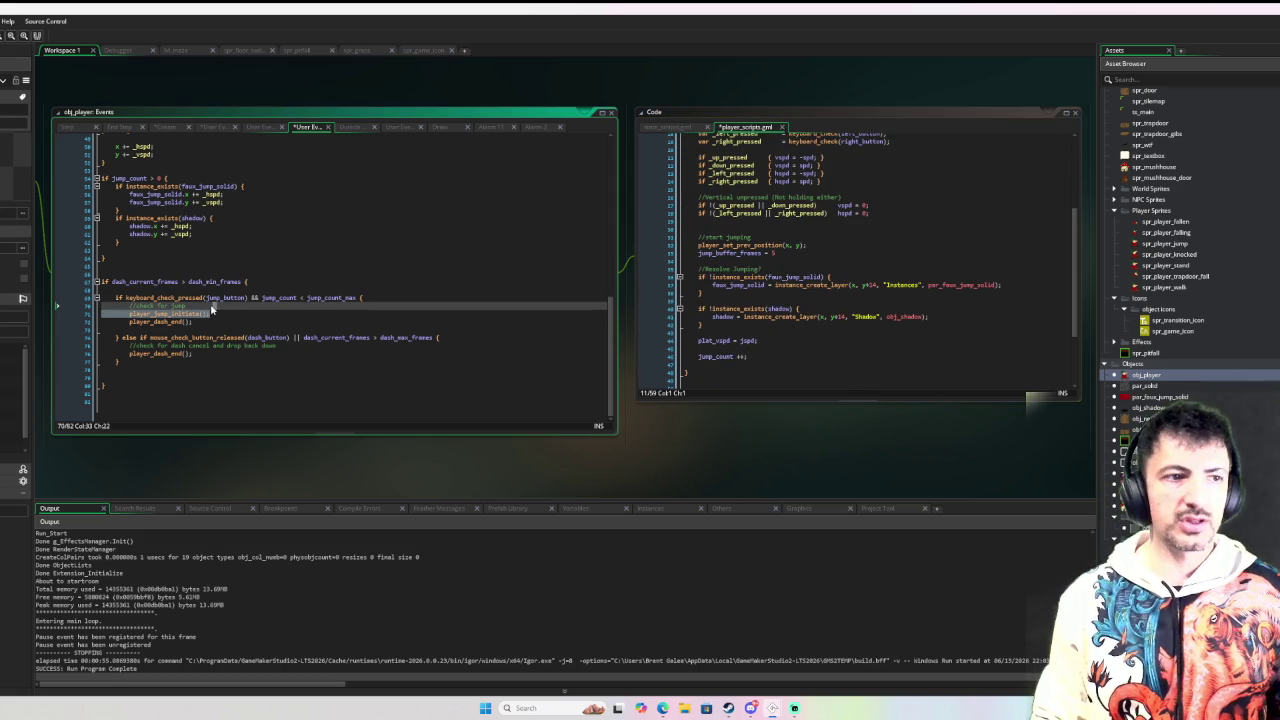
{"action": "scroll", "coordinate": [270, 313], "scroll_direction": "up", "scroll_amount": 1}
{"action": "left_click", "coordinate": [270, 320]}
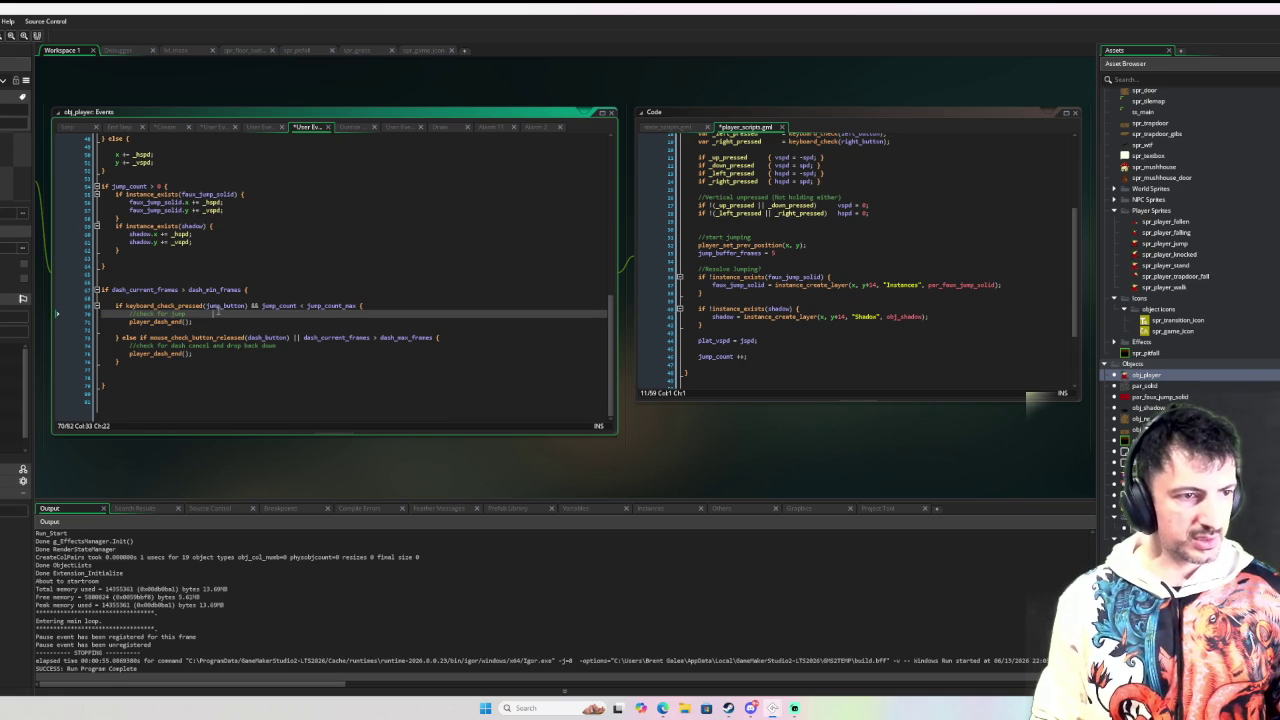
{"action": "key", "text": "alt+Down"}
{"action": "type", "text": "player_jump_initiate();"}
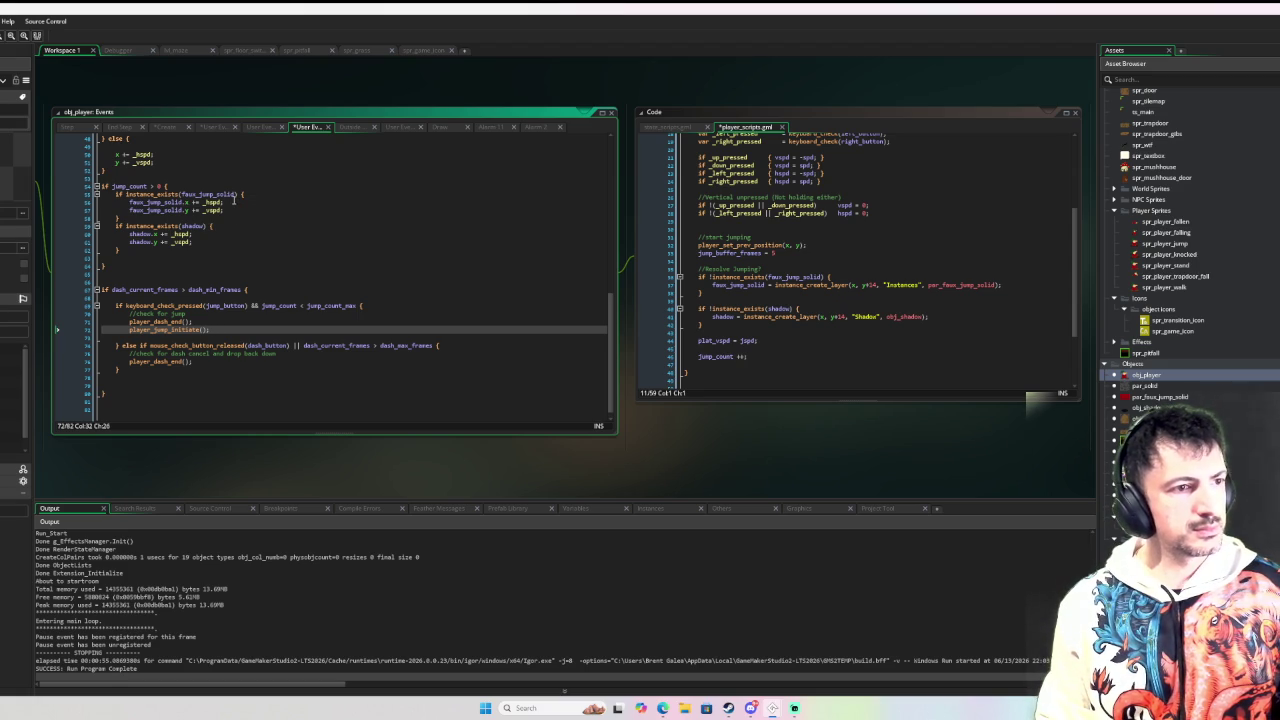
{"action": "left_click", "coordinate": [343, 338]}
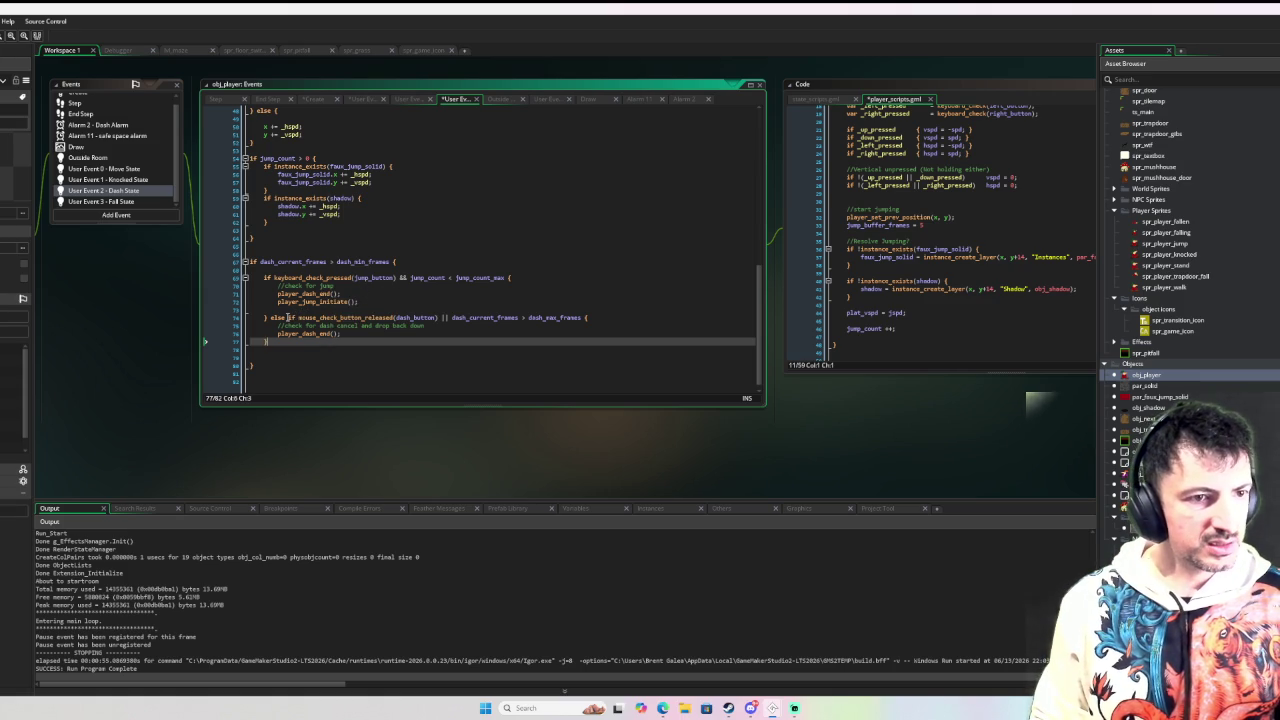
Step: Move the mouse_check_button_released condition into its own if block above the jump check
{"action": "left_click_drag", "start_coordinate": [287, 317], "coordinate": [590, 318]}
{"action": "key", "text": "BackSpace"}
{"action": "left_click", "coordinate": [298, 266]}
{"action": "key", "text": "Return"}
{"action": "key", "text": "ctrl+v"}
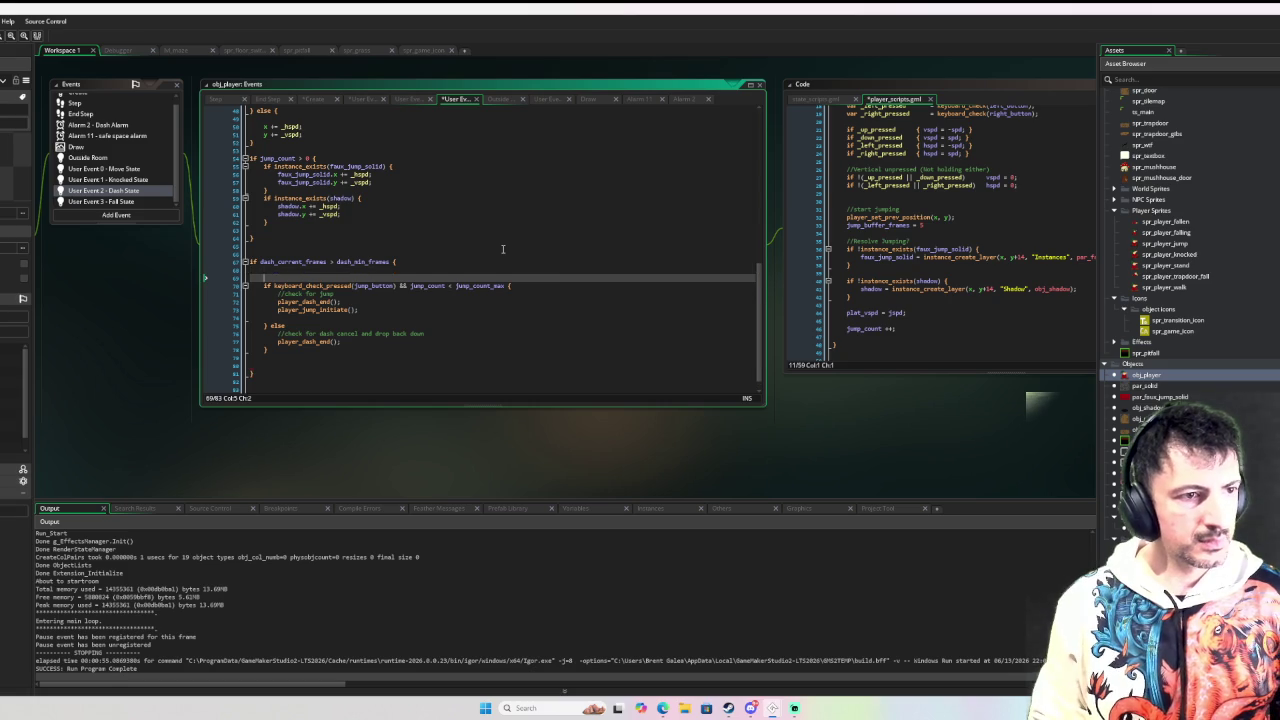
{"action": "key", "text": "Return"}
{"action": "key", "text": "Return"}
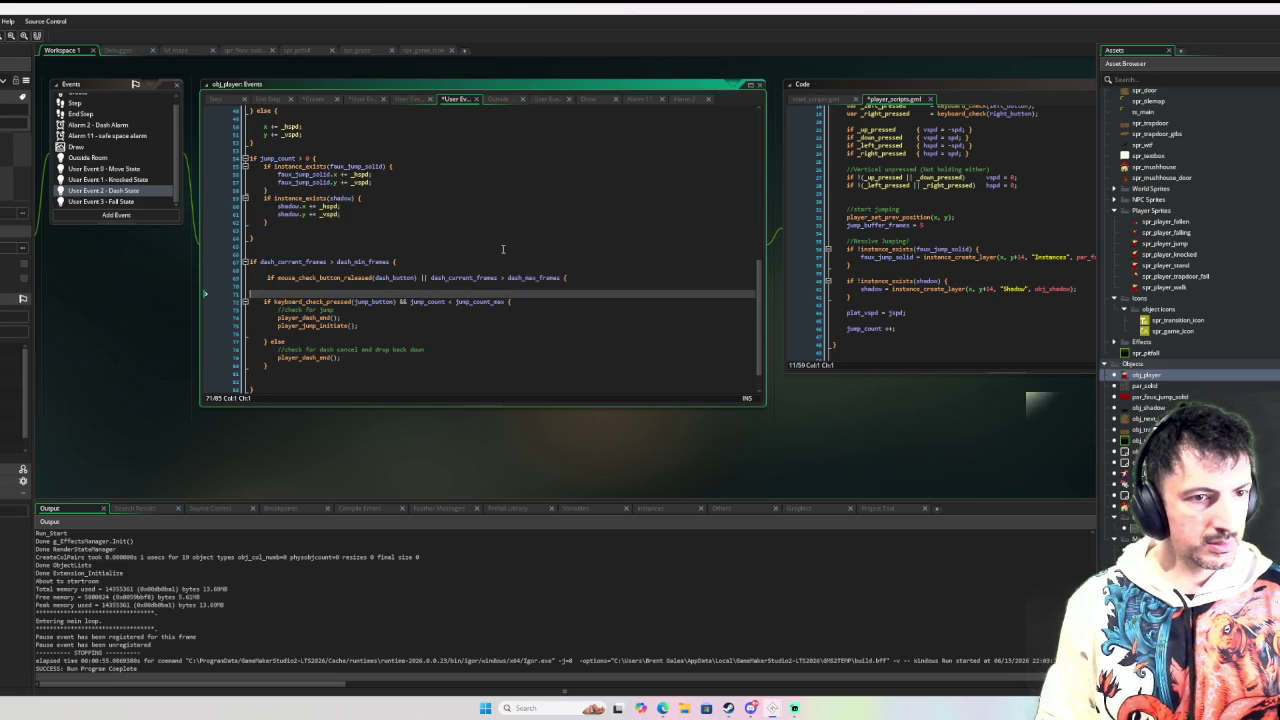
{"action": "key", "text": "BackSpace"}
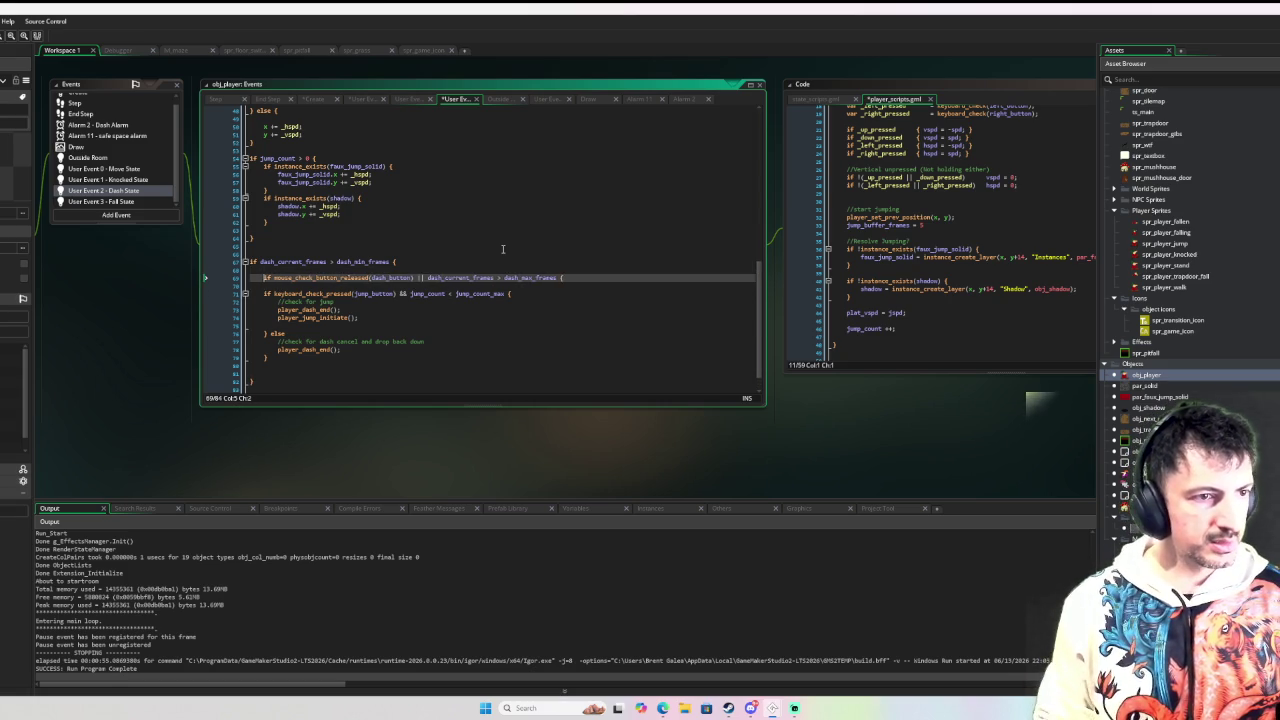
{"action": "key", "text": "Return"}
Step: Move the dash-cancel comment and player_dash_end() call into the new dash-cancel if block
{"action": "left_click_drag", "start_coordinate": [355, 357], "coordinate": [278, 349]}
{"action": "key", "text": "BackSpace"}
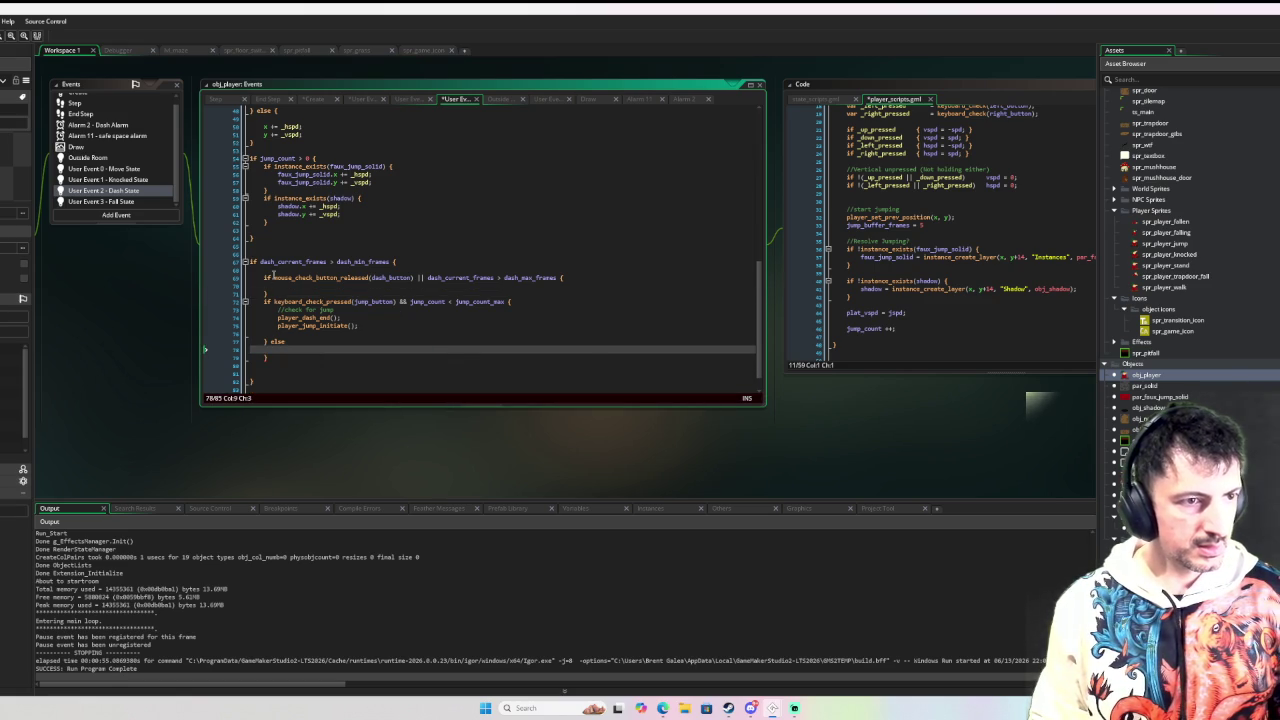
{"action": "left_click", "coordinate": [278, 285]}
{"action": "key", "text": "ctrl+v"}
{"action": "left_click", "coordinate": [451, 295]}
{"action": "left_click", "coordinate": [343, 302]}
{"action": "key", "text": "Return"}
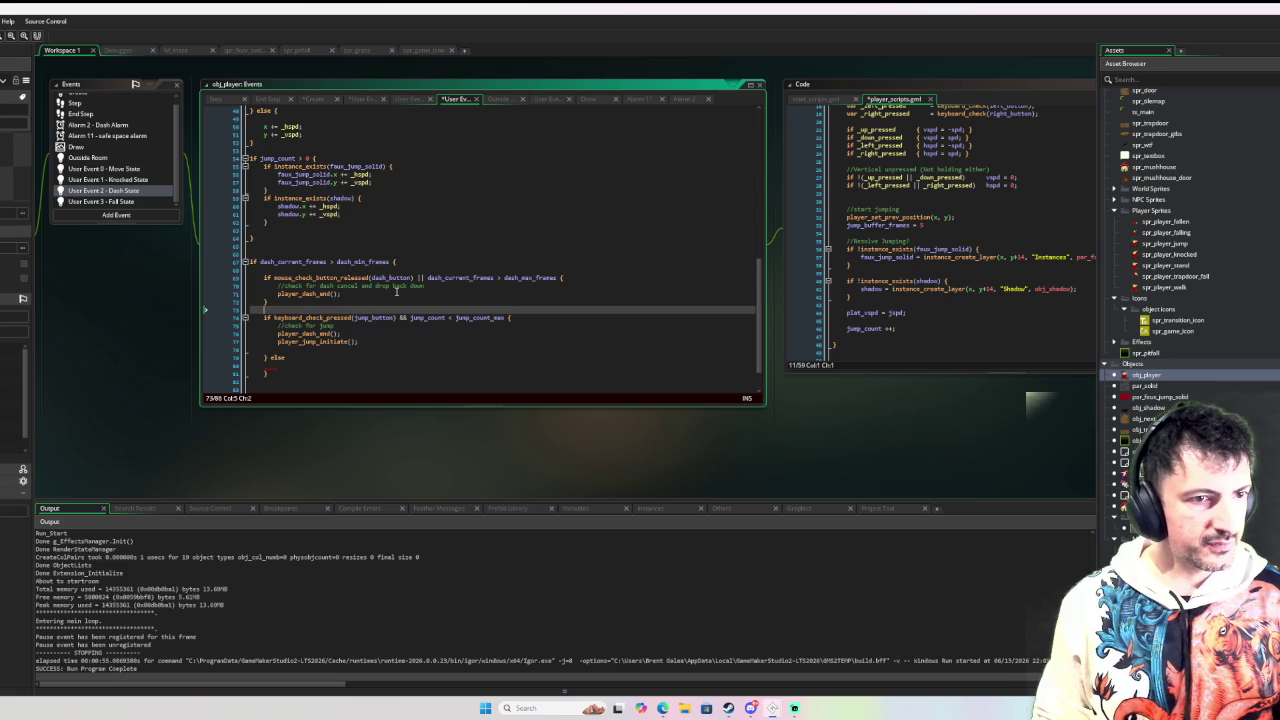
Step: Delete the leftover else branch and player_dash_end() from the jump branch, leaving only player_jump_initiate()
{"action": "left_click_drag", "start_coordinate": [290, 377], "coordinate": [264, 357]}
{"action": "key", "text": "Delete"}
{"action": "key", "text": "Up"}
{"action": "key", "text": "Up"}
{"action": "key", "text": "Up"}
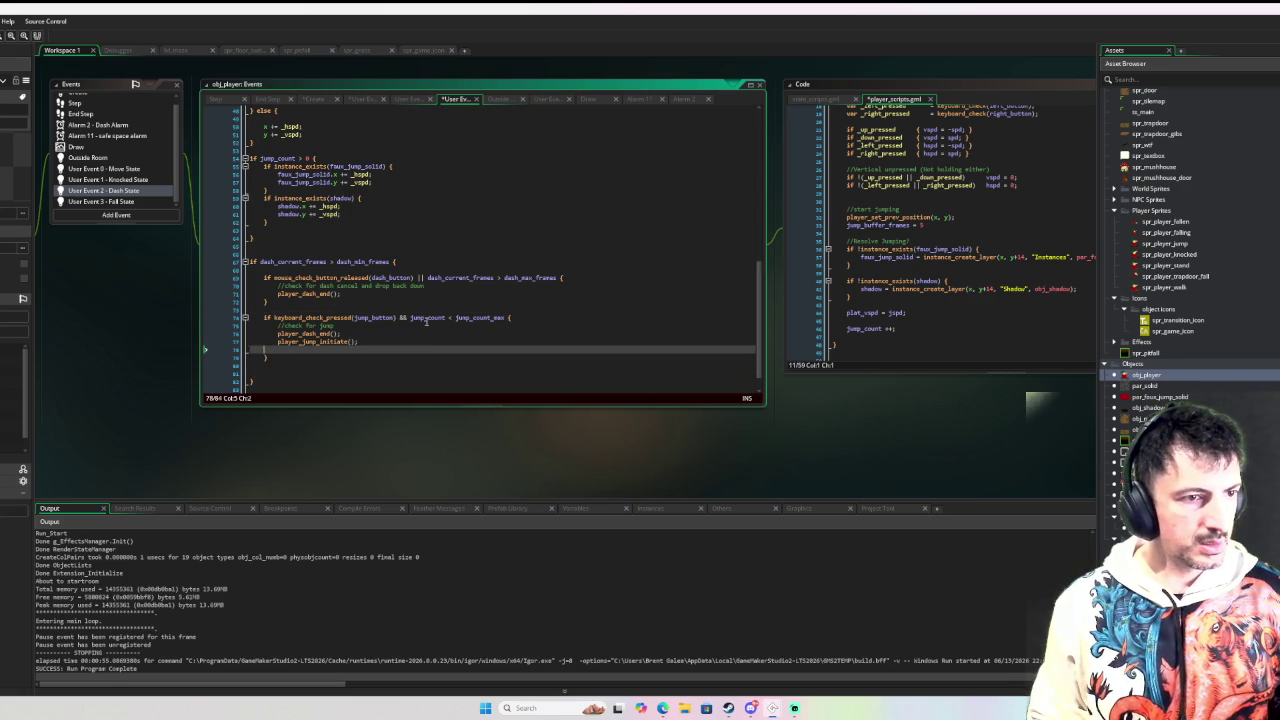
{"action": "key", "text": "ctrl+d"}
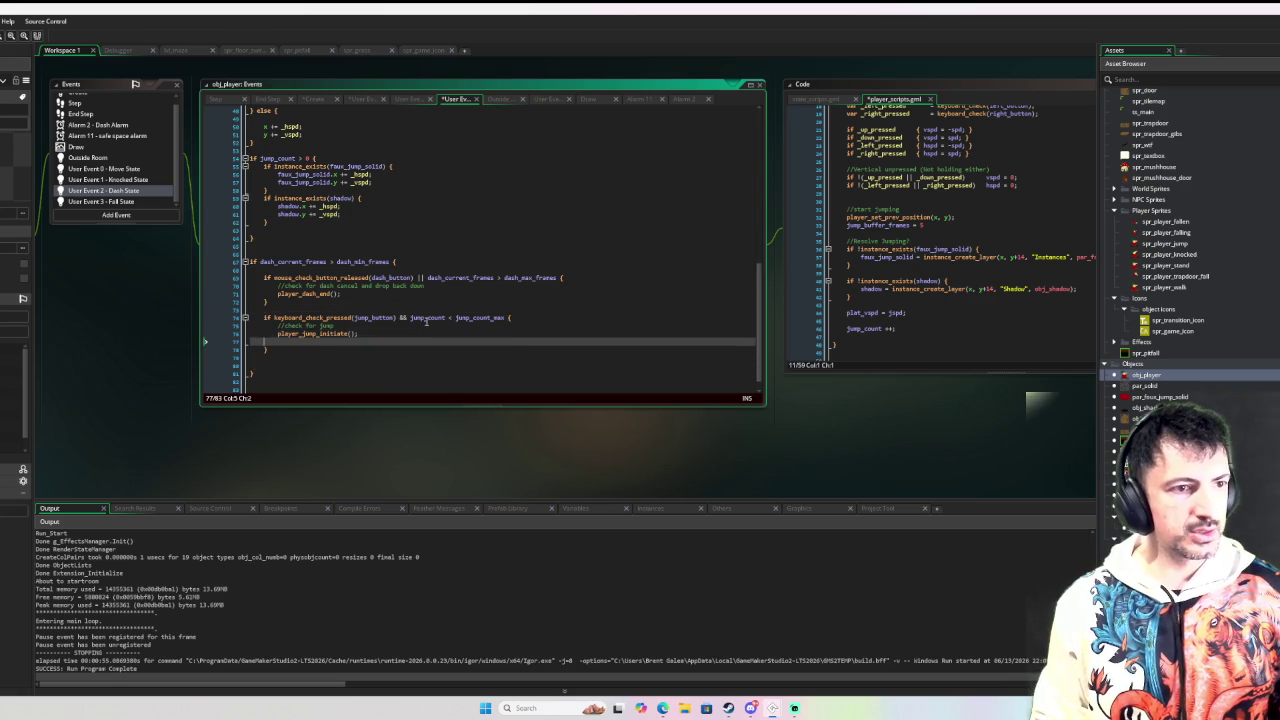
{"action": "key", "text": "Up"}
{"action": "key", "text": "Right"}
{"action": "key", "text": "Right"}
{"action": "key", "text": "Right"}
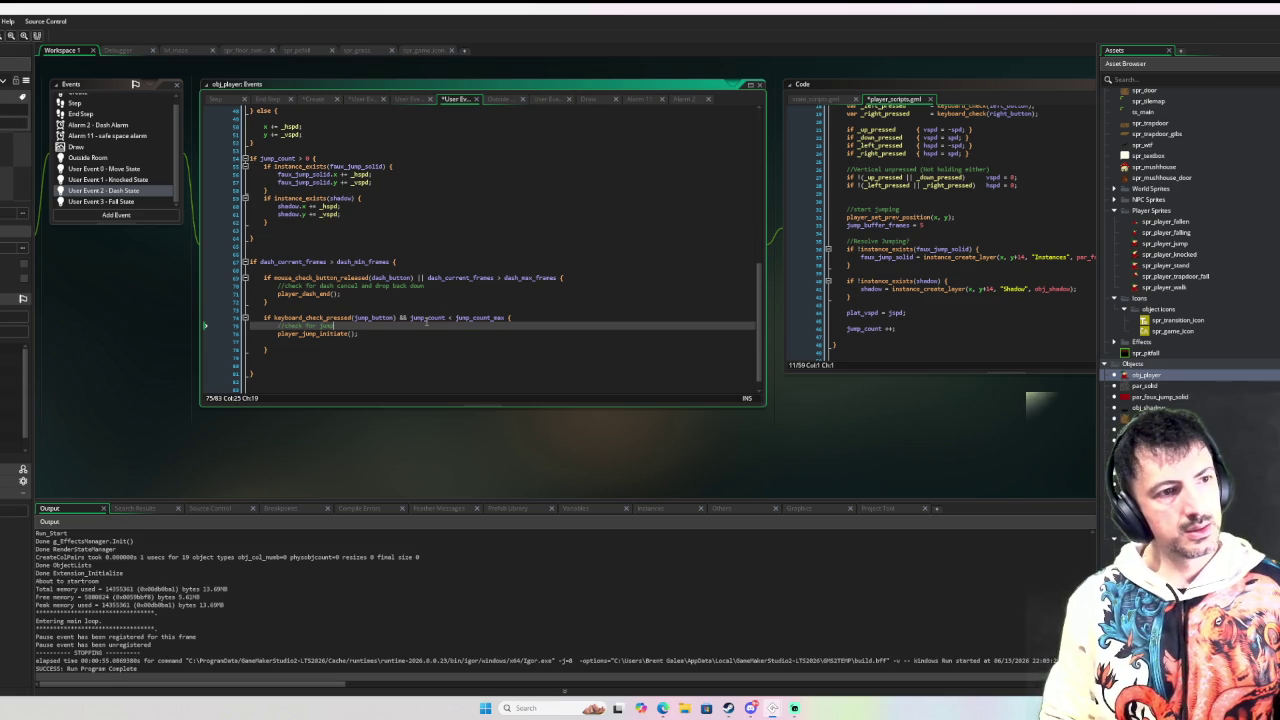
{"action": "key", "text": "Down"}
{"action": "key", "text": "End"}
{"action": "key", "text": "Delete"}
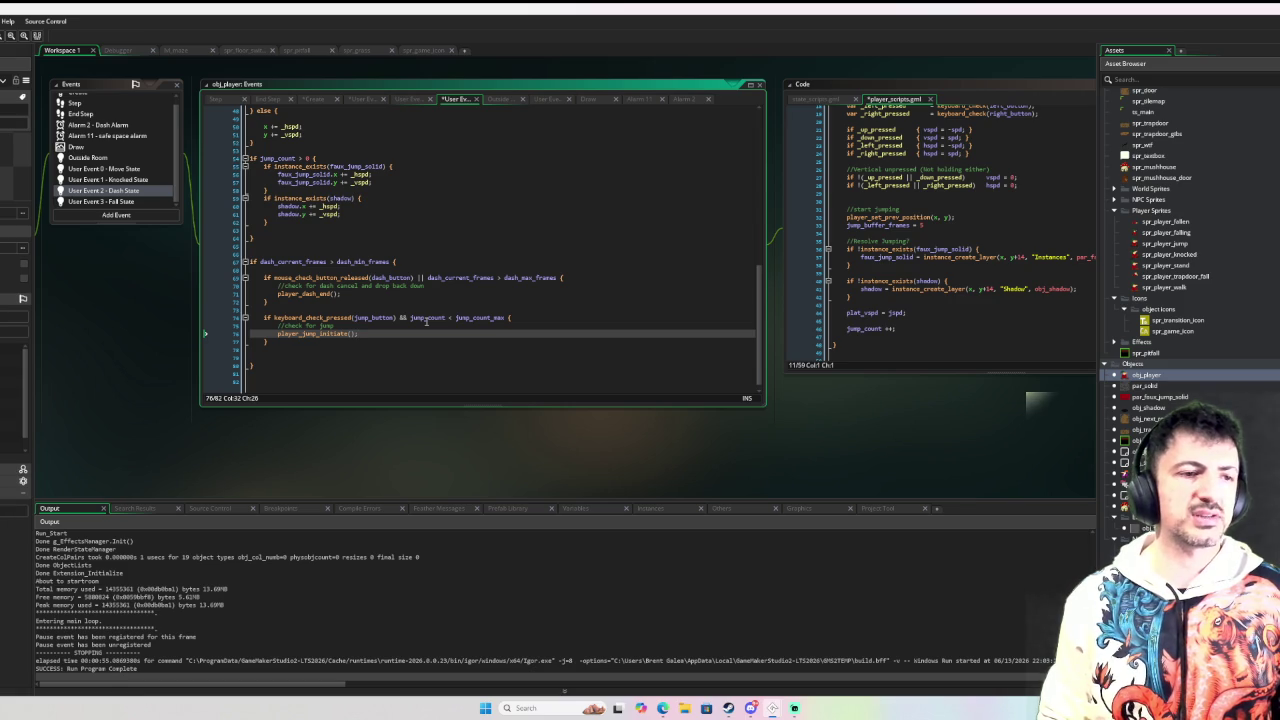
{"action": "middle_click", "coordinate": [310, 296]}
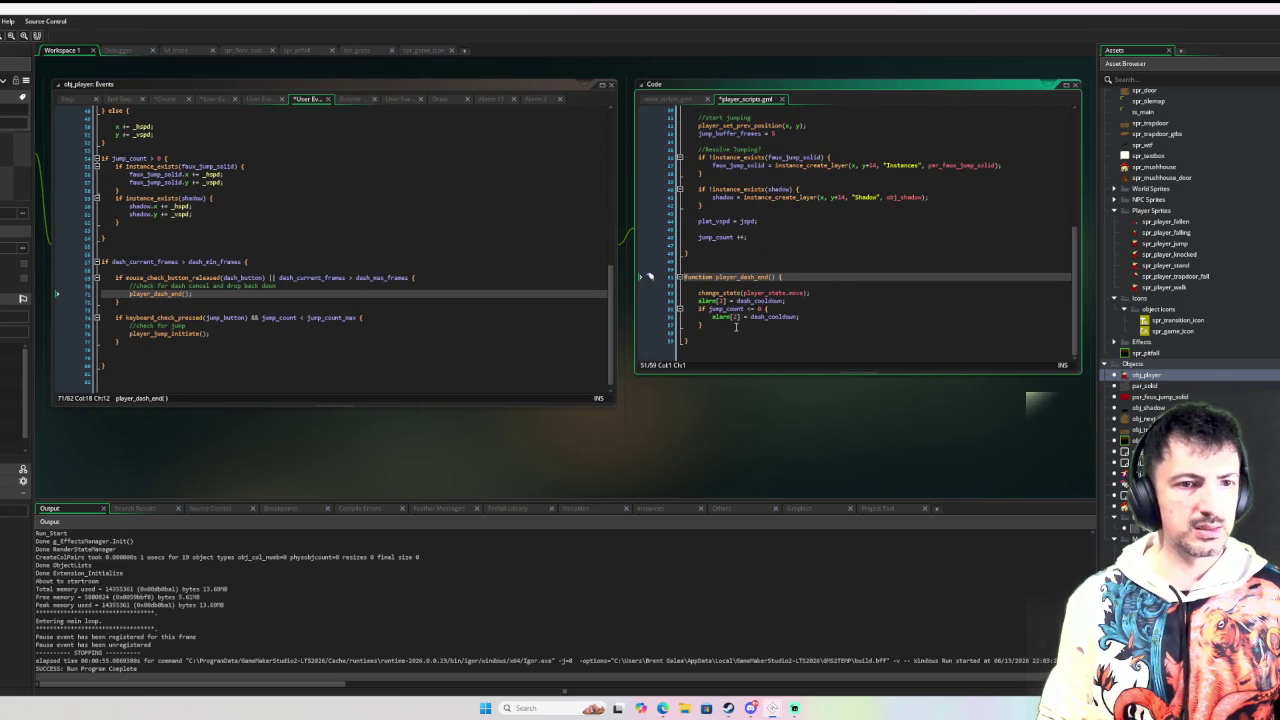
Step: Undo/redo back to jump-first: player_dash_end() then player_jump_initiate(), with else-if dash cancel
{"action": "left_click", "coordinate": [186, 345]}
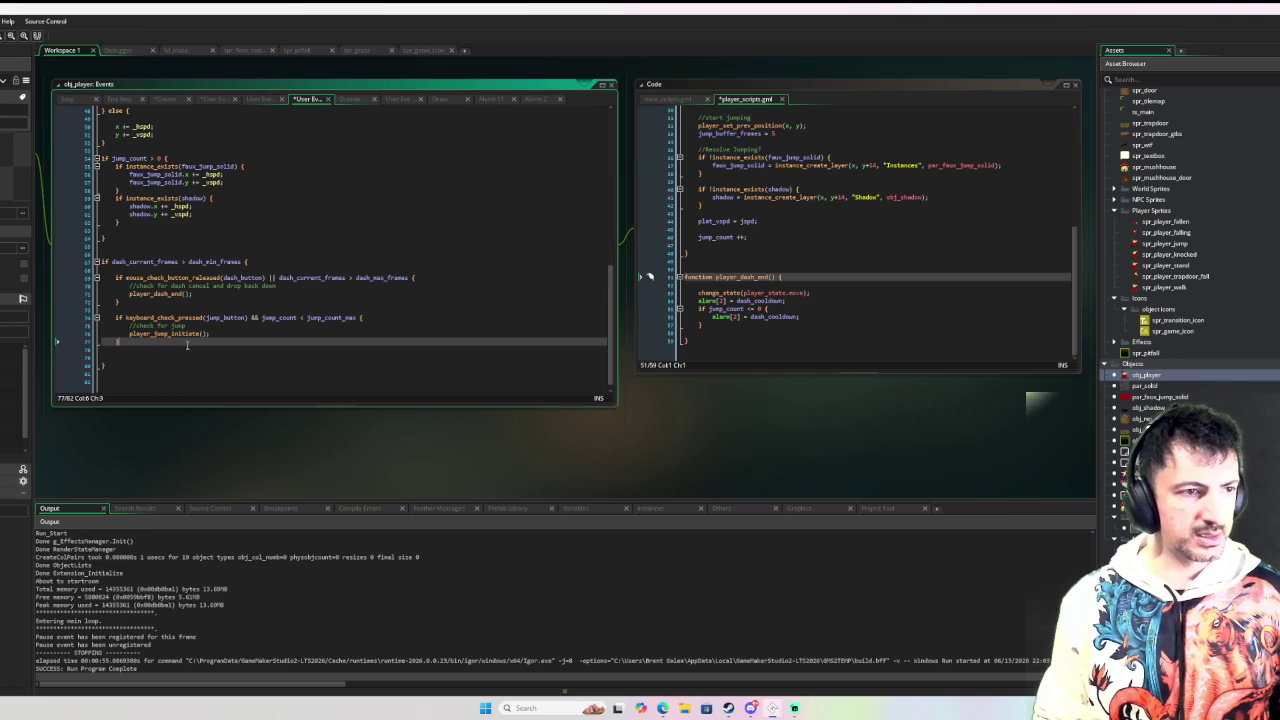
{"action": "key", "text": "ctrl+z"}
{"action": "key", "text": "ctrl+z"}
{"action": "key", "text": "ctrl+z"}
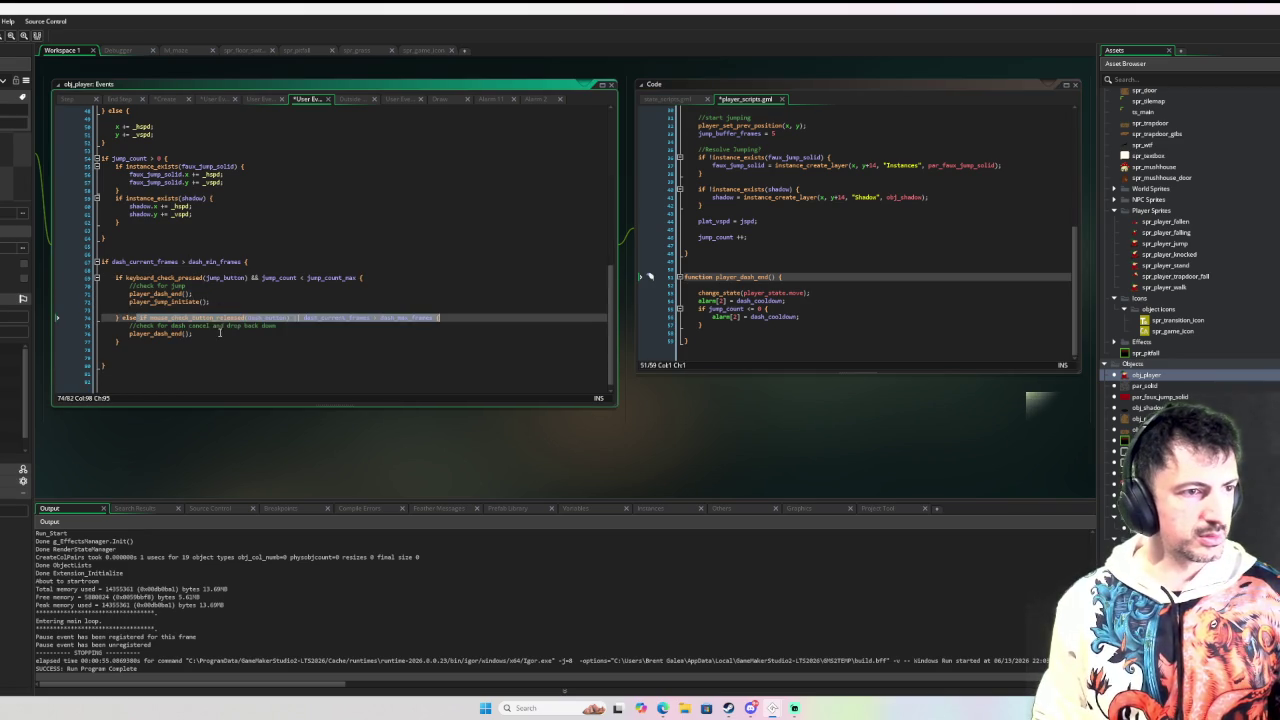
{"action": "key", "text": "ctrl+z"}
{"action": "key", "text": "ctrl+z"}
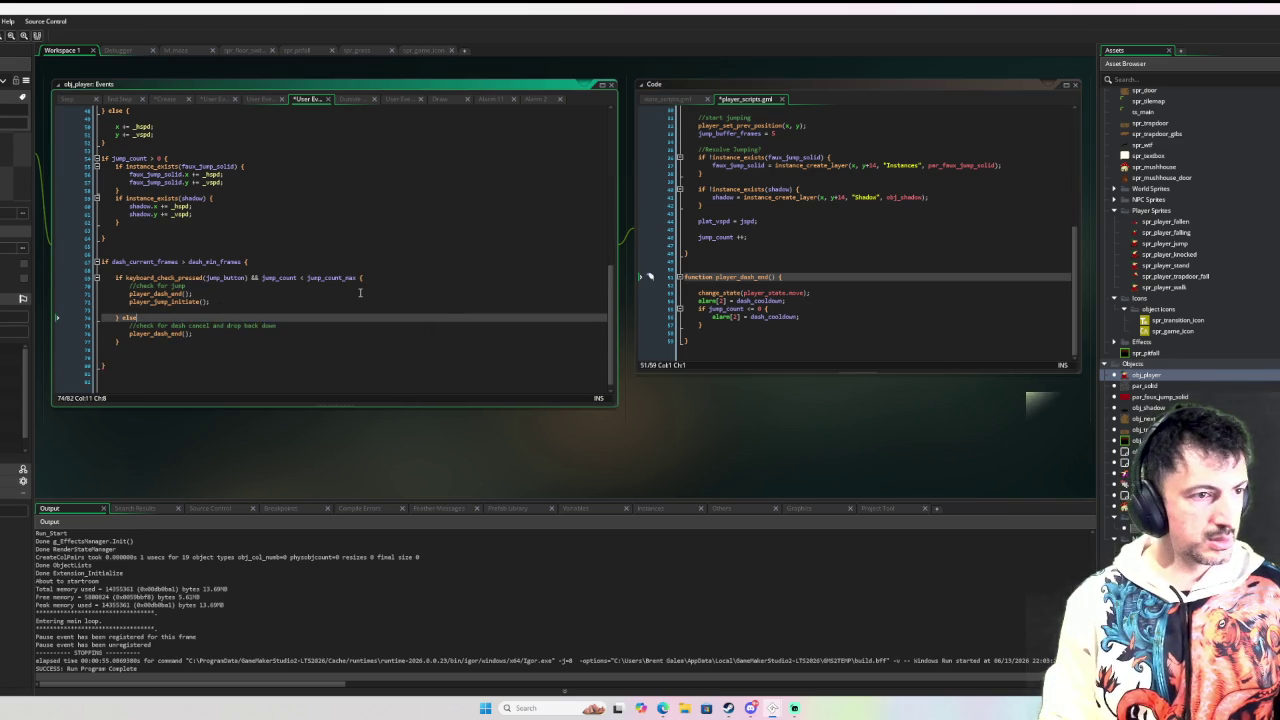
{"action": "key", "text": "ctrl+y"}
{"action": "key", "text": "ctrl+y"}
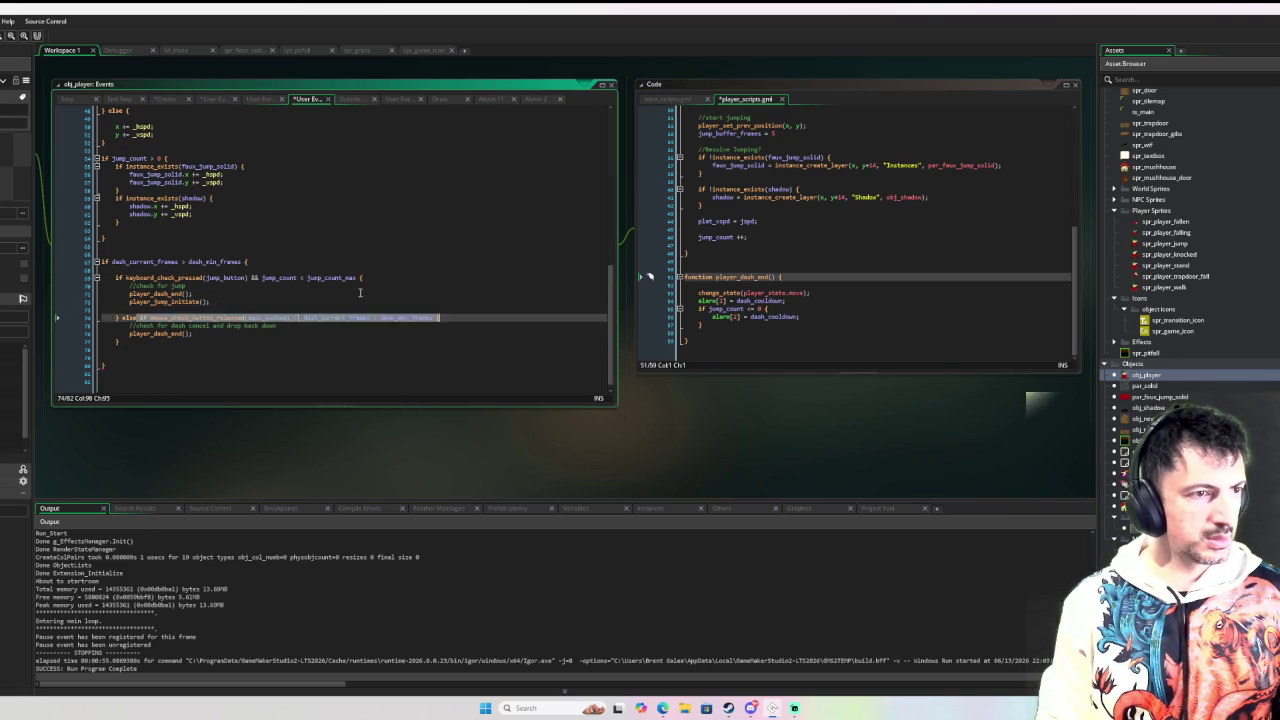
{"action": "key", "text": "ctrl+z"}
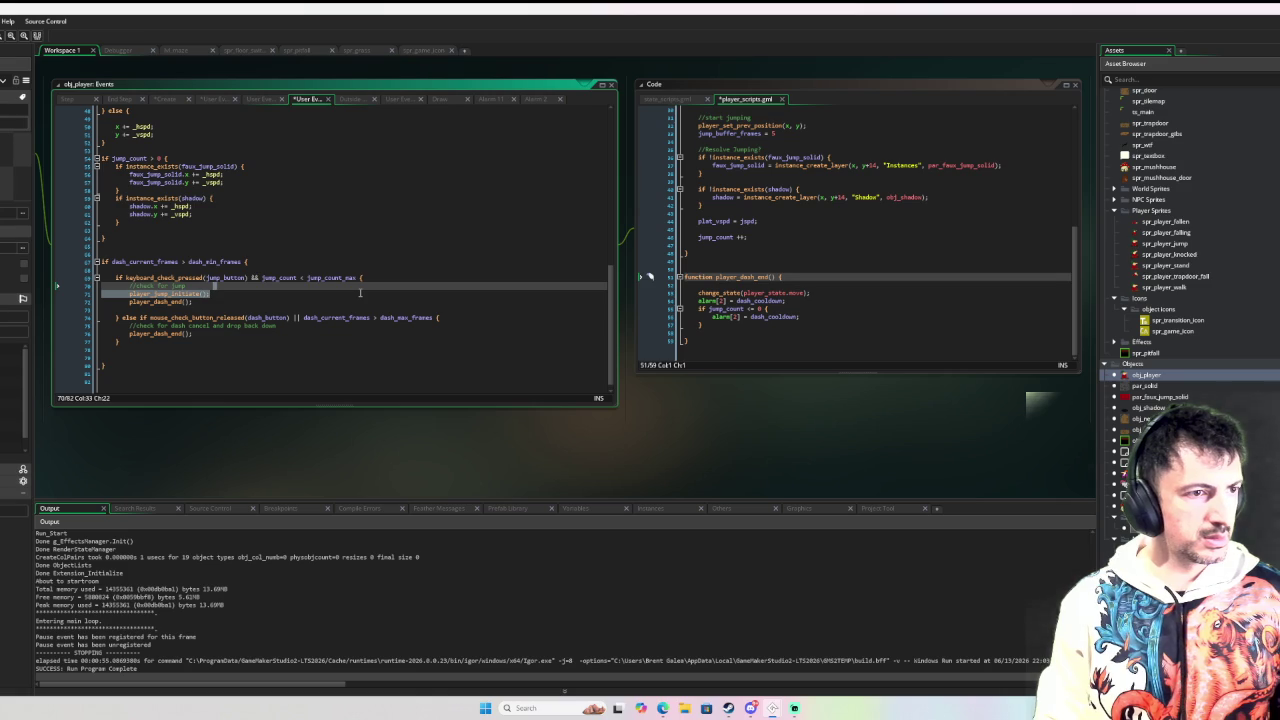
{"action": "key", "text": "ctrl+z"}
{"action": "key", "text": "BackSpace"}
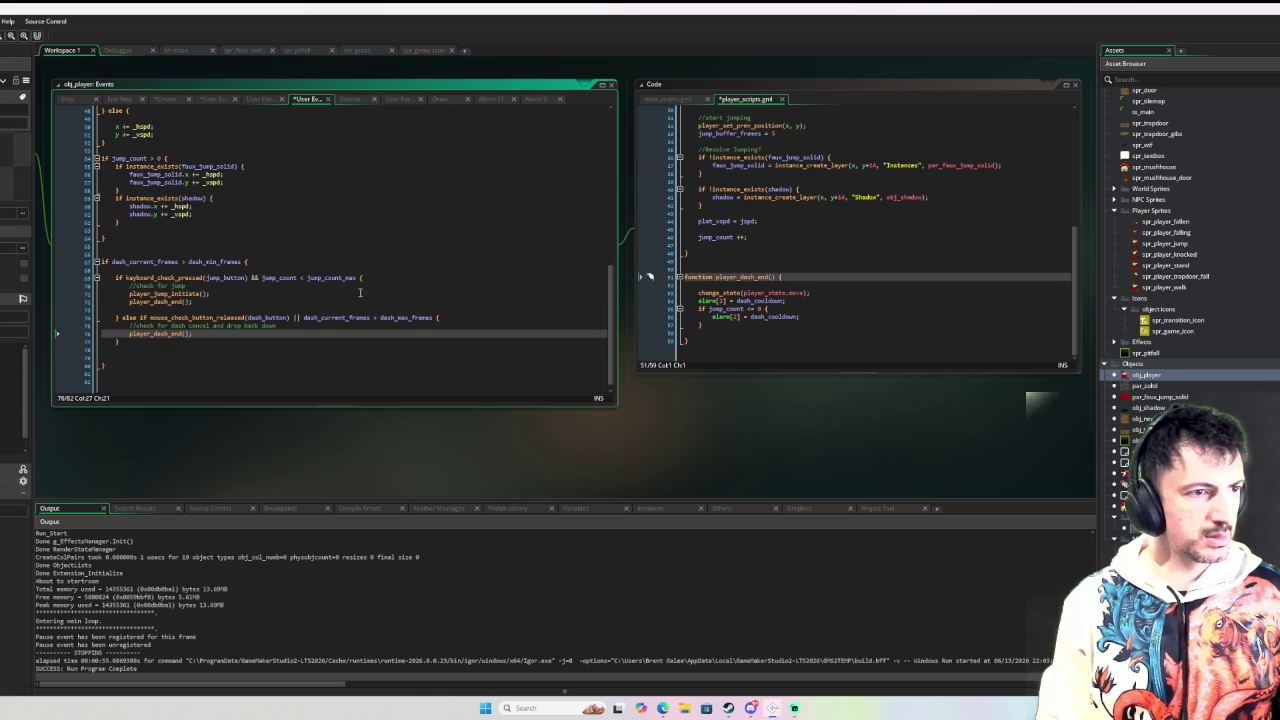
{"action": "key", "text": "ctrl+z"}
{"action": "key", "text": "ctrl+z"}
{"action": "key", "text": "ctrl+z"}
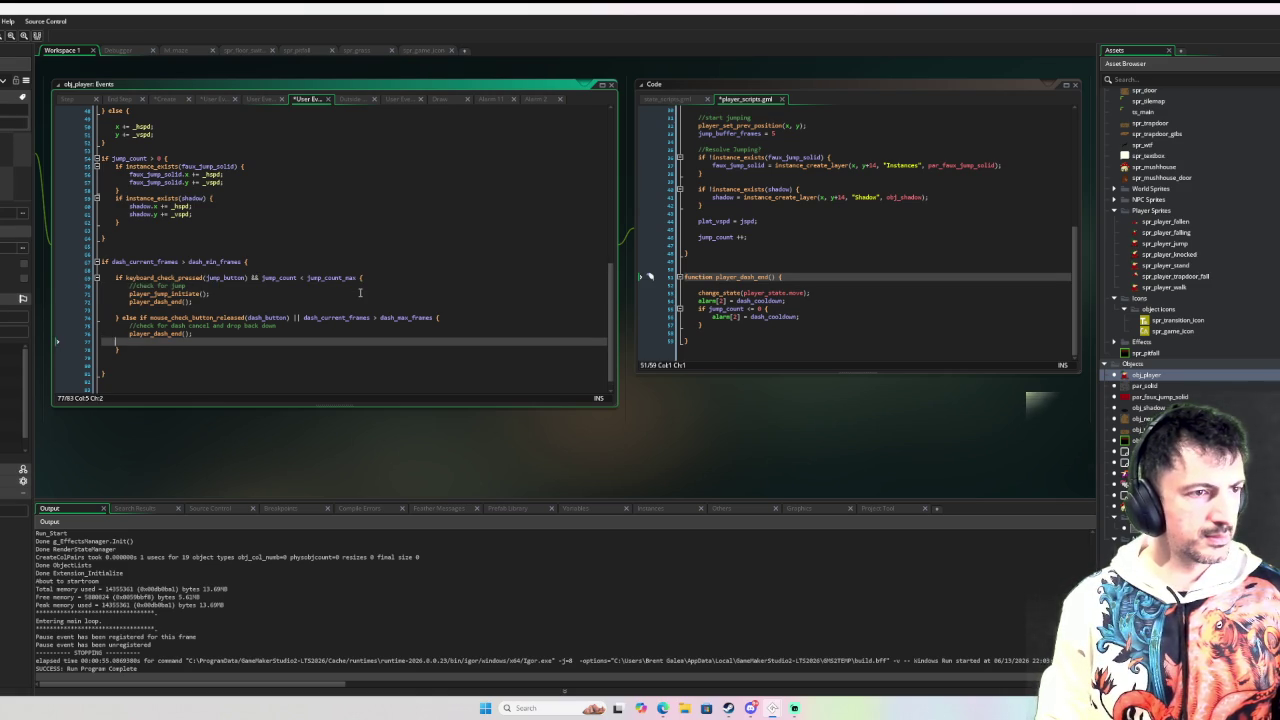
{"action": "key", "text": "ctrl+z"}
{"action": "key", "text": "ctrl+z"}
{"action": "key", "text": "ctrl+z"}
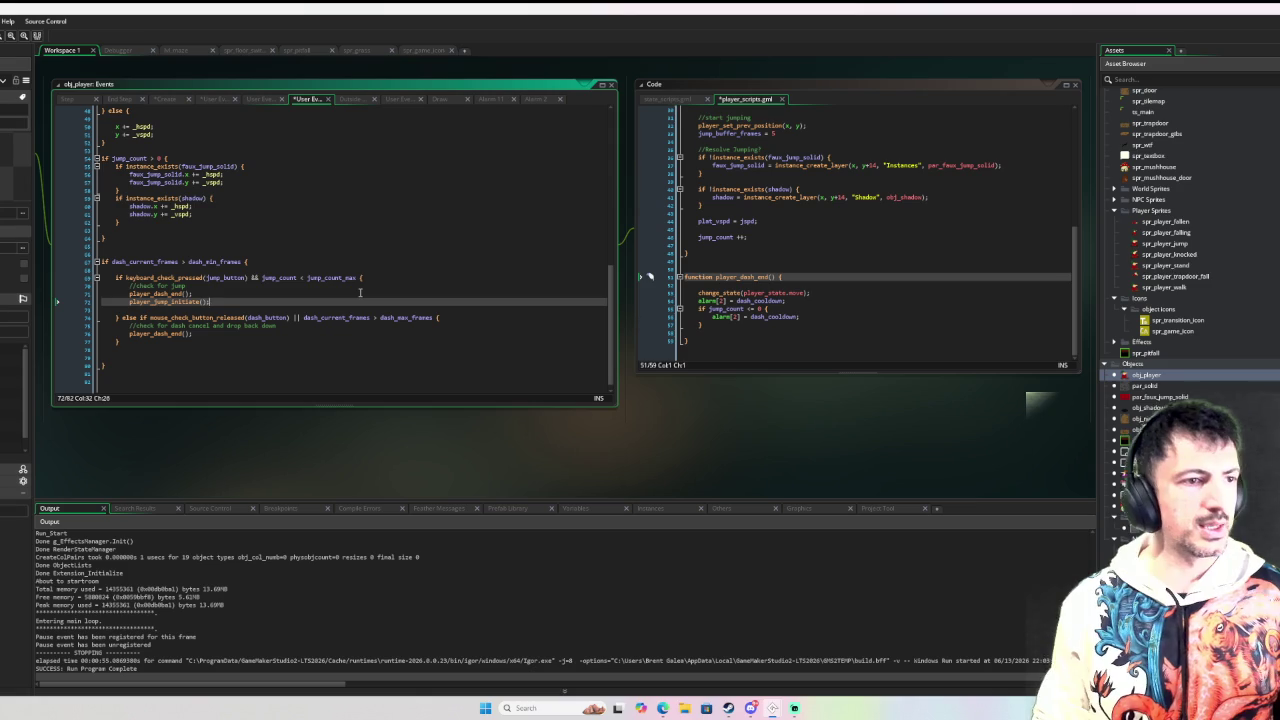
{"action": "left_click", "coordinate": [236, 359]}
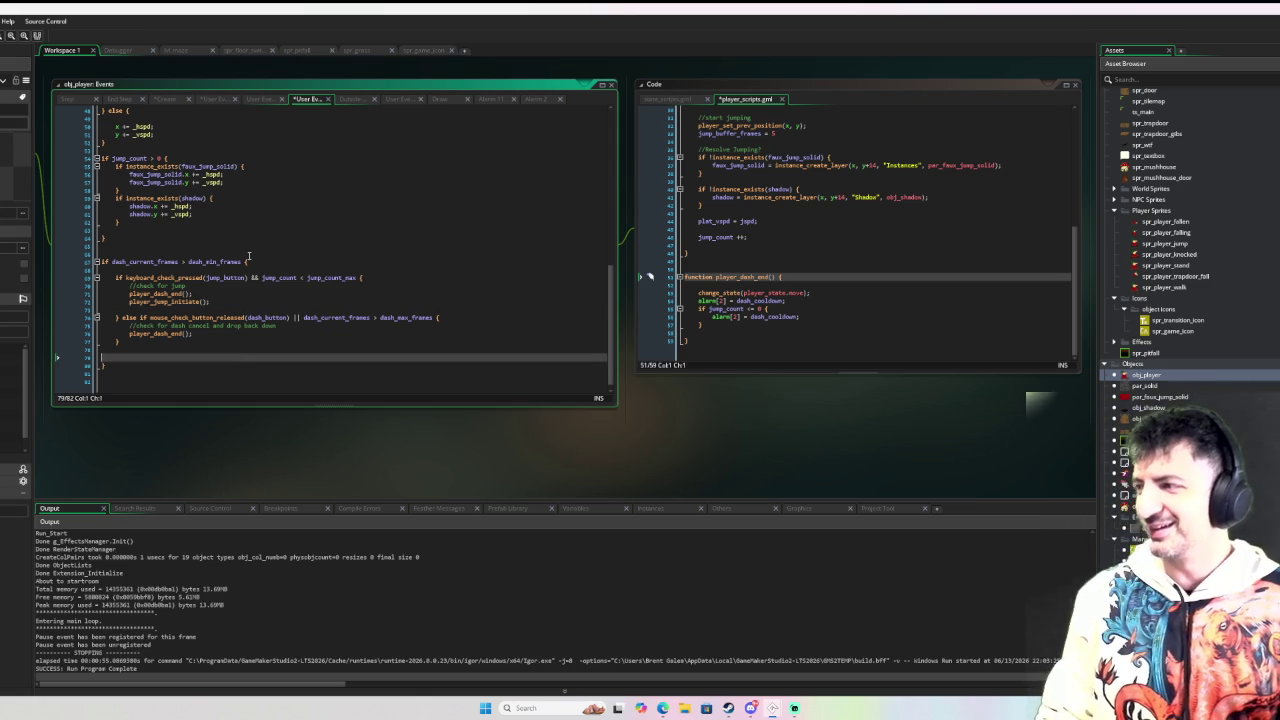
Step: Delete the trailing blank line after the dash block and bring the browser video over the editor
{"action": "mouse_move", "coordinate": [790, 124]}
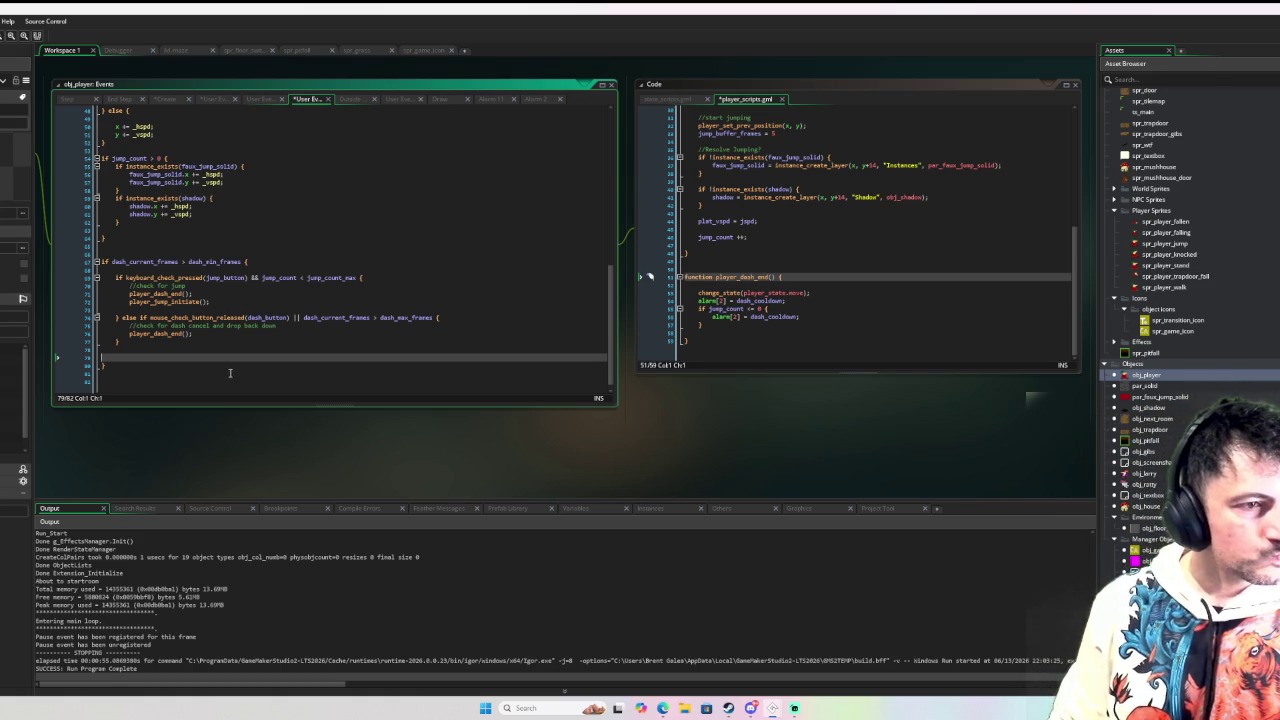
{"action": "key", "text": "BackSpace"}
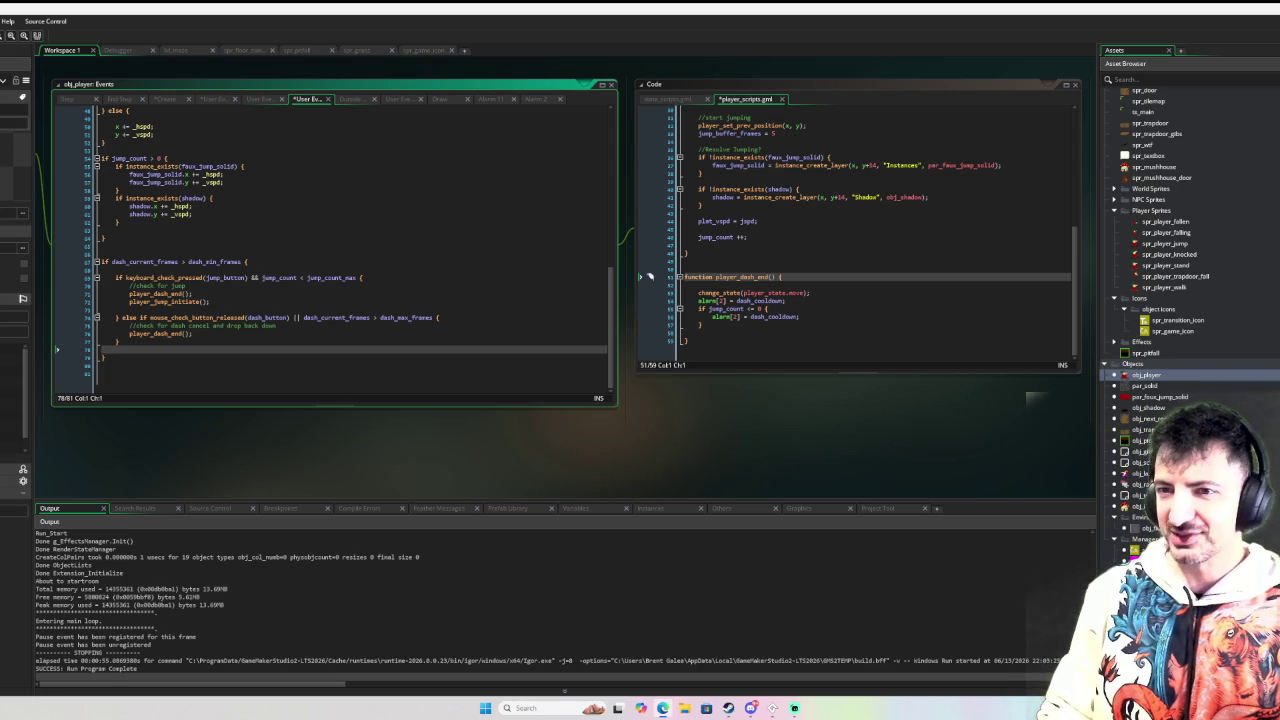
{"action": "left_click_drag", "start_coordinate": [1279, 132], "coordinate": [1048, 132]}
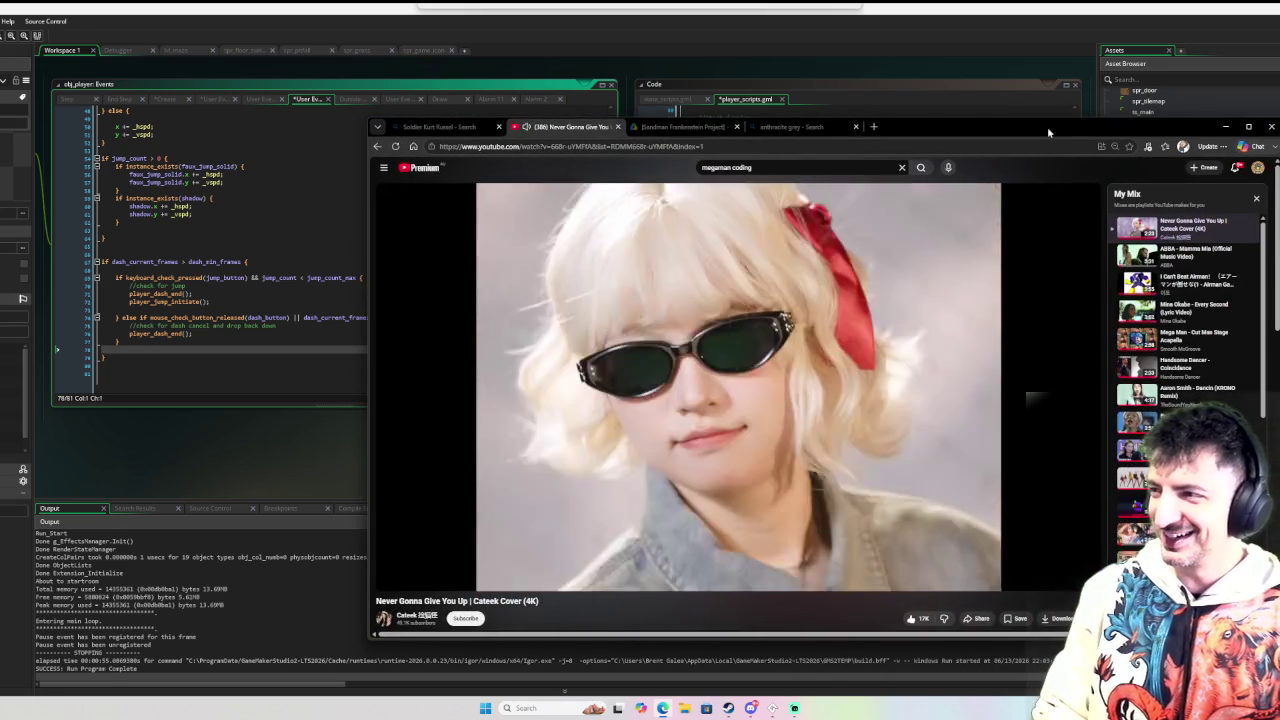
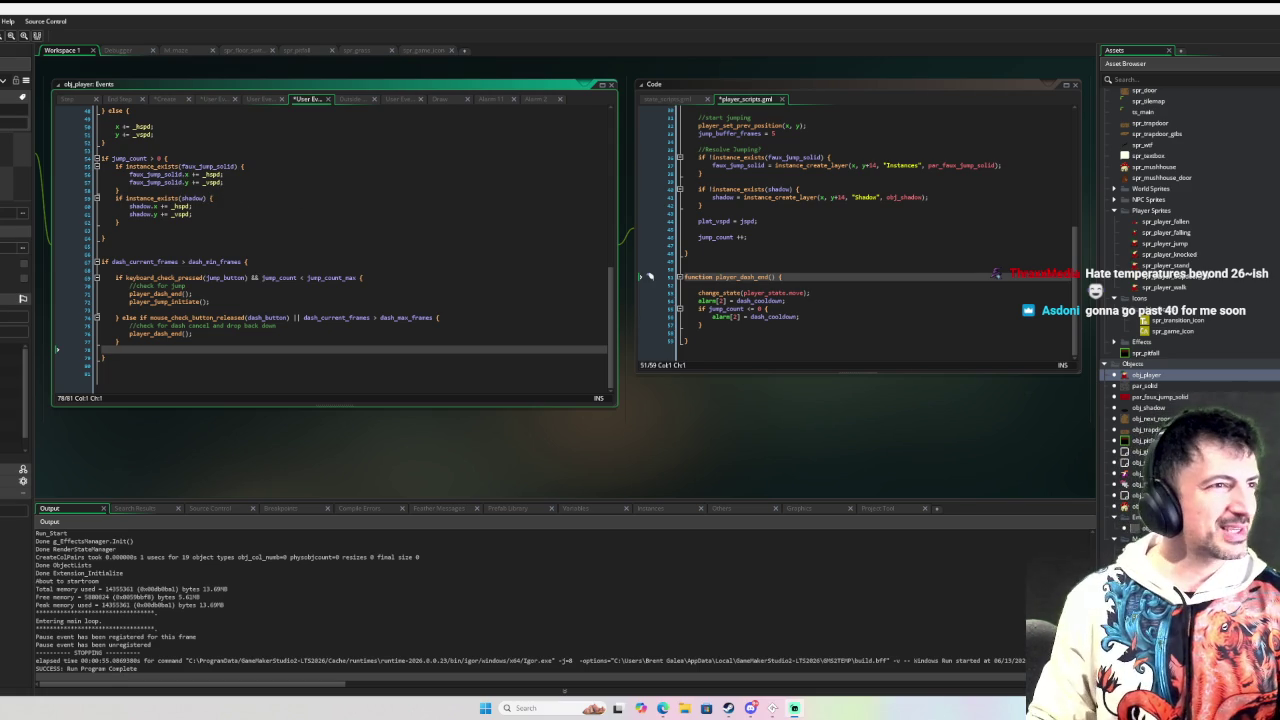
Step: Play-test the game in debug mode (F6), running, jumping and dashing the player, then quit
{"action": "key", "text": "F6"}
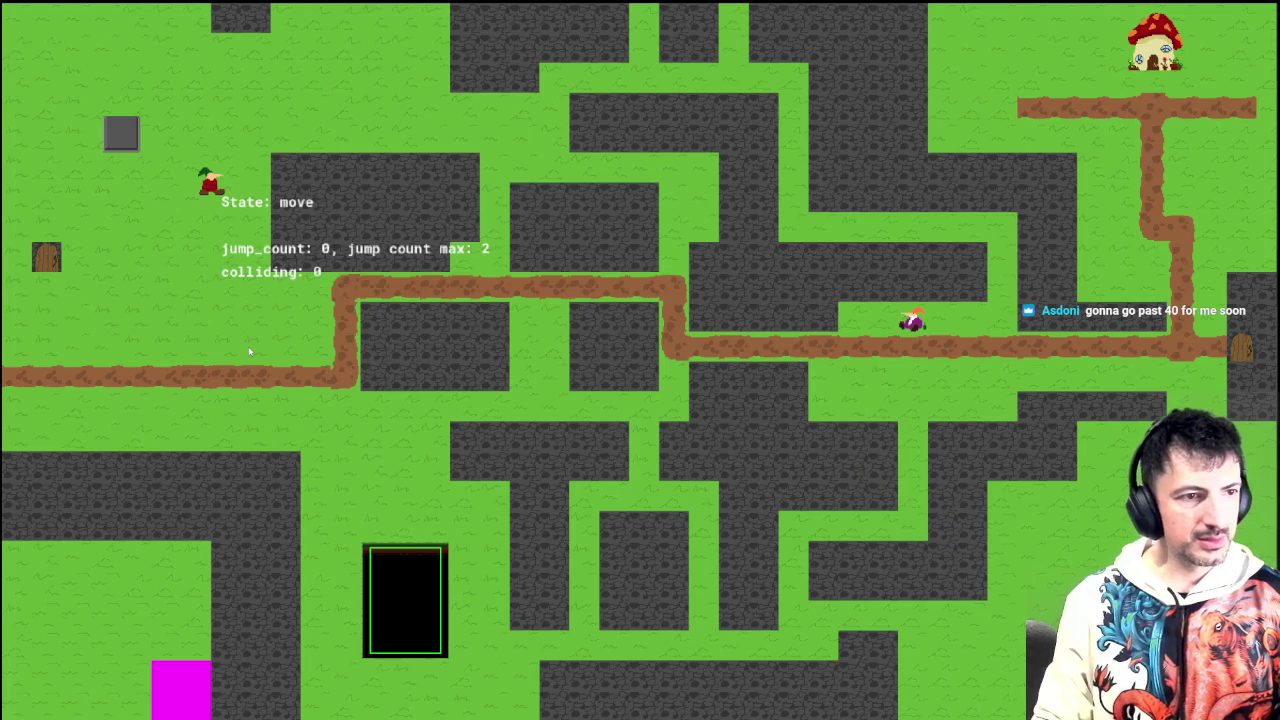
{"action": "key", "text": "space"}
{"action": "key", "text": "space"}
{"action": "key", "text": "Right"}
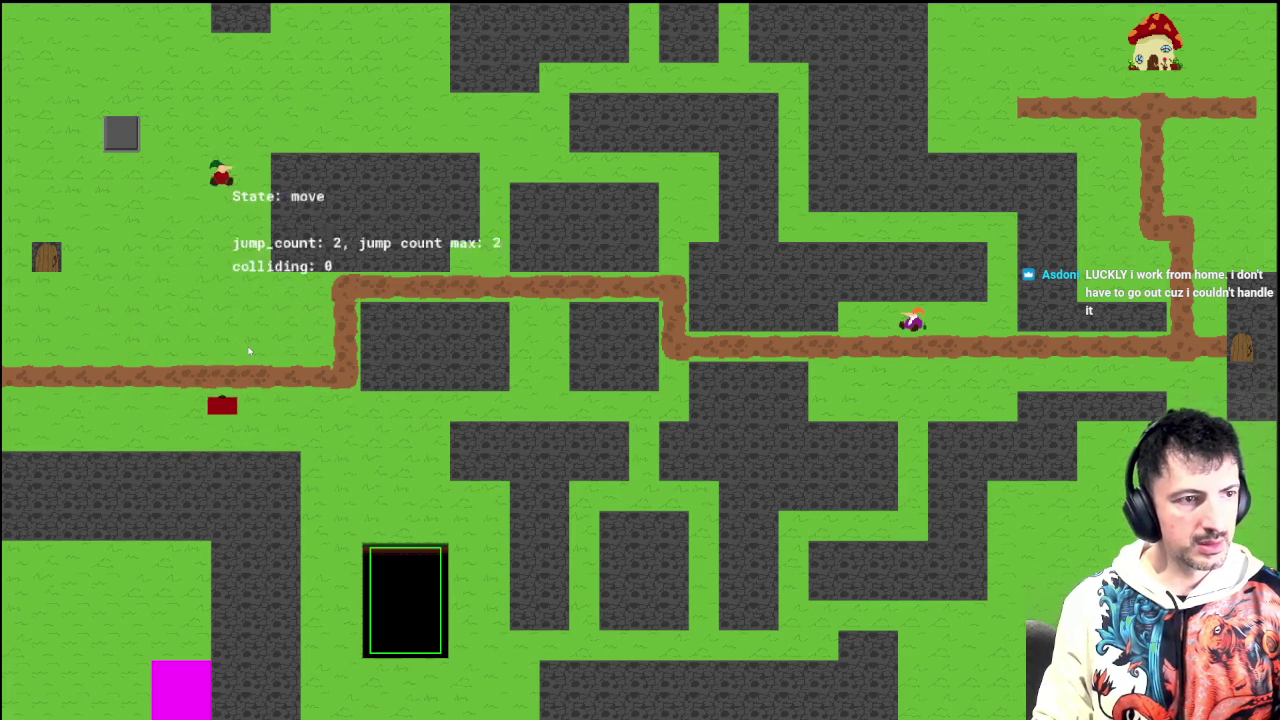
{"action": "key", "text": "Left"}
{"action": "key", "text": "space"}
{"action": "key", "text": "Right"}
{"action": "key", "text": "Left"}
{"action": "key", "text": "space"}
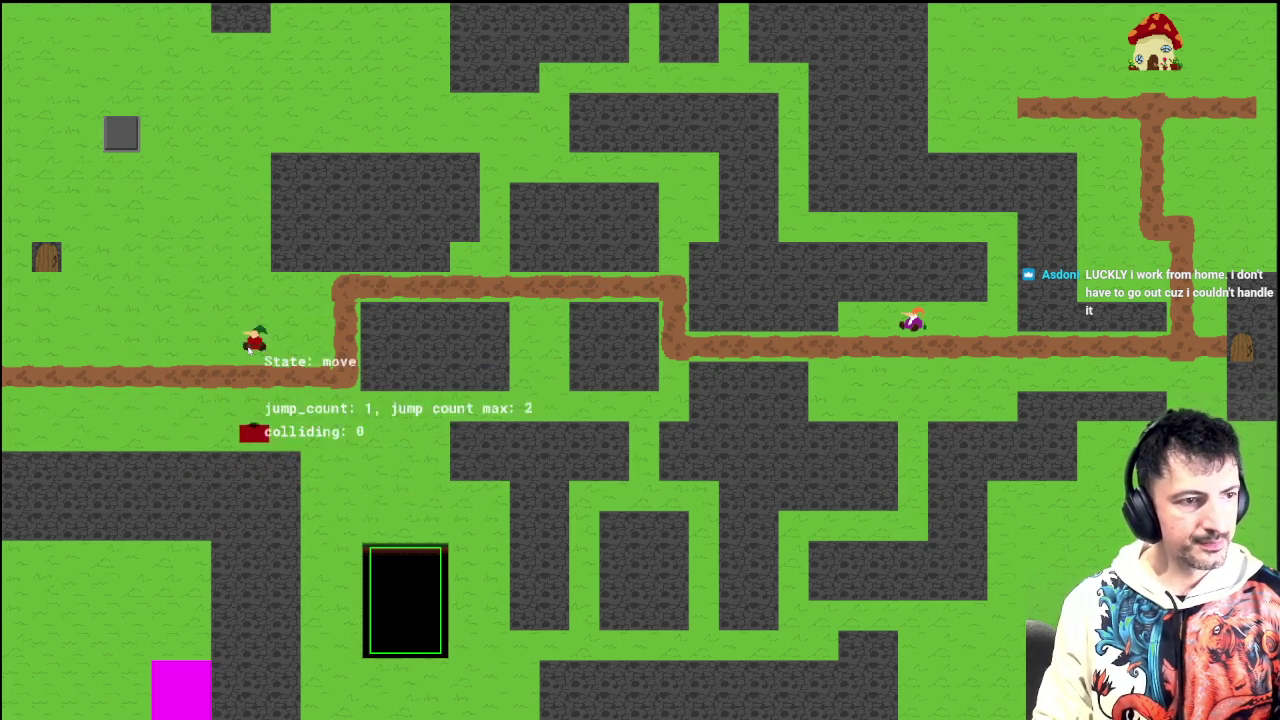
{"action": "key", "text": "Left"}
{"action": "key", "text": "space"}
{"action": "key", "text": "Right"}
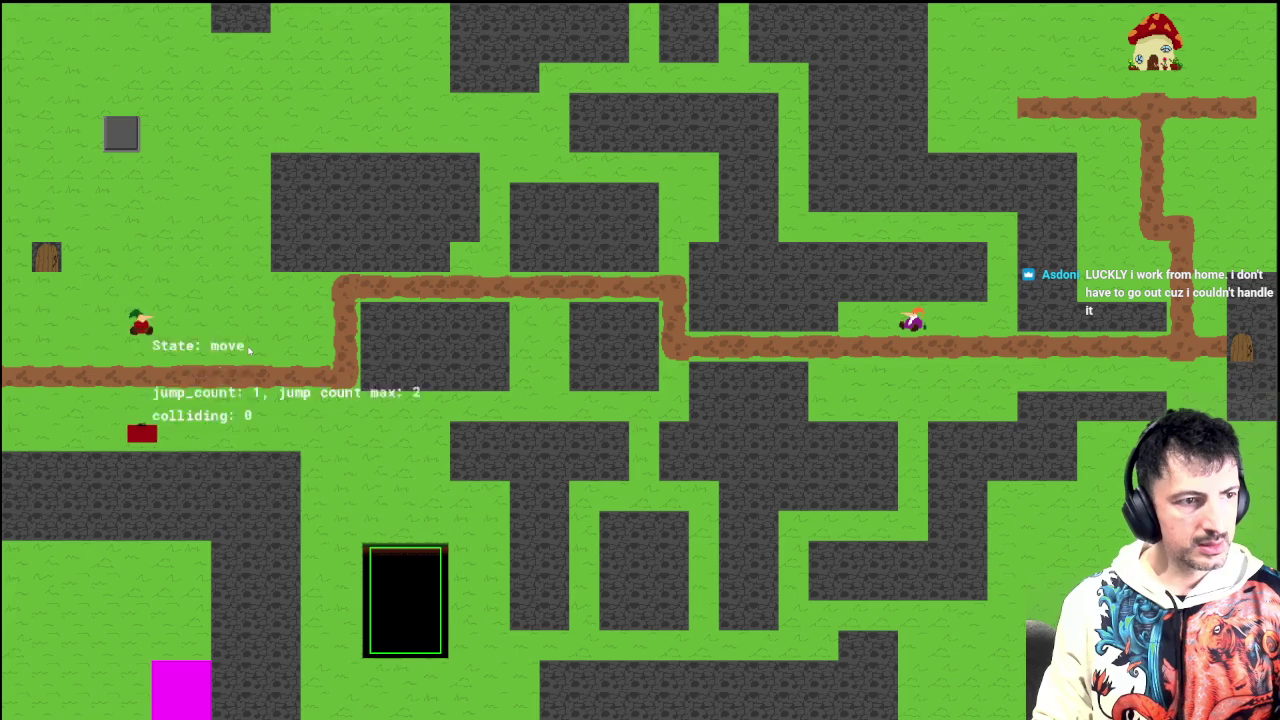
{"action": "key", "text": "Left"}
{"action": "key", "text": "space"}
{"action": "key", "text": "Right"}
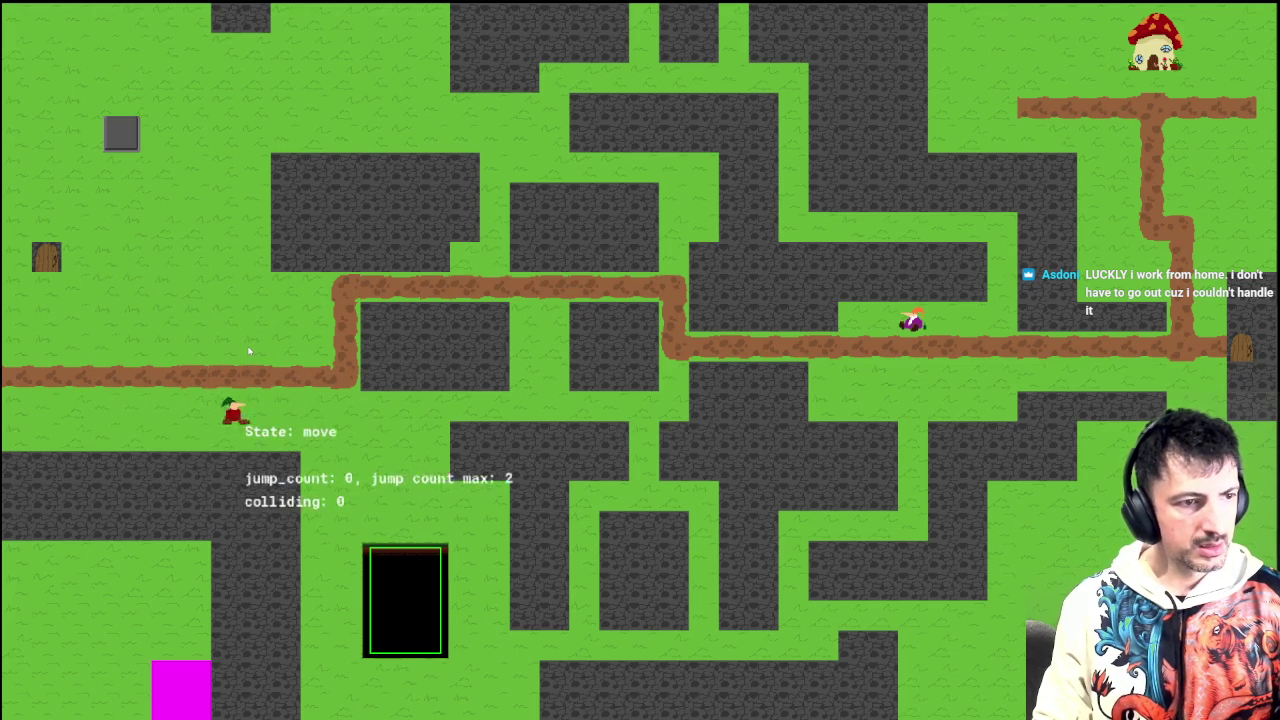
{"action": "key", "text": "Left"}
{"action": "key", "text": "space"}
{"action": "key", "text": "Right"}
{"action": "key", "text": "Left"}
{"action": "key", "text": "Right"}
{"action": "key", "text": "space"}
{"action": "key", "text": "Left"}
{"action": "key", "text": "space"}
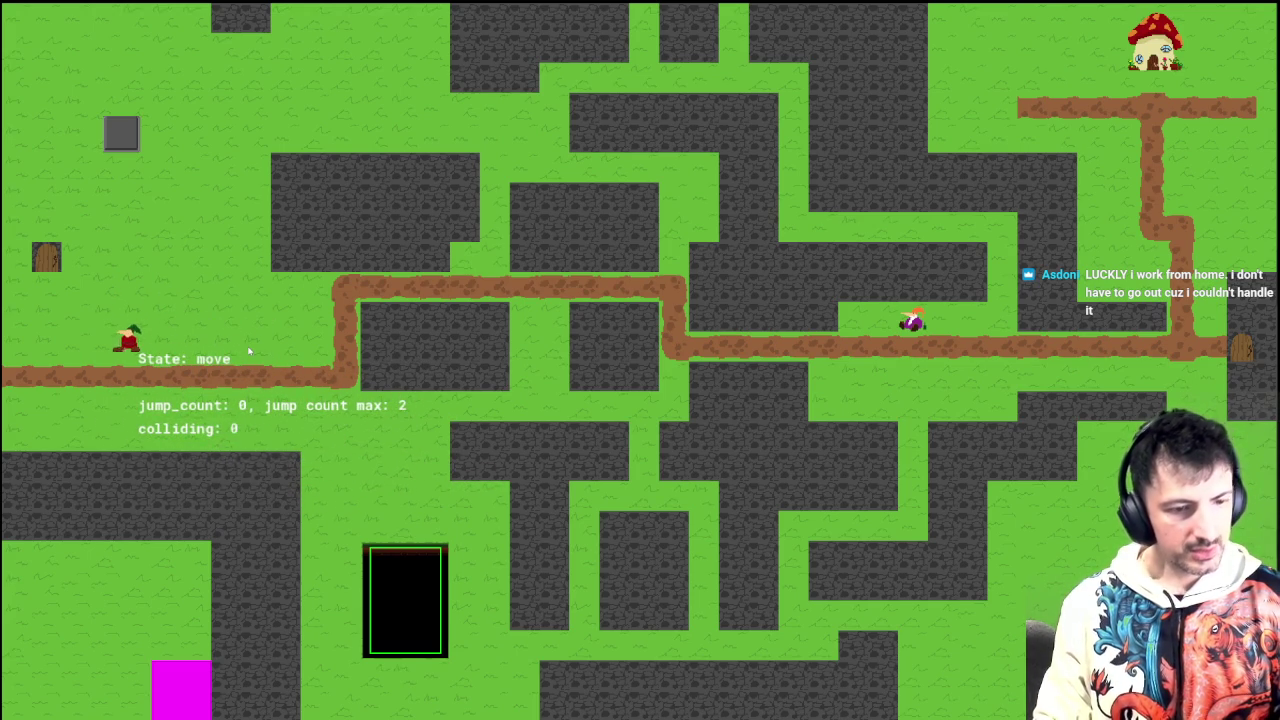
{"action": "key", "text": "Escape"}
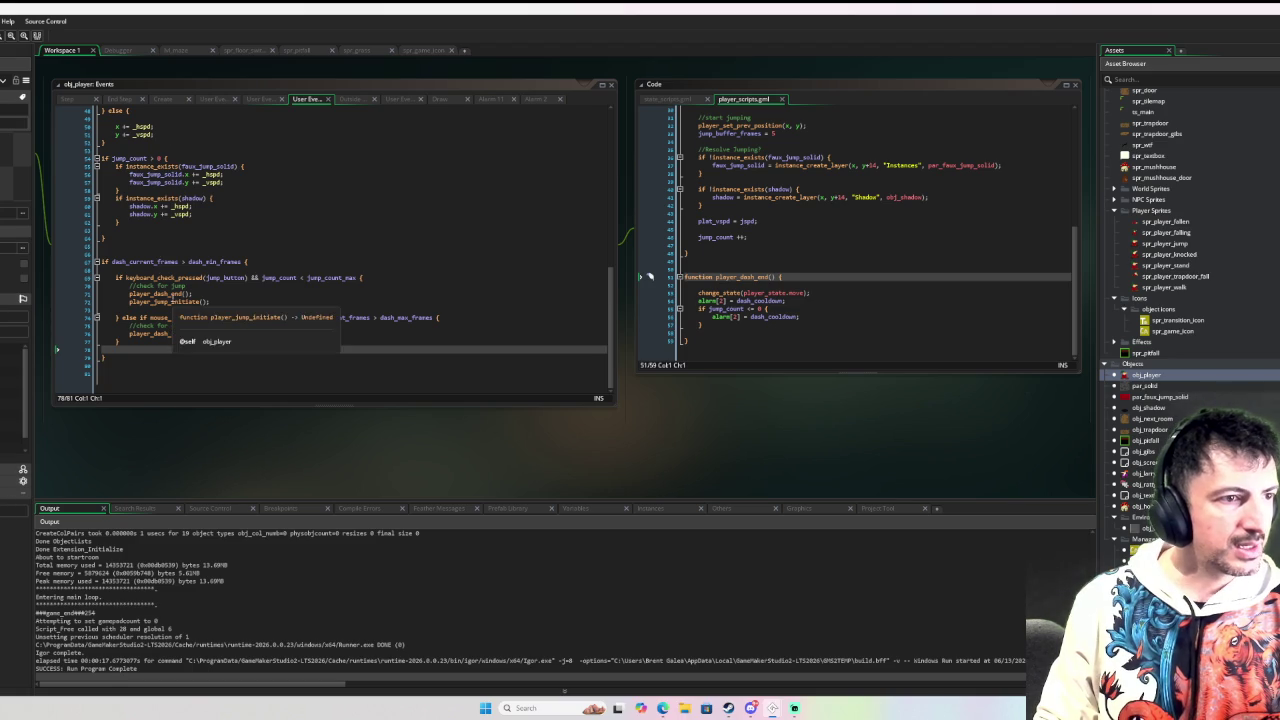
Step: Open obj_player and show its User Event 0 - Move State code
{"action": "scroll", "coordinate": [205, 272], "scroll_direction": "up", "scroll_amount": 8}
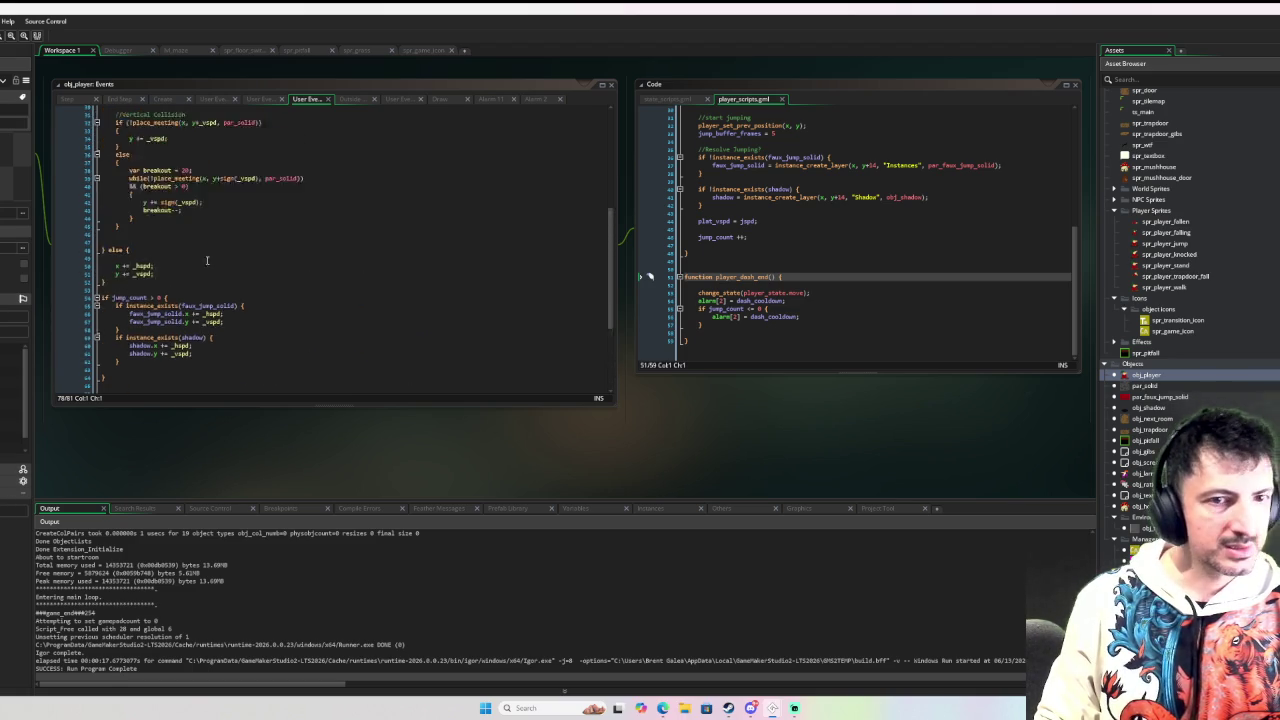
{"action": "double_click", "coordinate": [1177, 377]}
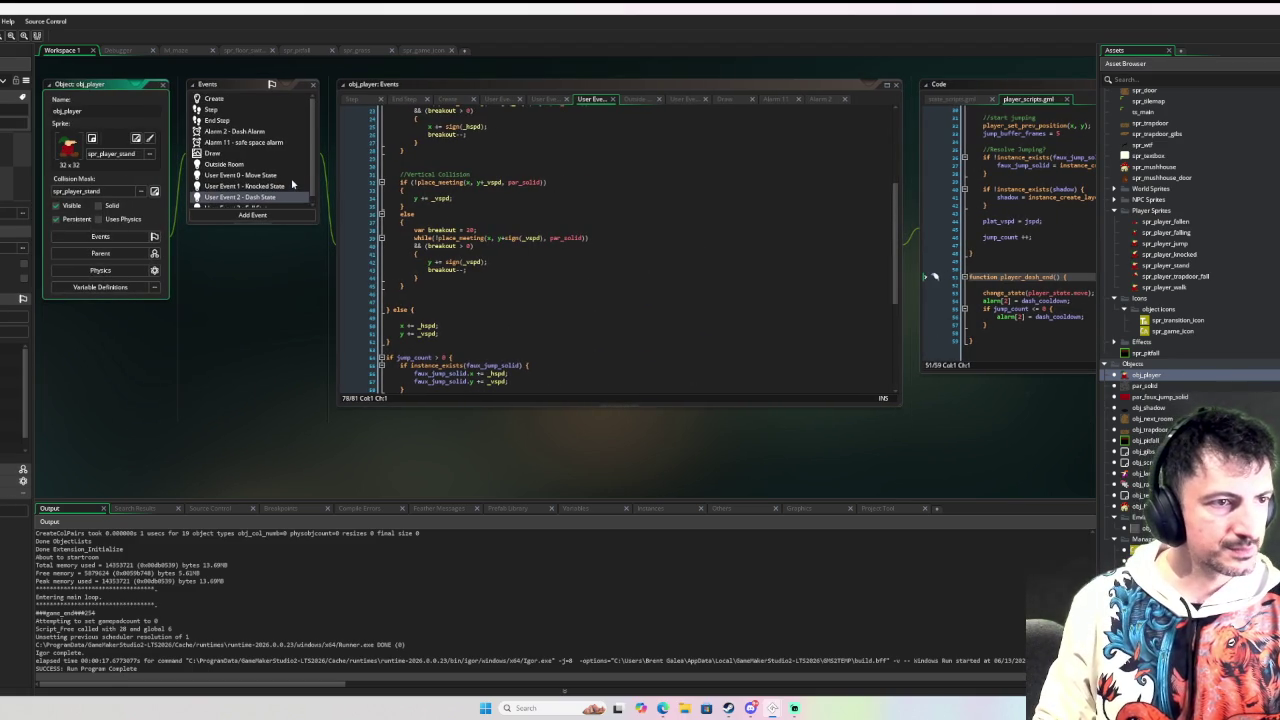
{"action": "left_click", "coordinate": [275, 170]}
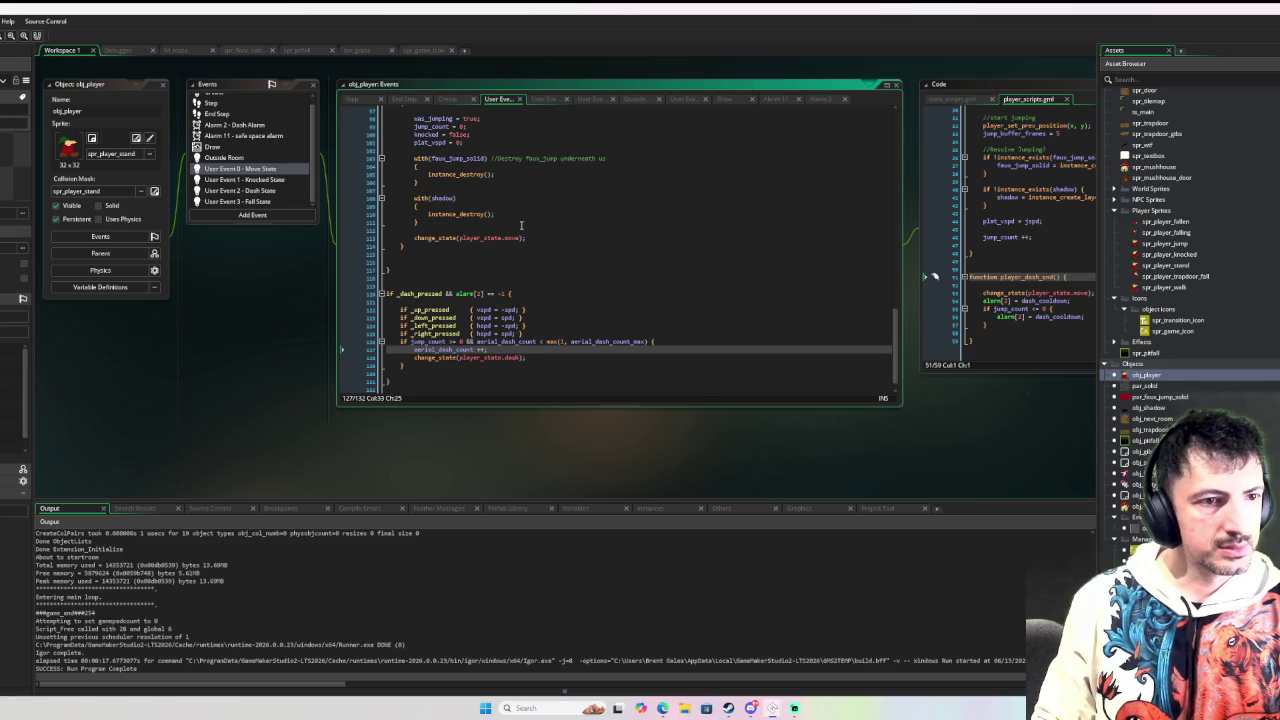
{"action": "scroll", "coordinate": [534, 230], "scroll_direction": "up", "scroll_amount": 6}
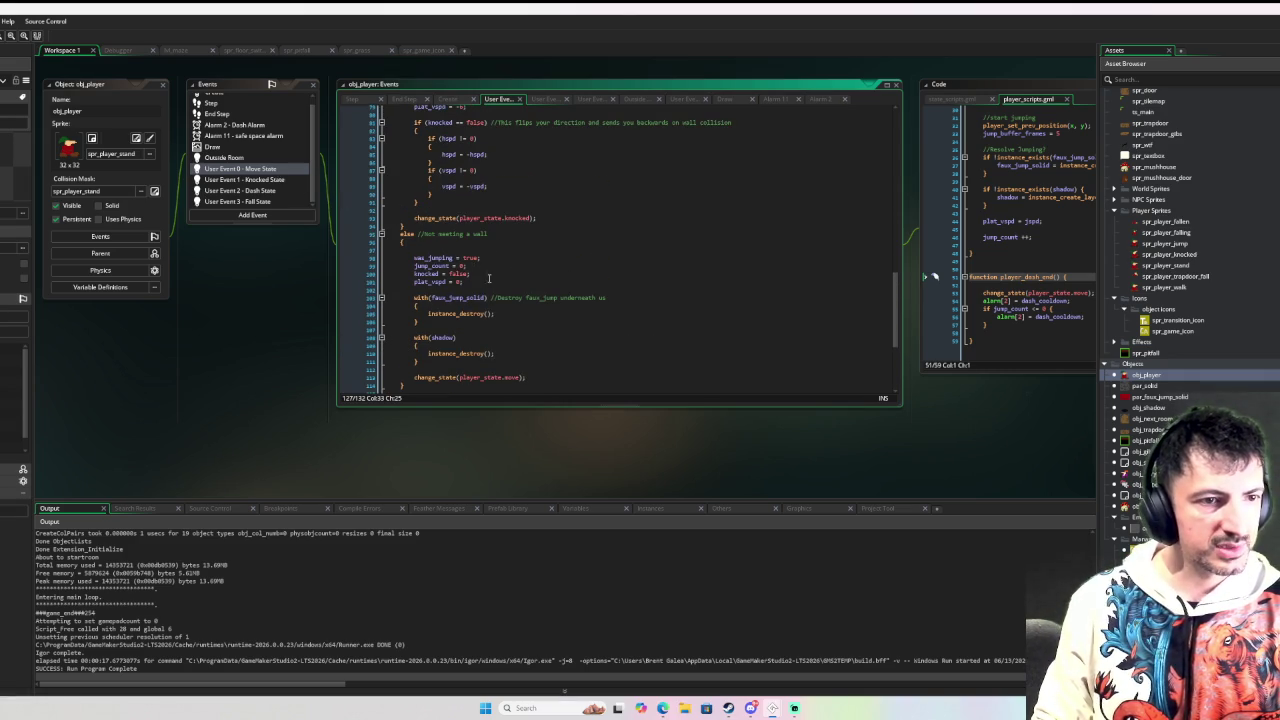
{"action": "scroll", "coordinate": [486, 279], "scroll_direction": "down", "scroll_amount": 3}
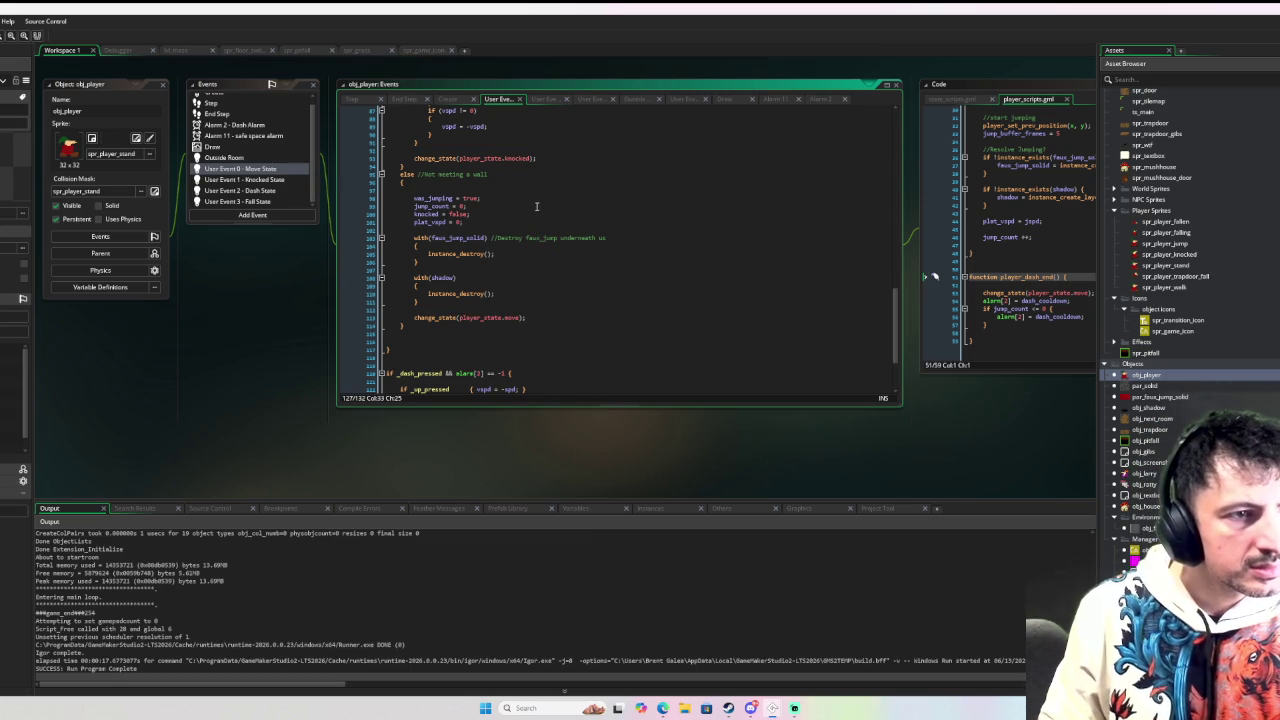
{"action": "scroll", "coordinate": [540, 214], "scroll_direction": "up", "scroll_amount": 1}
{"action": "scroll", "coordinate": [530, 300], "scroll_direction": "up", "scroll_amount": 9}
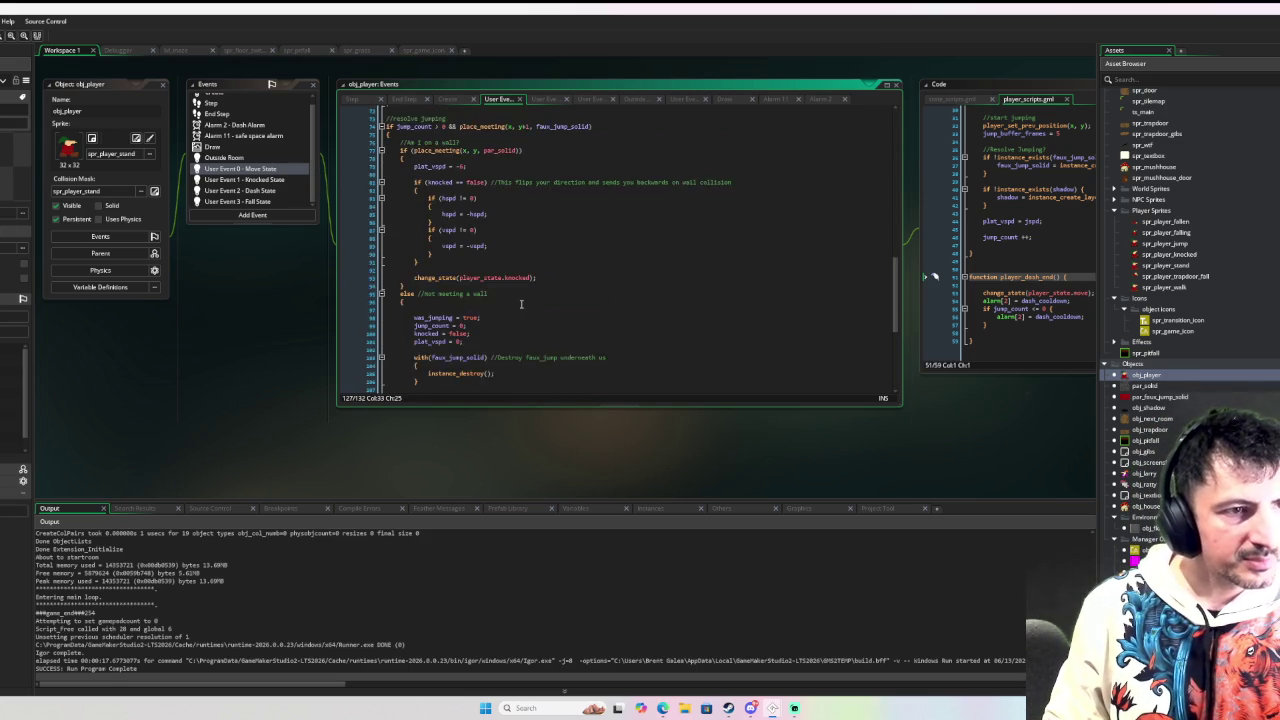
{"action": "scroll", "coordinate": [544, 296], "scroll_direction": "down", "scroll_amount": 12}
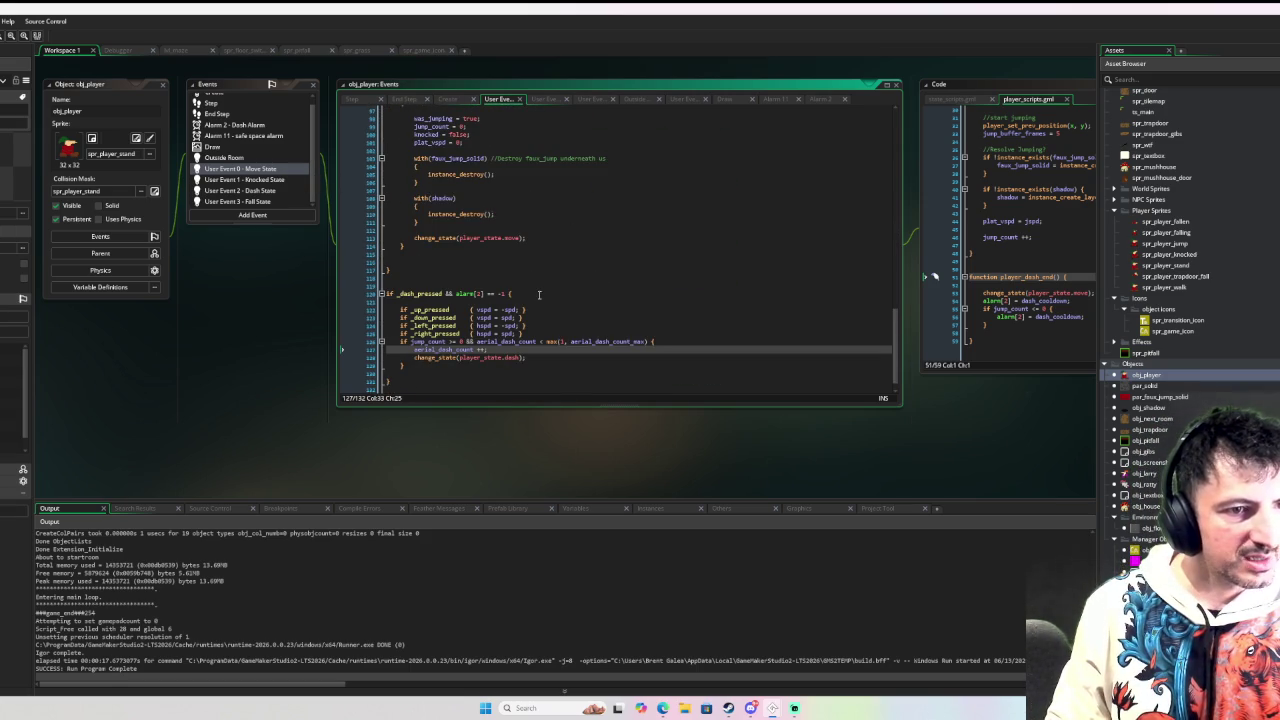
Step: Jump to the change_state function's definition in state_scripts
{"action": "left_click", "coordinate": [451, 237]}
{"action": "left_click", "coordinate": [434, 237]}
{"action": "key", "text": "F12"}
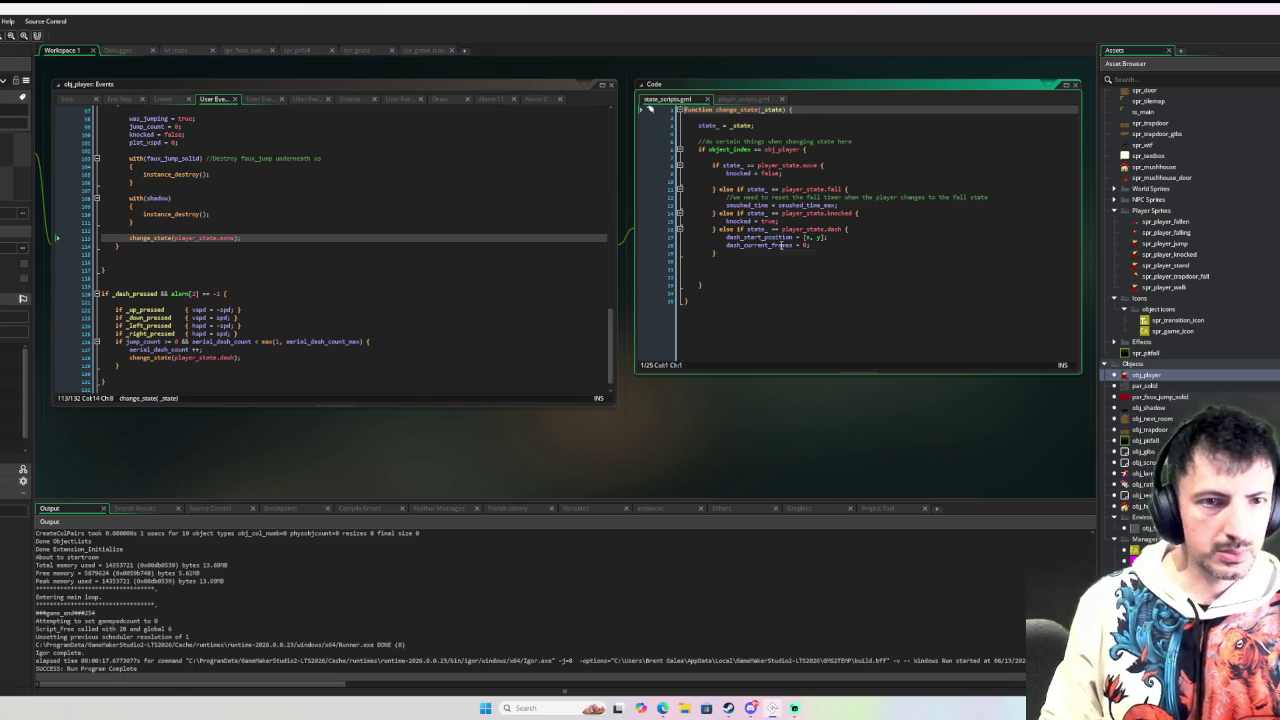
Step: Select the change_state(player_state.move); line in Move State's not-meeting-a-wall branch
{"action": "scroll", "coordinate": [303, 429], "scroll_direction": "left", "scroll_amount": 1}
{"action": "scroll", "coordinate": [303, 429], "scroll_direction": "left", "scroll_amount": 10}
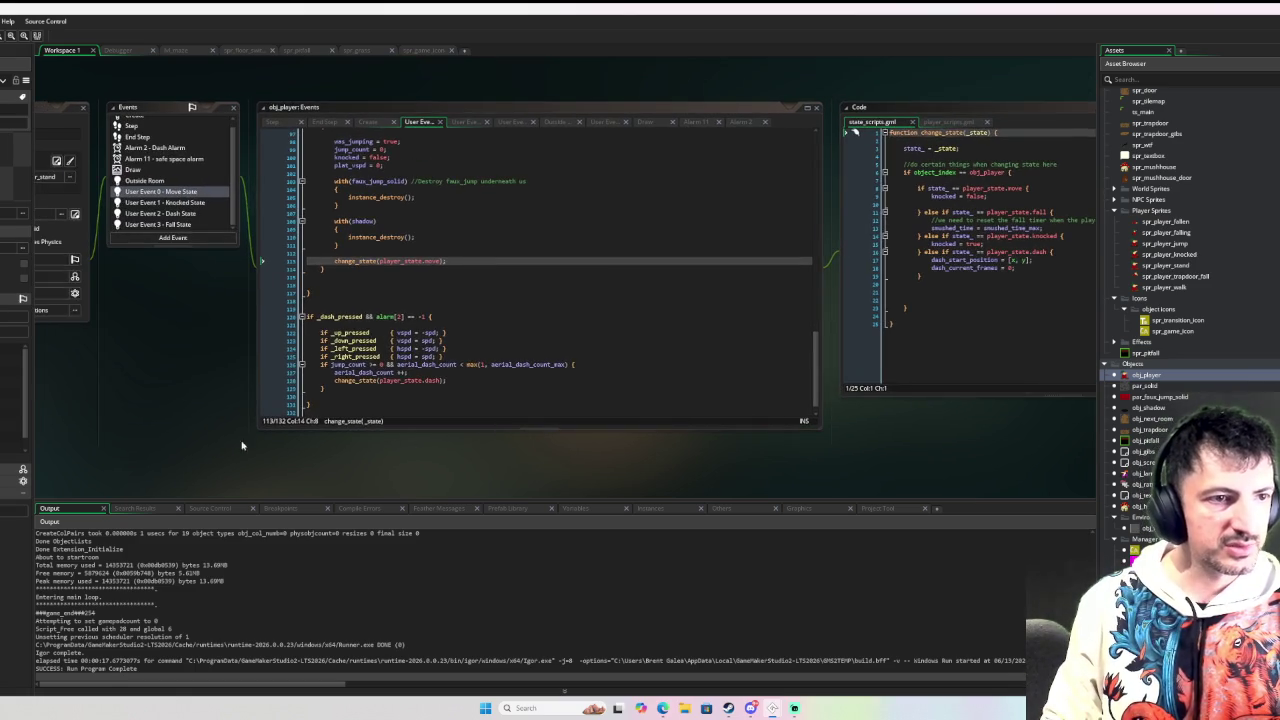
{"action": "scroll", "coordinate": [419, 285], "scroll_direction": "up", "scroll_amount": 2}
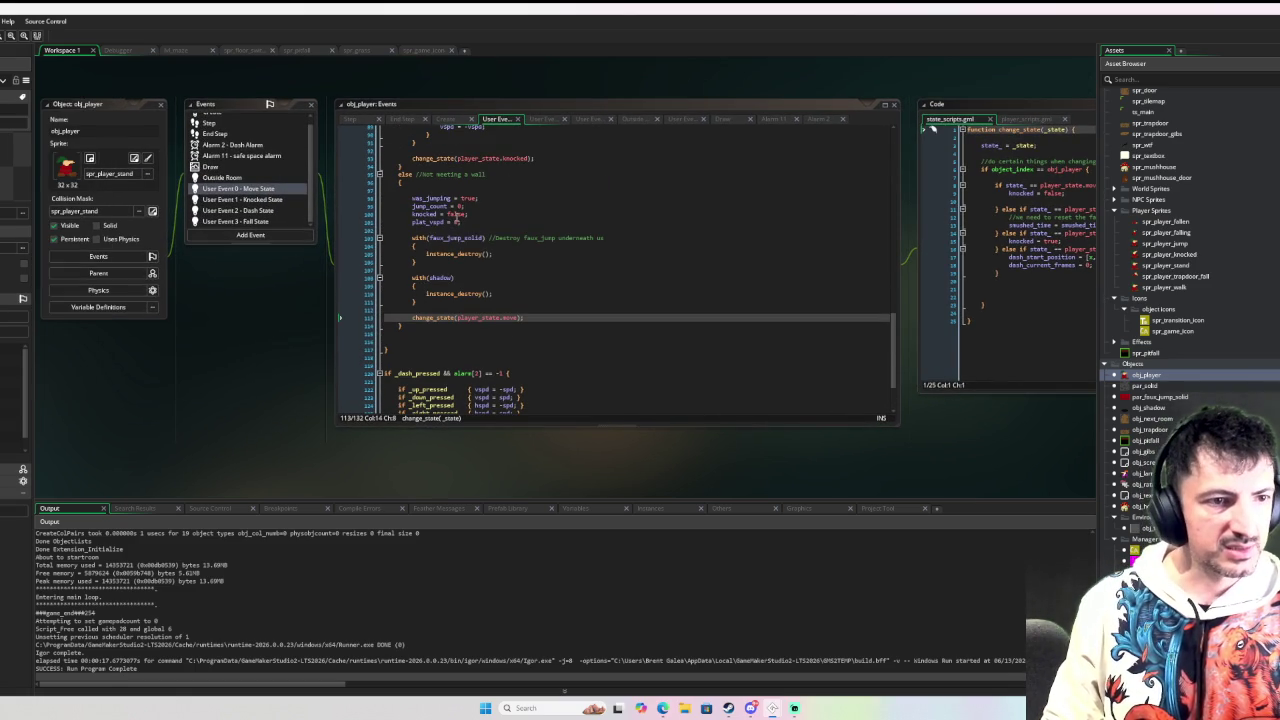
{"action": "left_click_drag", "start_coordinate": [524, 317], "coordinate": [409, 320]}
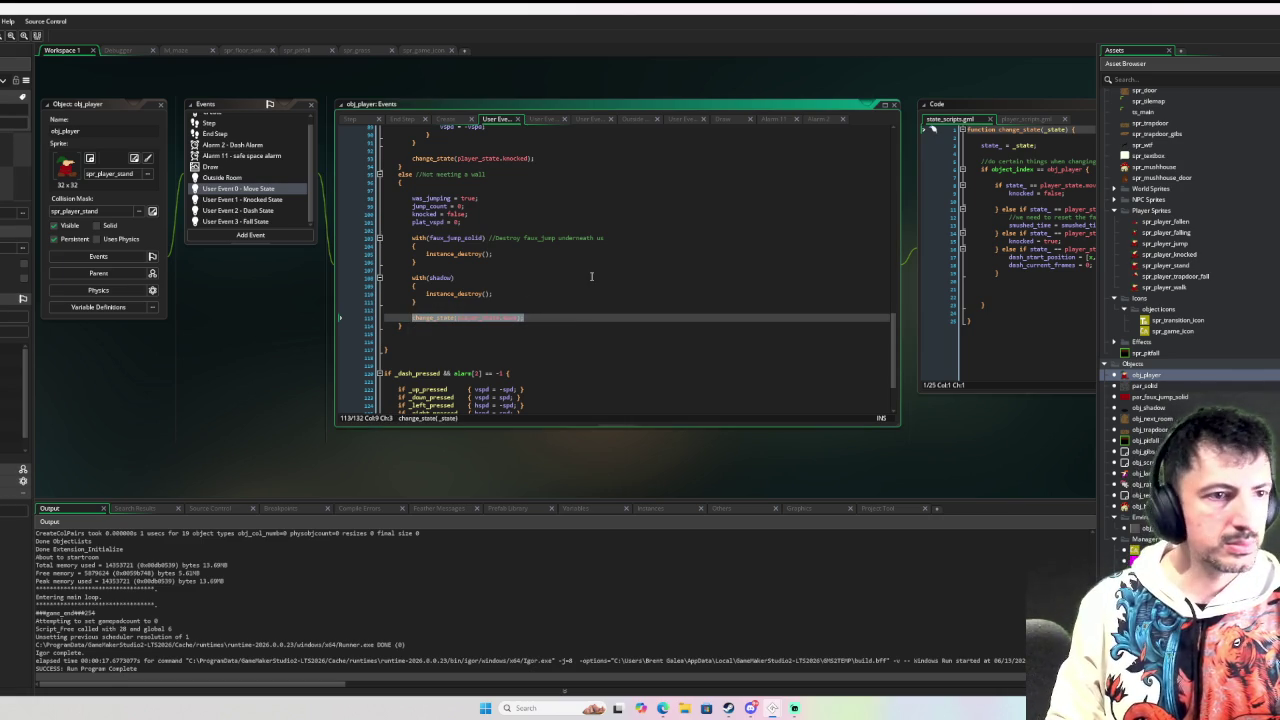
Step: Delete that change_state line, then compare the Move State and Knocked State code
{"action": "key", "text": "Delete"}
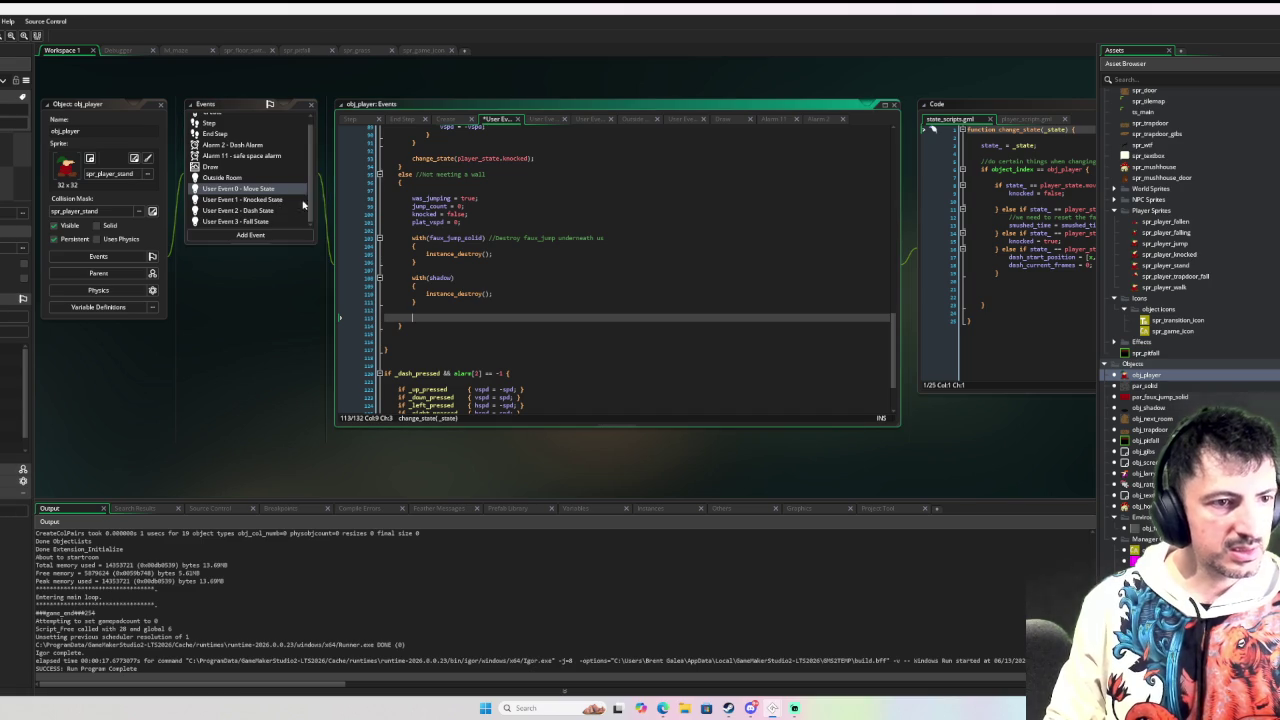
{"action": "left_click", "coordinate": [445, 308]}
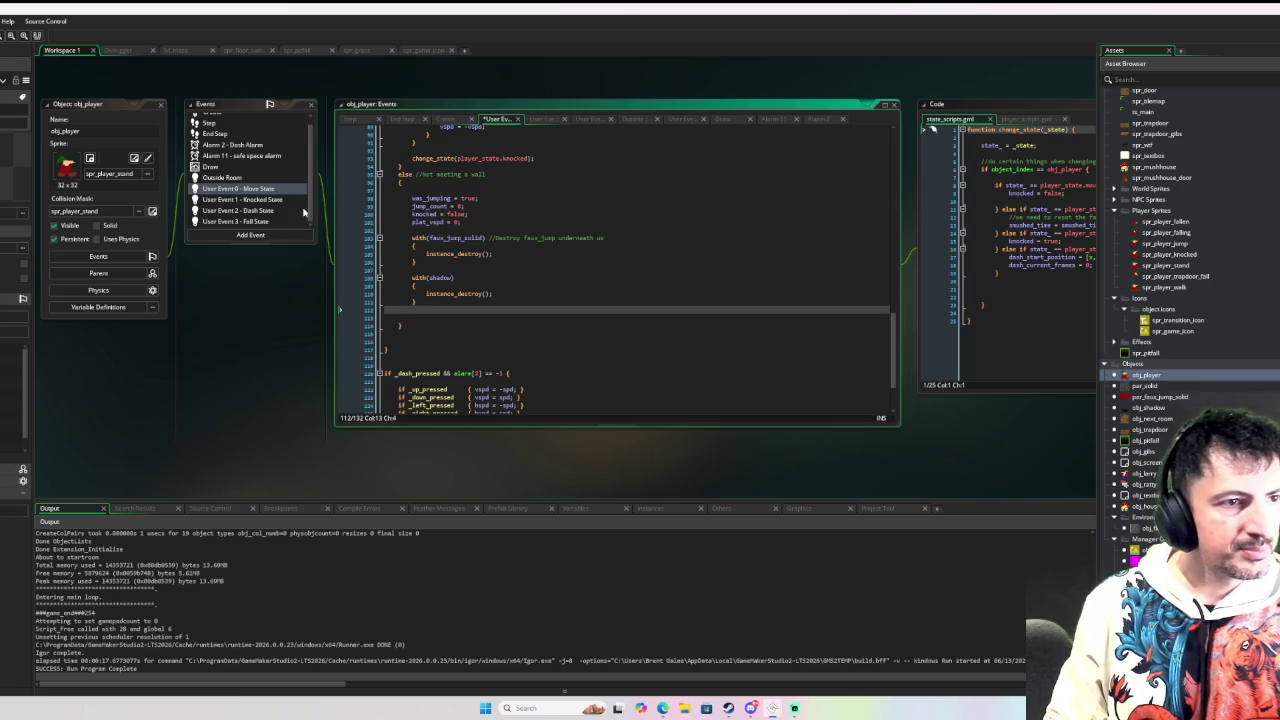
{"action": "left_click", "coordinate": [272, 200]}
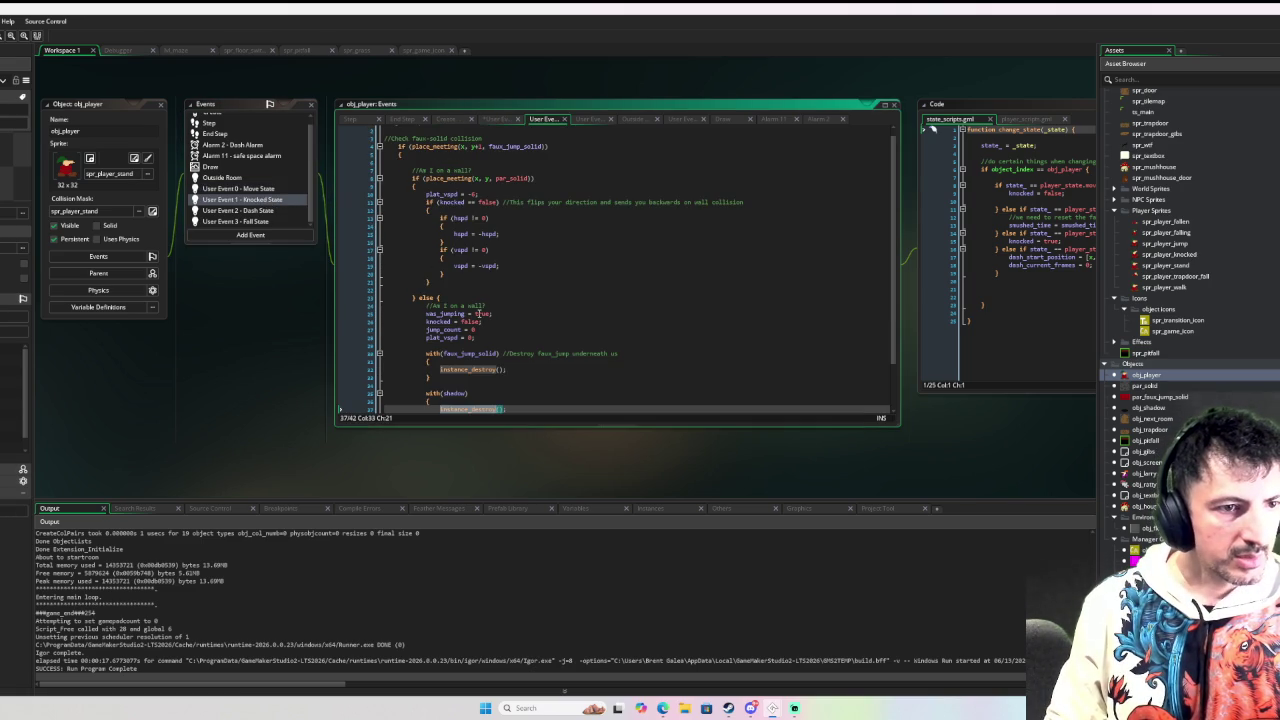
{"action": "left_click", "coordinate": [250, 190]}
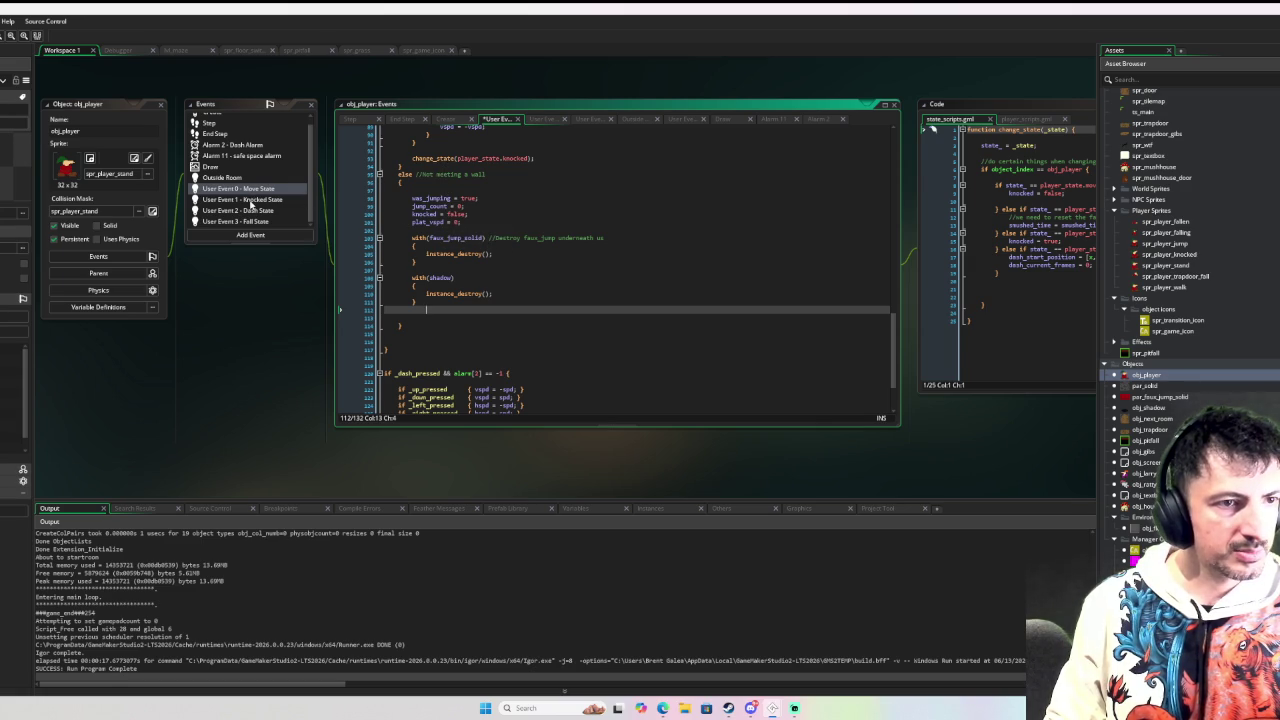
{"action": "left_click", "coordinate": [251, 200]}
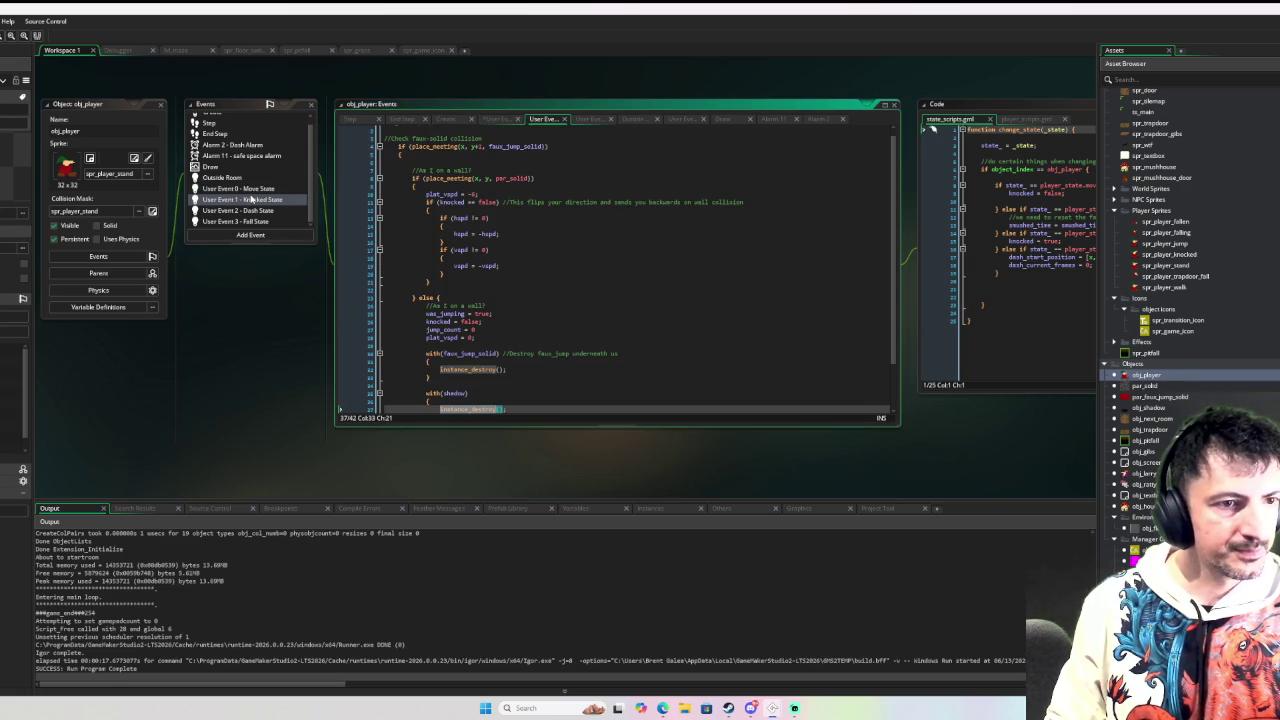
{"action": "left_click", "coordinate": [252, 189]}
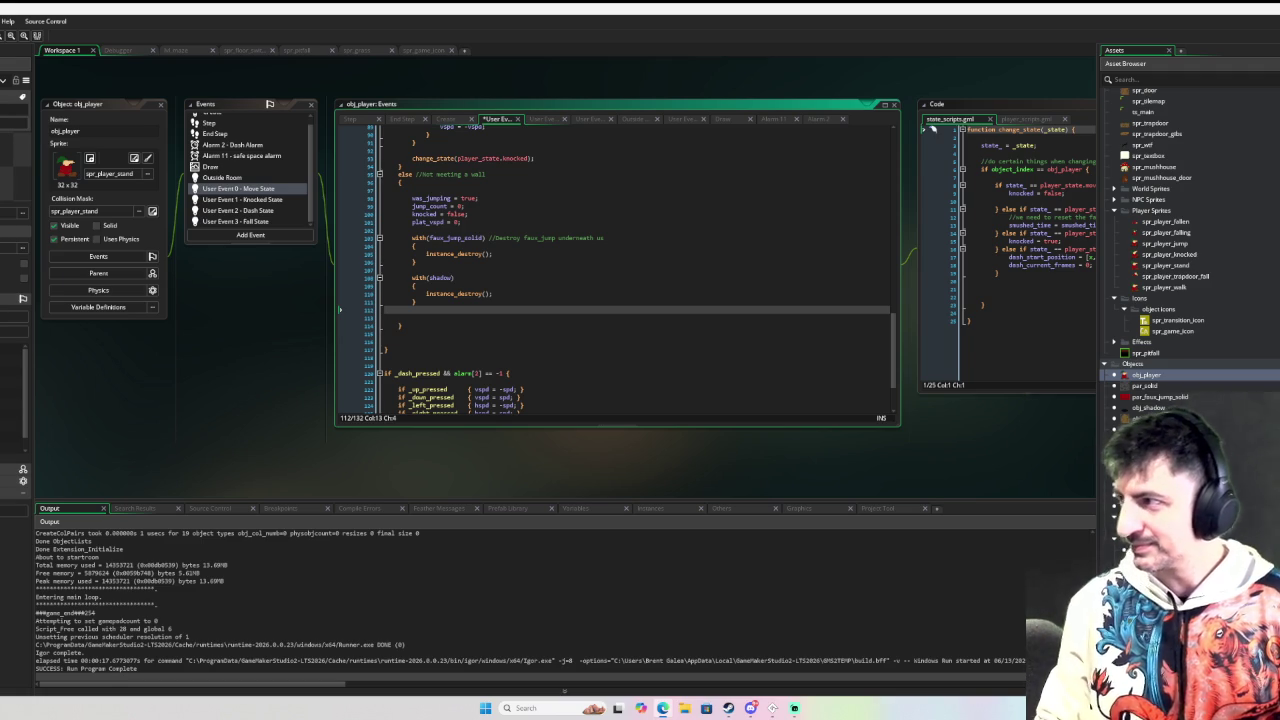
Step: Compare the landing code in the Move State and Knocked State events
{"action": "left_click", "coordinate": [432, 333]}
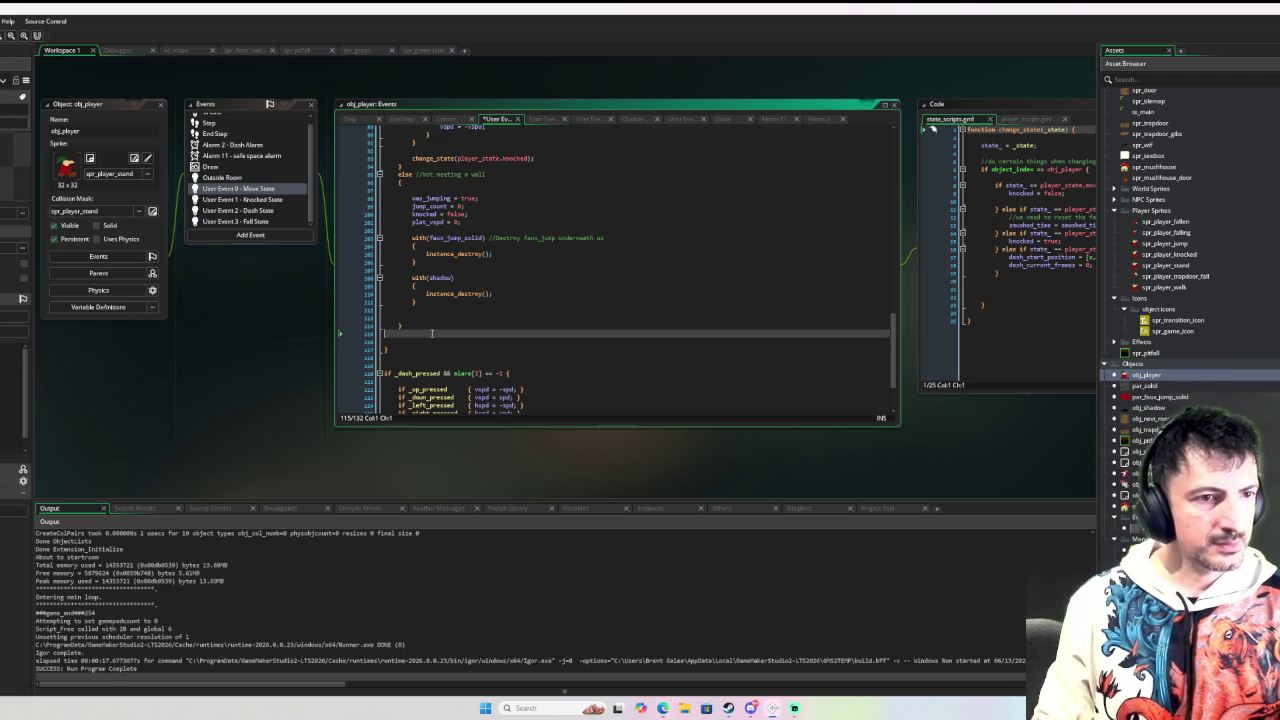
{"action": "left_click", "coordinate": [272, 202]}
{"action": "scroll", "coordinate": [518, 331], "scroll_direction": "down", "scroll_amount": 2}
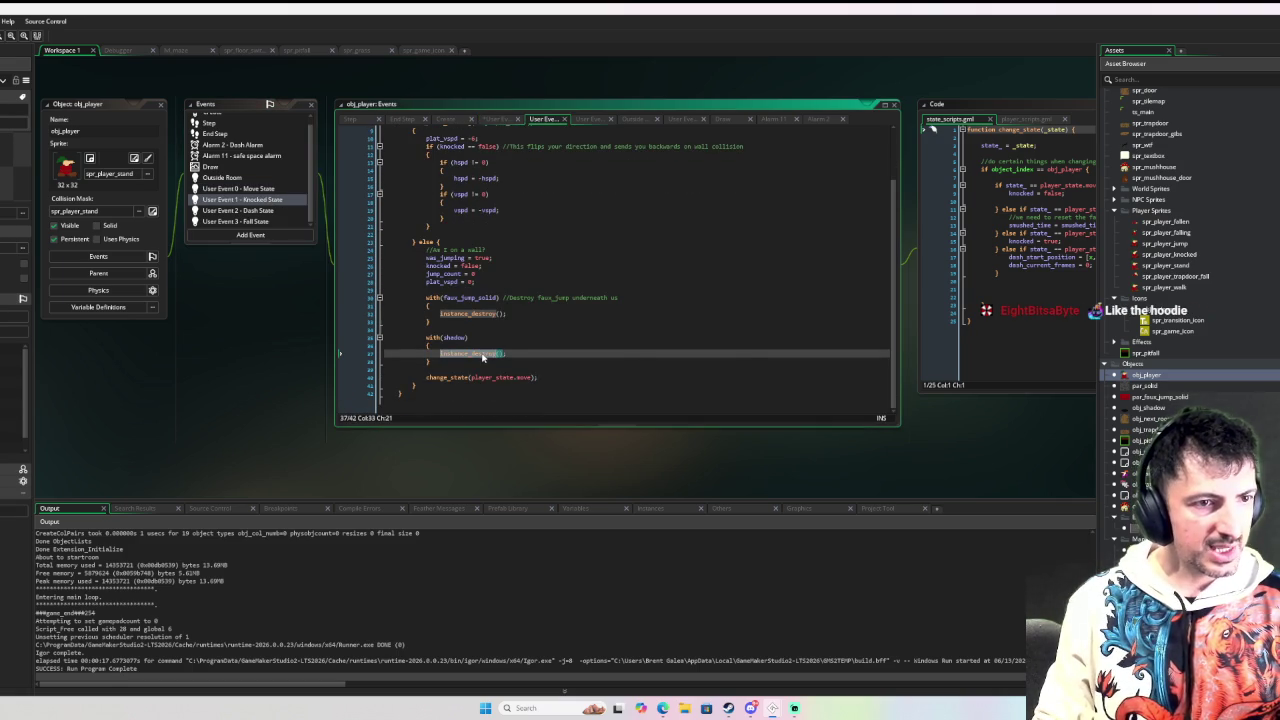
{"action": "scroll", "coordinate": [485, 280], "scroll_direction": "up", "scroll_amount": 2}
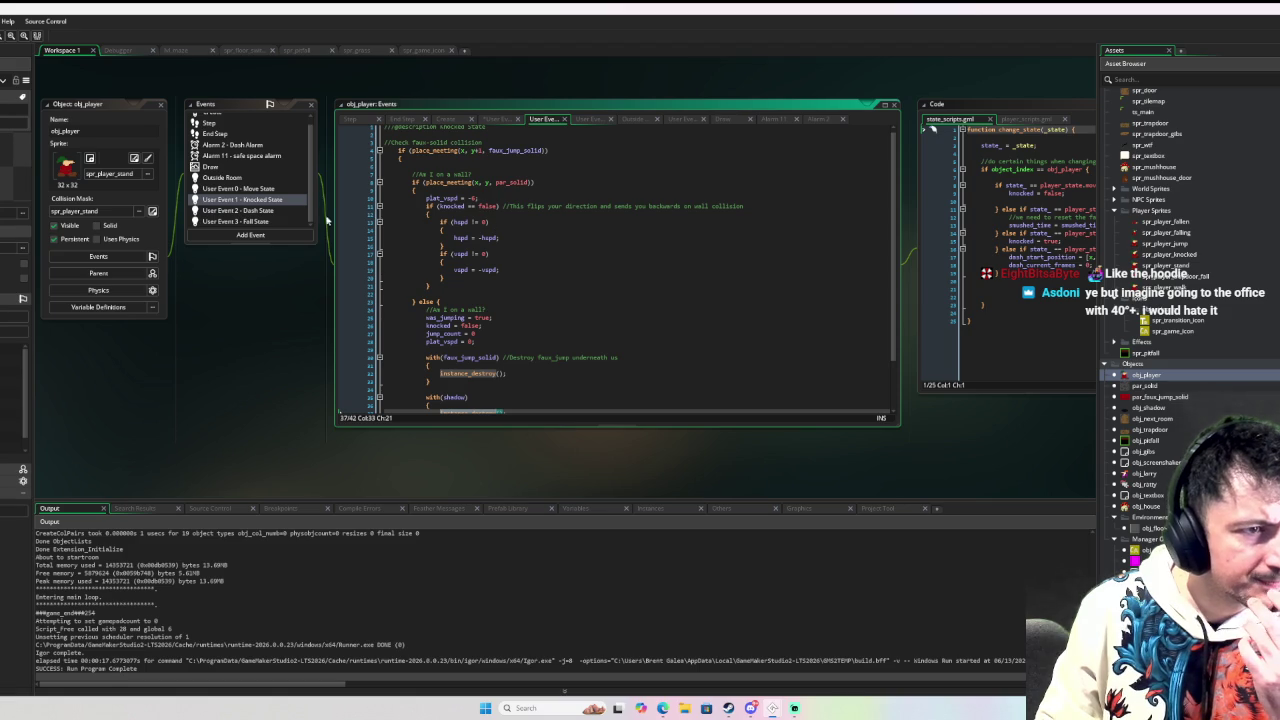
{"action": "left_click", "coordinate": [276, 190]}
{"action": "scroll", "coordinate": [440, 215], "scroll_direction": "up", "scroll_amount": 5}
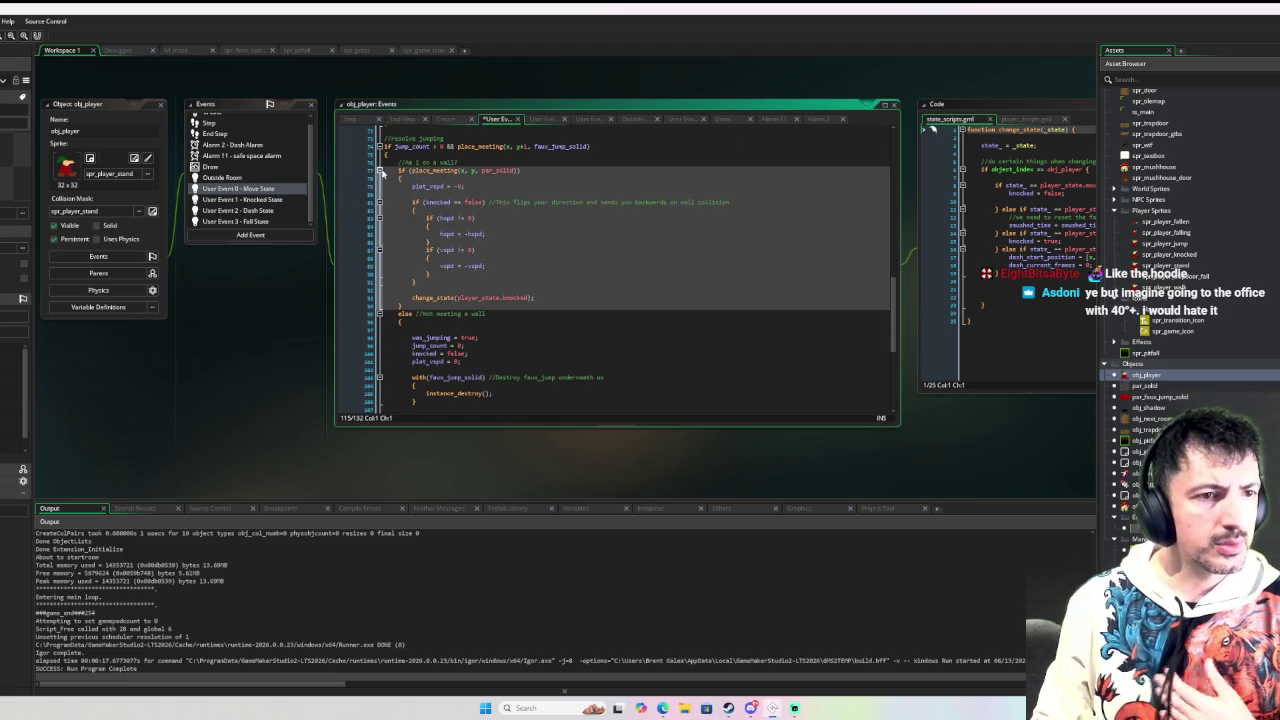
{"action": "scroll", "coordinate": [500, 227], "scroll_direction": "down", "scroll_amount": 1}
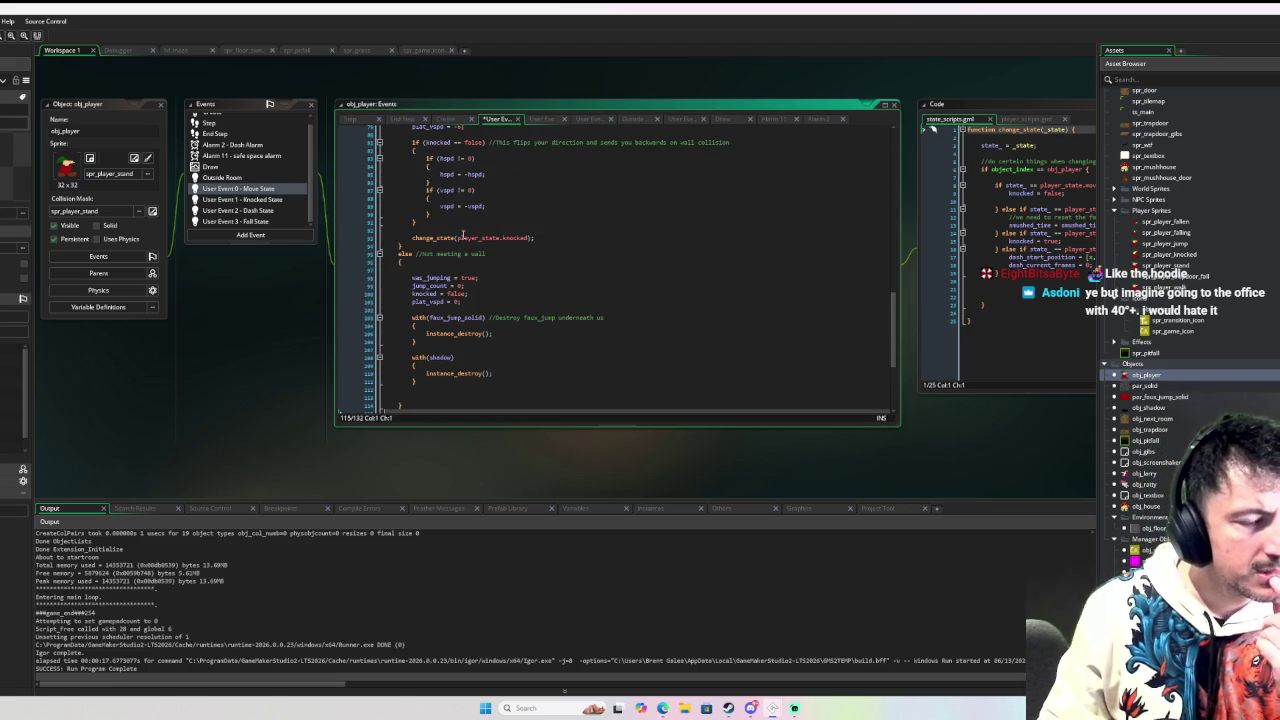
{"action": "left_click", "coordinate": [282, 203]}
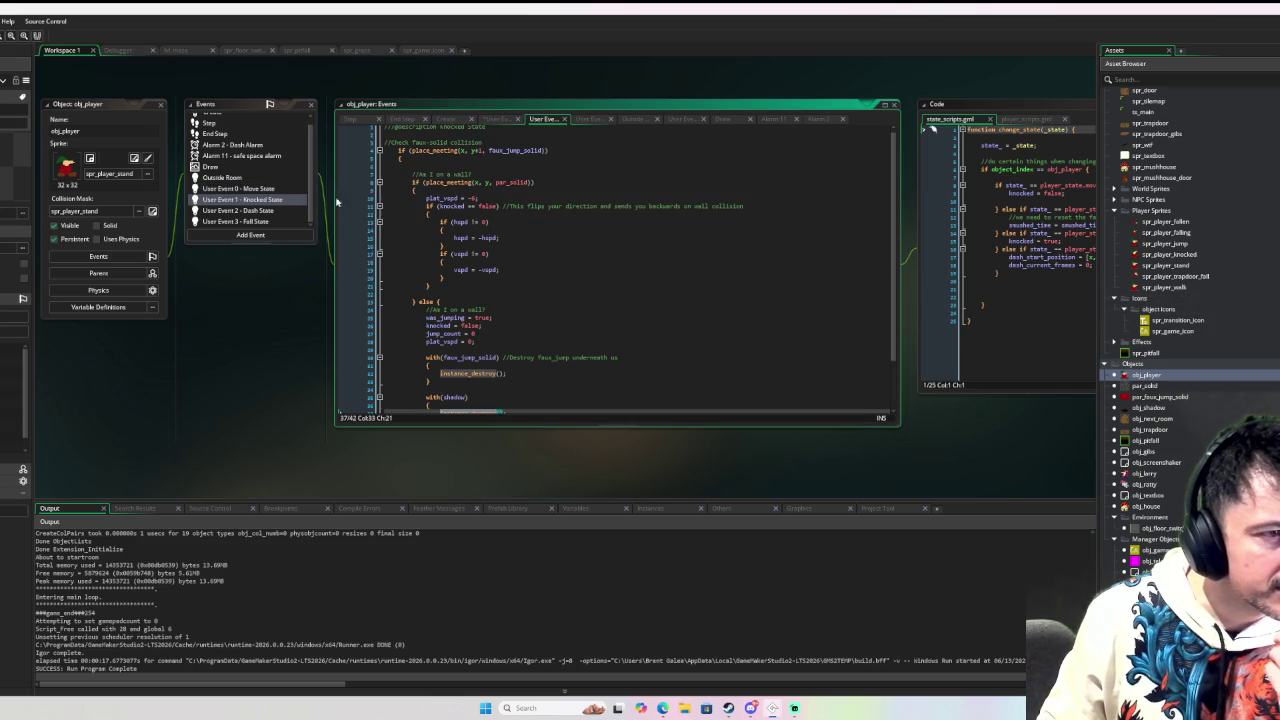
{"action": "left_click", "coordinate": [268, 197]}
{"action": "left_click", "coordinate": [269, 203]}
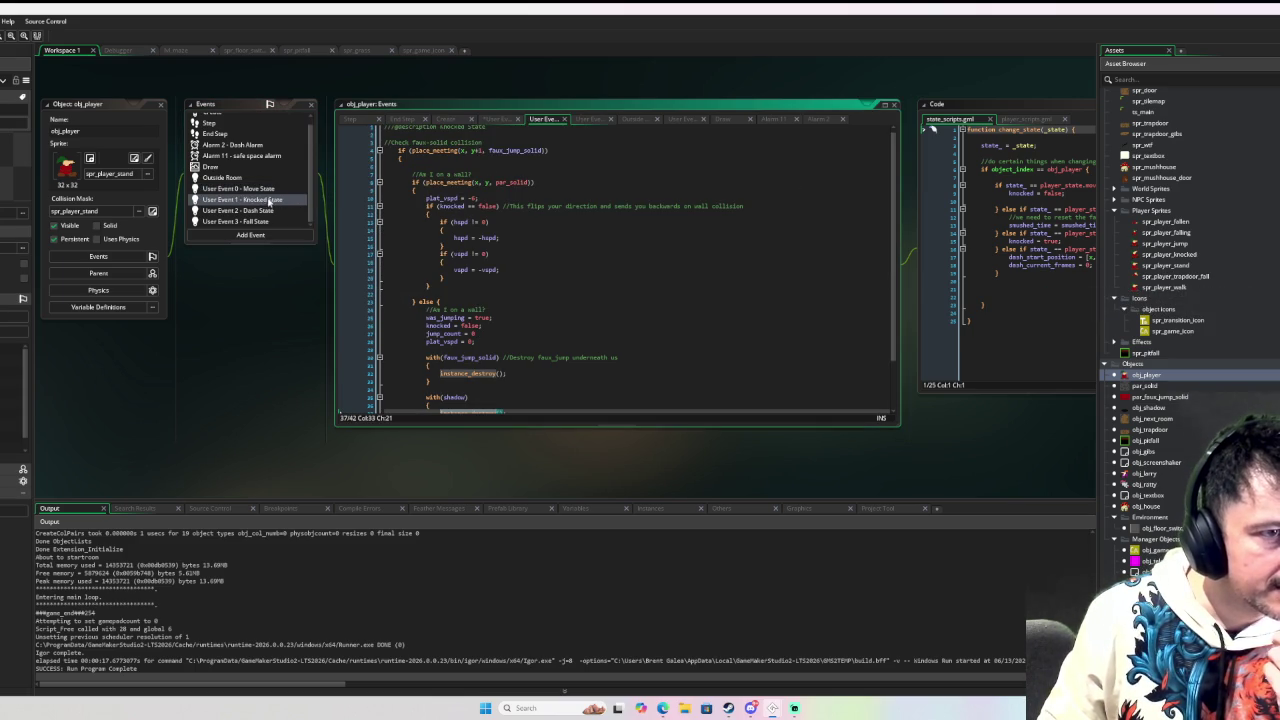
{"action": "scroll", "coordinate": [464, 242], "scroll_direction": "down", "scroll_amount": 2}
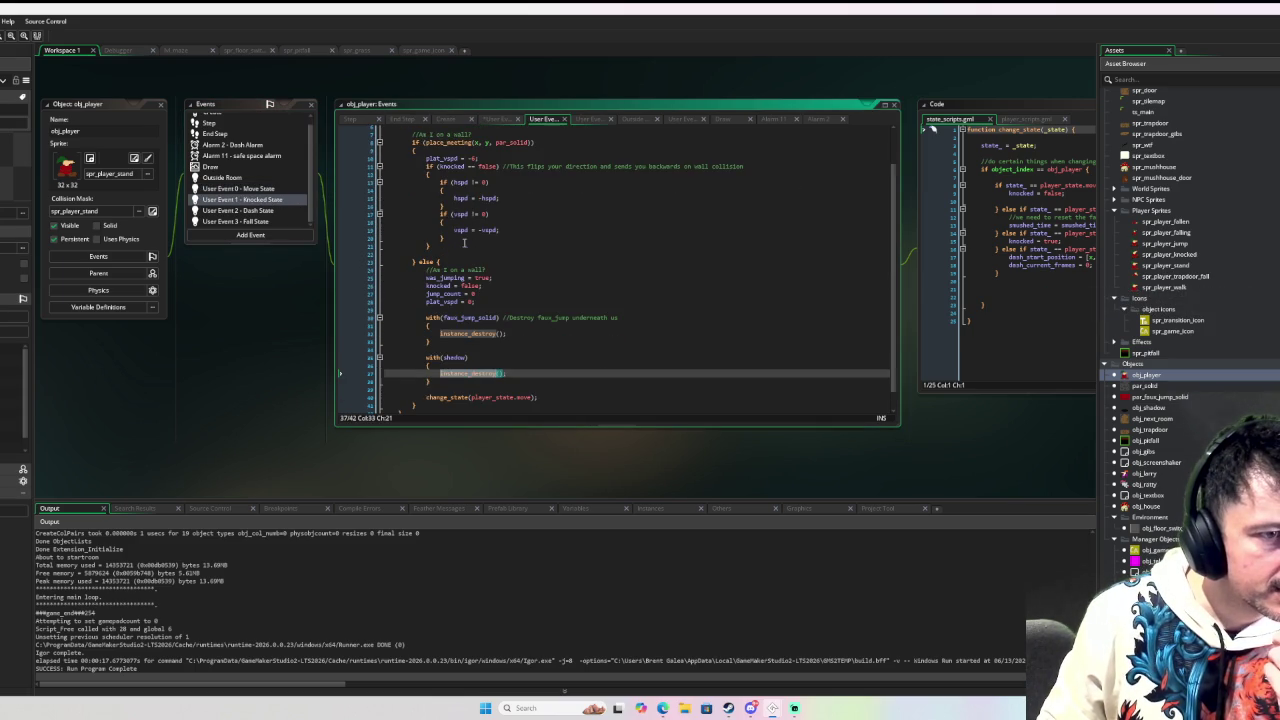
{"action": "left_click", "coordinate": [278, 189]}
{"action": "left_click", "coordinate": [278, 201]}
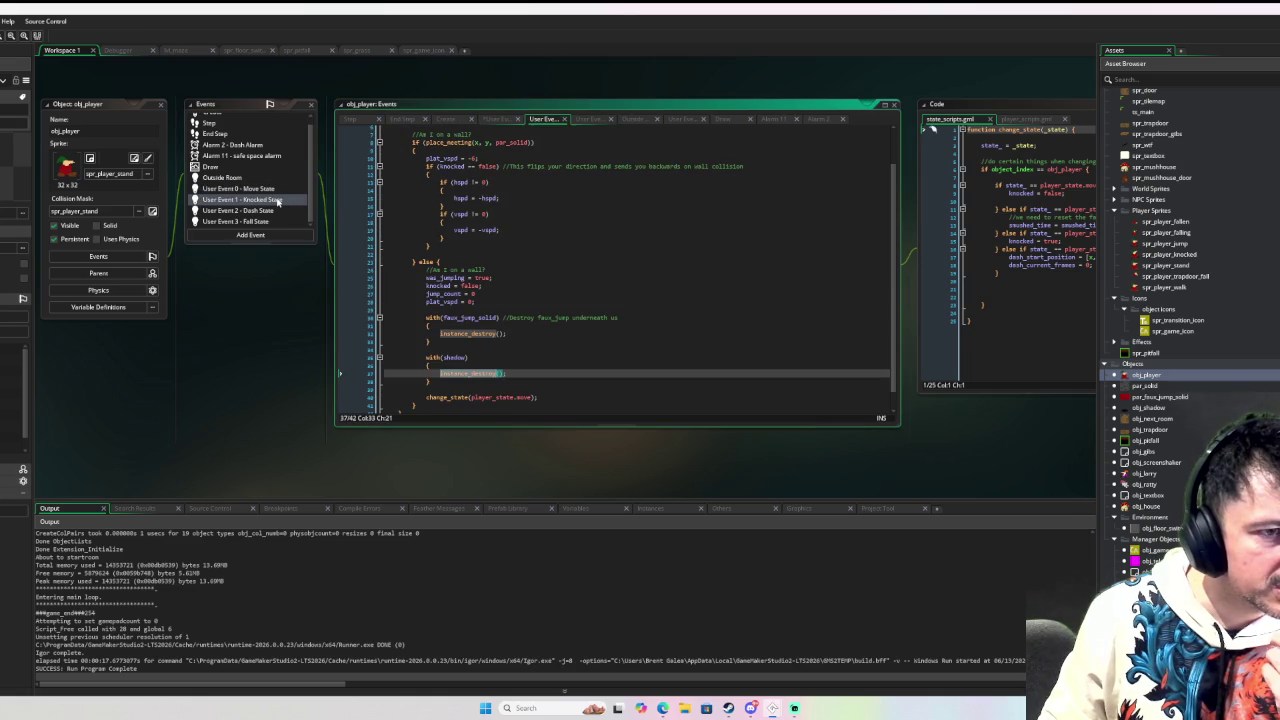
{"action": "left_click", "coordinate": [277, 190]}
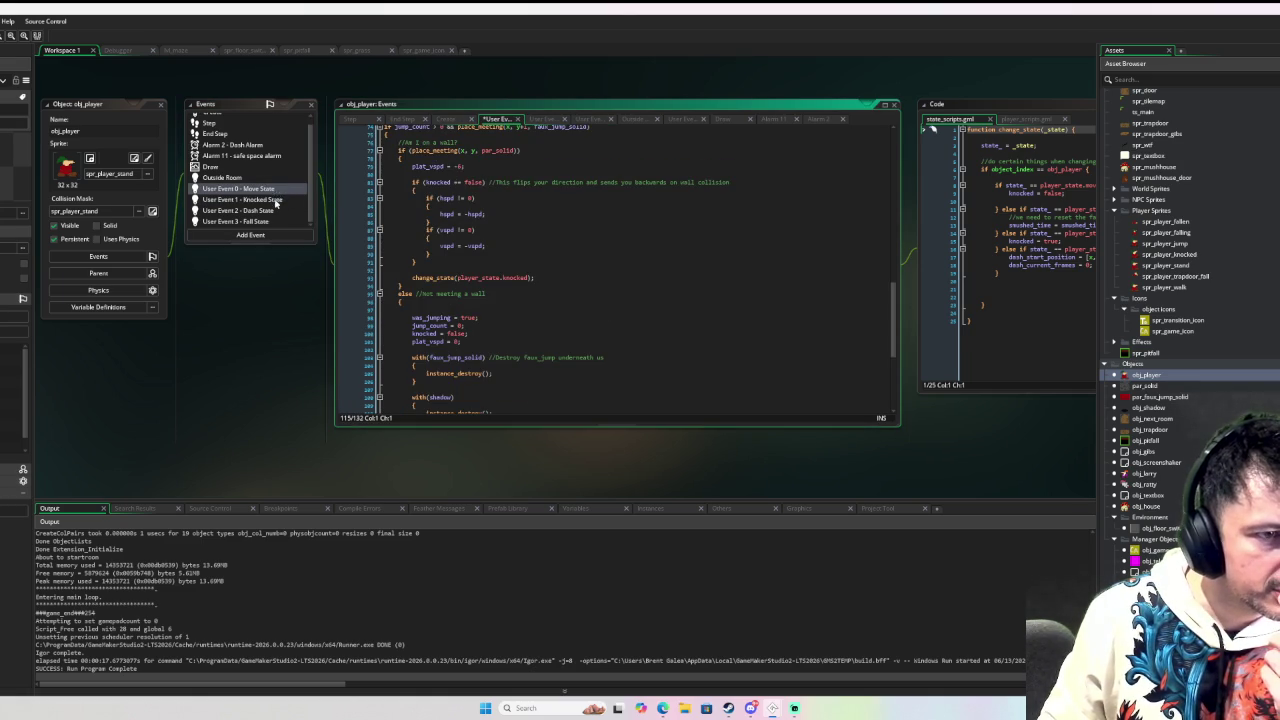
{"action": "left_click", "coordinate": [277, 200]}
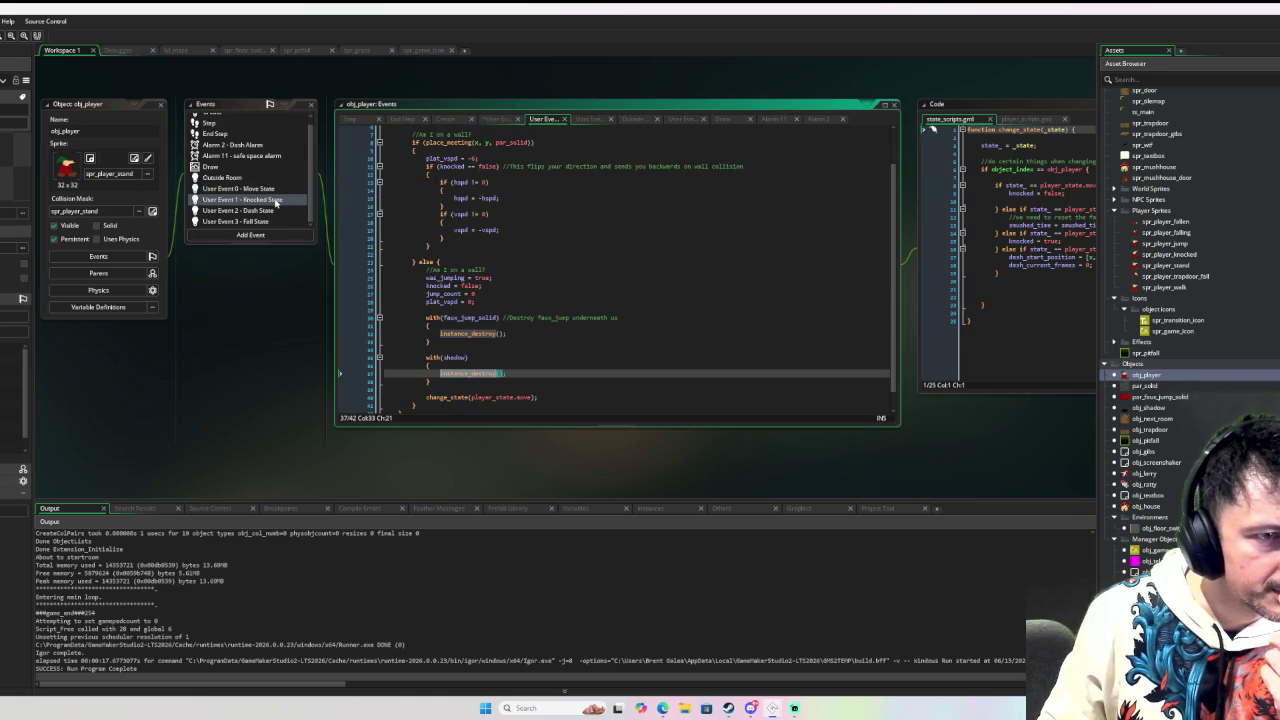
{"action": "left_click", "coordinate": [277, 190]}
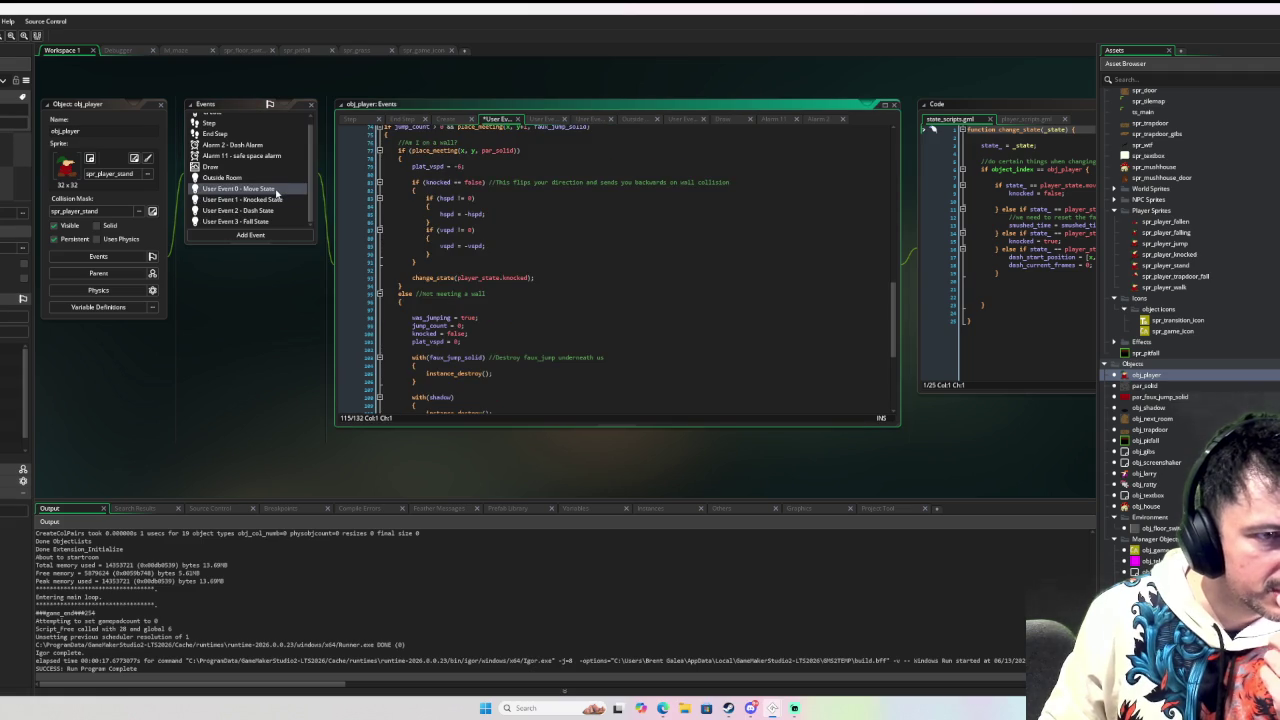
Step: Cut the wall-collision and landing block from Move State's resolve-jumping section
{"action": "scroll", "coordinate": [588, 237], "scroll_direction": "down", "scroll_amount": 4}
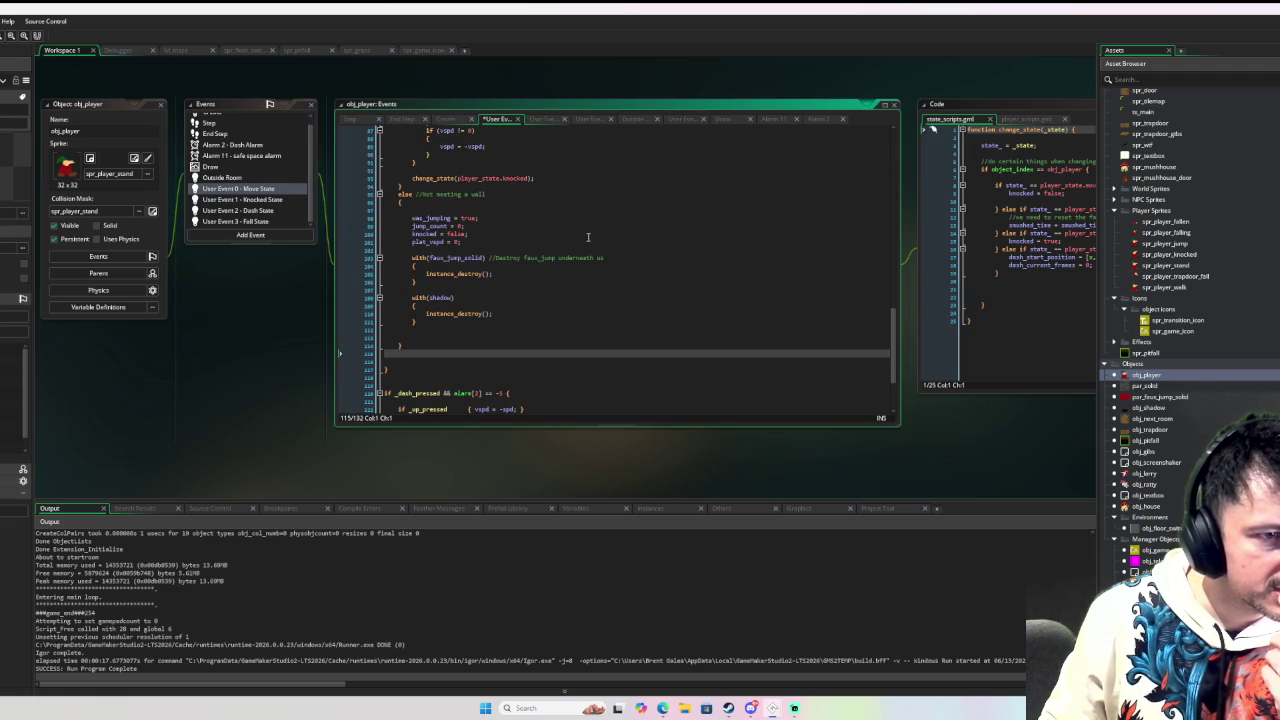
{"action": "scroll", "coordinate": [588, 237], "scroll_direction": "up", "scroll_amount": 2}
{"action": "scroll", "coordinate": [510, 293], "scroll_direction": "down", "scroll_amount": 3}
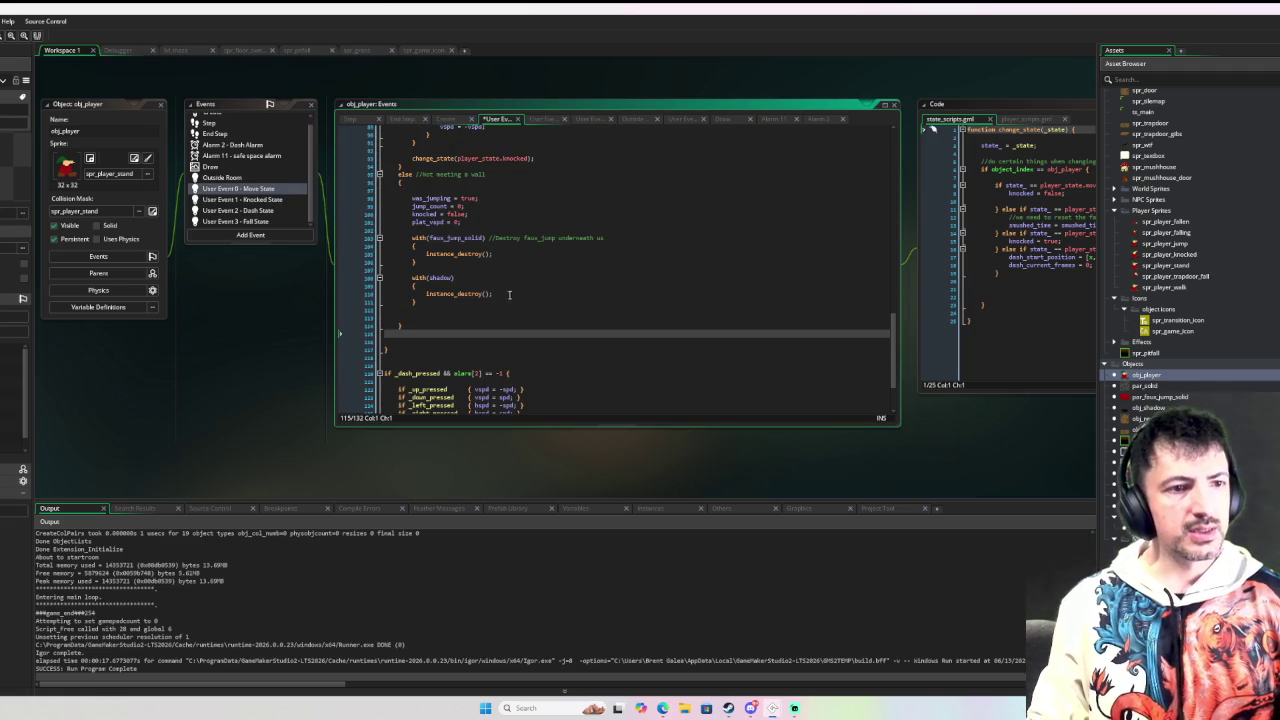
{"action": "mouse_move", "coordinate": [411, 336]}
{"action": "left_mouse_down"}
{"action": "mouse_move", "coordinate": [411, 240]}
{"action": "mouse_move", "coordinate": [395, 207]}
{"action": "left_mouse_up"}
{"action": "scroll", "coordinate": [411, 300], "scroll_direction": "up", "scroll_amount": 7}
{"action": "key", "text": "Delete"}
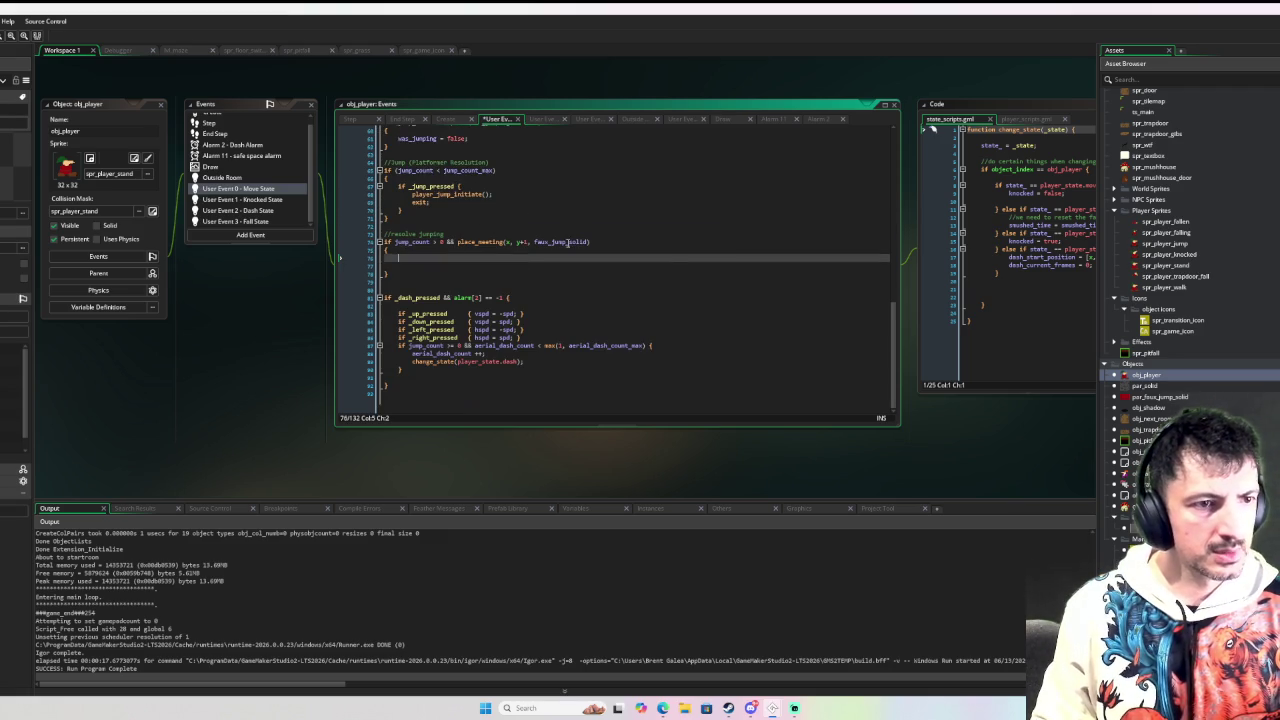
Step: Add function player_jump_end() to player_scripts and paste the landing code into it
{"action": "left_click", "coordinate": [1035, 345]}
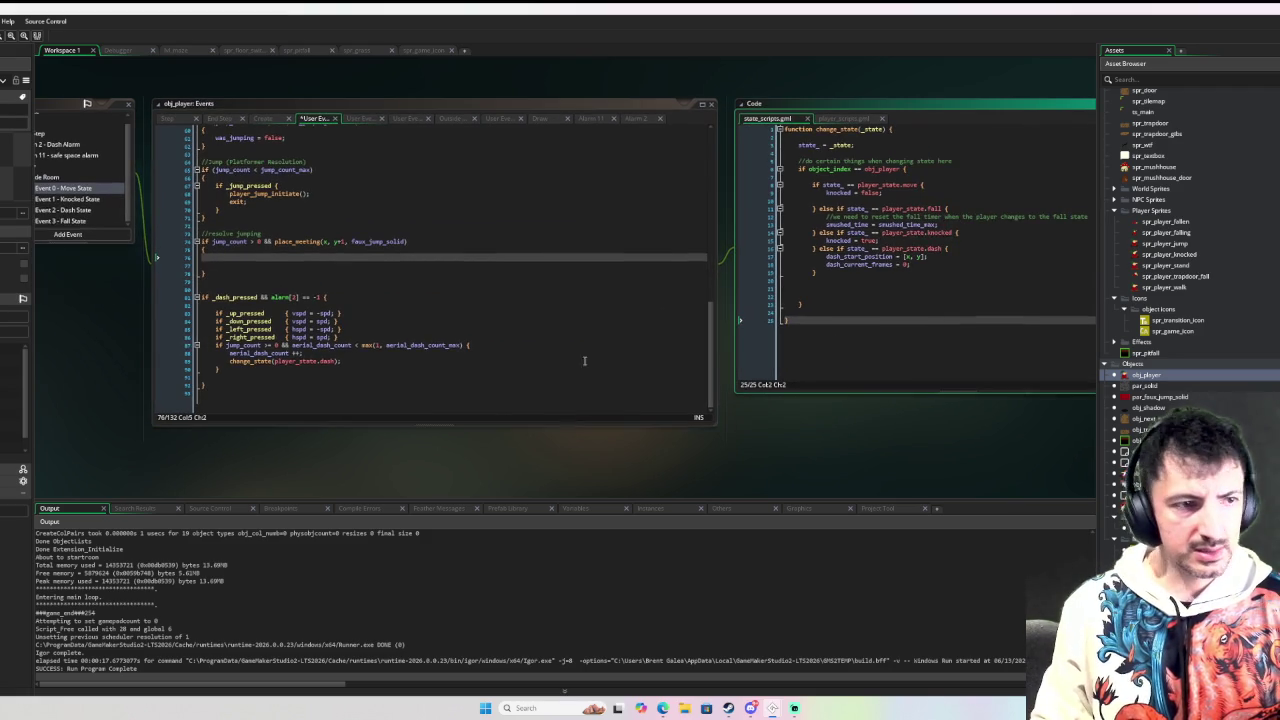
{"action": "key", "text": "ctrl+Tab"}
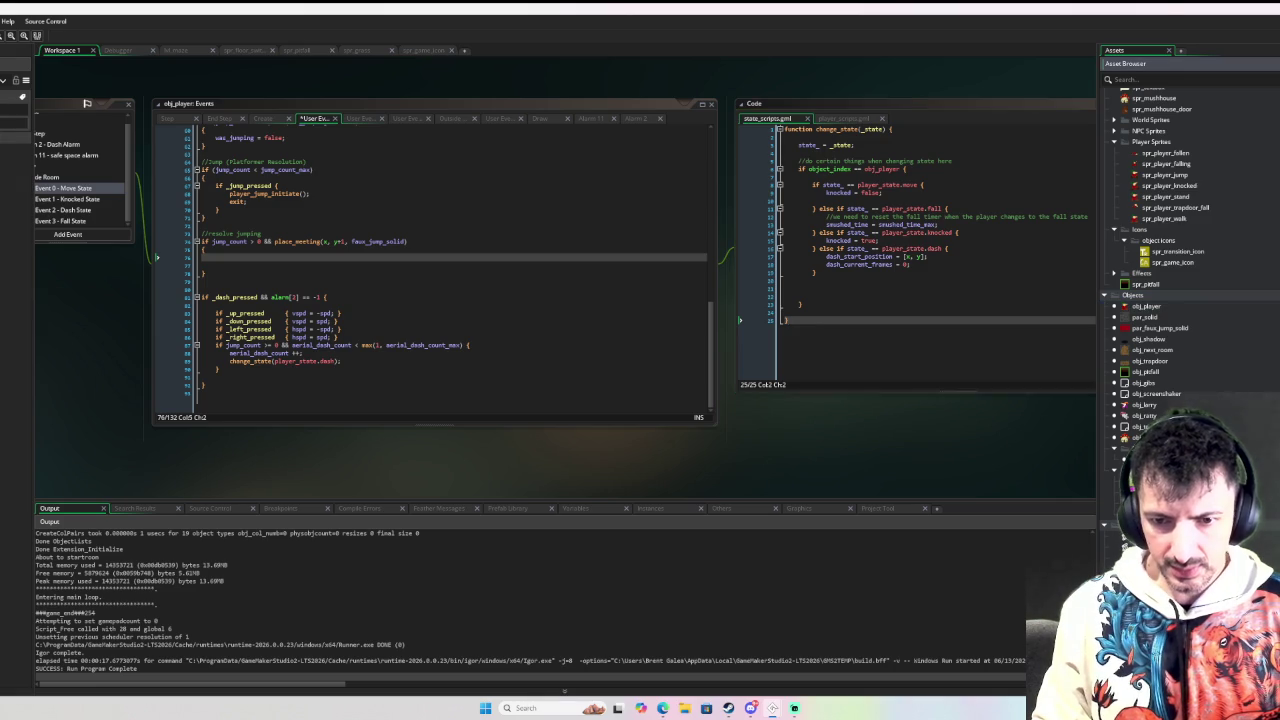
{"action": "scroll", "coordinate": [118, 303], "scroll_direction": "up", "scroll_amount": 5}
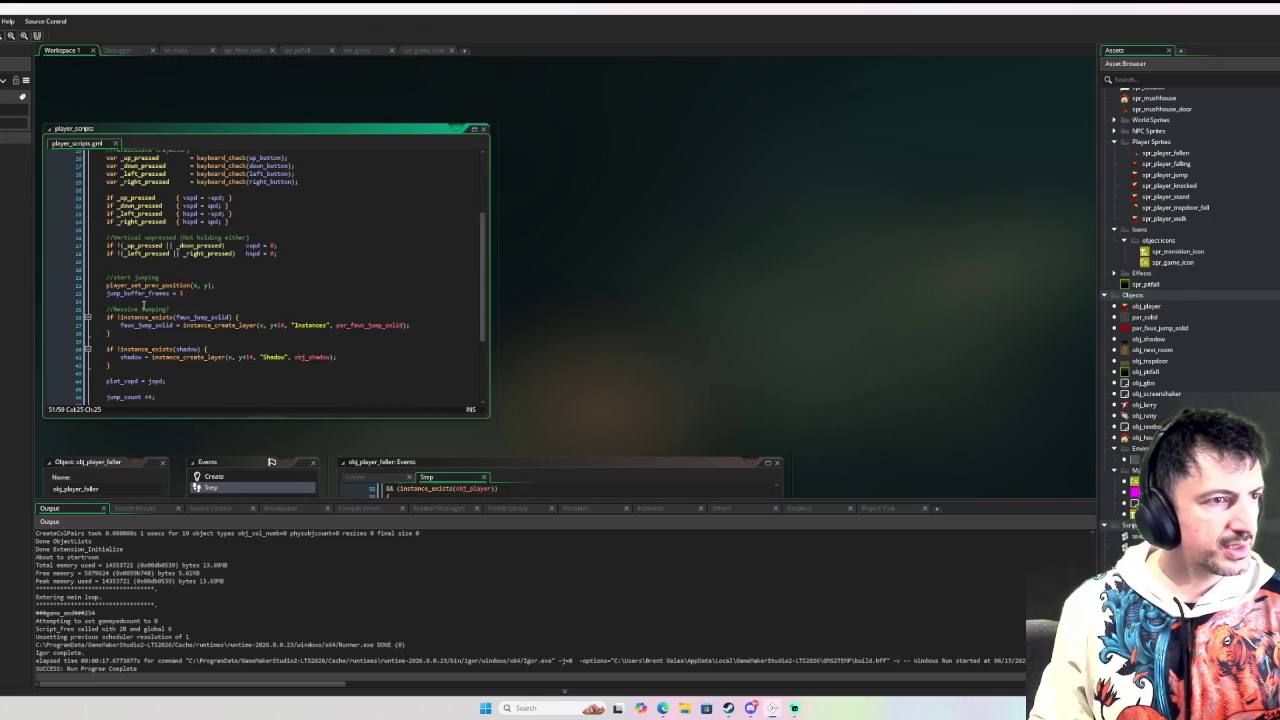
{"action": "scroll", "coordinate": [125, 309], "scroll_direction": "down", "scroll_amount": 6}
{"action": "left_click", "coordinate": [125, 309]}
{"action": "key", "text": "Return"}
{"action": "key", "text": "Return"}
{"action": "type", "text": "function pl"}
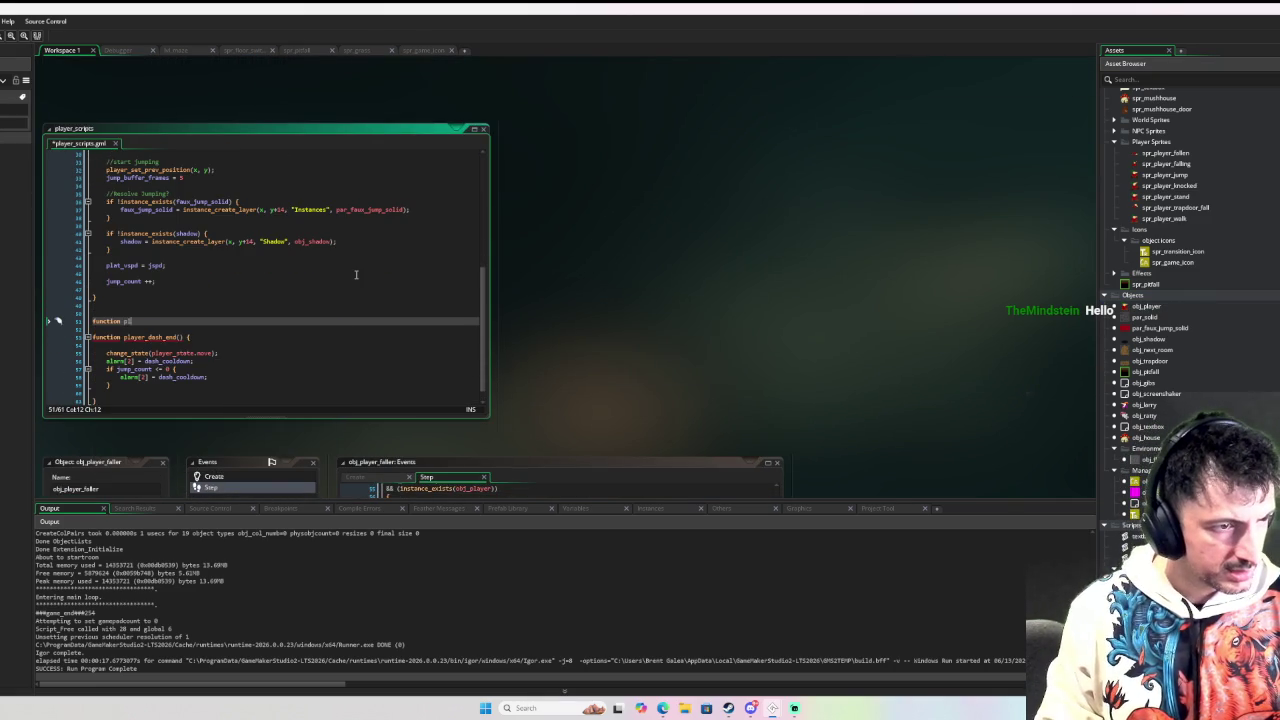
{"action": "type", "text": "ayer_jump_e"}
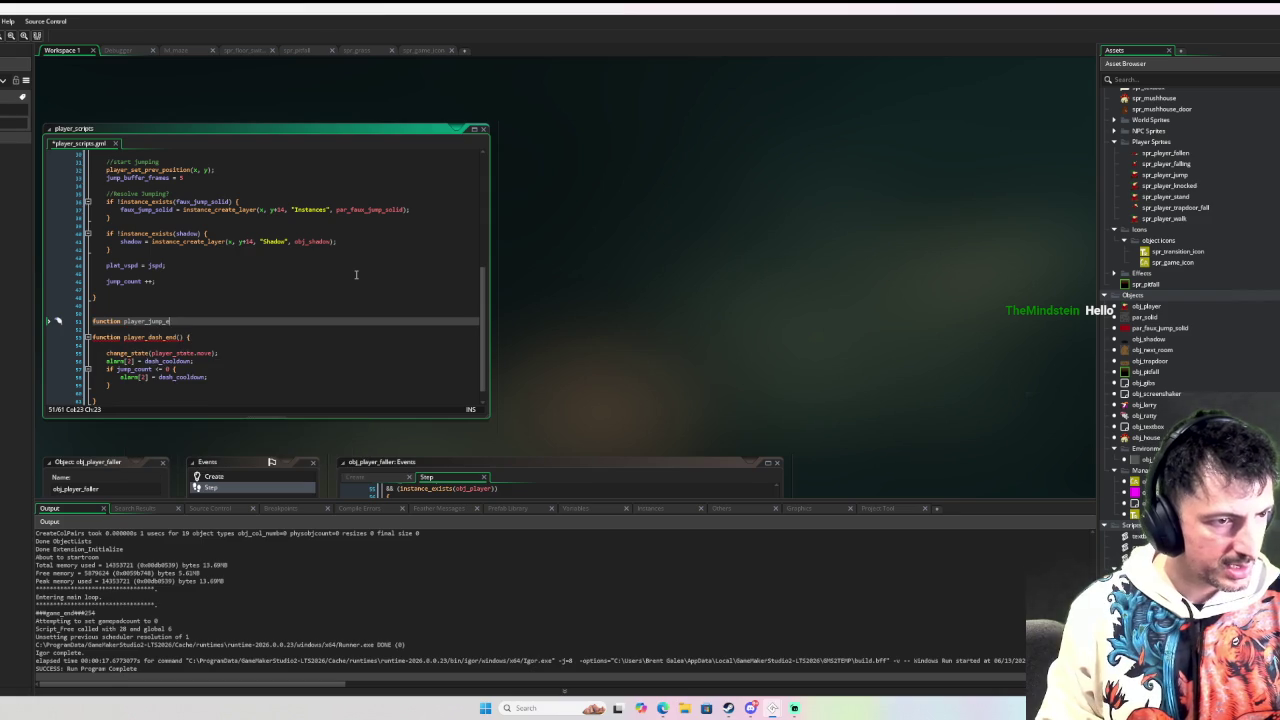
{"action": "type", "text": "nd() {"}
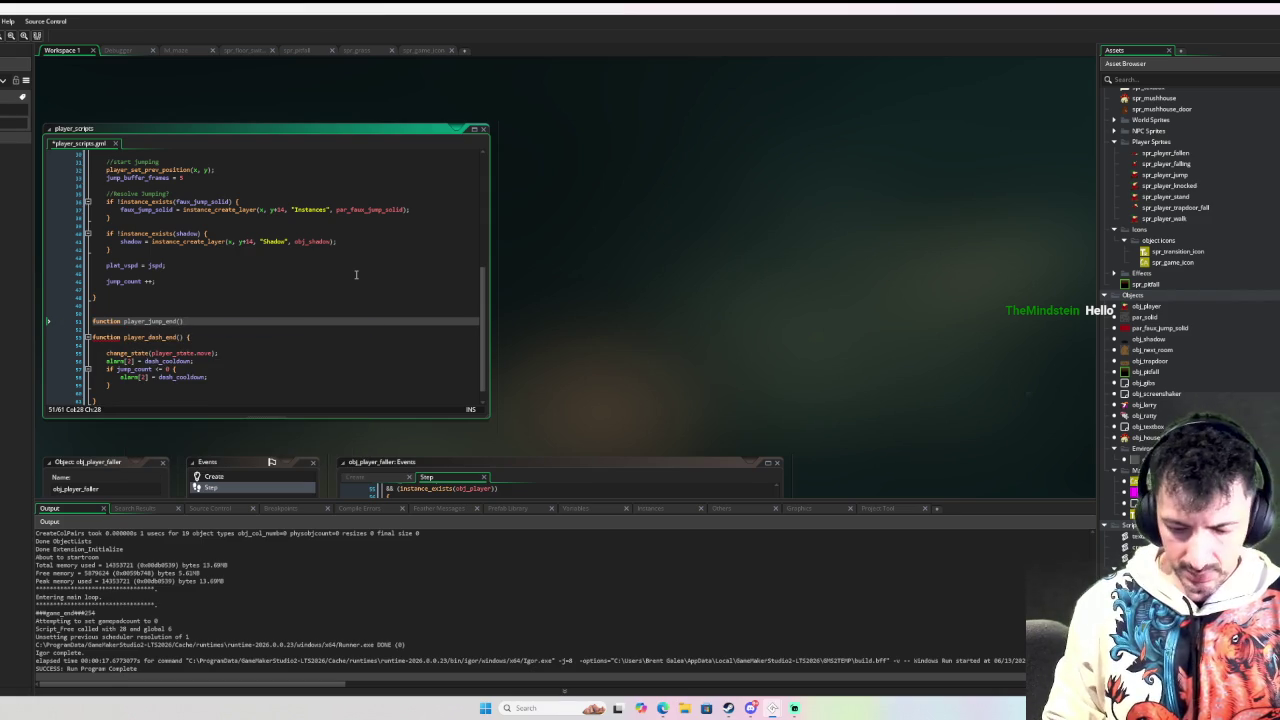
{"action": "key", "text": "Return"}
{"action": "key", "text": "Return"}
{"action": "key", "text": "Return"}
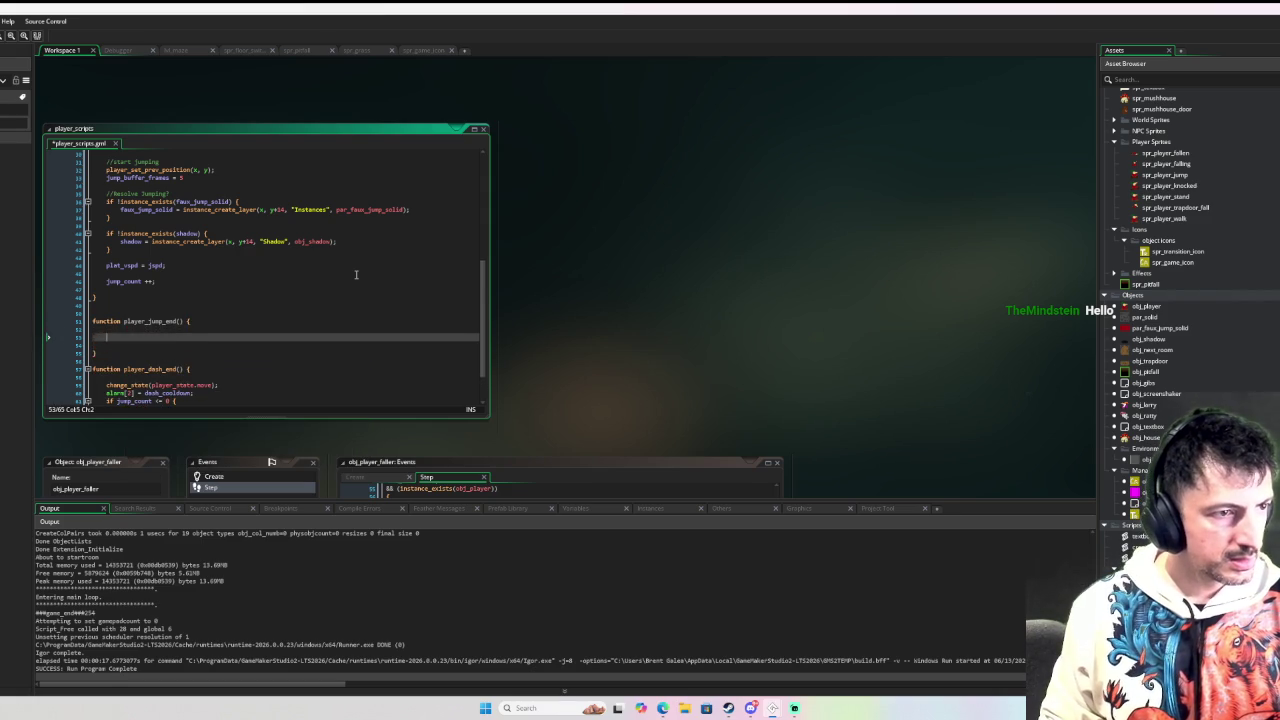
{"action": "key", "text": "ctrl+v"}
Step: Select the player_jump_end name and reopen obj_player's events
{"action": "scroll", "coordinate": [311, 242], "scroll_direction": "up", "scroll_amount": 4}
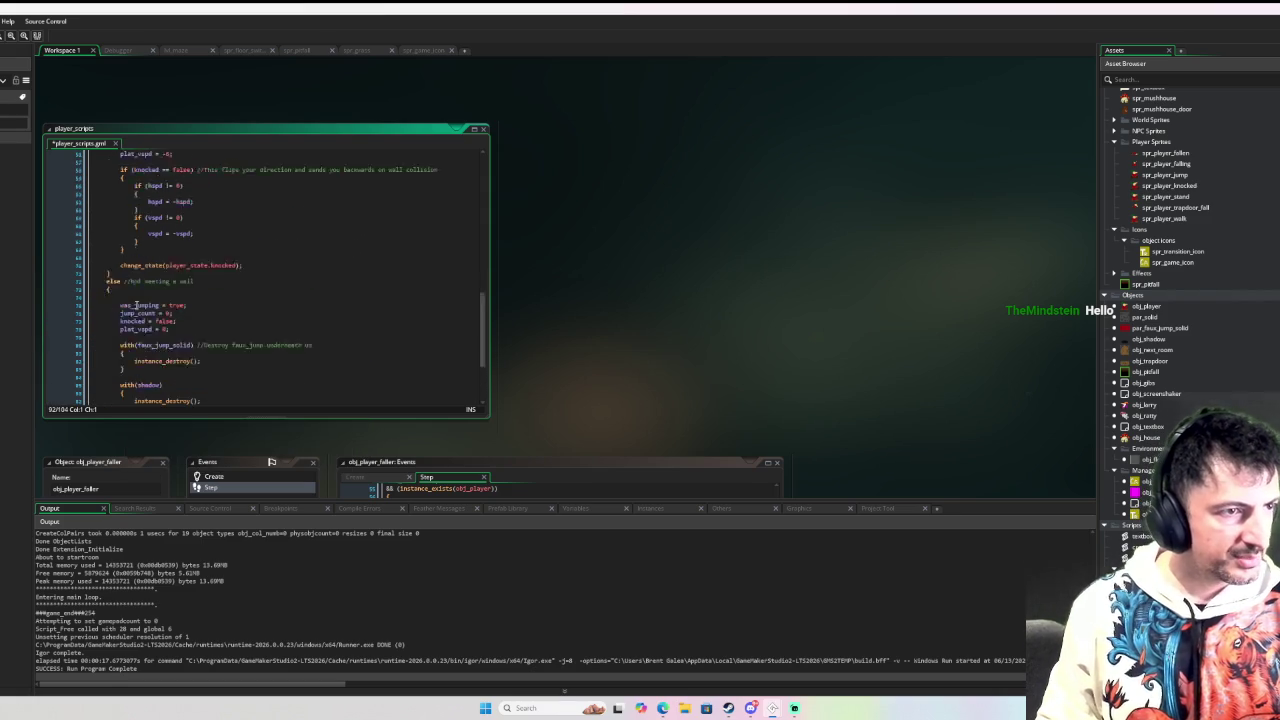
{"action": "left_click", "coordinate": [168, 174]}
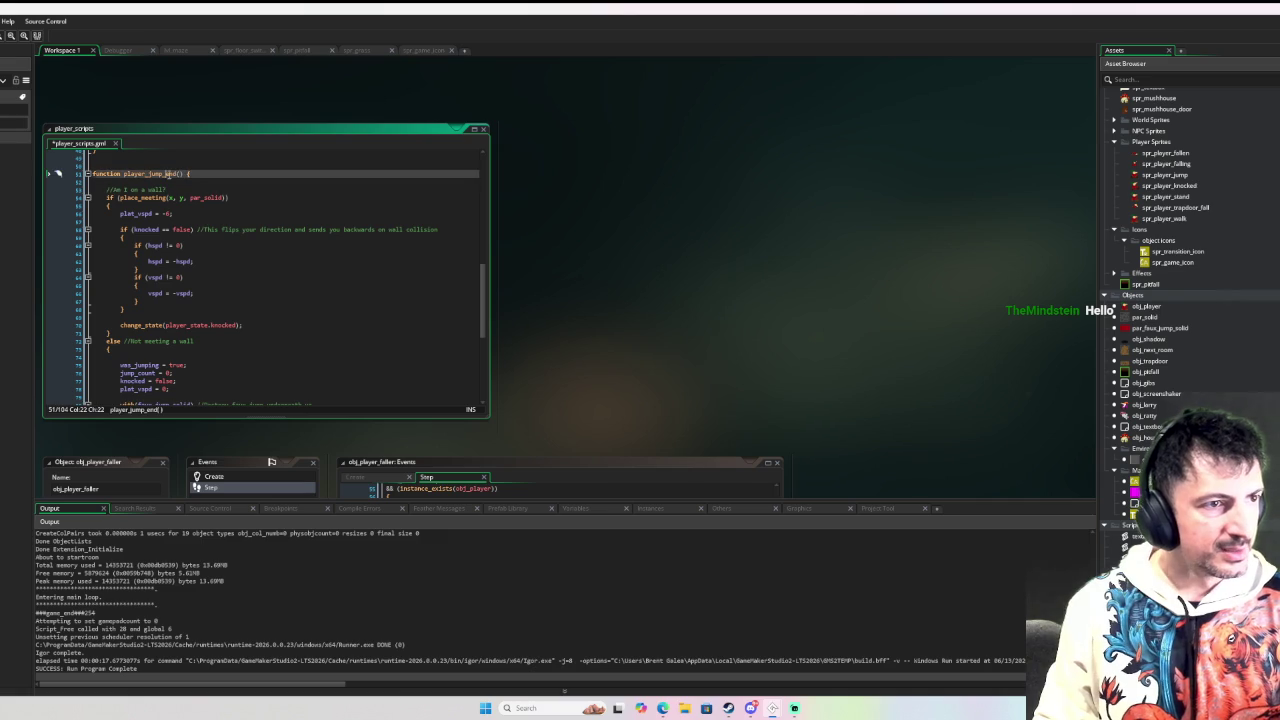
{"action": "double_click", "coordinate": [168, 174]}
{"action": "key", "text": "ctrl+c"}
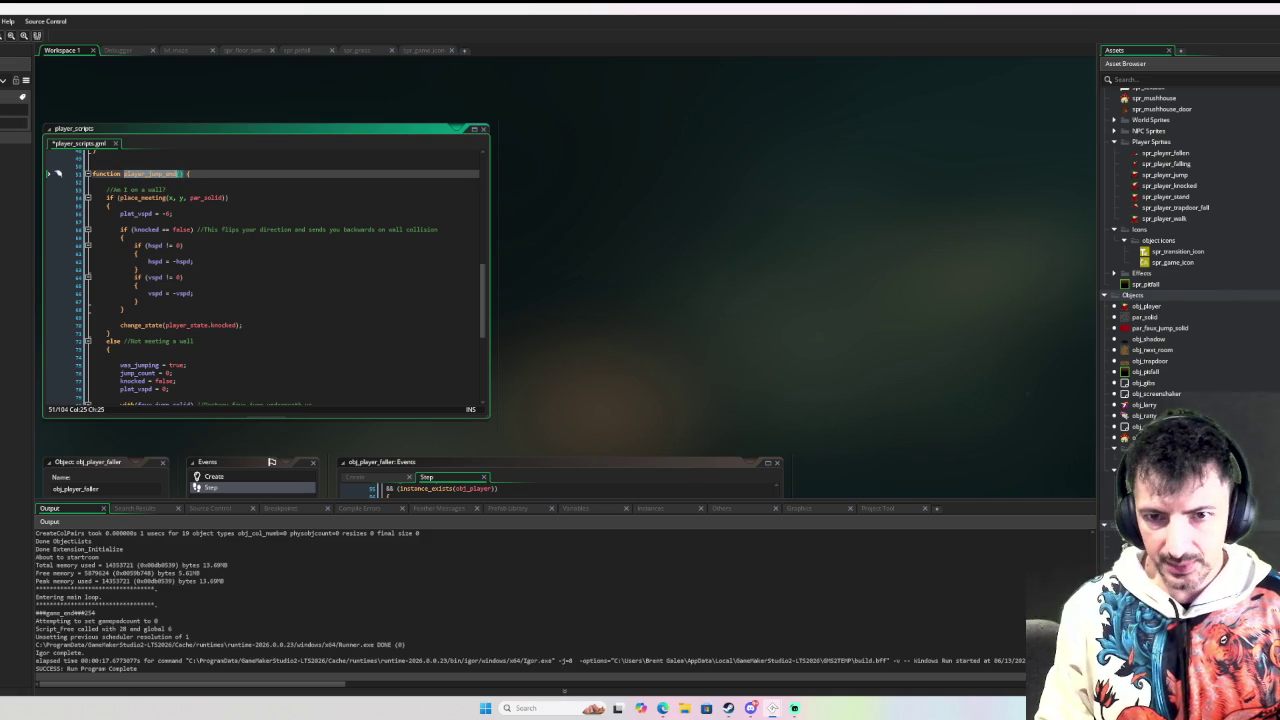
{"action": "double_click", "coordinate": [1160, 306]}
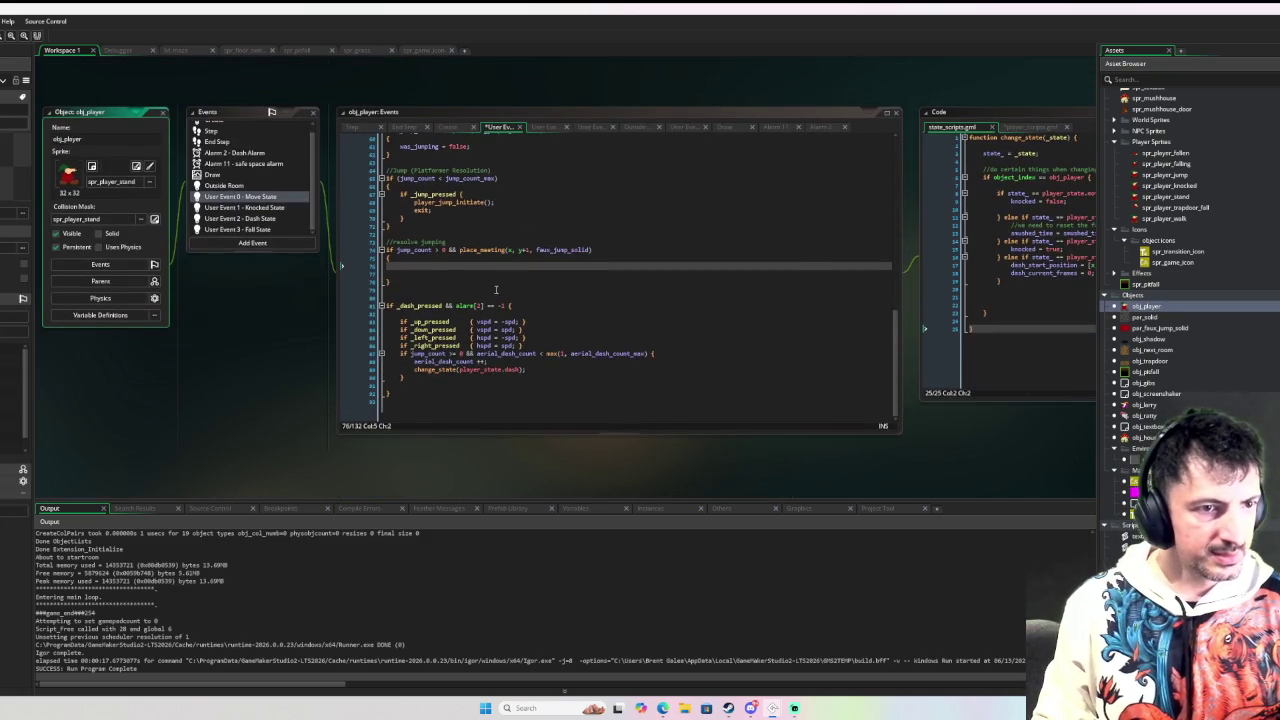
Step: Call player_jump_end() in Move State's empty resolve-jumping block
{"action": "left_click", "coordinate": [440, 265]}
{"action": "key", "text": "ctrl+v"}
{"action": "type", "text": "()"}
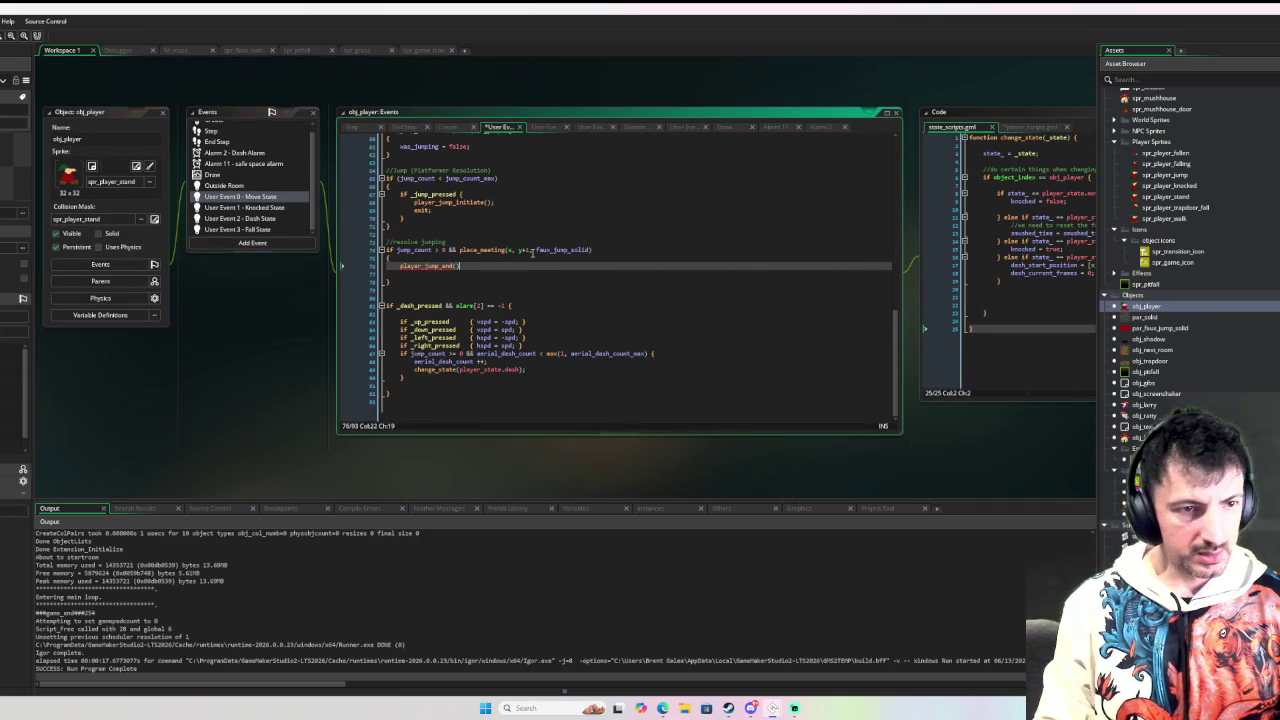
Step: Replace the Knocked State's collision code with a player_jump_end() call
{"action": "left_click", "coordinate": [247, 209]}
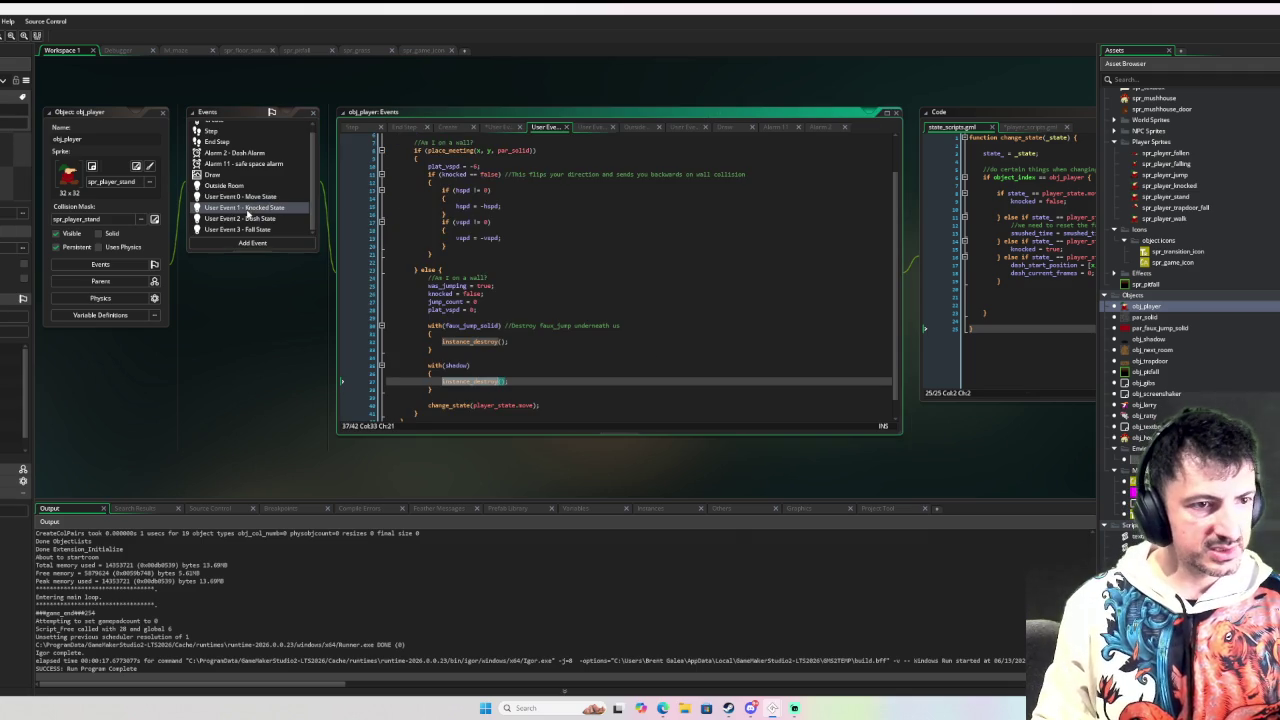
{"action": "scroll", "coordinate": [450, 370], "scroll_direction": "down", "scroll_amount": 1}
{"action": "left_click_drag", "start_coordinate": [432, 378], "coordinate": [455, 188]}
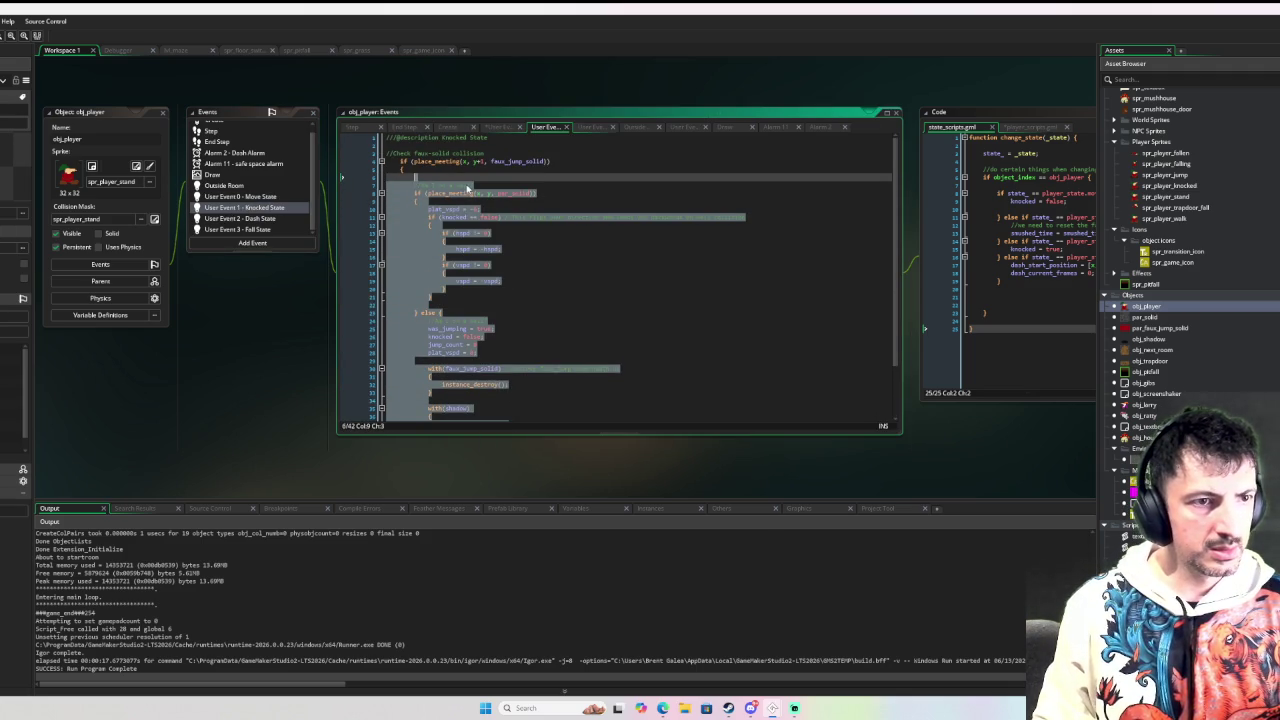
{"action": "type", "text": "player_jump_end()"}
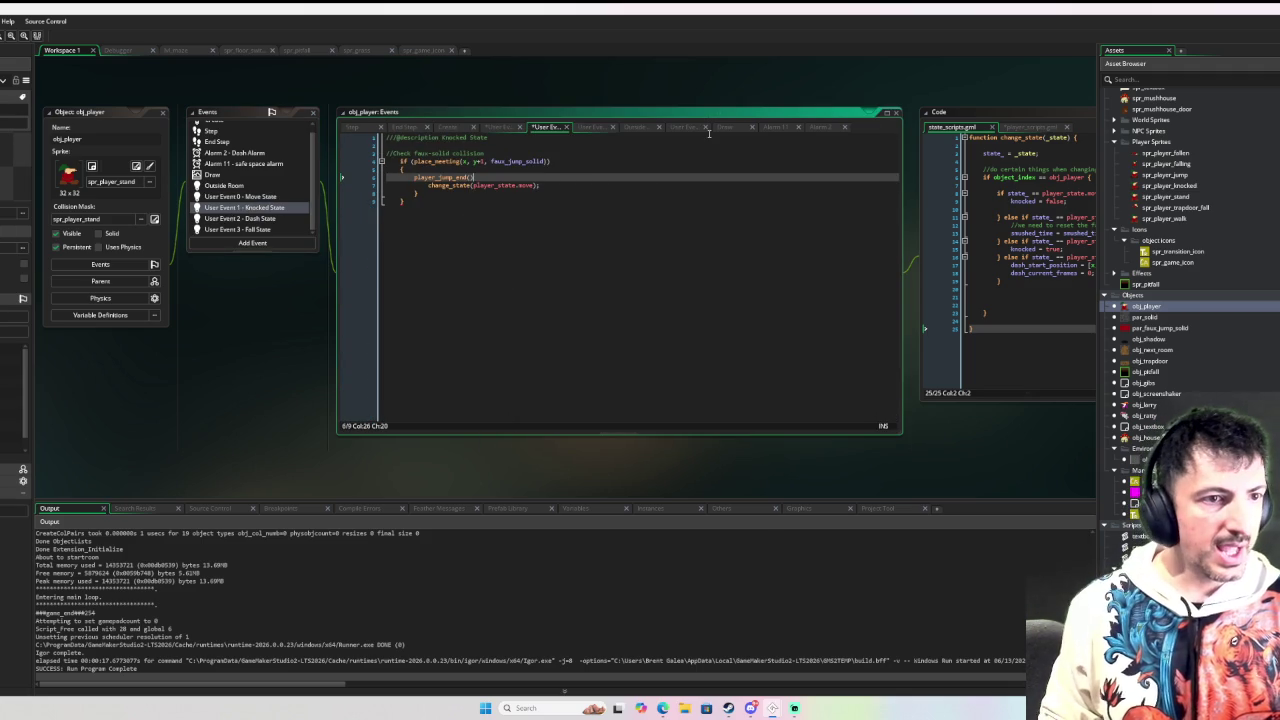
{"action": "key", "text": "Down"}
{"action": "key", "text": "End"}
{"action": "key", "text": "Return"}
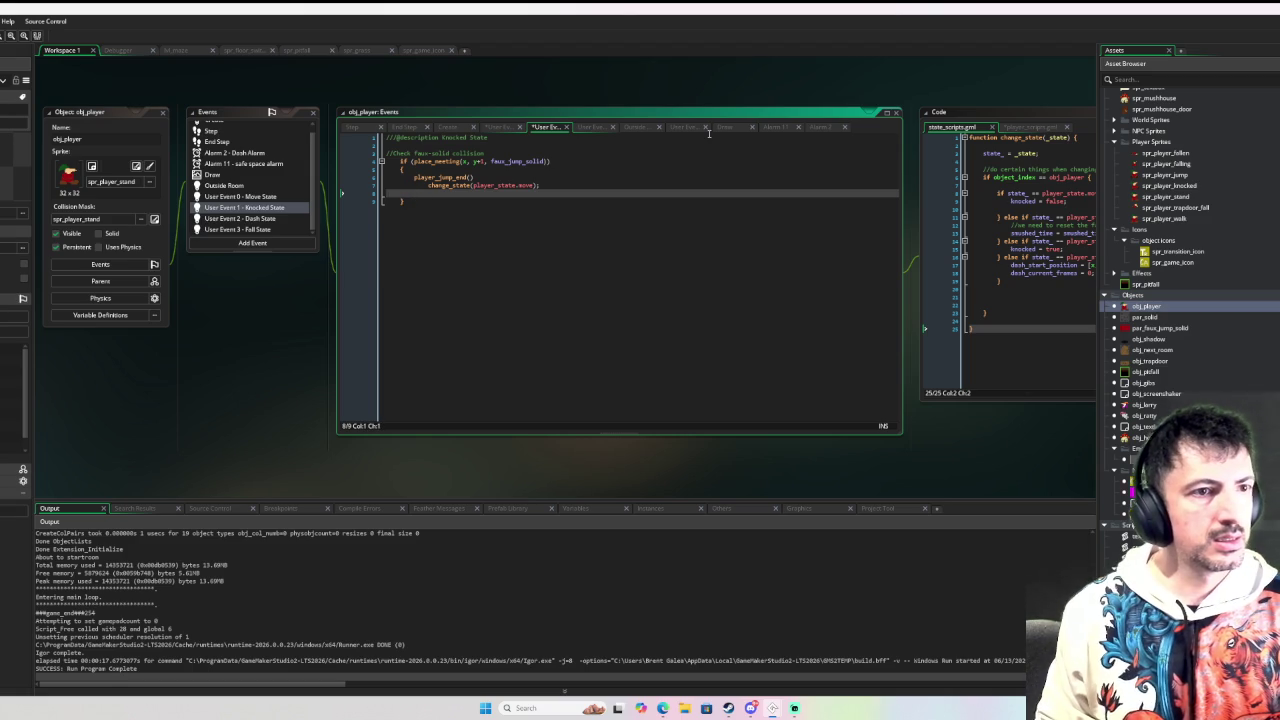
{"action": "key", "text": "Up"}
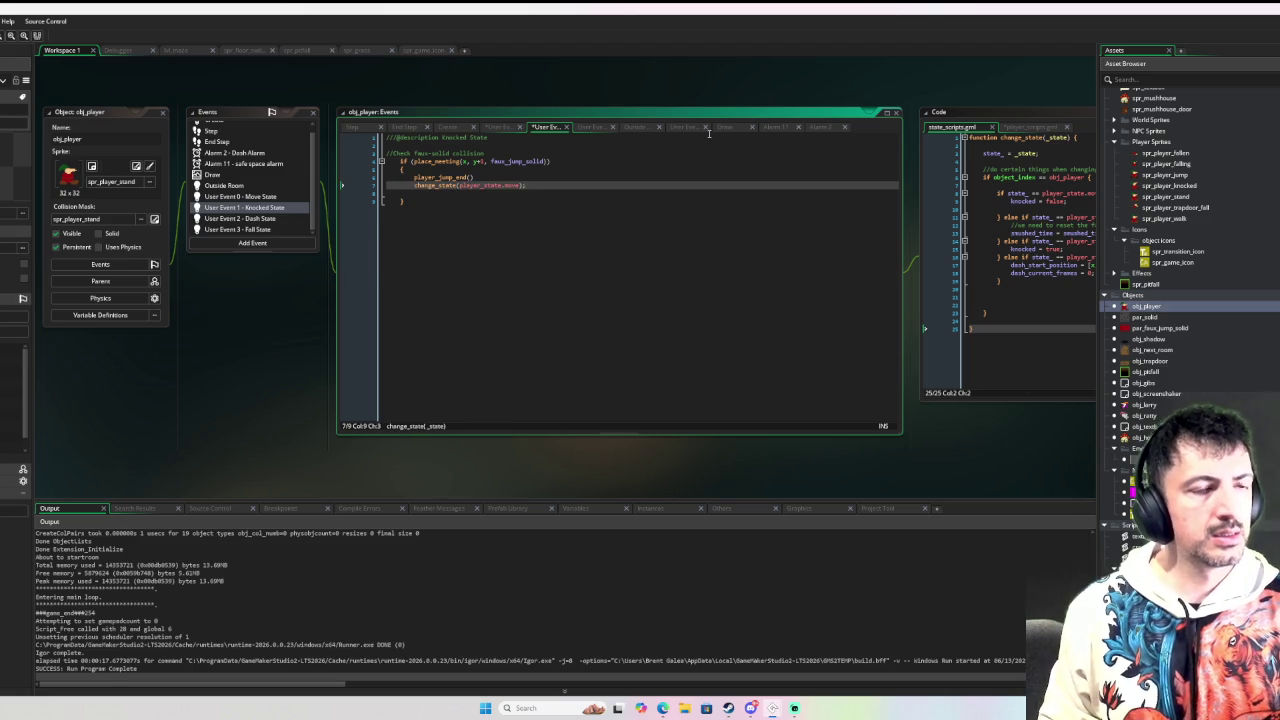
{"action": "key", "text": "Up"}
{"action": "key", "text": "End"}
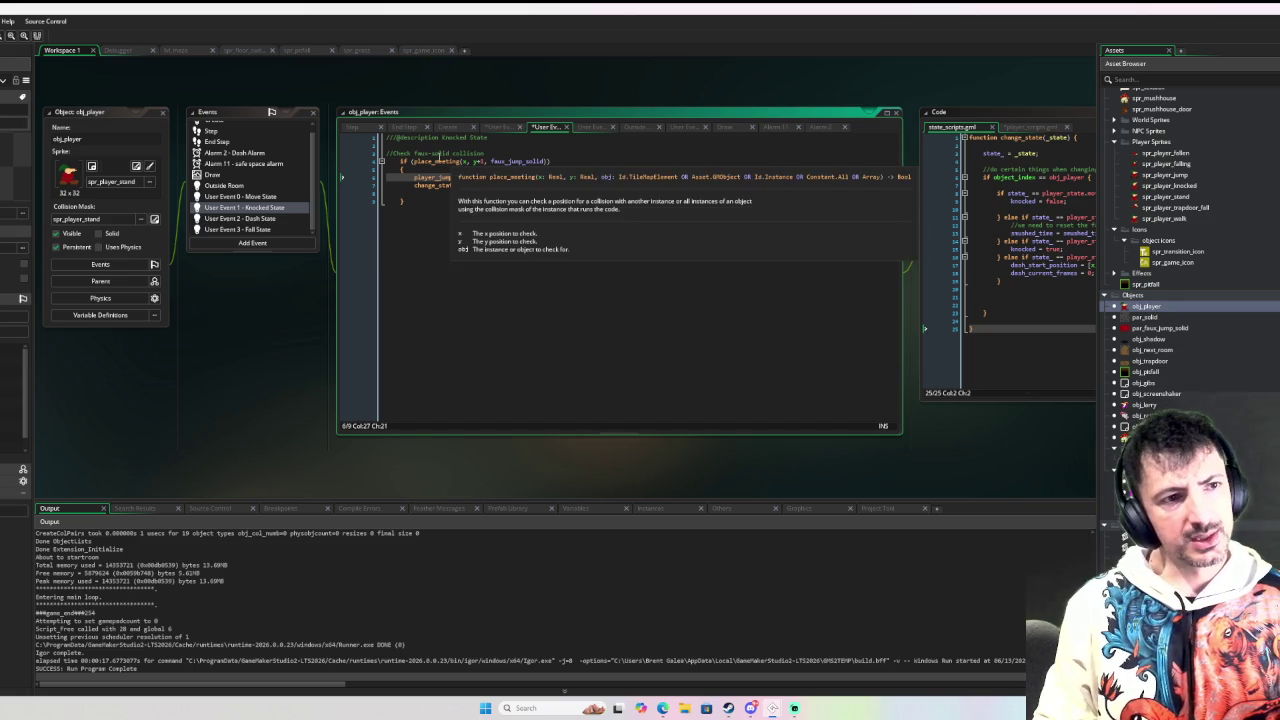
{"action": "left_click", "coordinate": [290, 196]}
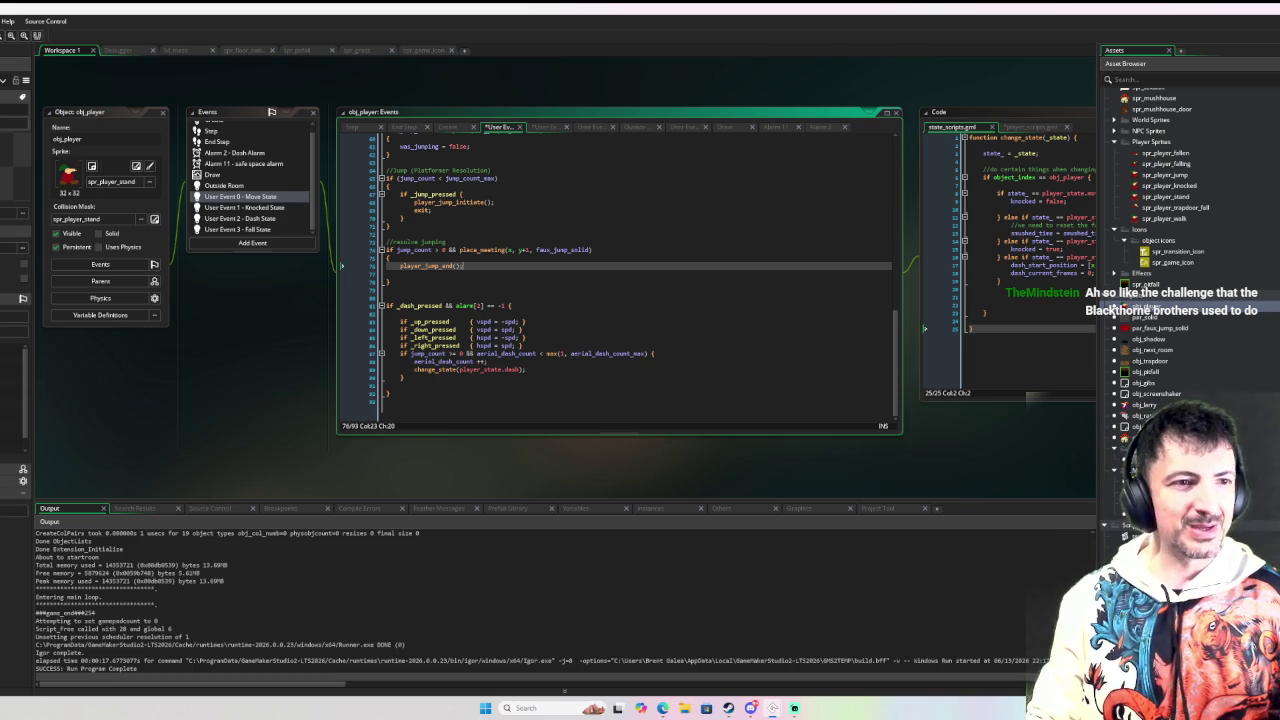
Step: Remove the stray blank line under player_jump_end() and add one after the _right_pressed check
{"action": "left_click", "coordinate": [413, 274]}
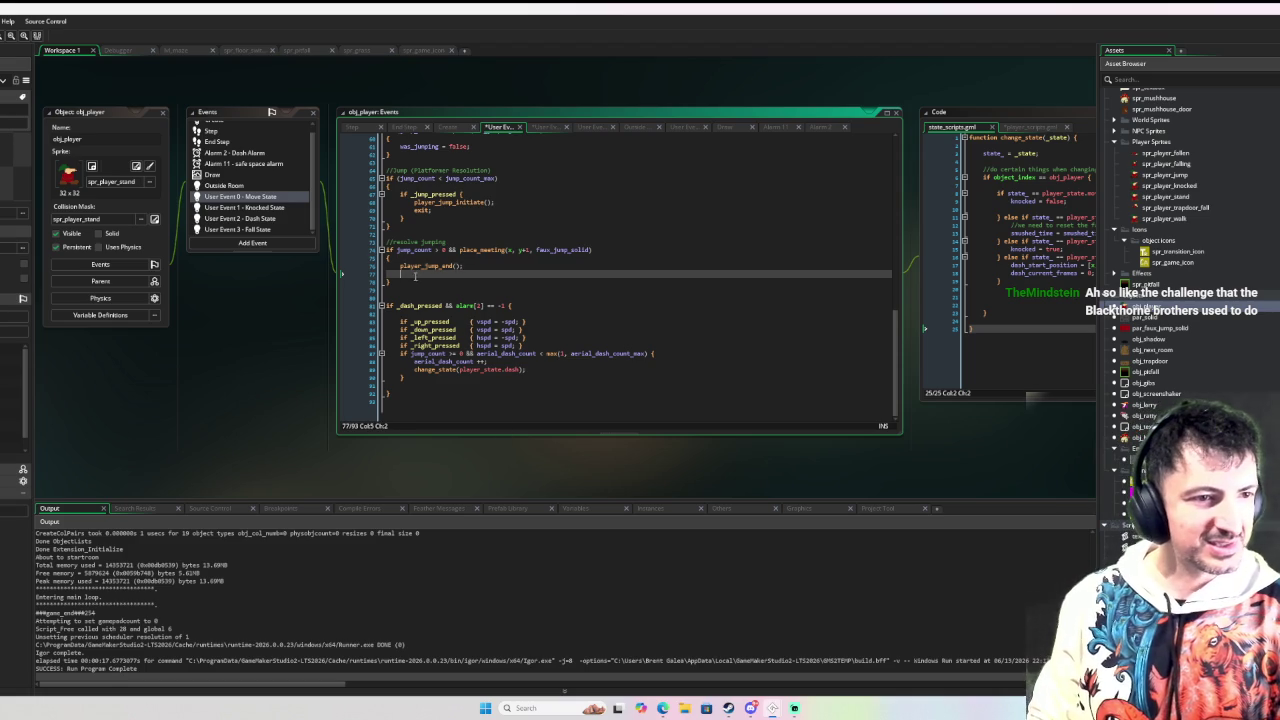
{"action": "key", "text": "BackSpace"}
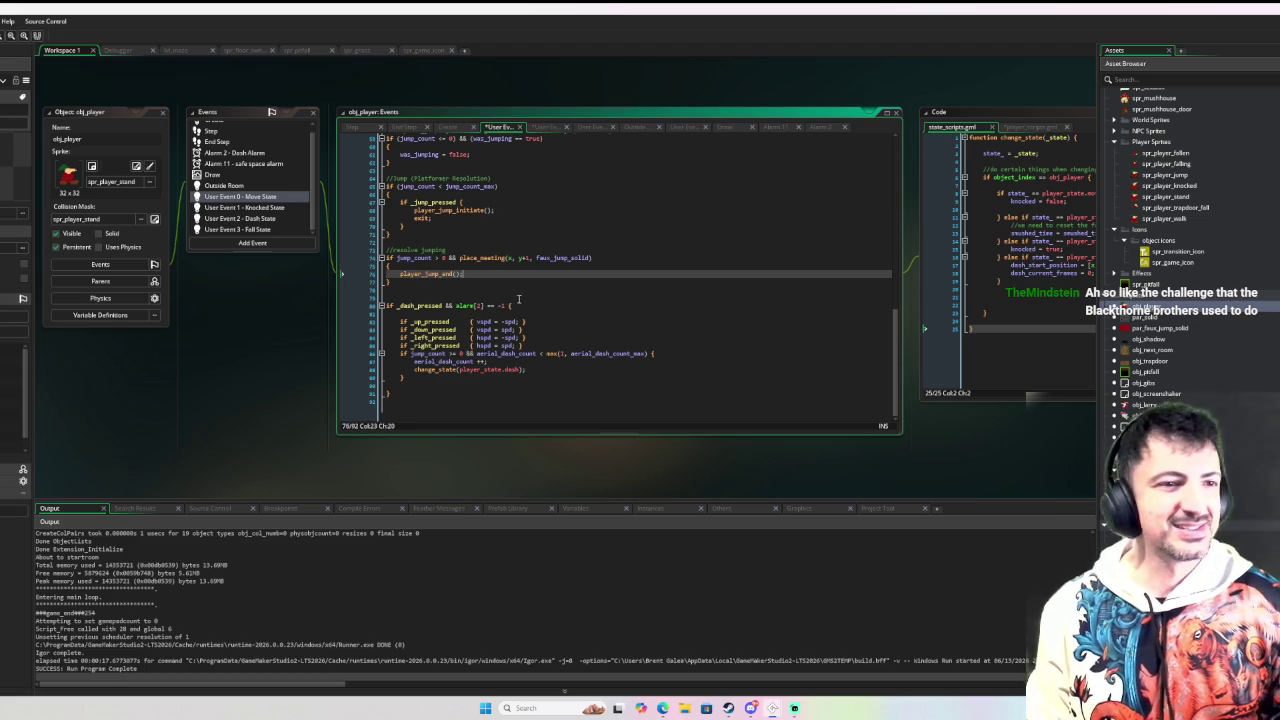
{"action": "left_click", "coordinate": [520, 298]}
{"action": "left_click", "coordinate": [480, 385]}
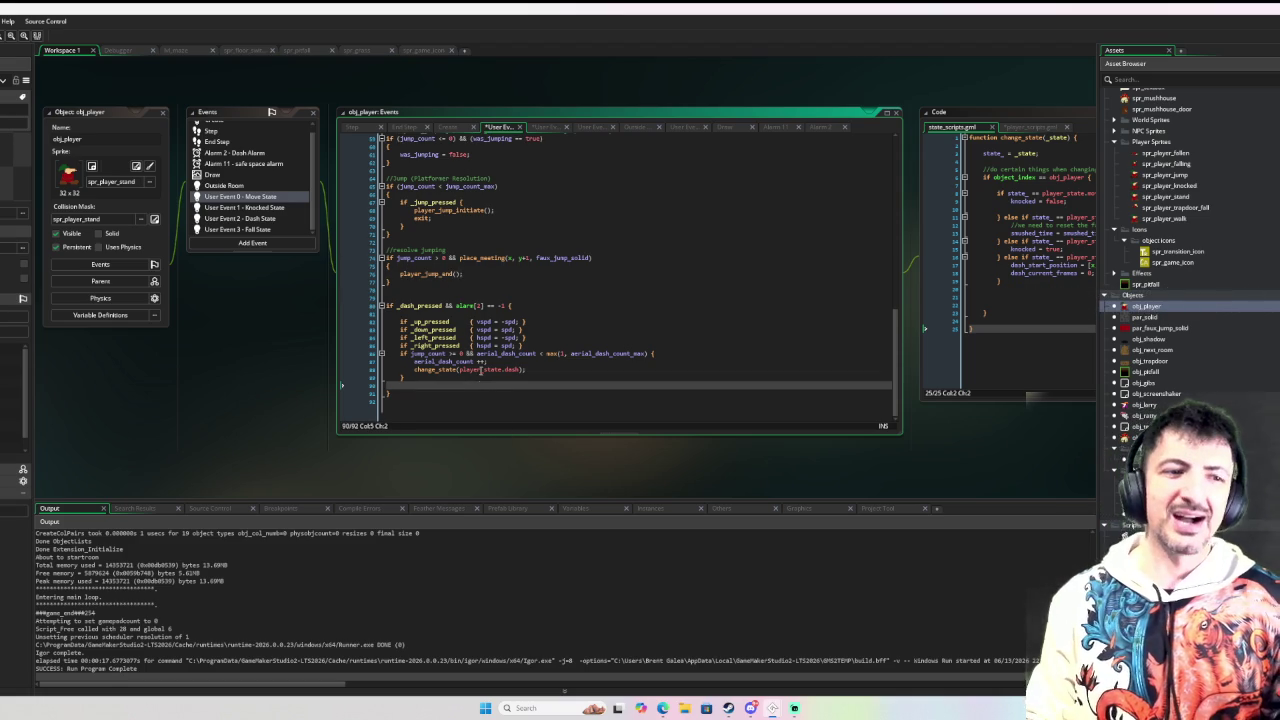
{"action": "left_click", "coordinate": [660, 345]}
{"action": "key", "text": "Return"}
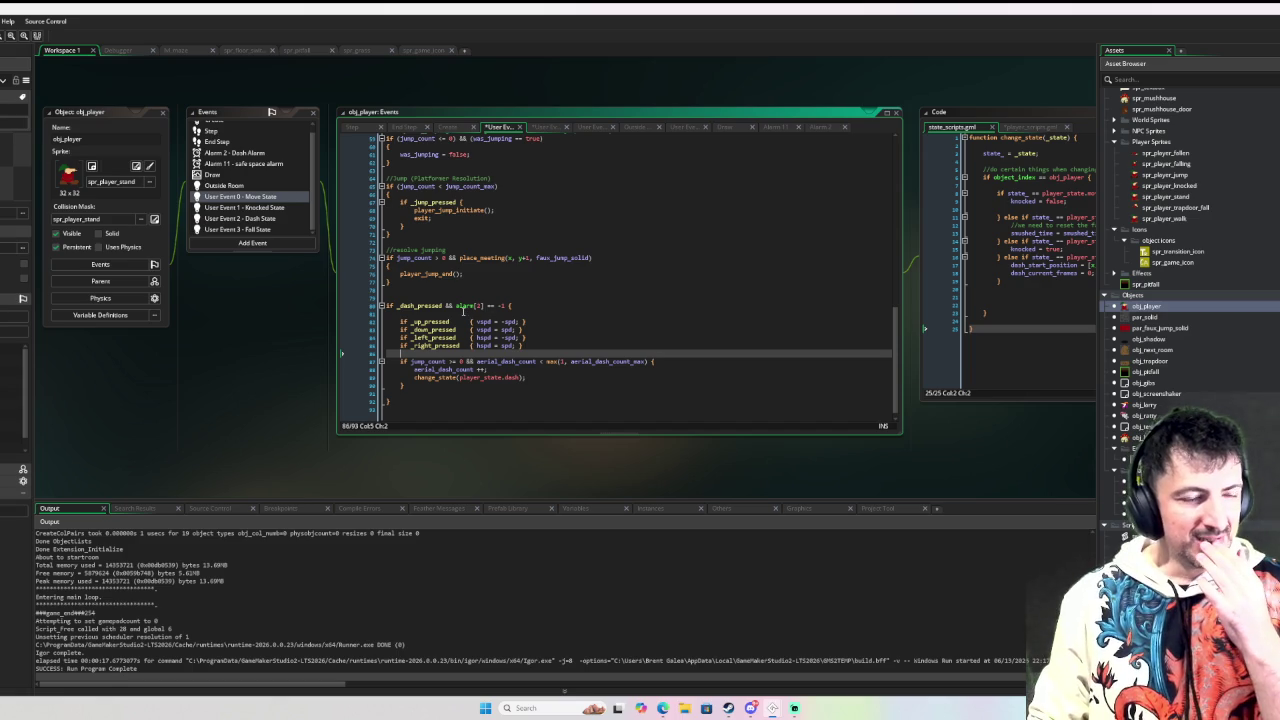
{"action": "mouse_move", "coordinate": [452, 274]}
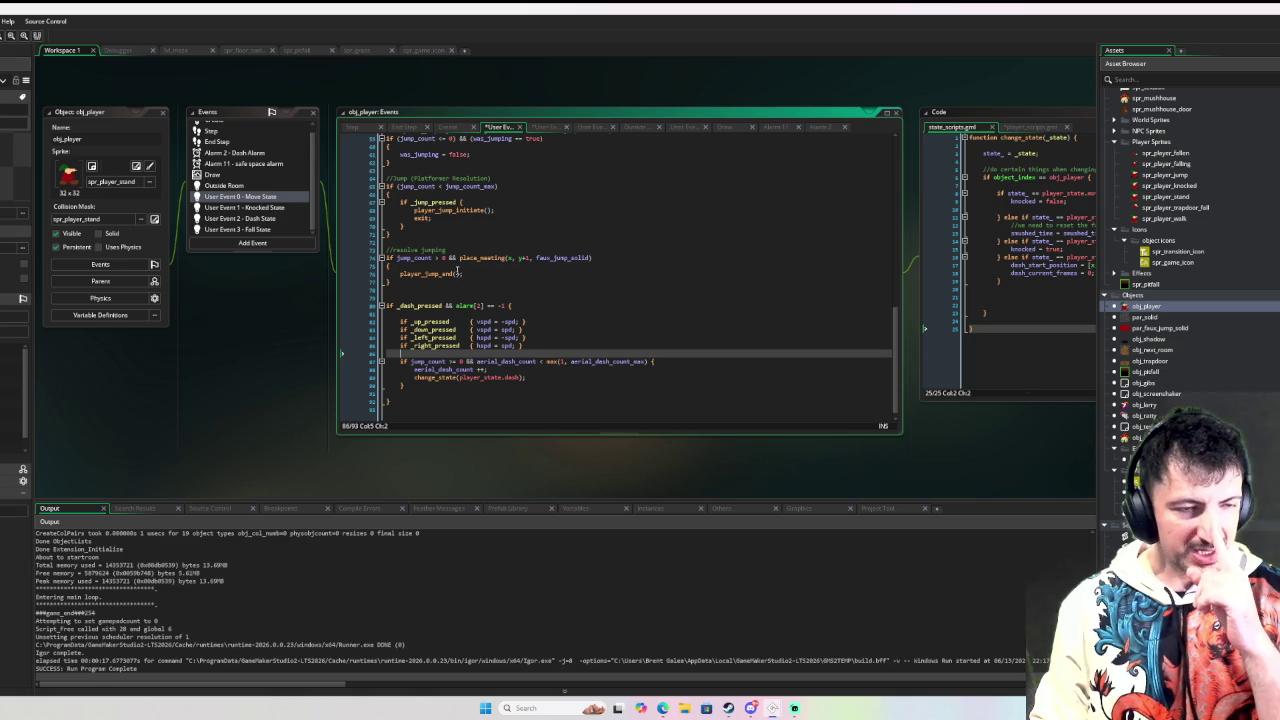
{"action": "middle_click", "coordinate": [421, 275]}
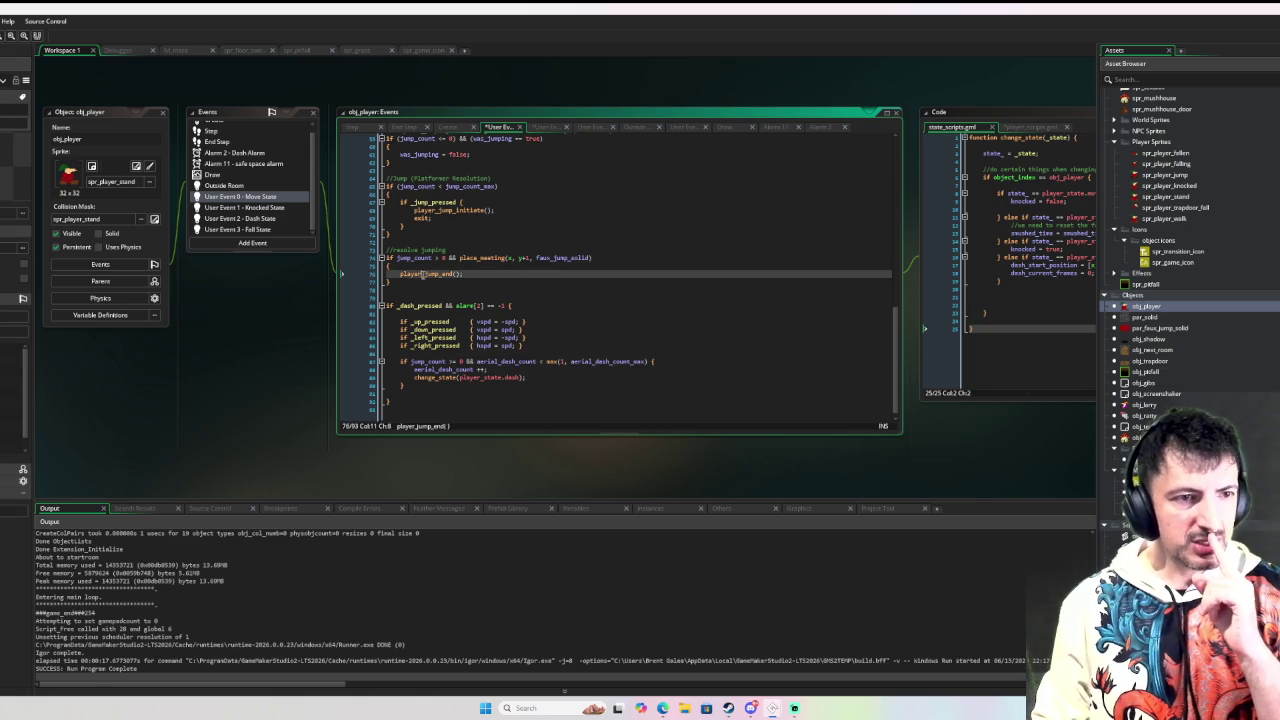
Step: Add aerial_dash_count = 0; after jump_count = 0; in player_jump_end's not-meeting-a-wall branch
{"action": "scroll", "coordinate": [825, 323], "scroll_direction": "down", "scroll_amount": 5}
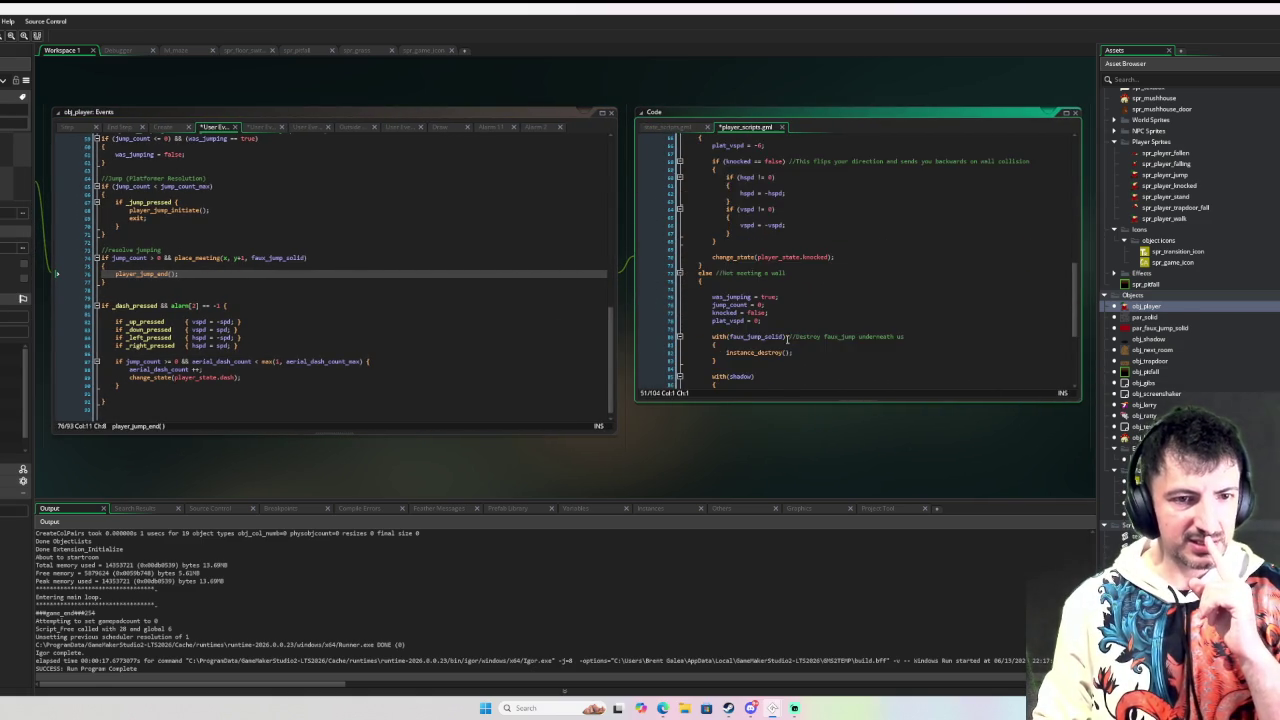
{"action": "scroll", "coordinate": [733, 324], "scroll_direction": "up", "scroll_amount": 5}
{"action": "scroll", "coordinate": [740, 312], "scroll_direction": "up", "scroll_amount": 1}
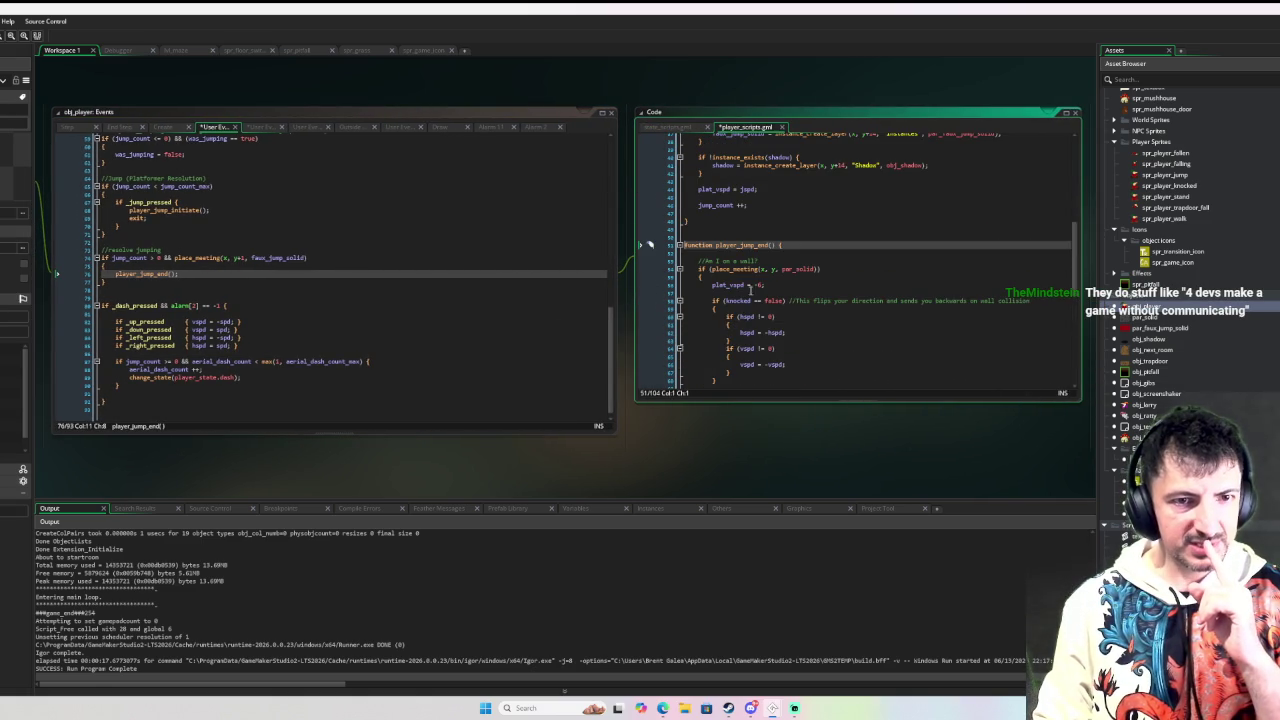
{"action": "scroll", "coordinate": [790, 272], "scroll_direction": "down", "scroll_amount": 7}
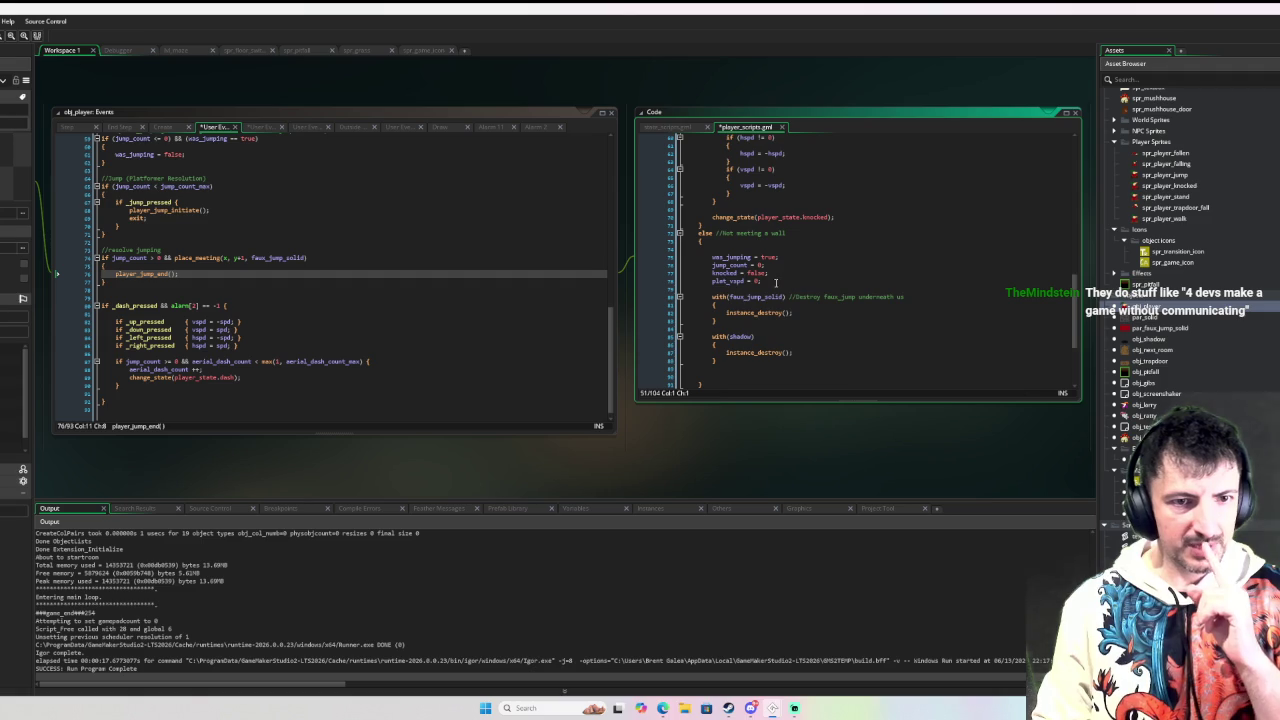
{"action": "left_click", "coordinate": [770, 287]}
{"action": "key", "text": "Up"}
{"action": "key", "text": "Up"}
{"action": "key", "text": "Up"}
{"action": "key", "text": "Down"}
{"action": "key", "text": "Down"}
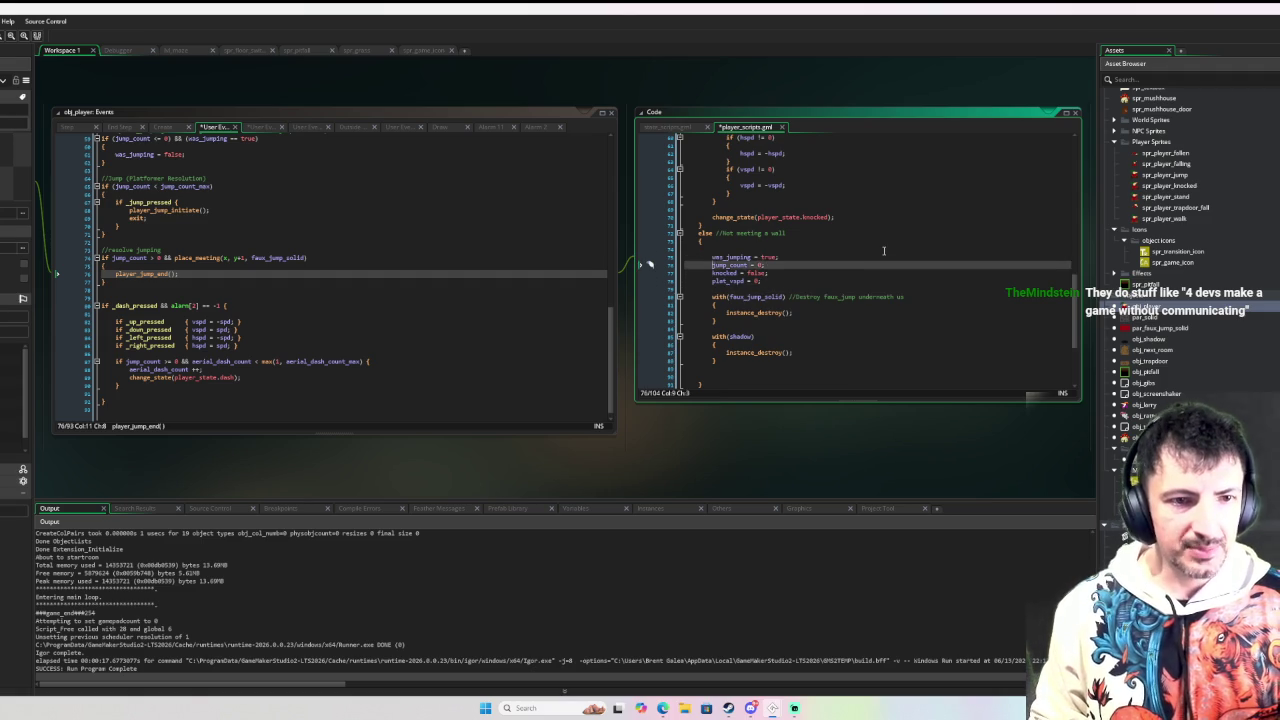
{"action": "key", "text": "Return"}
{"action": "key", "text": "Up"}
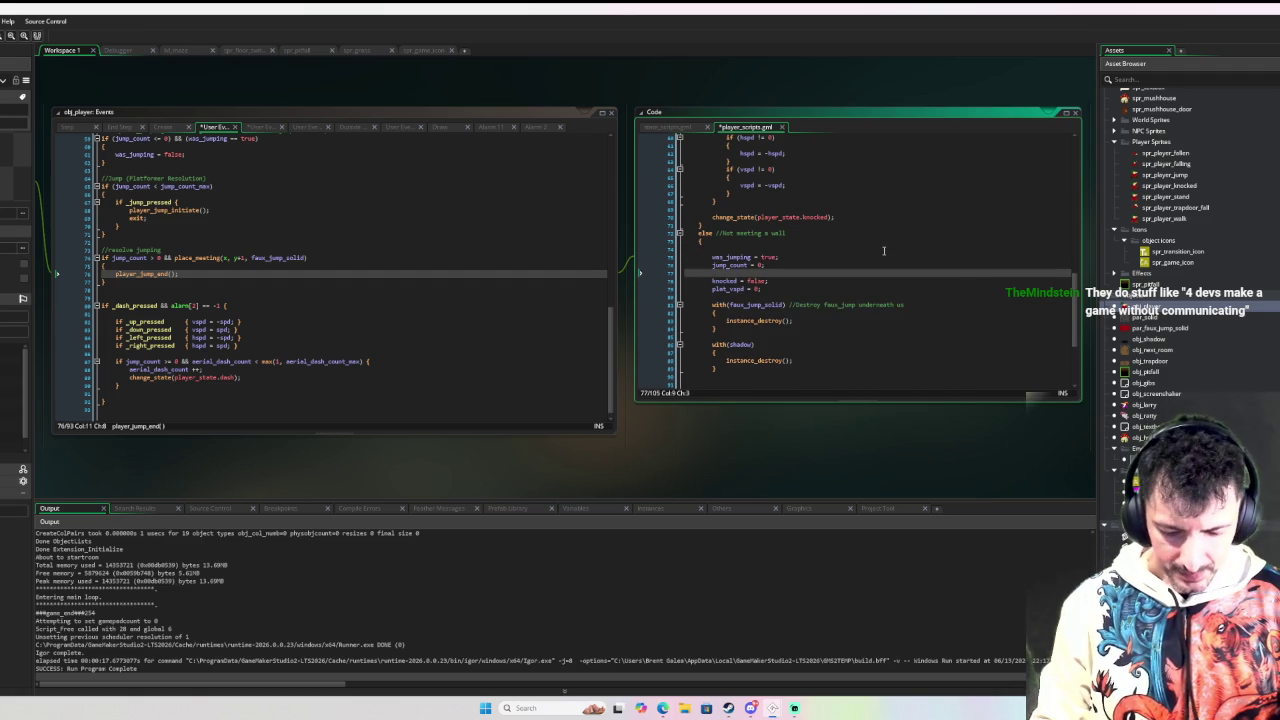
{"action": "type", "text": "aeri"}
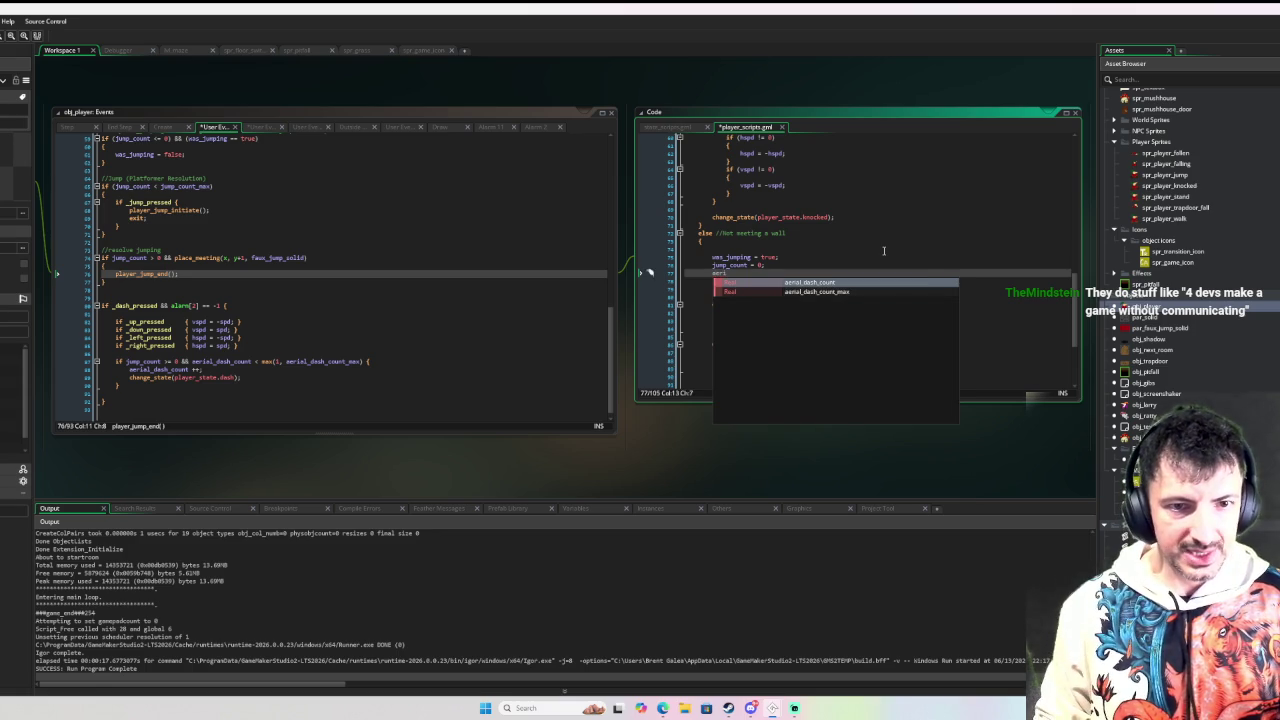
{"action": "key", "text": "Return"}
{"action": "type", "text": "= 0;"}
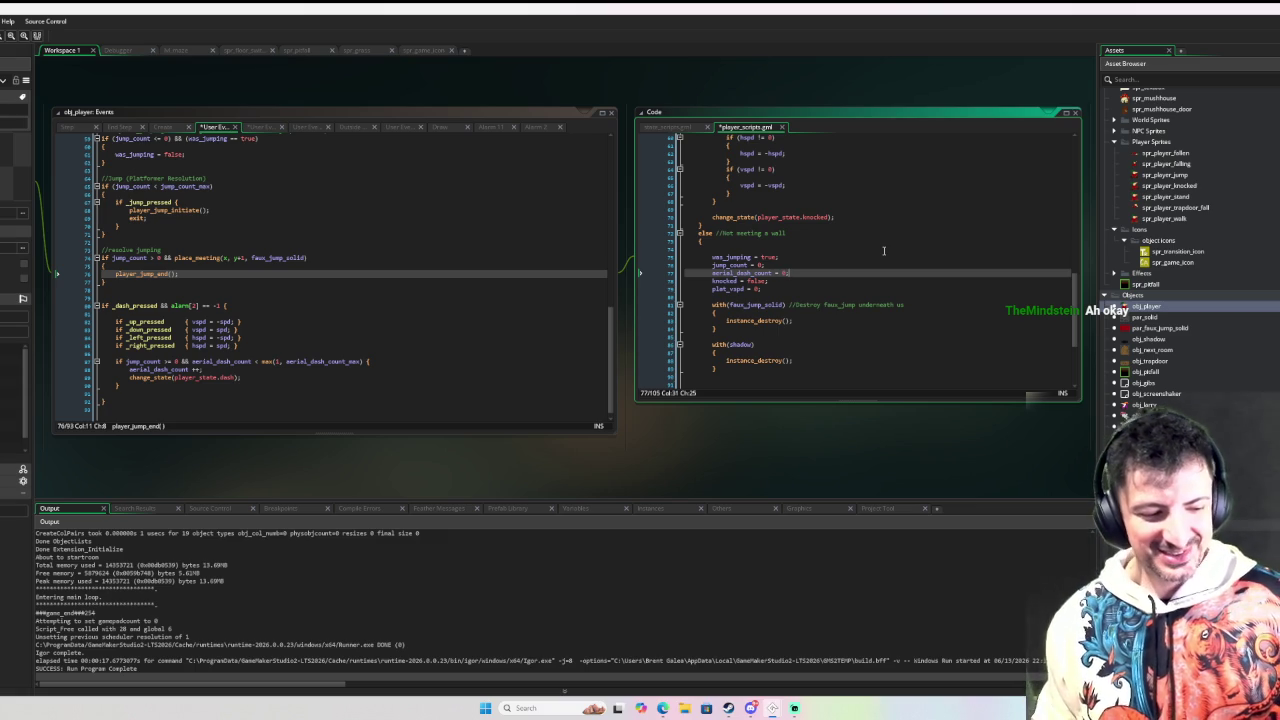
Step: Recentre the code windows and bring the web browser to the front
{"action": "left_click_drag", "start_coordinate": [224, 478], "coordinate": [318, 461]}
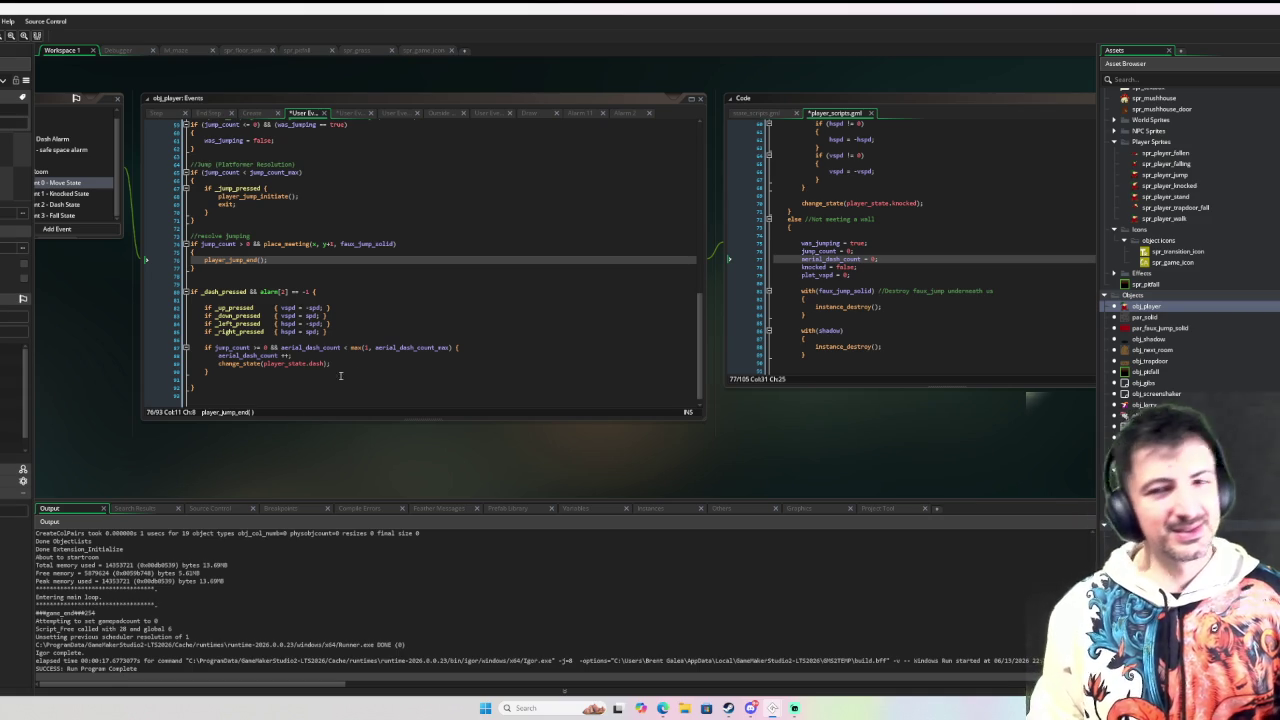
{"action": "mouse_move", "coordinate": [358, 347]}
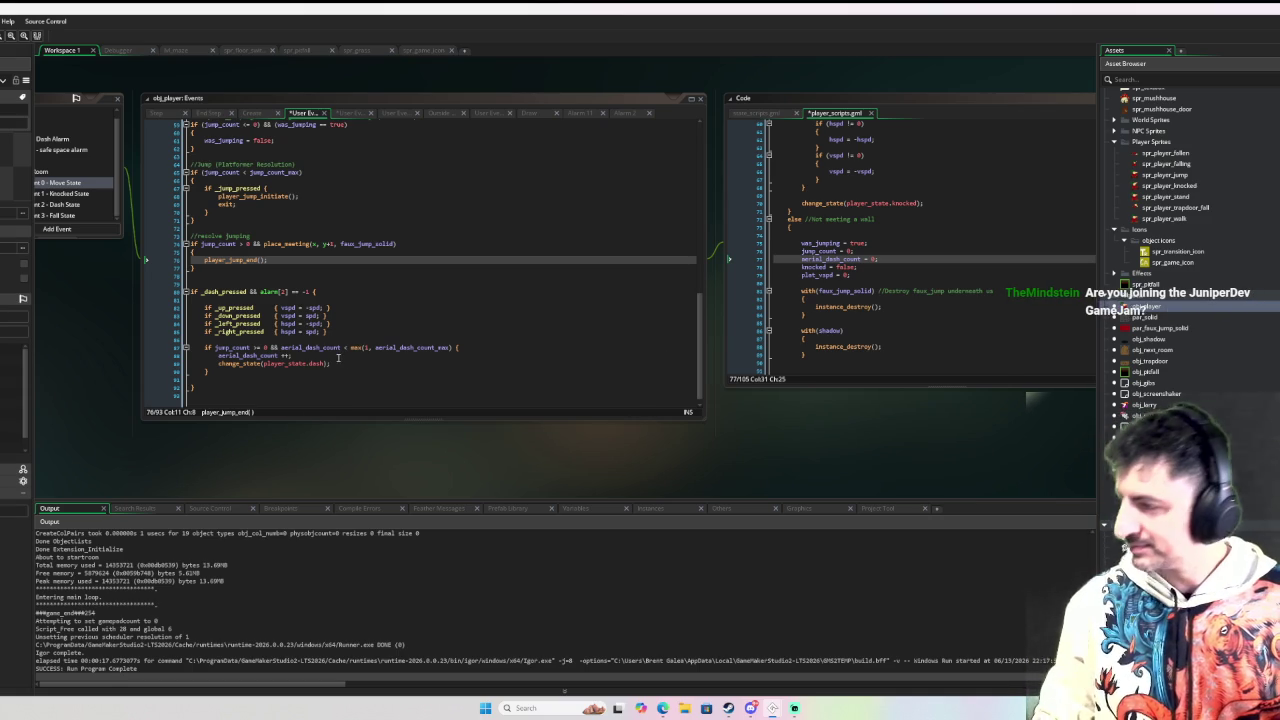
{"action": "mouse_move", "coordinate": [326, 365]}
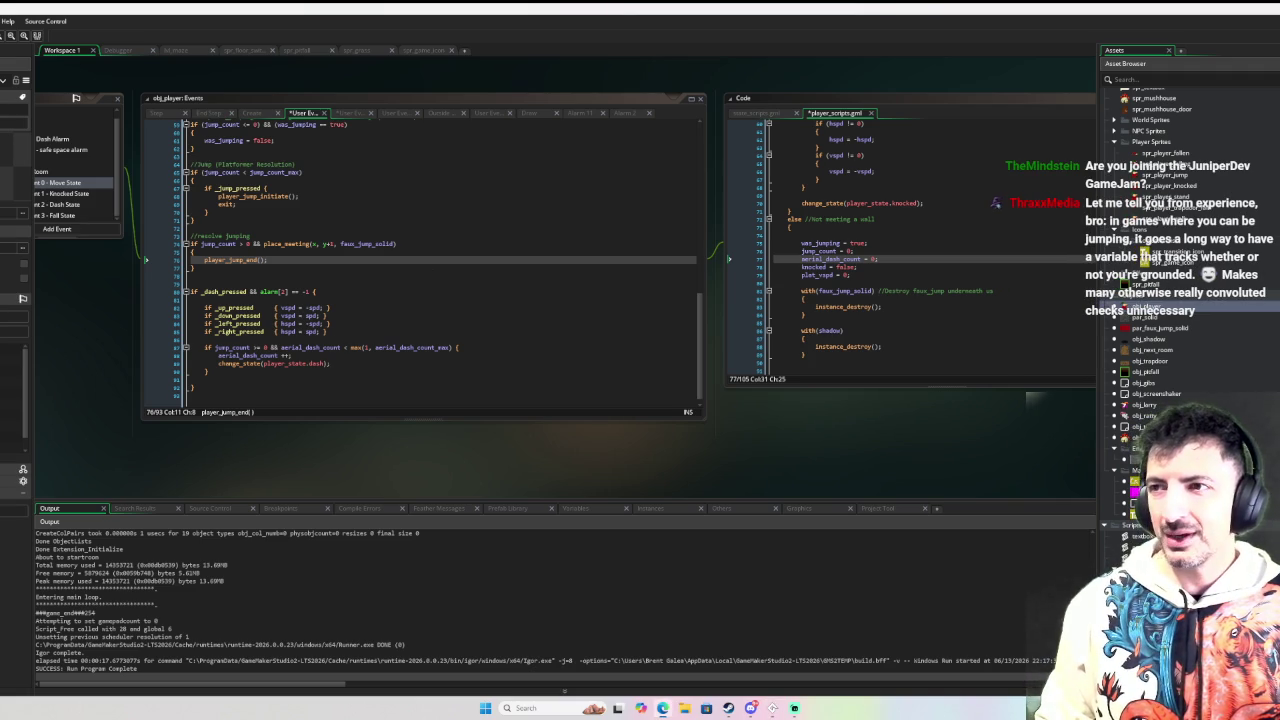
{"action": "left_click", "coordinate": [662, 708]}
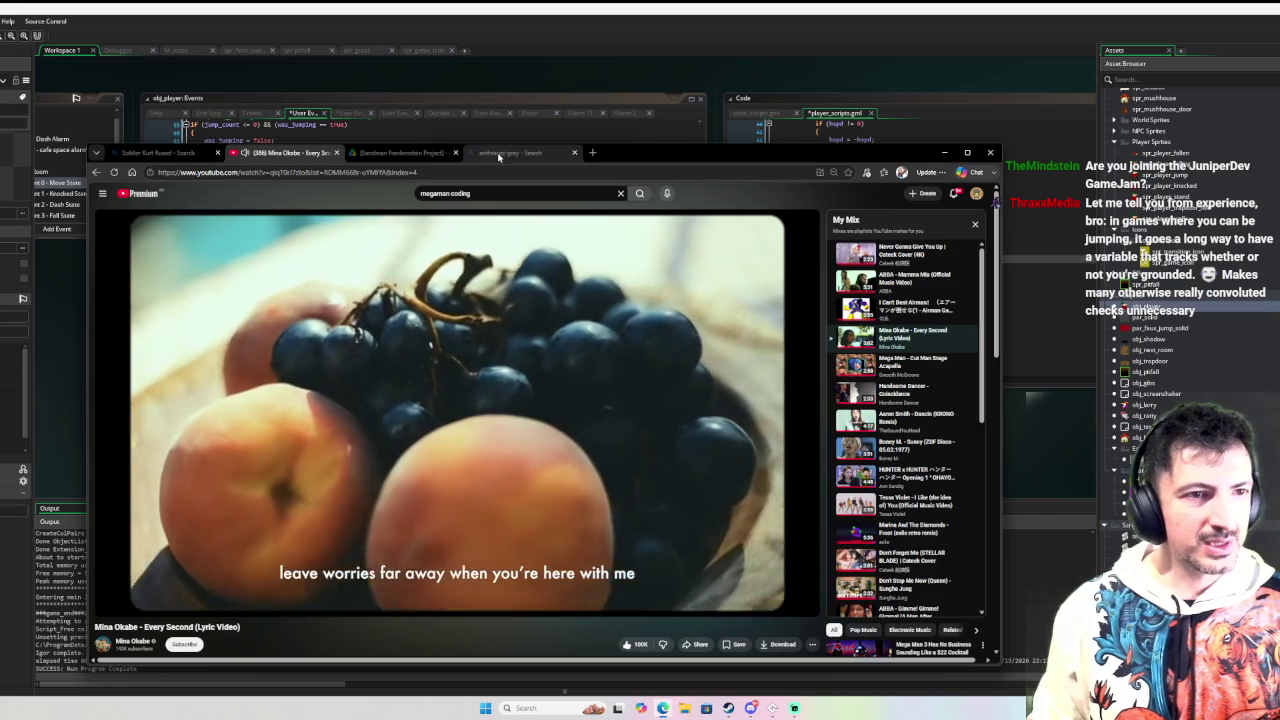
Step: Search Bing for 'juniper dev gamejam' and open the itch.io jam page
{"action": "left_click", "coordinate": [498, 155]}
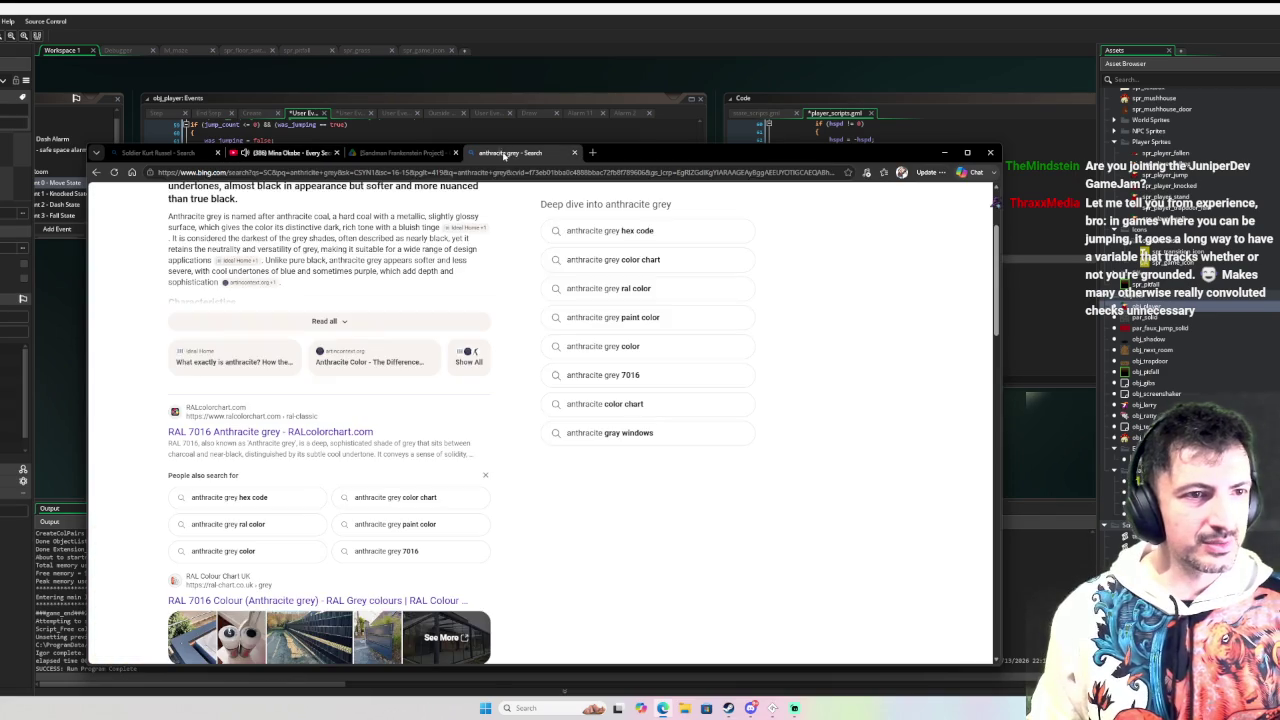
{"action": "left_click", "coordinate": [501, 175]}
{"action": "type", "text": "juni"}
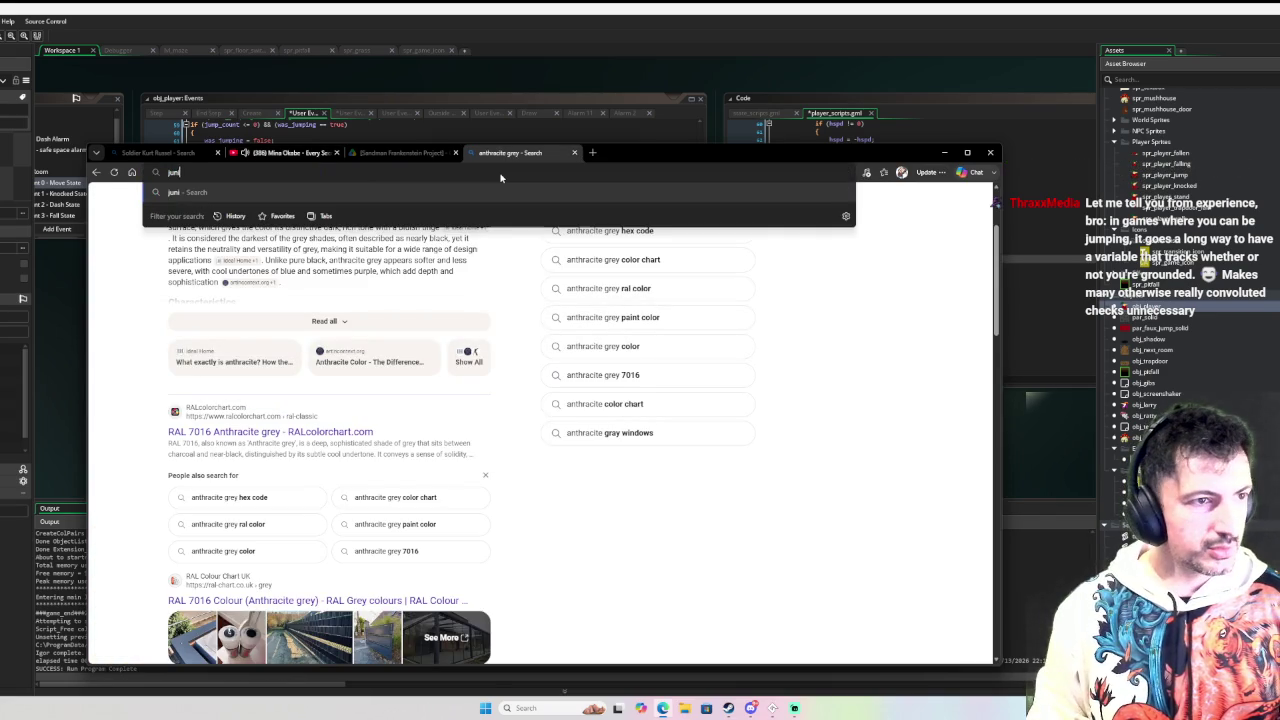
{"action": "type", "text": "per dev gamejam"}
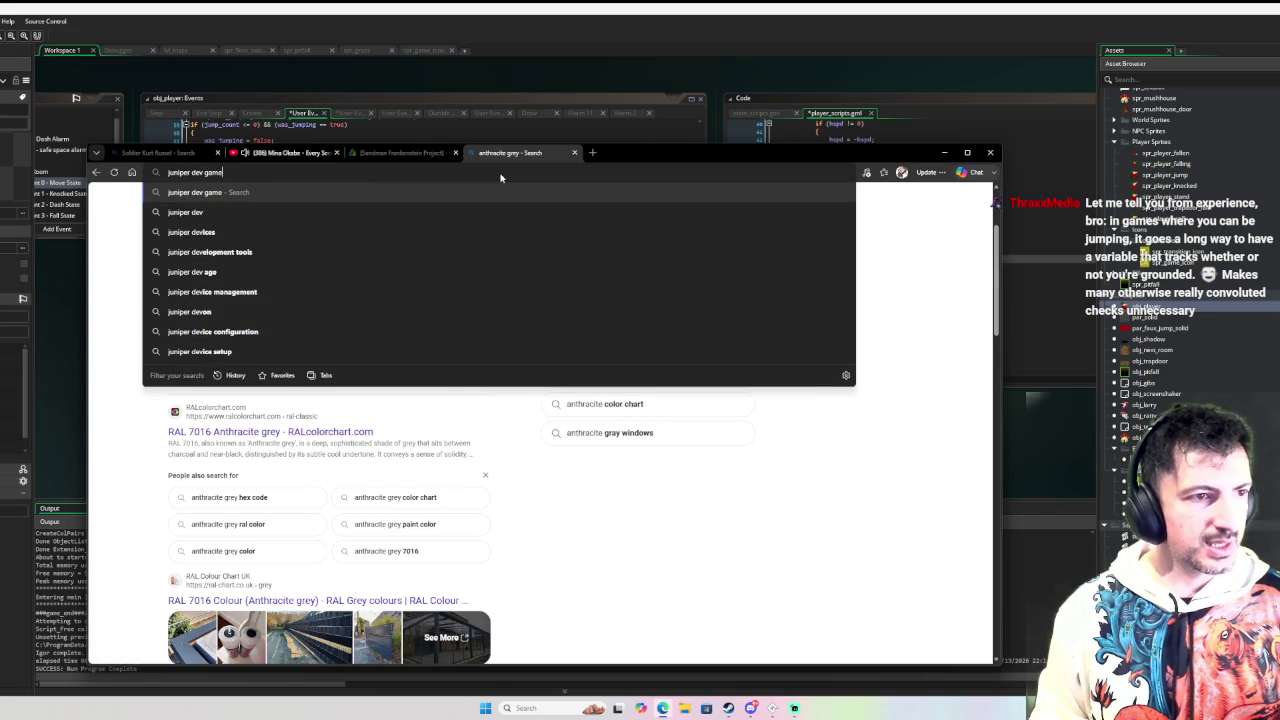
{"action": "key", "text": "Return"}
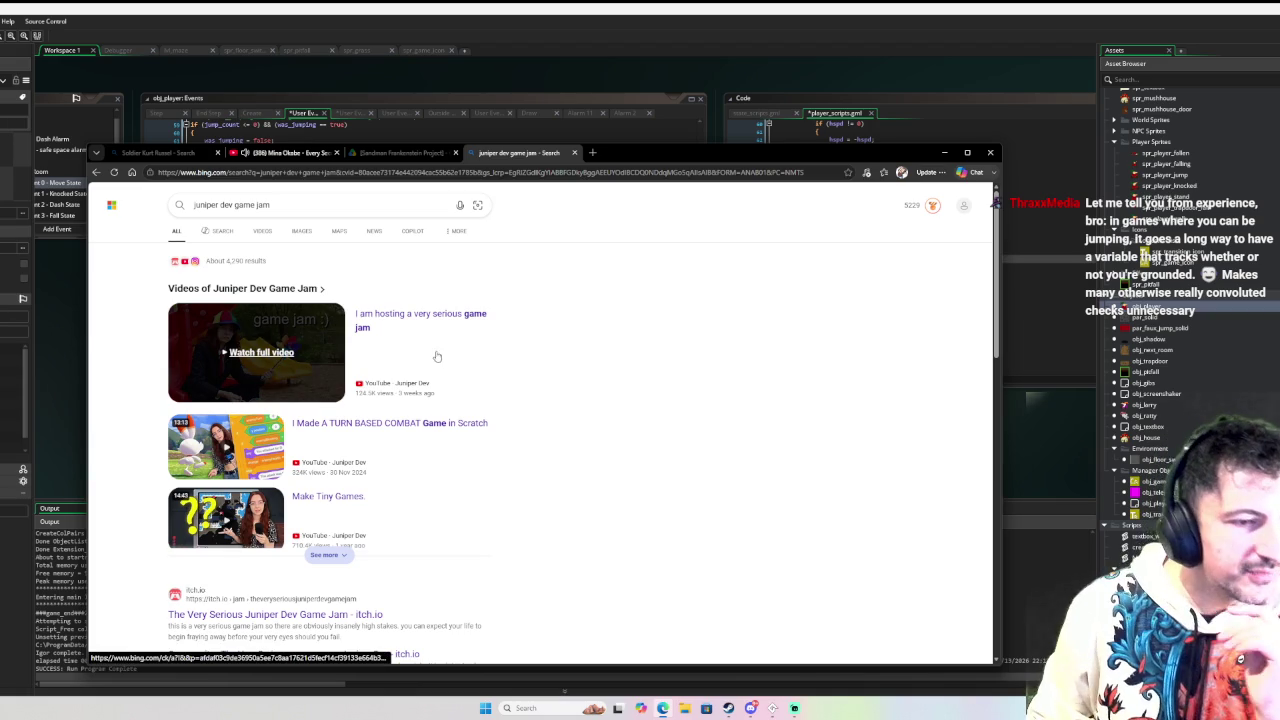
{"action": "scroll", "coordinate": [438, 325], "scroll_direction": "down", "scroll_amount": 1}
{"action": "scroll", "coordinate": [403, 376], "scroll_direction": "down", "scroll_amount": 1}
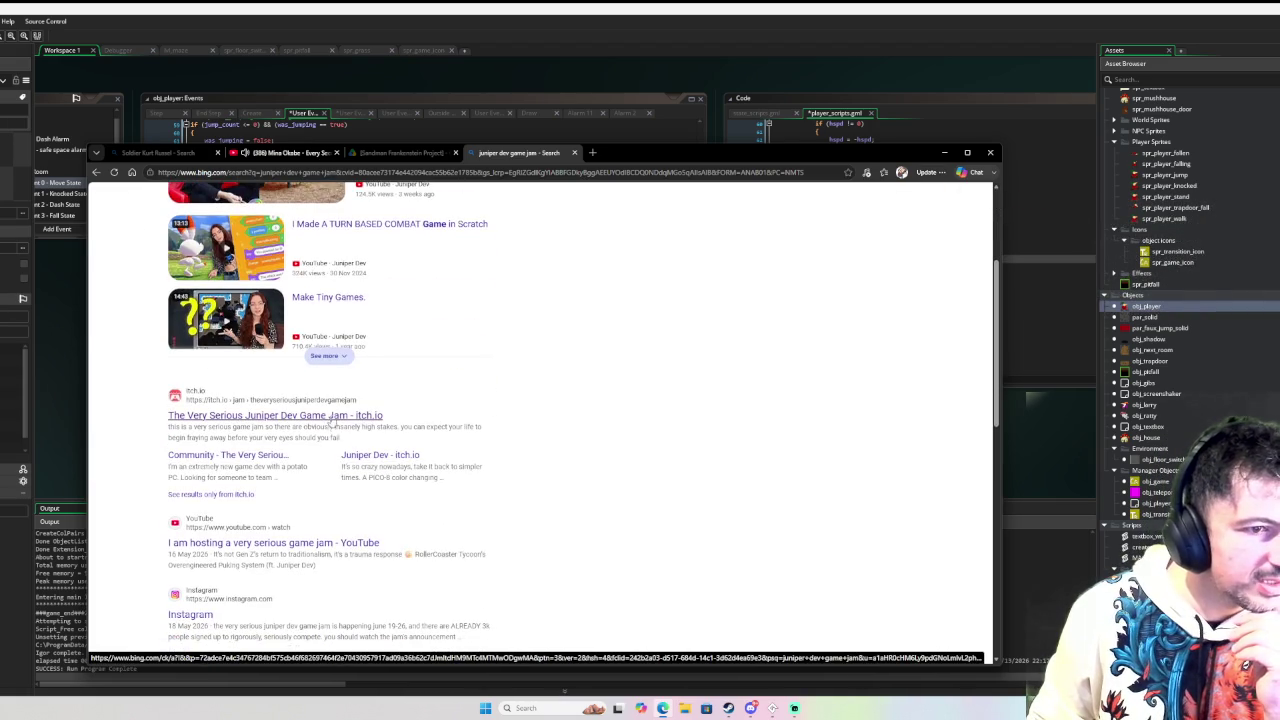
{"action": "left_click", "coordinate": [332, 425]}
{"action": "scroll", "coordinate": [351, 366], "scroll_direction": "down", "scroll_amount": 5}
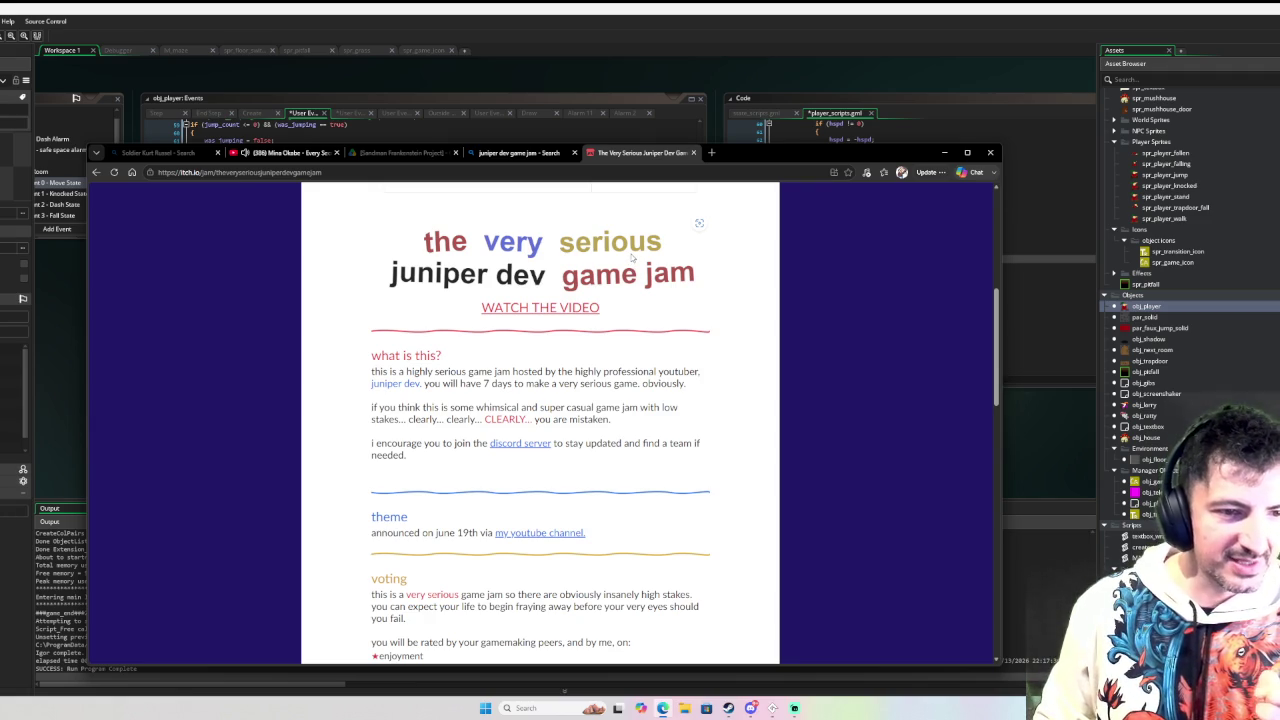
{"action": "scroll", "coordinate": [633, 260], "scroll_direction": "down", "scroll_amount": 2}
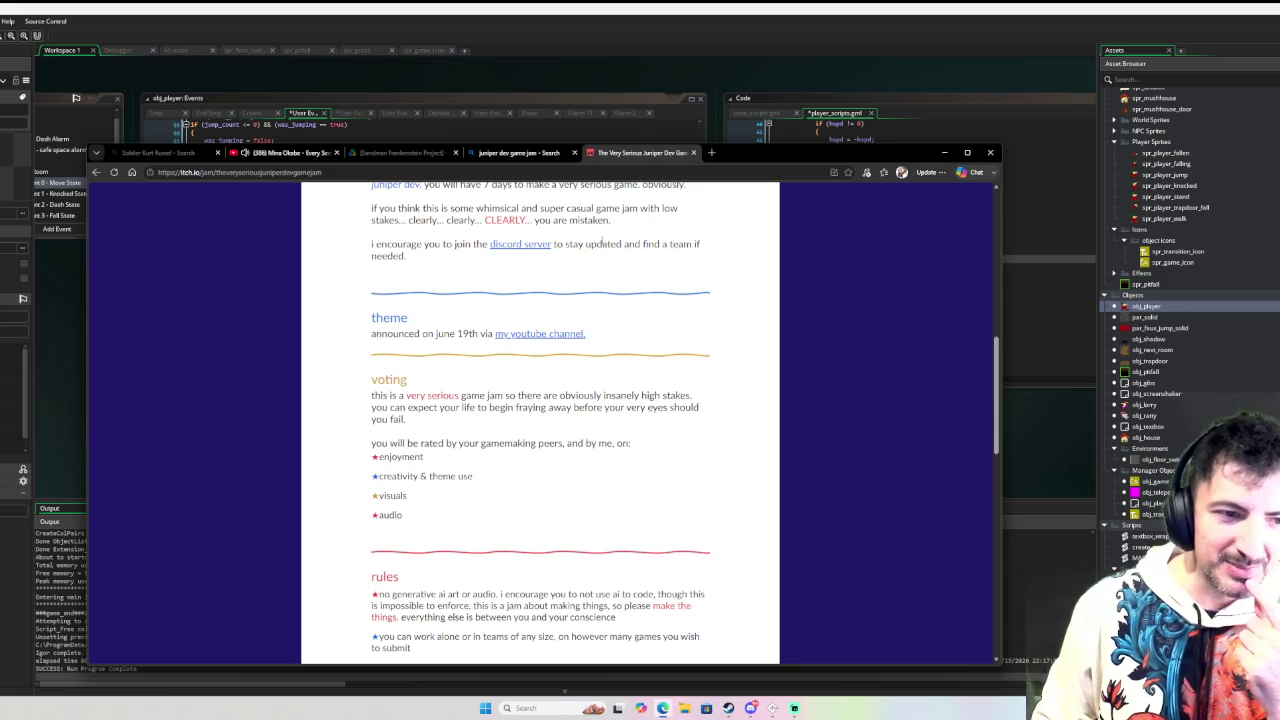
{"action": "scroll", "coordinate": [588, 300], "scroll_direction": "down", "scroll_amount": 1}
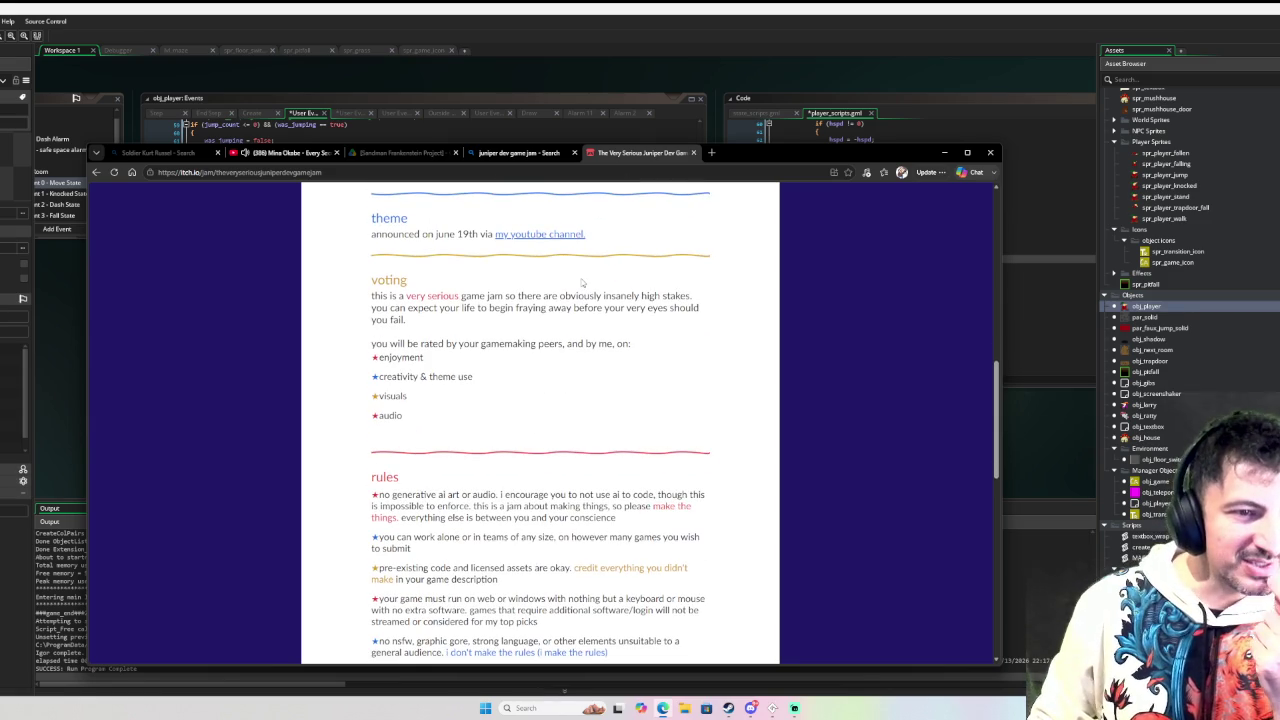
{"action": "scroll", "coordinate": [582, 275], "scroll_direction": "down", "scroll_amount": 2}
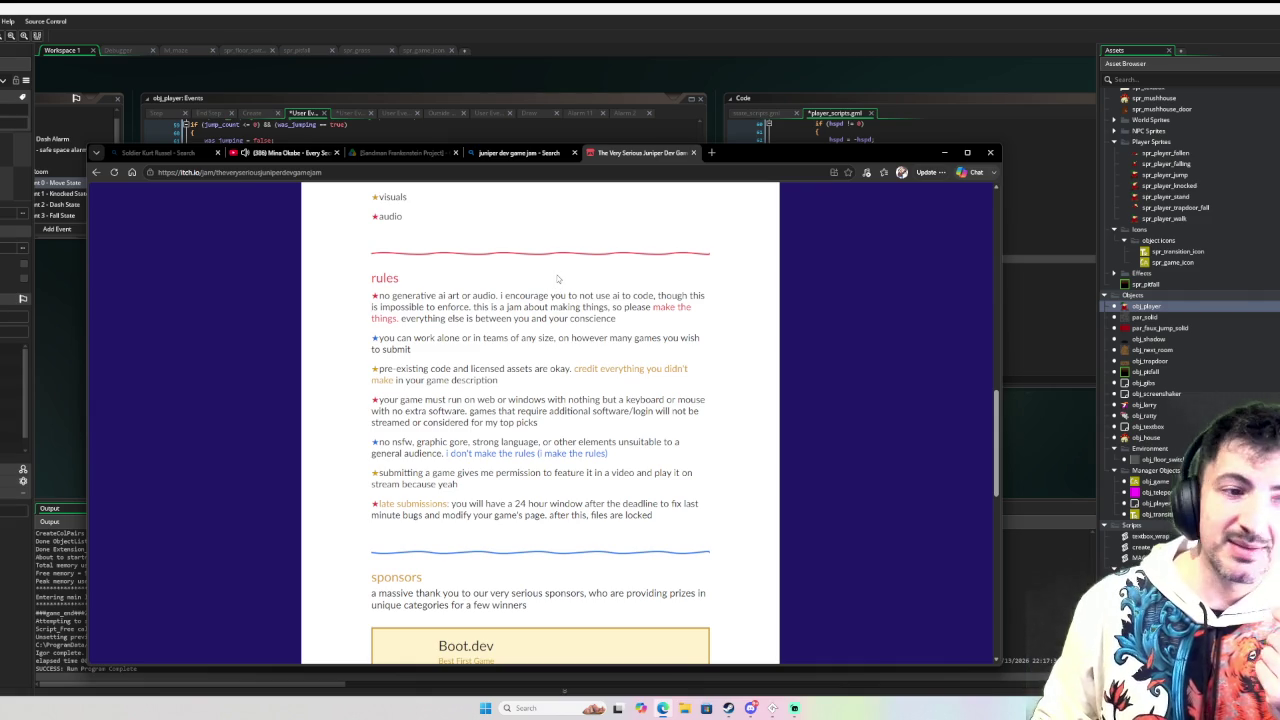
{"action": "scroll", "coordinate": [565, 300], "scroll_direction": "down", "scroll_amount": 1}
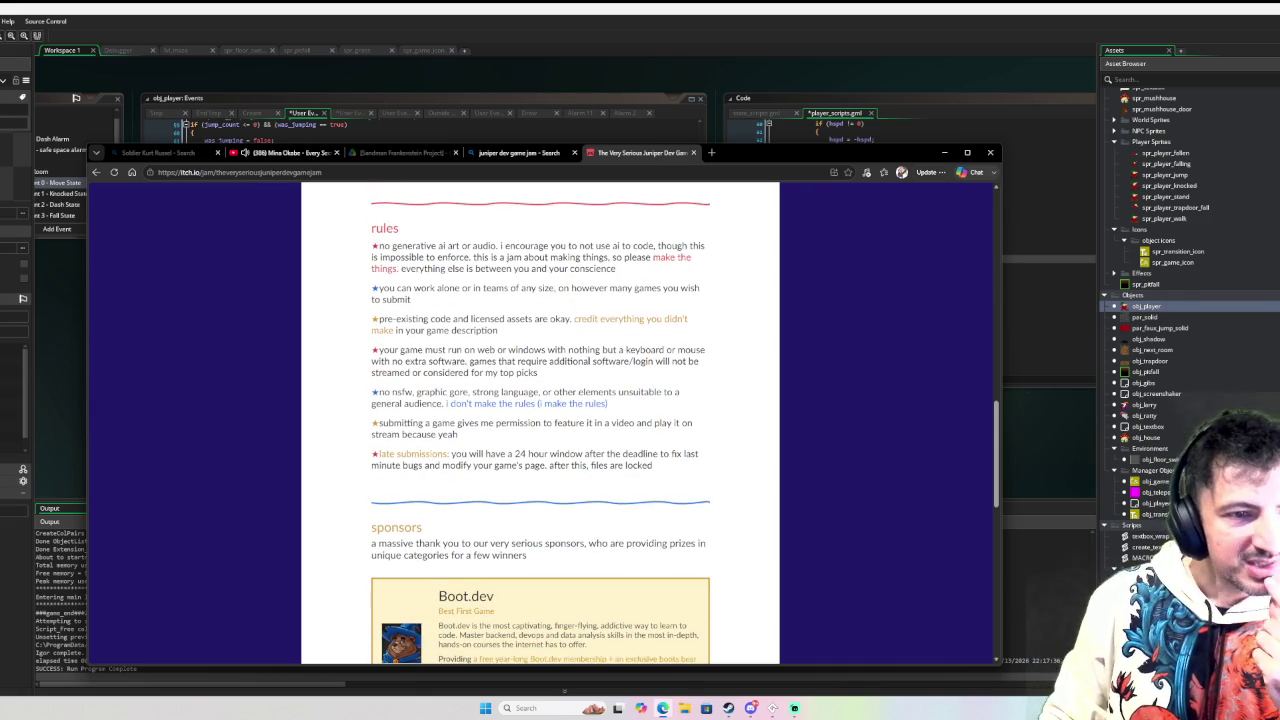
{"action": "scroll", "coordinate": [590, 359], "scroll_direction": "down", "scroll_amount": 1}
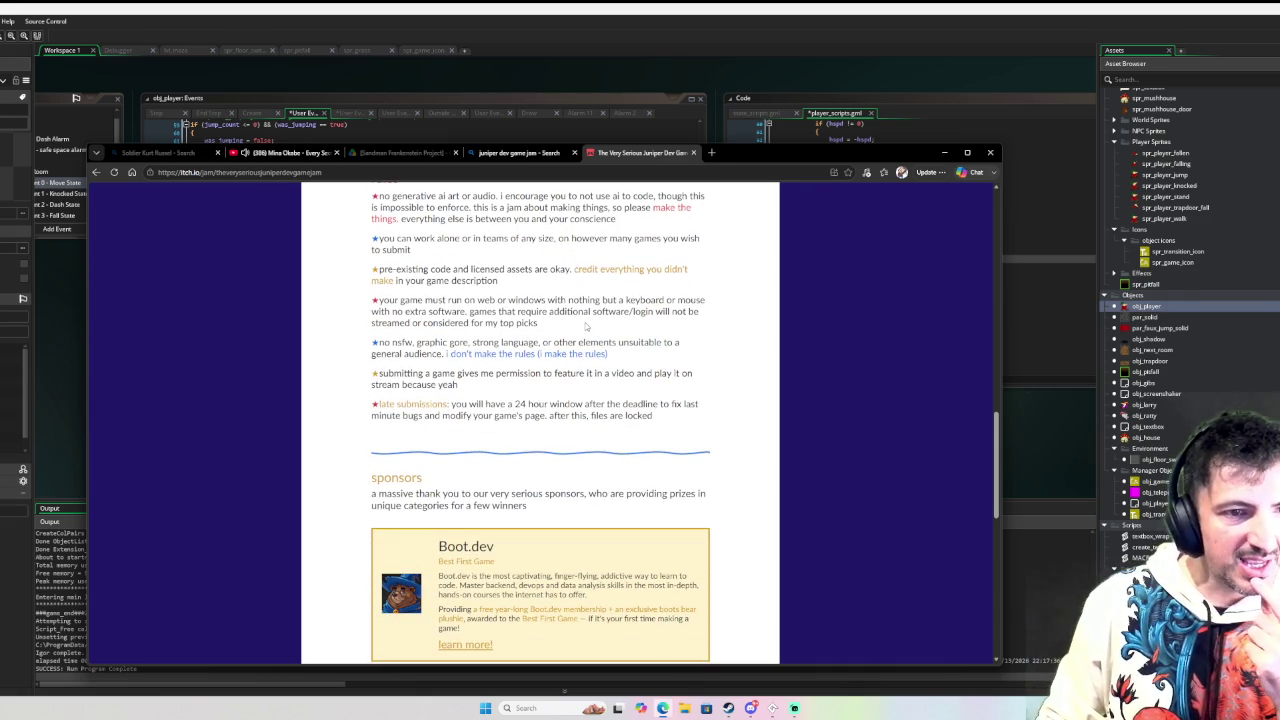
{"action": "scroll", "coordinate": [585, 325], "scroll_direction": "down", "scroll_amount": 2}
{"action": "scroll", "coordinate": [585, 325], "scroll_direction": "up", "scroll_amount": 2}
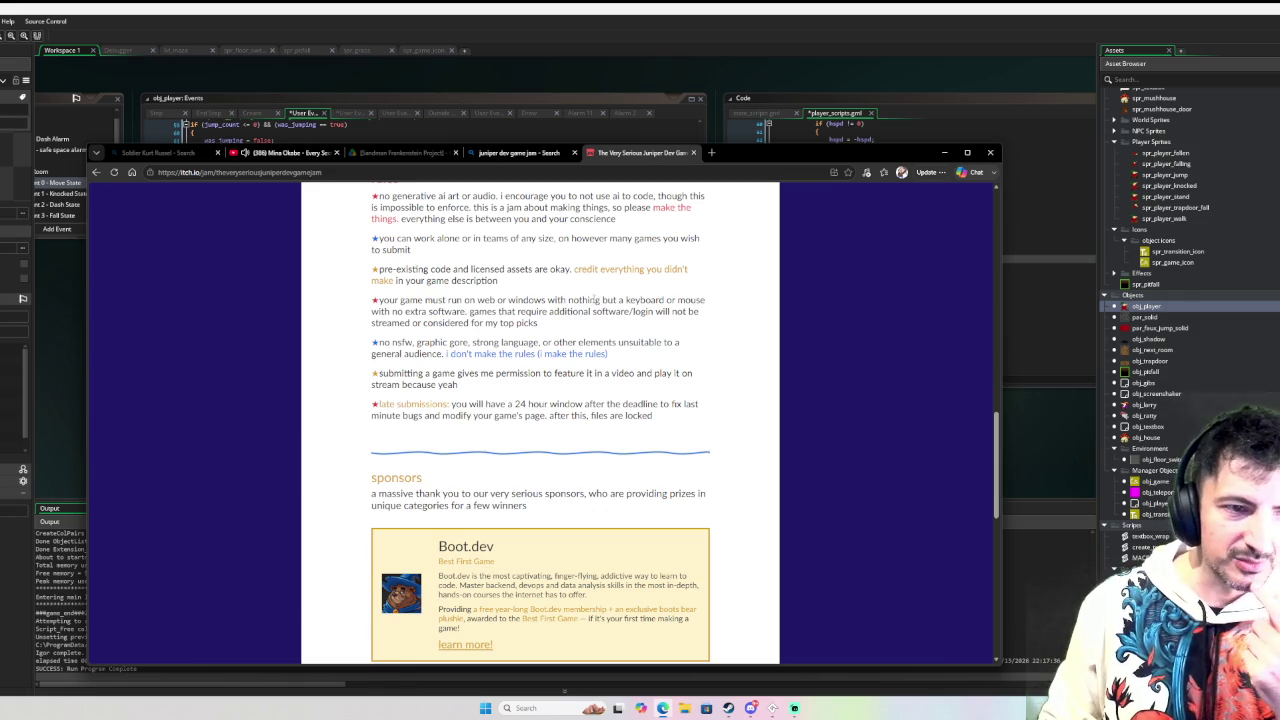
{"action": "scroll", "coordinate": [603, 318], "scroll_direction": "down", "scroll_amount": 2}
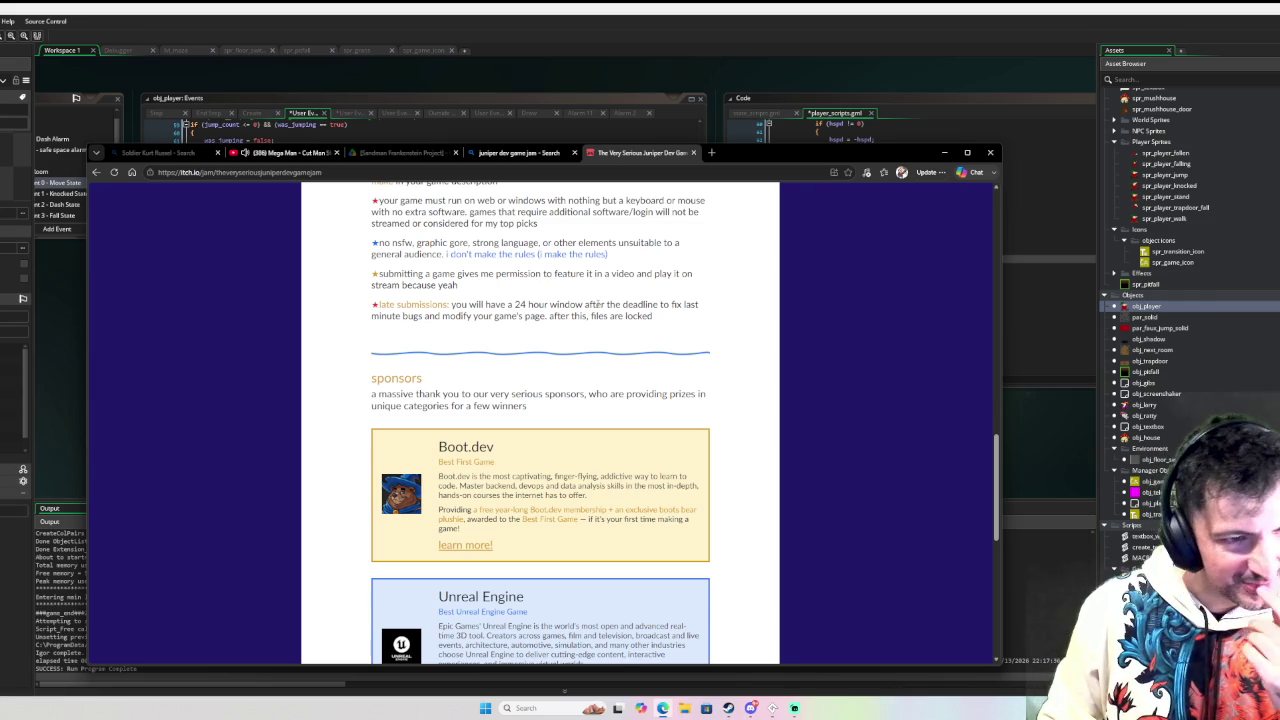
{"action": "scroll", "coordinate": [592, 305], "scroll_direction": "down", "scroll_amount": 5}
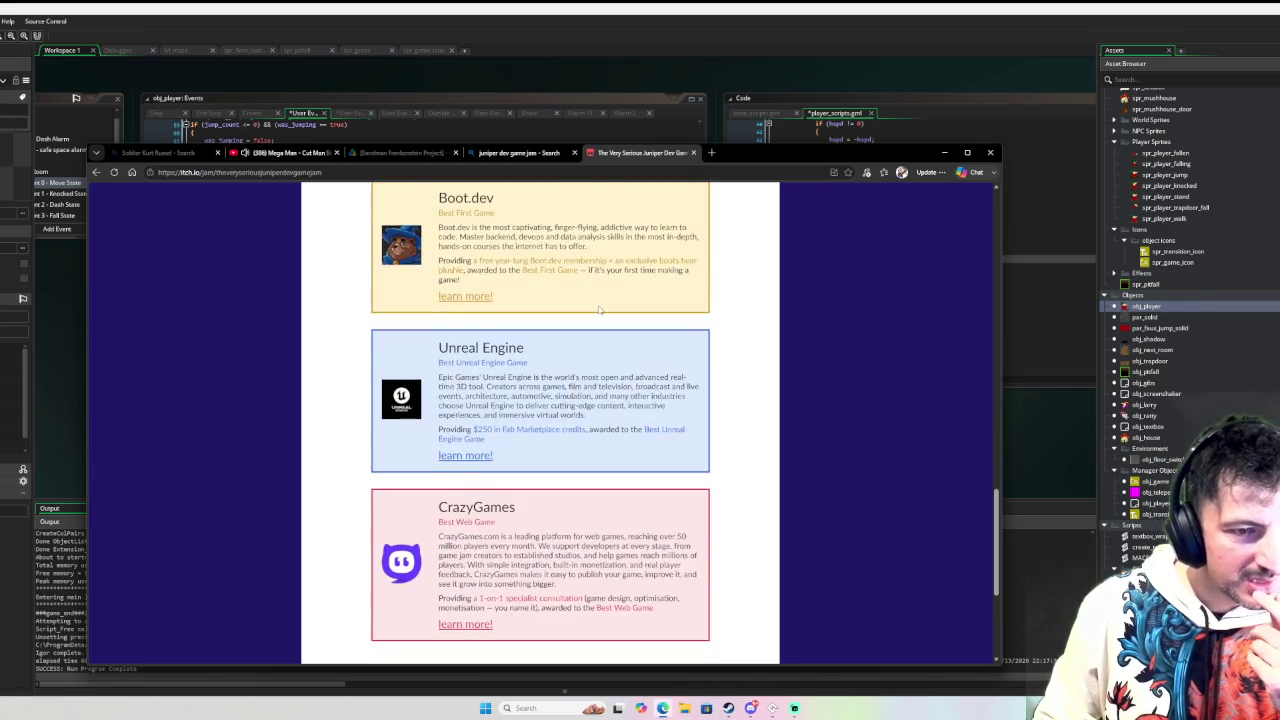
{"action": "scroll", "coordinate": [599, 307], "scroll_direction": "down", "scroll_amount": 1}
{"action": "scroll", "coordinate": [464, 423], "scroll_direction": "up", "scroll_amount": 2}
{"action": "scroll", "coordinate": [615, 298], "scroll_direction": "down", "scroll_amount": 3}
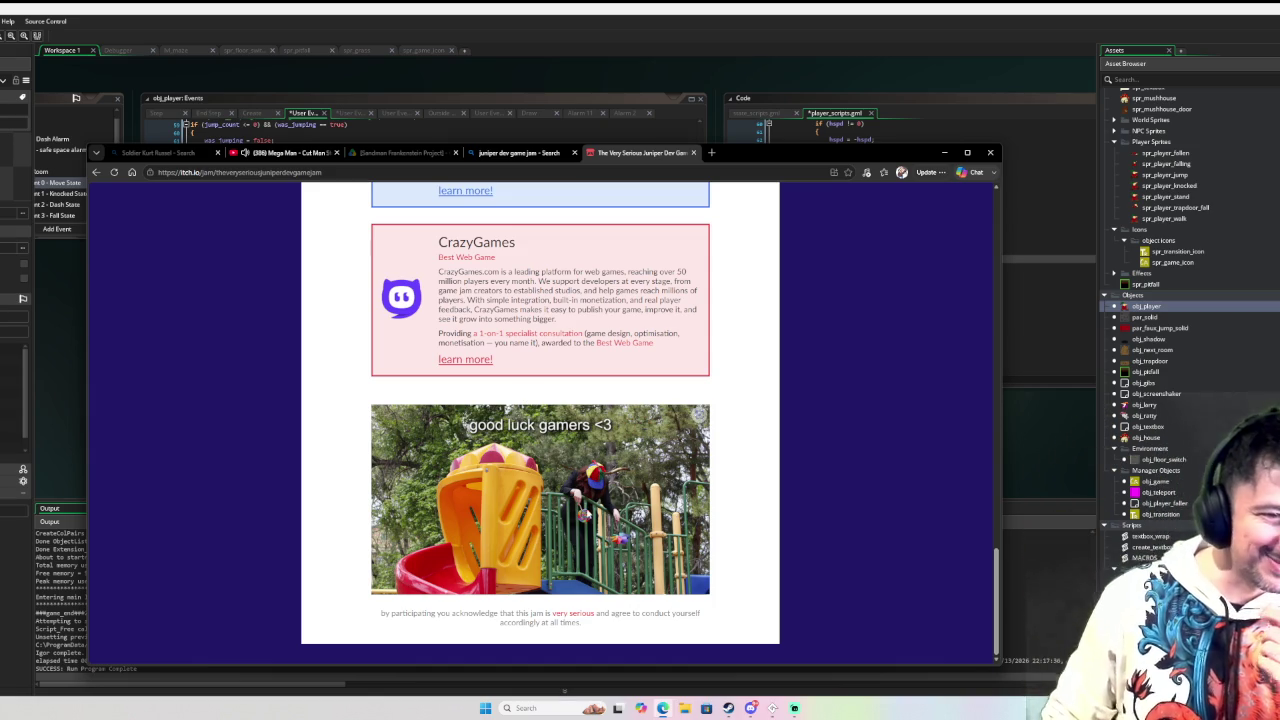
{"action": "scroll", "coordinate": [588, 512], "scroll_direction": "up", "scroll_amount": 20}
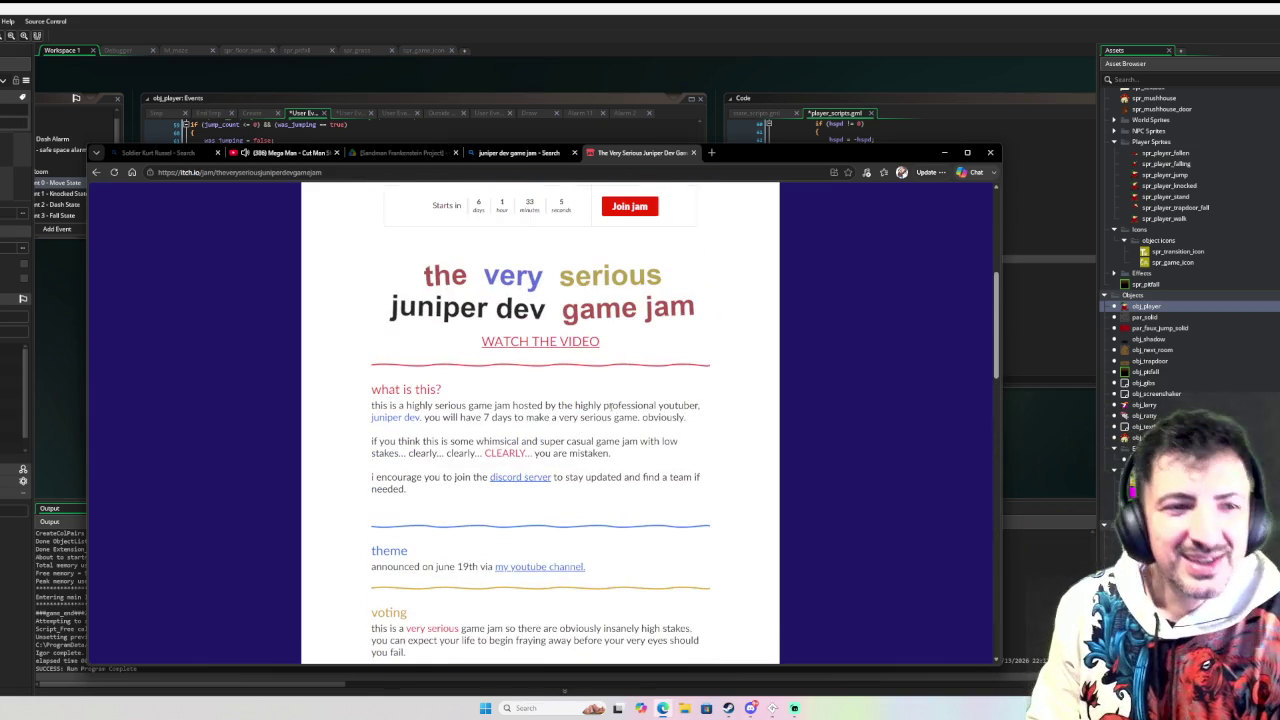
{"action": "scroll", "coordinate": [630, 408], "scroll_direction": "up", "scroll_amount": 5}
{"action": "scroll", "coordinate": [645, 404], "scroll_direction": "down", "scroll_amount": 1}
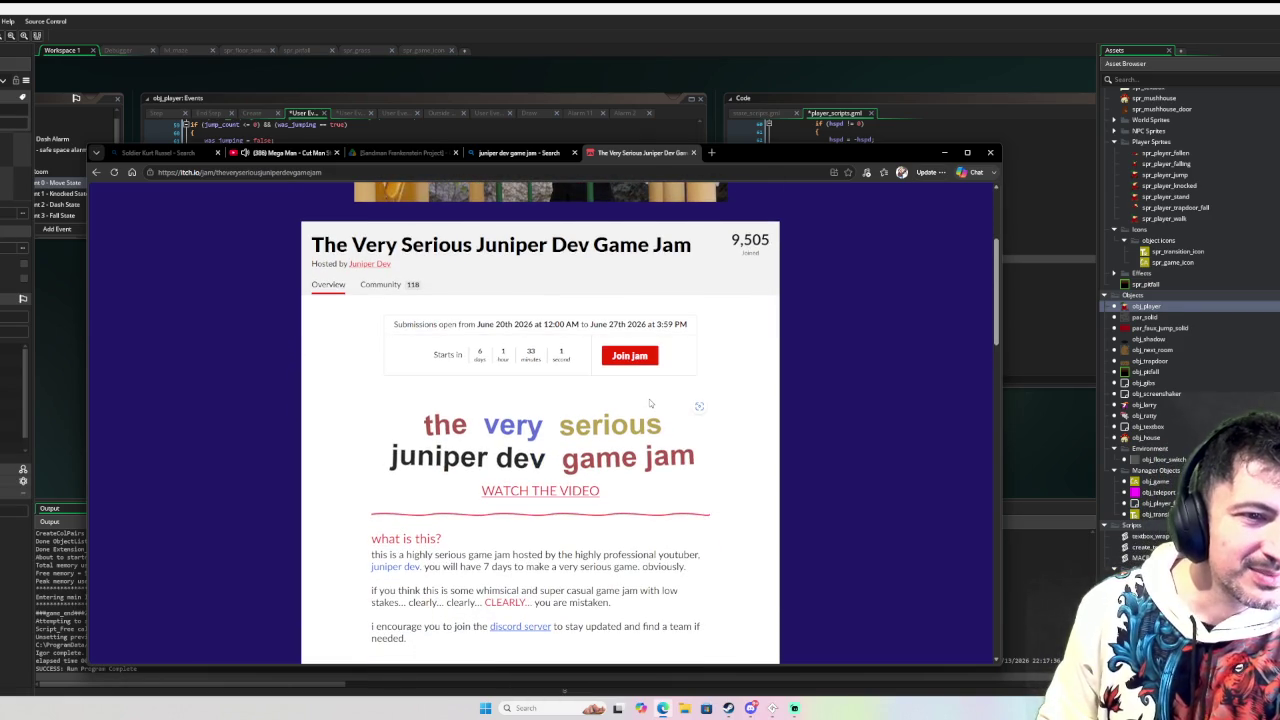
{"action": "scroll", "coordinate": [649, 403], "scroll_direction": "down", "scroll_amount": 6}
{"action": "scroll", "coordinate": [656, 403], "scroll_direction": "down", "scroll_amount": 10}
{"action": "scroll", "coordinate": [663, 407], "scroll_direction": "up", "scroll_amount": 10}
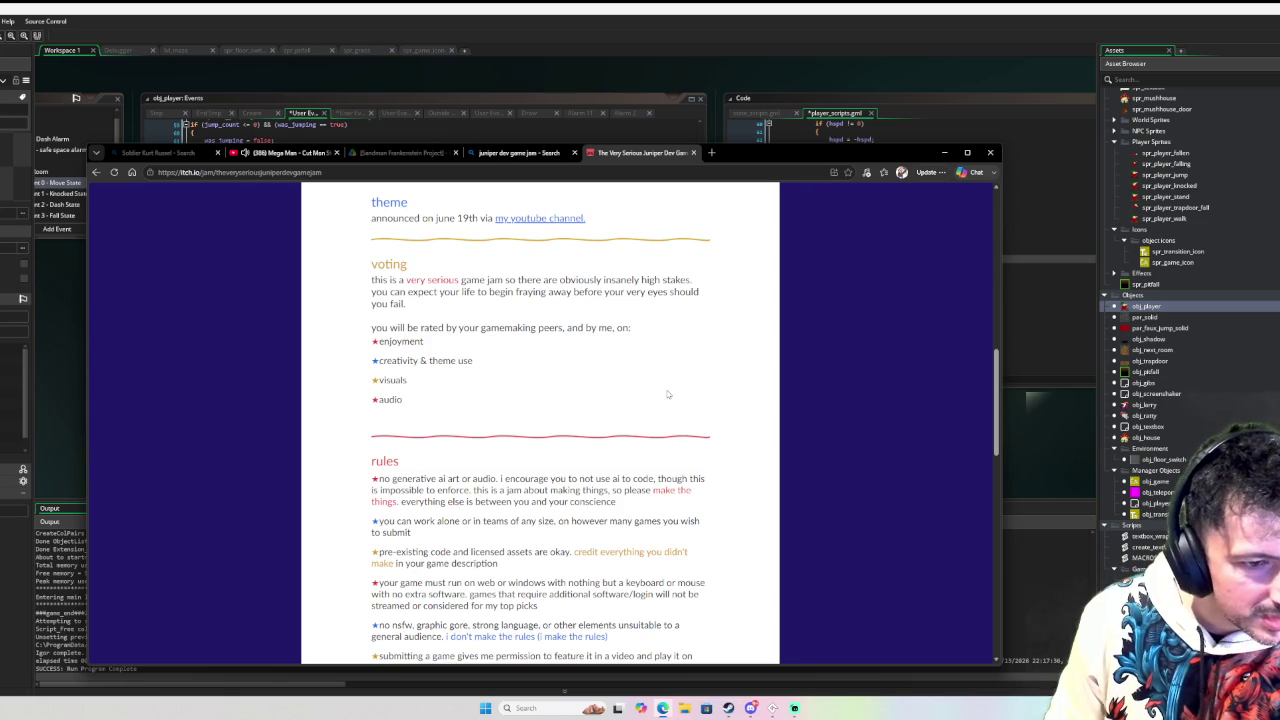
{"action": "scroll", "coordinate": [668, 395], "scroll_direction": "down", "scroll_amount": 3}
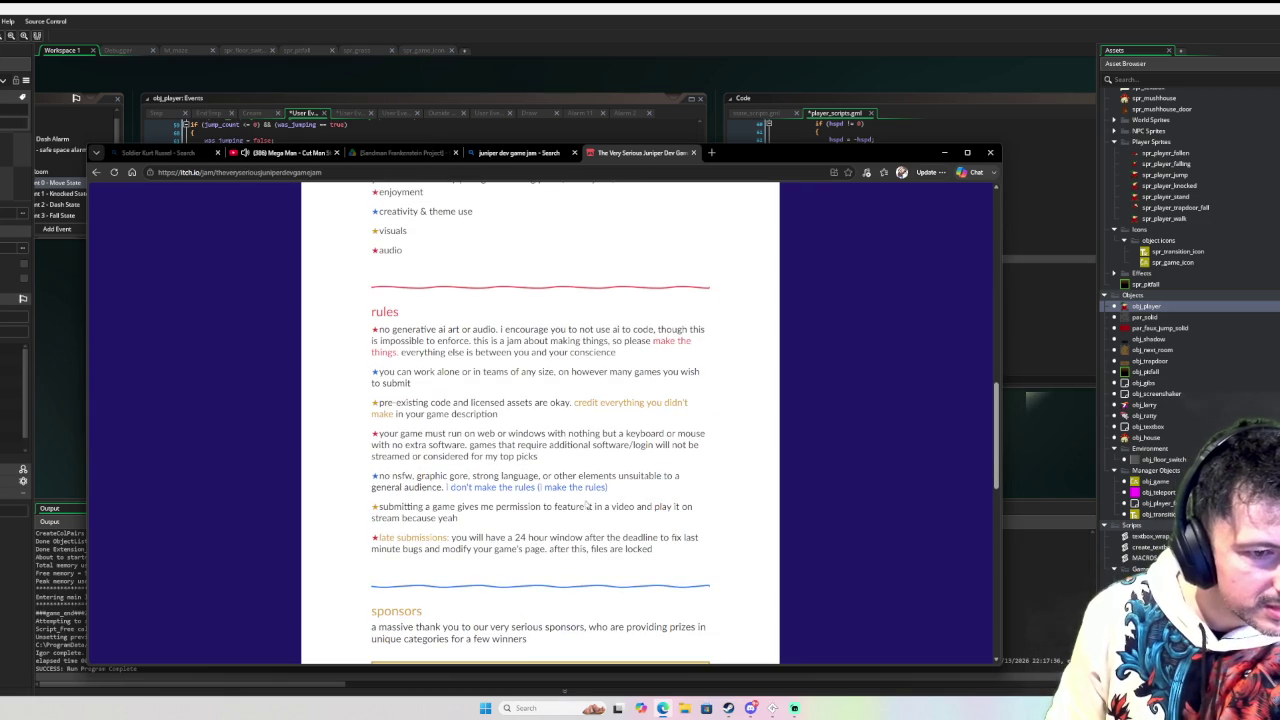
{"action": "scroll", "coordinate": [588, 494], "scroll_direction": "up", "scroll_amount": 1}
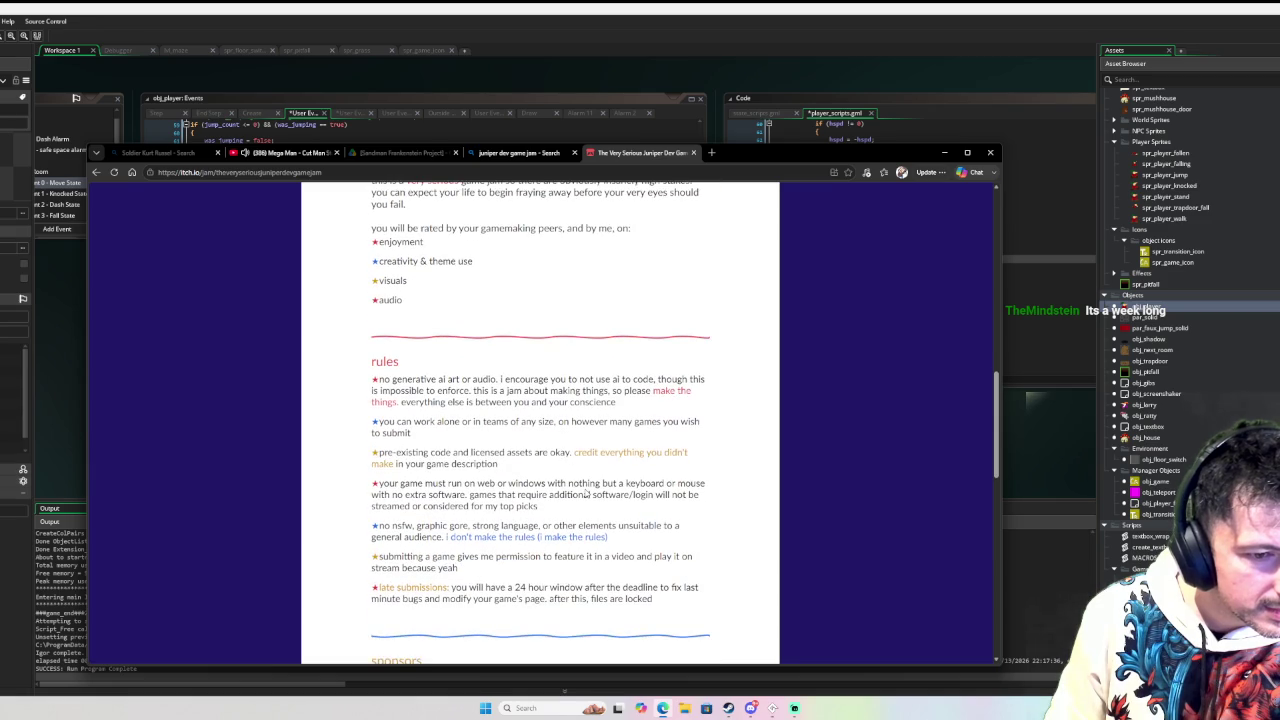
{"action": "scroll", "coordinate": [588, 494], "scroll_direction": "up", "scroll_amount": 2}
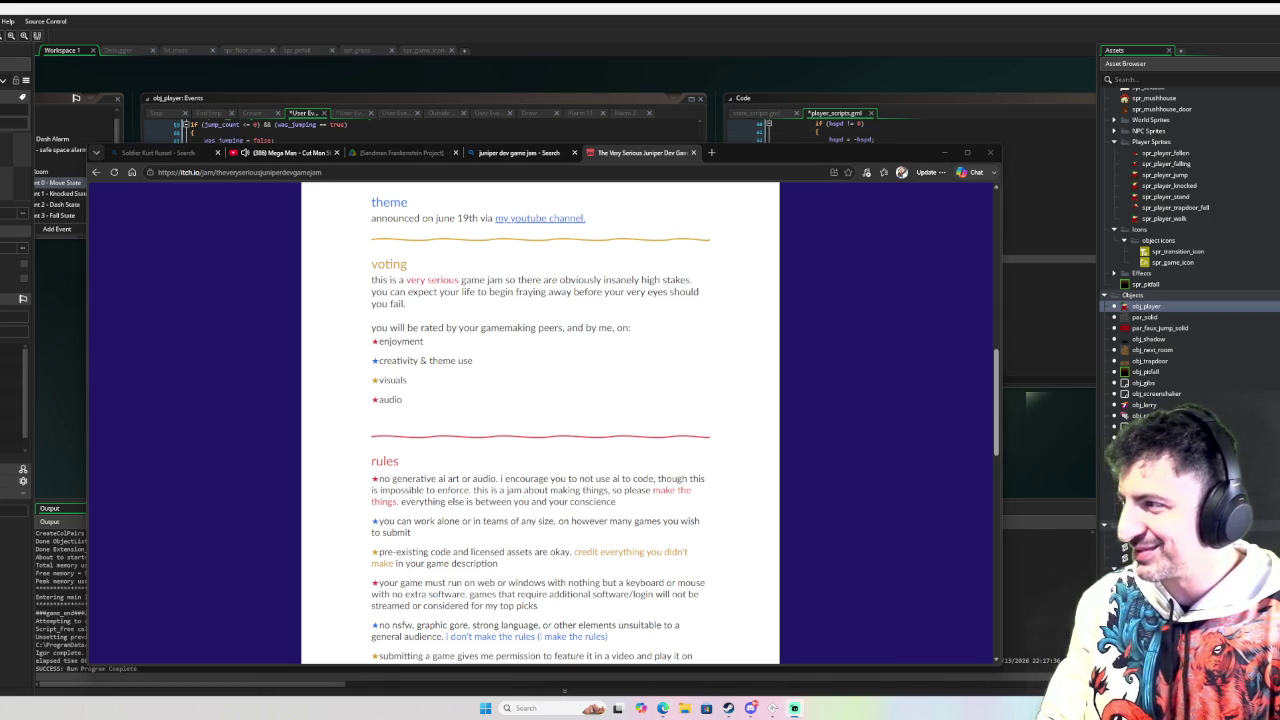
{"action": "scroll", "coordinate": [789, 633], "scroll_direction": "up", "scroll_amount": 7}
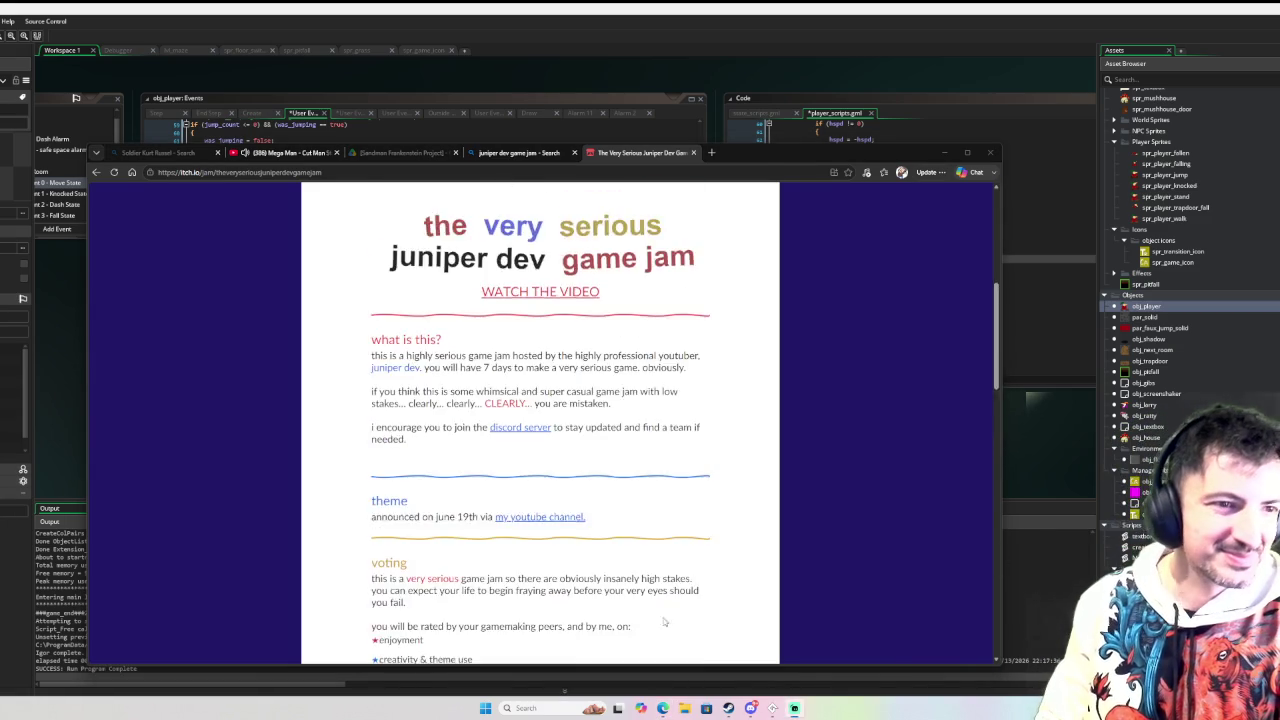
{"action": "scroll", "coordinate": [791, 450], "scroll_direction": "up", "scroll_amount": 1}
{"action": "scroll", "coordinate": [770, 330], "scroll_direction": "up", "scroll_amount": 3}
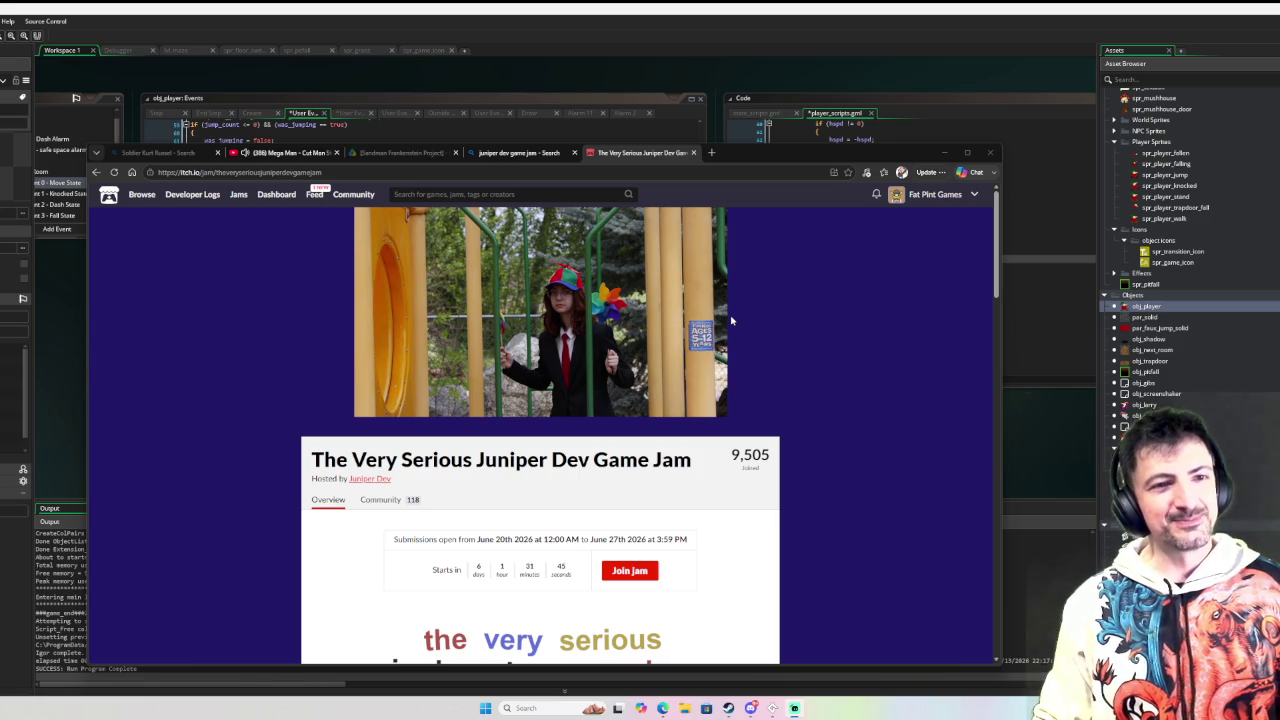
{"action": "scroll", "coordinate": [724, 330], "scroll_direction": "down", "scroll_amount": 1}
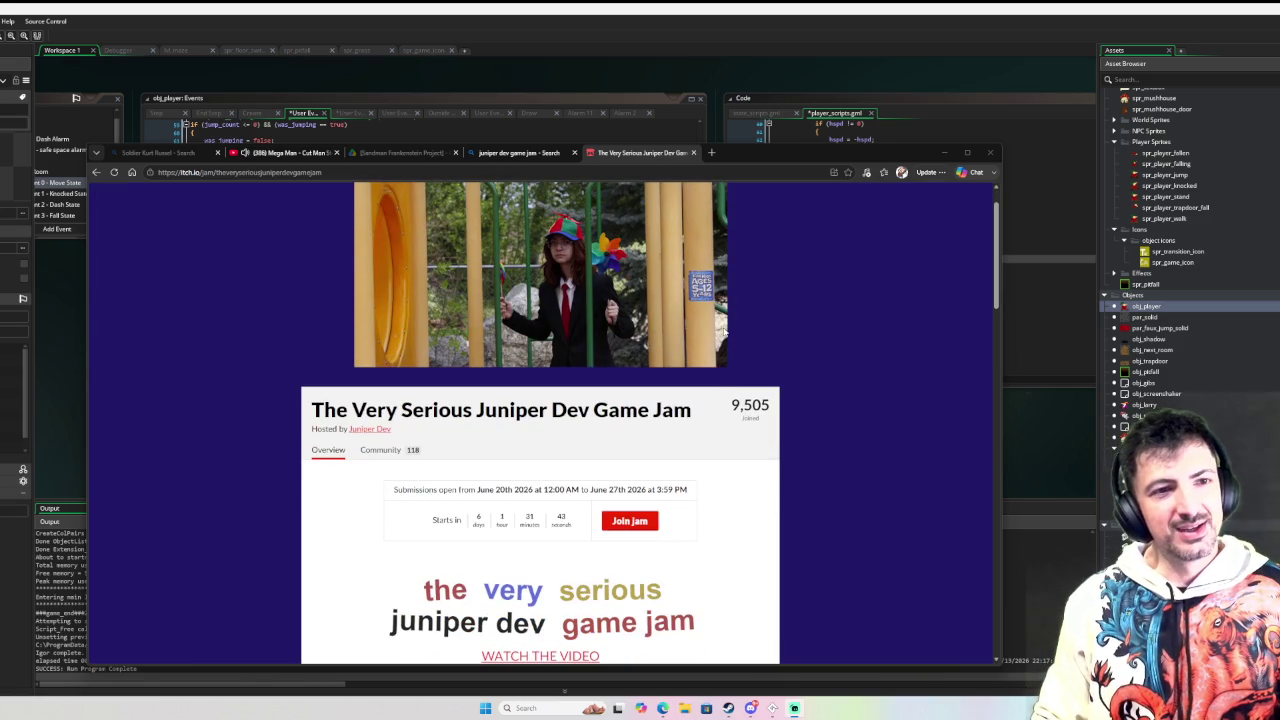
{"action": "scroll", "coordinate": [724, 331], "scroll_direction": "down", "scroll_amount": 3}
{"action": "scroll", "coordinate": [710, 320], "scroll_direction": "up", "scroll_amount": 2}
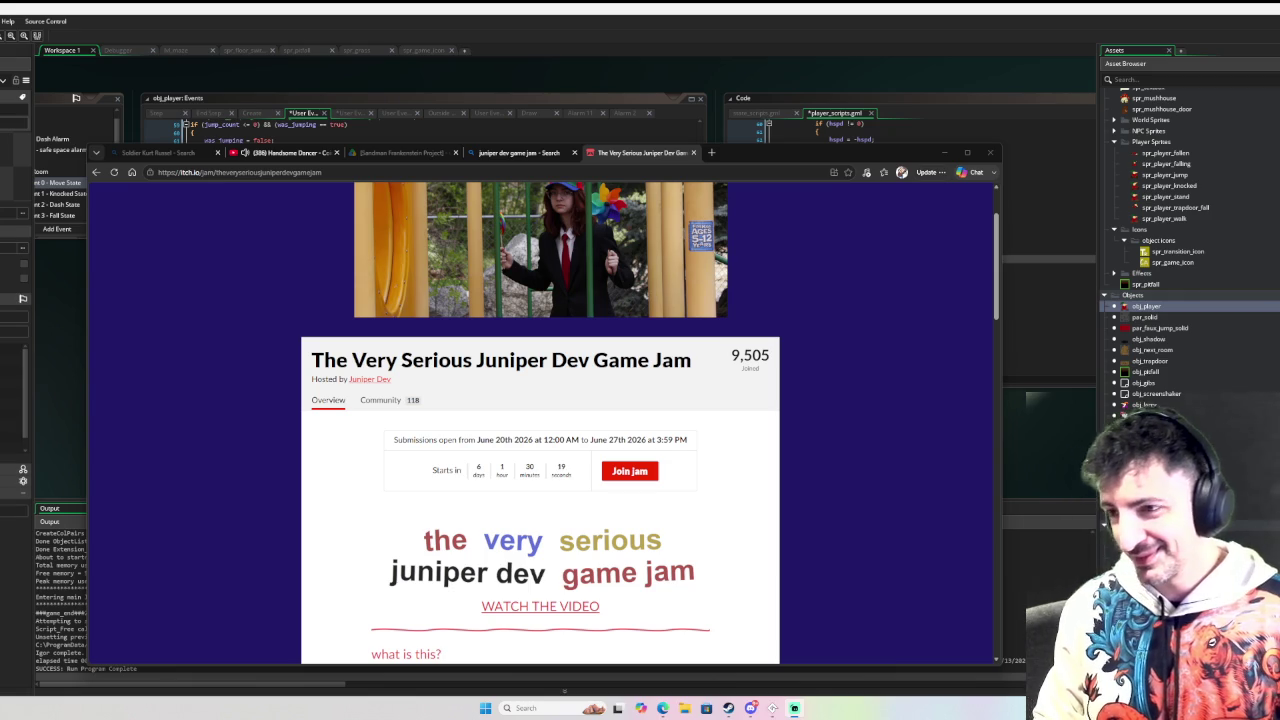
{"action": "left_click", "coordinate": [805, 352]}
{"action": "scroll", "coordinate": [807, 354], "scroll_direction": "down", "scroll_amount": 5}
{"action": "scroll", "coordinate": [807, 354], "scroll_direction": "up", "scroll_amount": 10}
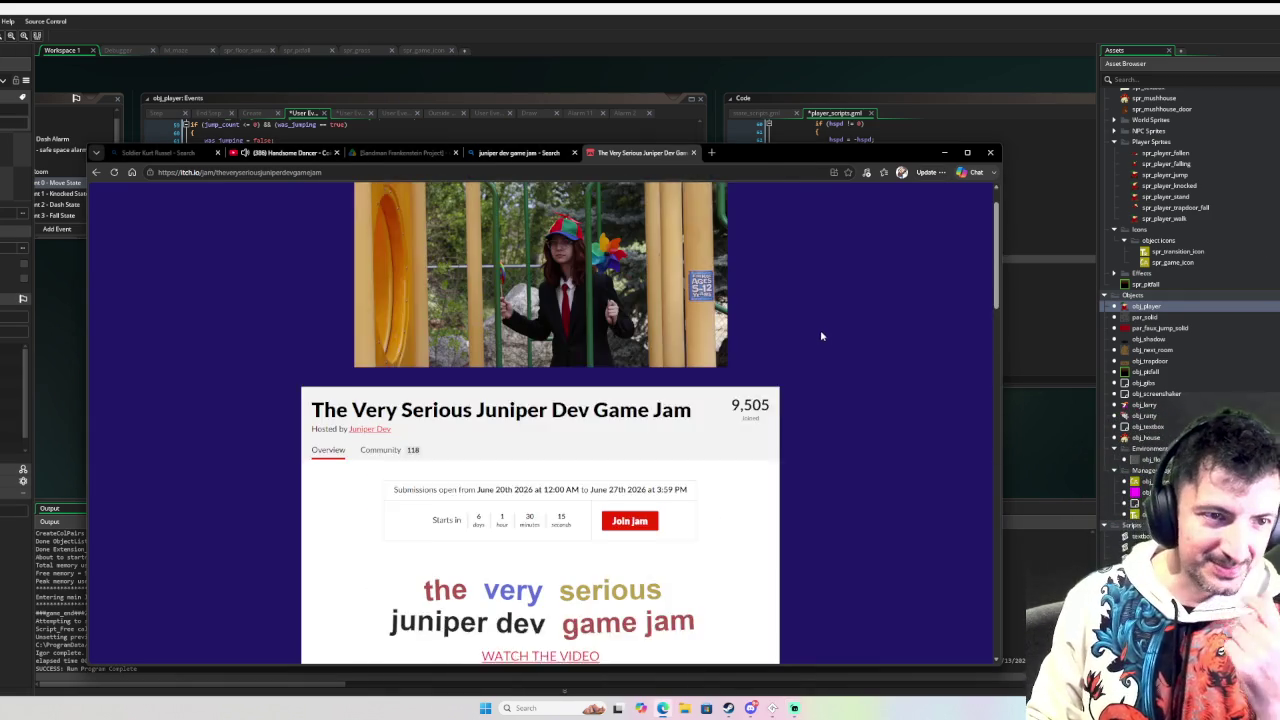
{"action": "left_click_drag", "start_coordinate": [774, 162], "coordinate": [1279, 162]}
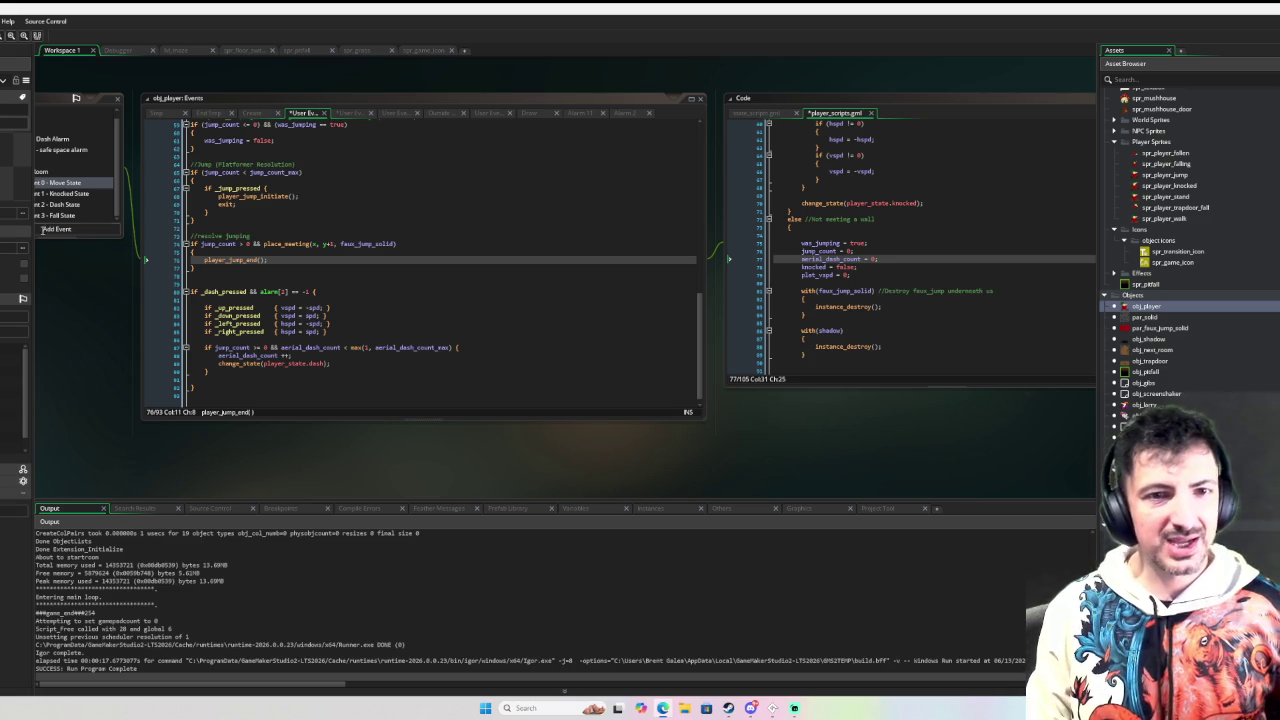
Step: Build and run the game with F6, then move the player down-left with a jump
{"action": "key", "text": "F6"}
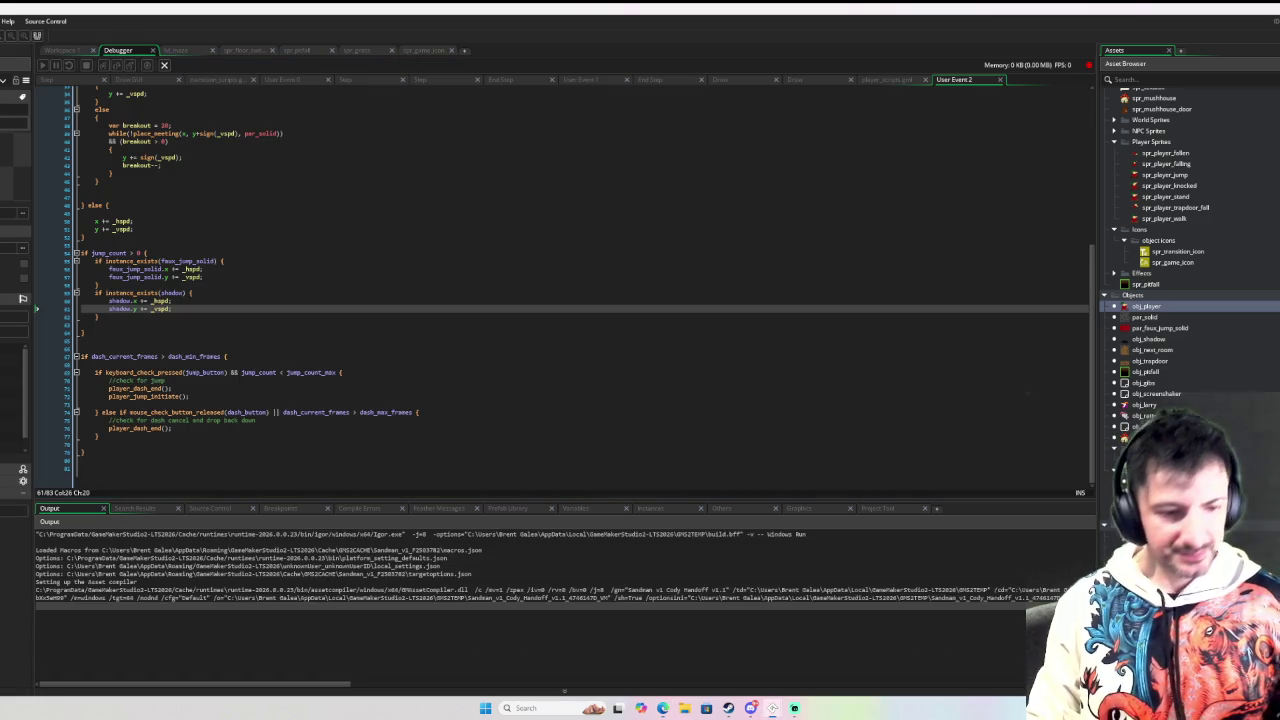
{"action": "key", "text": "Down"}
{"action": "key", "text": "Left"}
{"action": "key", "text": "space"}
{"action": "key", "text": "Right"}
Step: Test walking and double jumping left and right, including a double jump over the wall
{"action": "key", "text": "Right"}
{"action": "key", "text": "Left"}
{"action": "key", "text": "space"}
{"action": "key", "text": "Right"}
{"action": "key", "text": "space"}
{"action": "key", "text": "Right"}
{"action": "key", "text": "Left"}
{"action": "key", "text": "space"}
{"action": "key", "text": "Left"}
{"action": "key", "text": "Right"}
{"action": "key", "text": "space"}
{"action": "key", "text": "space"}
{"action": "key", "text": "Right"}
{"action": "key", "text": "Left"}
{"action": "key", "text": "Left"}
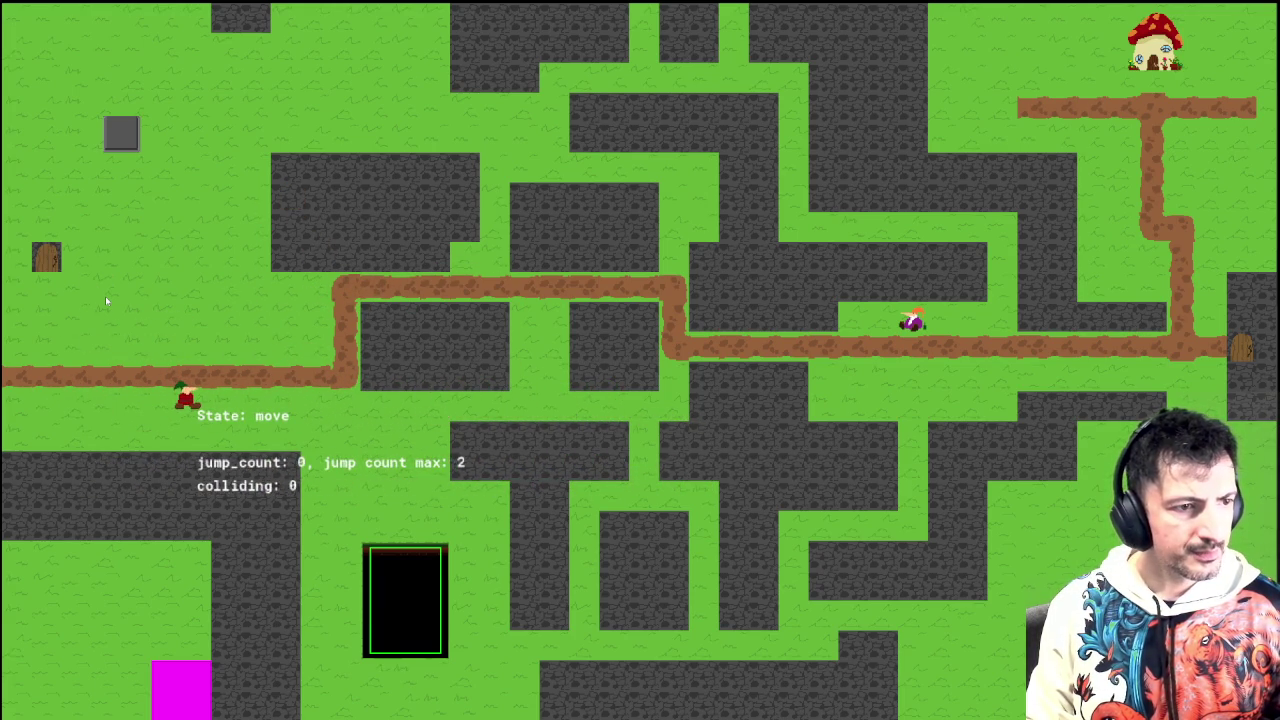
Step: Walk the player back and forth between left and right
{"action": "key", "text": "Right"}
{"action": "key", "text": "Left"}
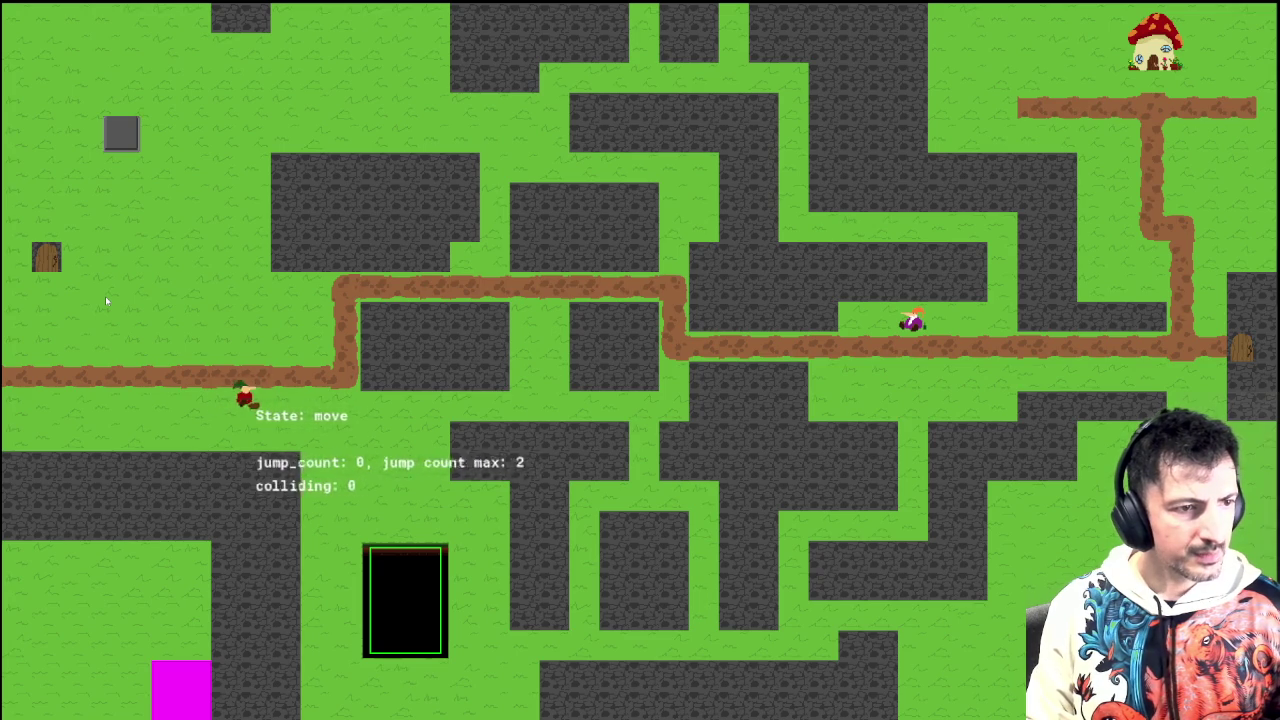
{"action": "key", "text": "Left"}
{"action": "key", "text": "Right"}
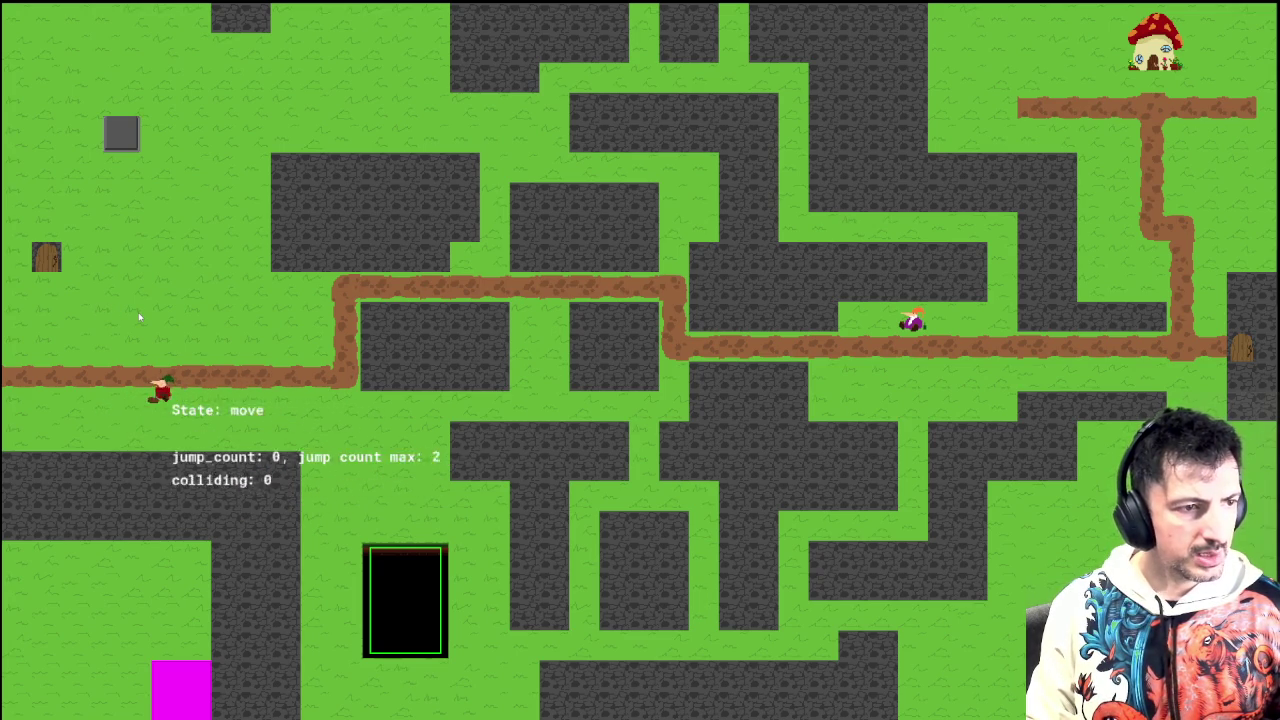
{"action": "key", "text": "Left"}
Step: Test knockback by jumping and moving the player against the wall
{"action": "key", "text": "Right"}
{"action": "key", "text": "space"}
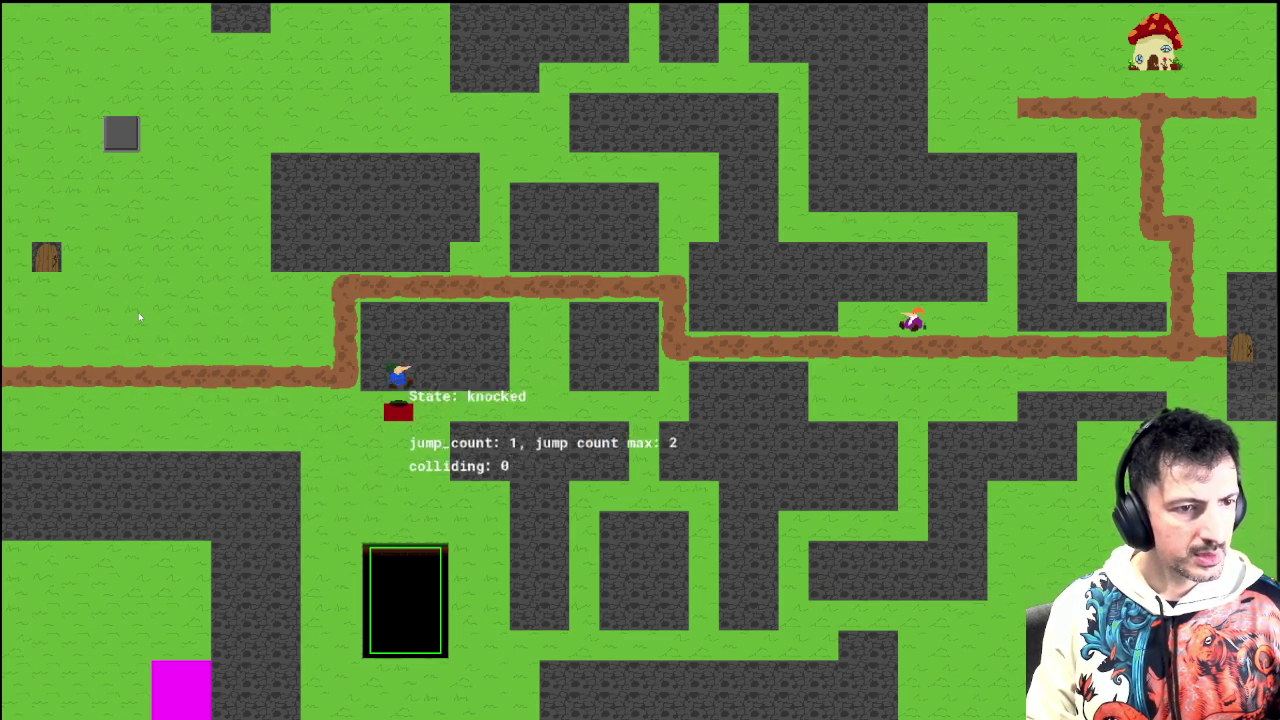
{"action": "key", "text": "Right"}
{"action": "key", "text": "Left"}
{"action": "key", "text": "Right"}
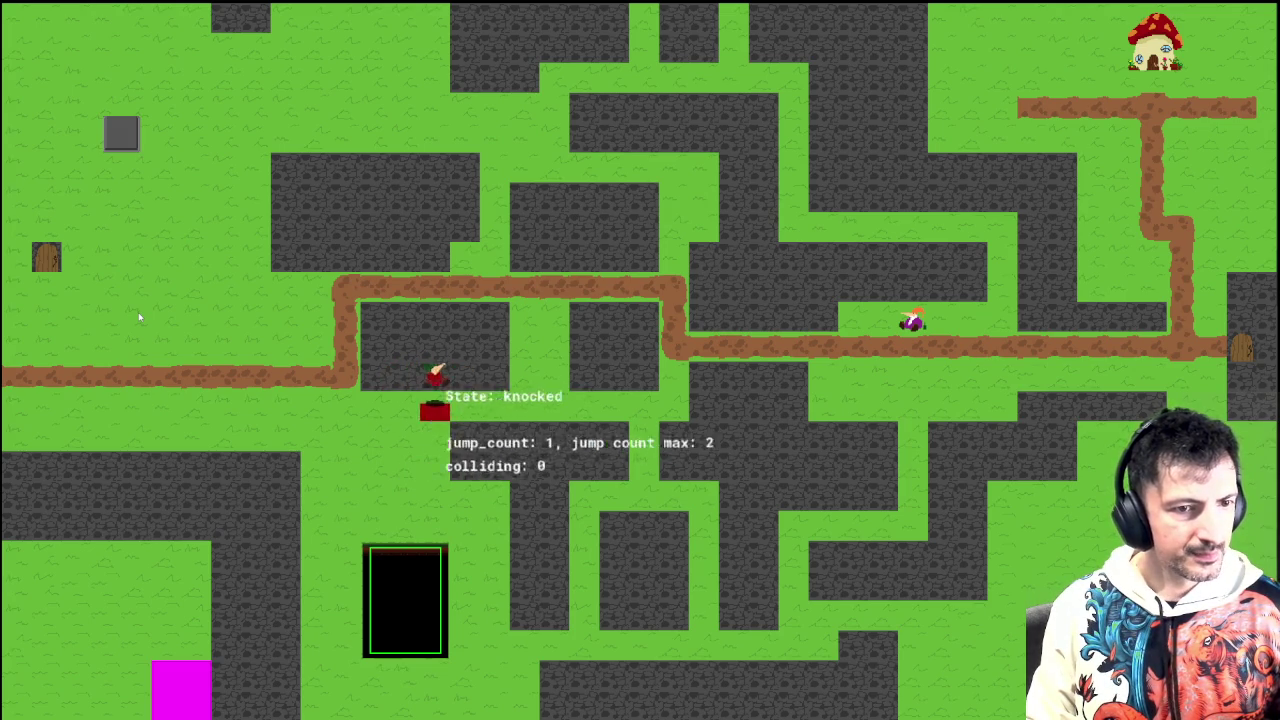
{"action": "key", "text": "Right"}
{"action": "key", "text": "Left"}
{"action": "key", "text": "Right"}
{"action": "key", "text": "Left"}
{"action": "key", "text": "Right"}
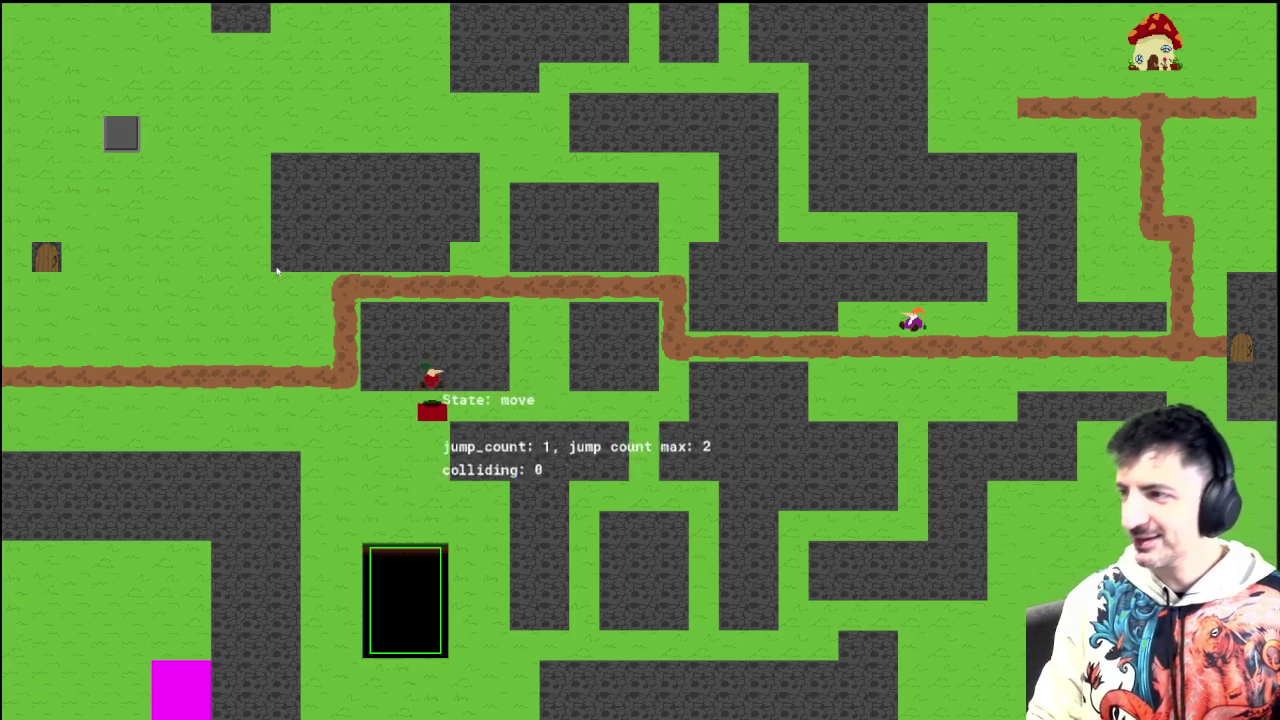
Step: Test jumps and double jumps around the wall, then close the game and return to the editor
{"action": "key", "text": "Up"}
{"action": "key", "text": "Right"}
{"action": "key", "text": "Up"}
{"action": "key", "text": "Left"}
{"action": "key", "text": "Up"}
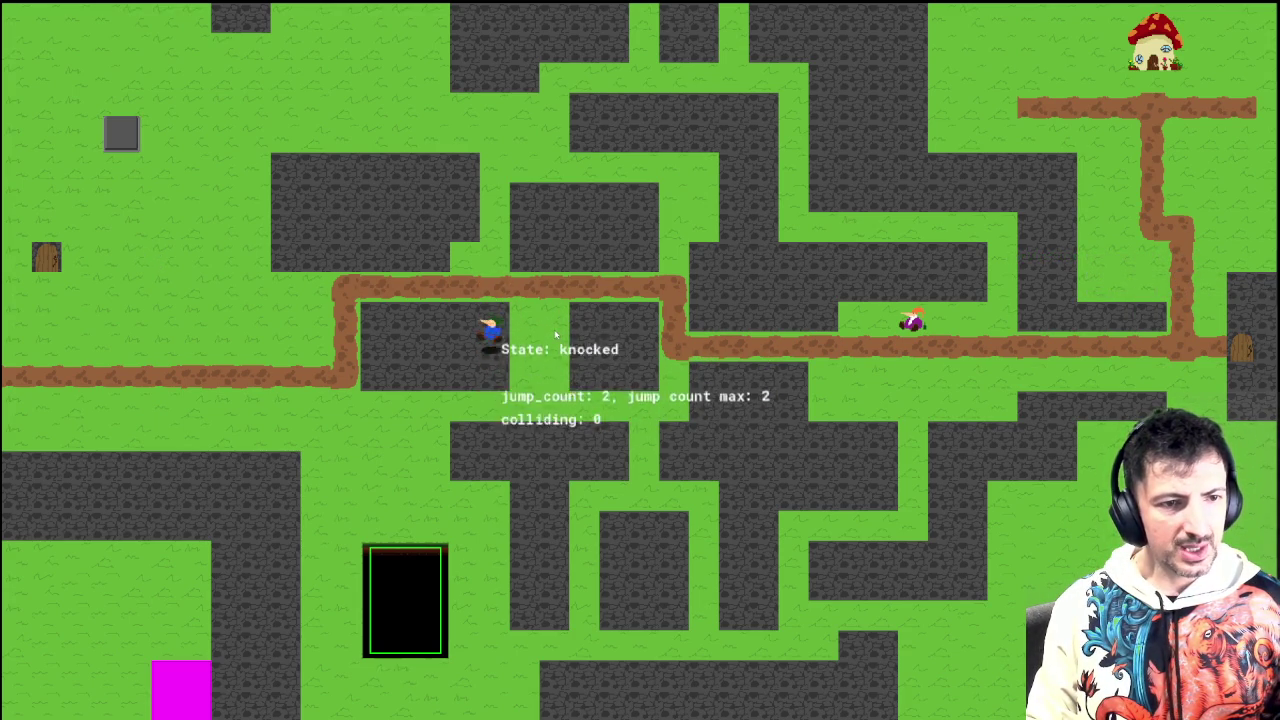
{"action": "key", "text": "space"}
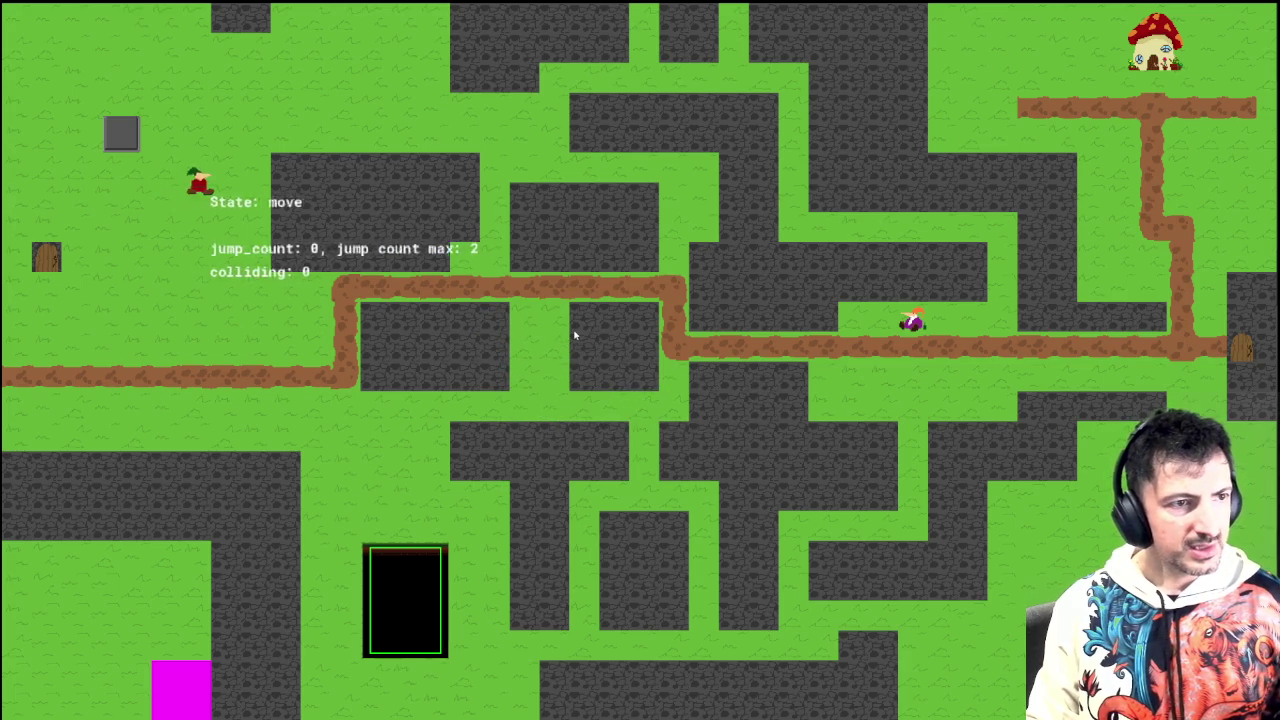
{"action": "key", "text": "space"}
{"action": "key", "text": "space"}
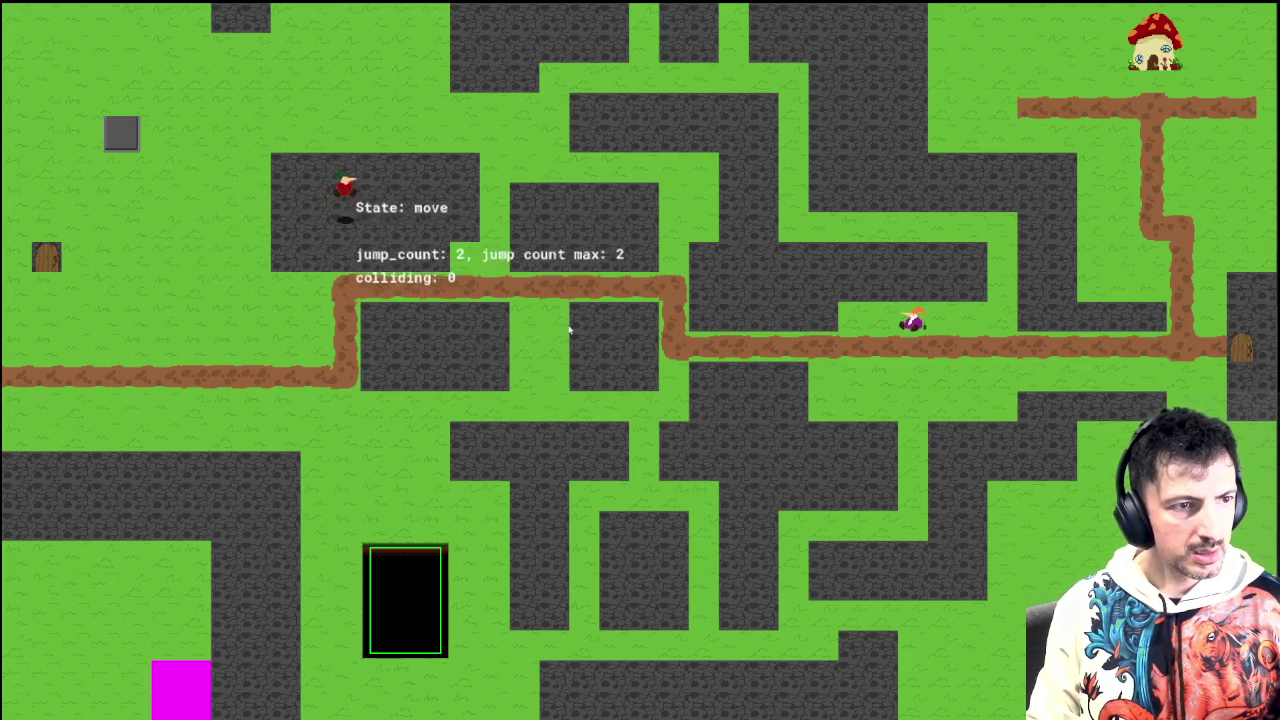
{"action": "key", "text": "space"}
{"action": "key", "text": "space"}
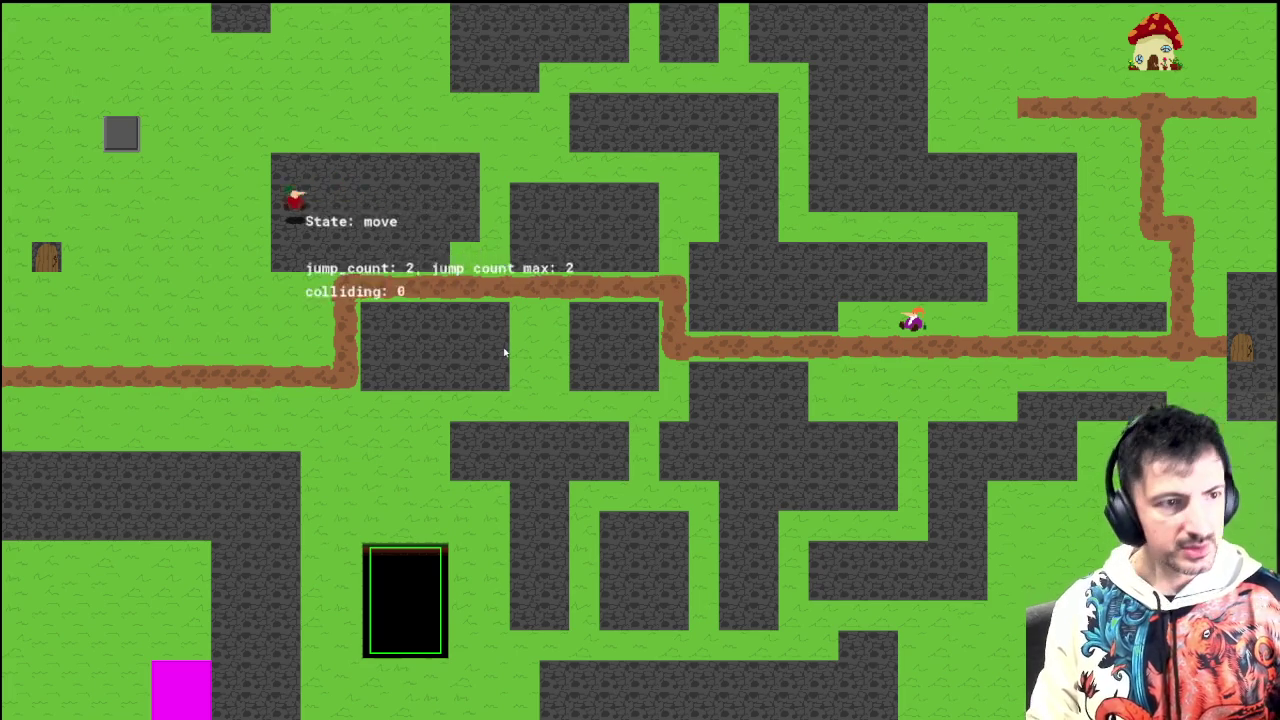
{"action": "key", "text": "Escape"}
{"action": "left_click", "coordinate": [62, 50]}
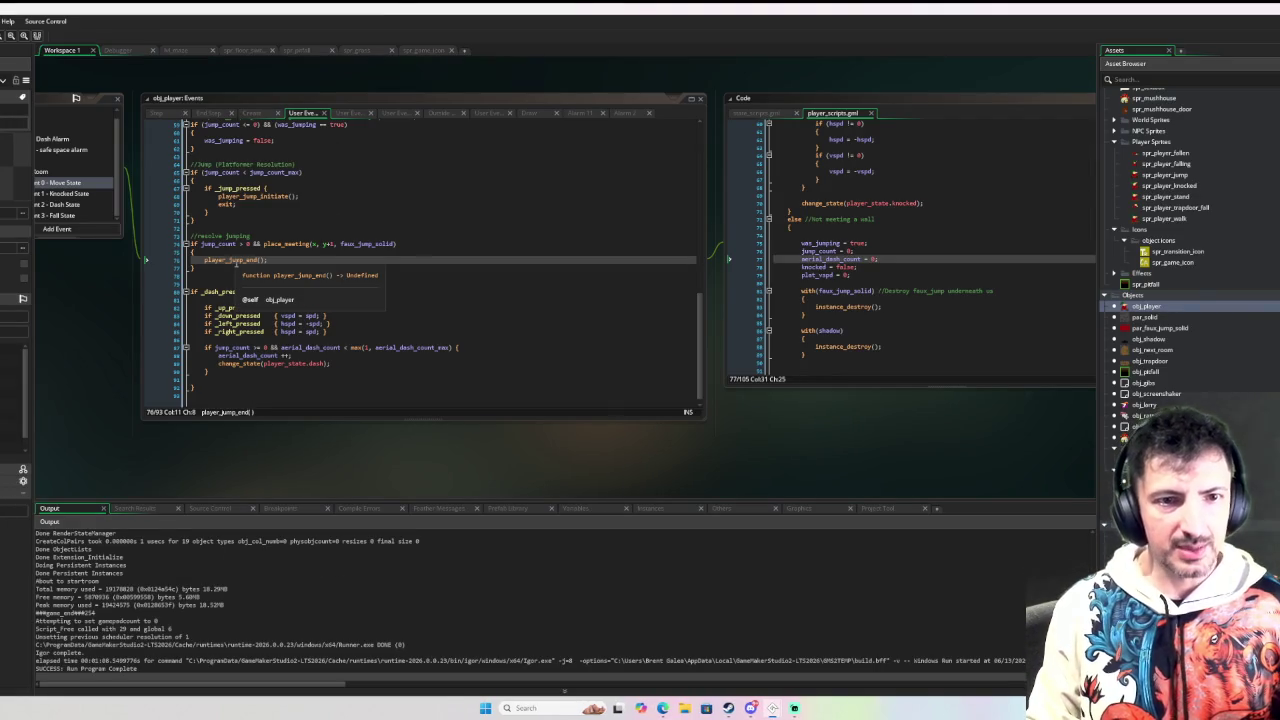
Step: Open the Knocked State event and paste back the wall-collision code with the aerial_dash_count reset
{"action": "scroll", "coordinate": [893, 240], "scroll_direction": "up", "scroll_amount": 2}
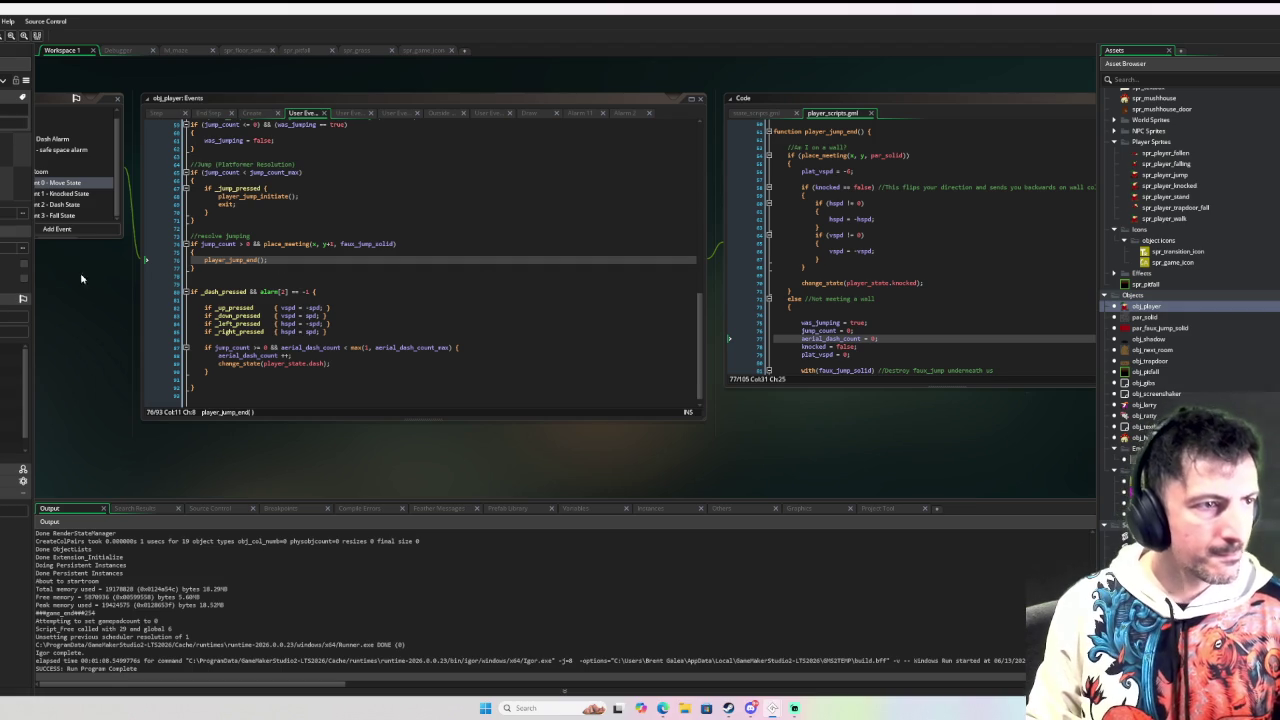
{"action": "left_click", "coordinate": [78, 195]}
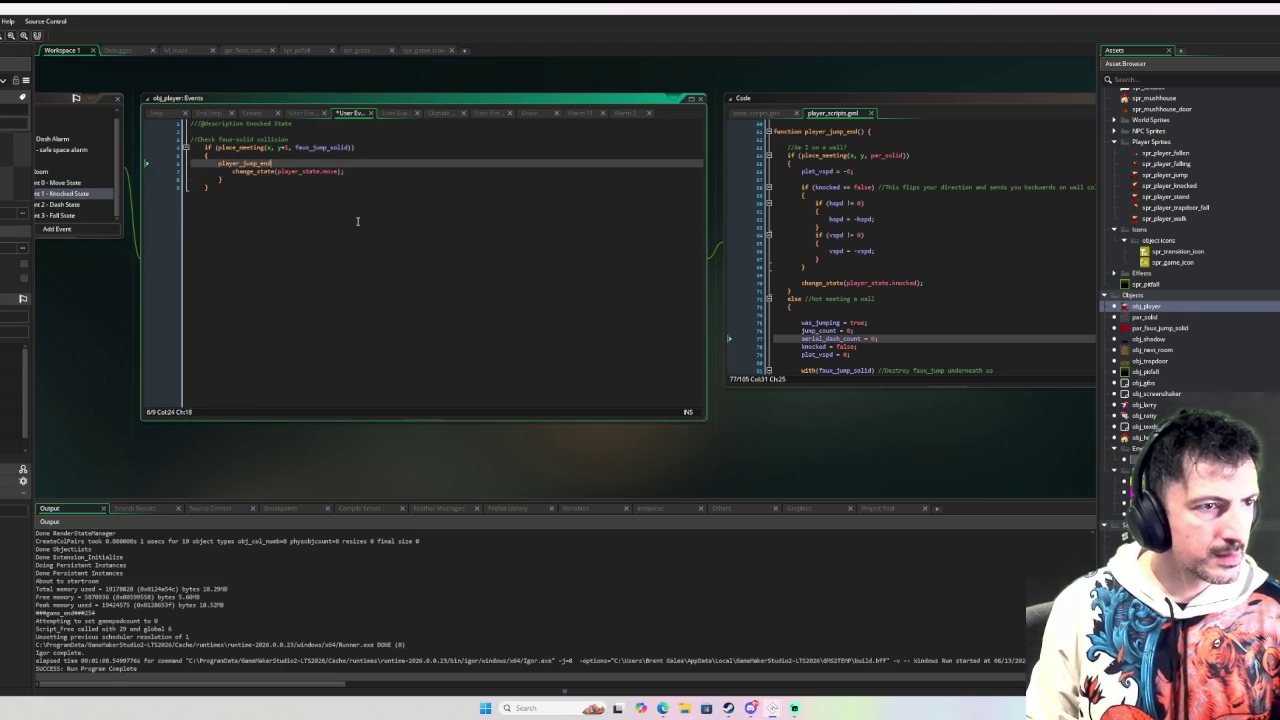
{"action": "key", "text": "ctrl+v"}
{"action": "scroll", "coordinate": [357, 221], "scroll_direction": "down", "scroll_amount": 3}
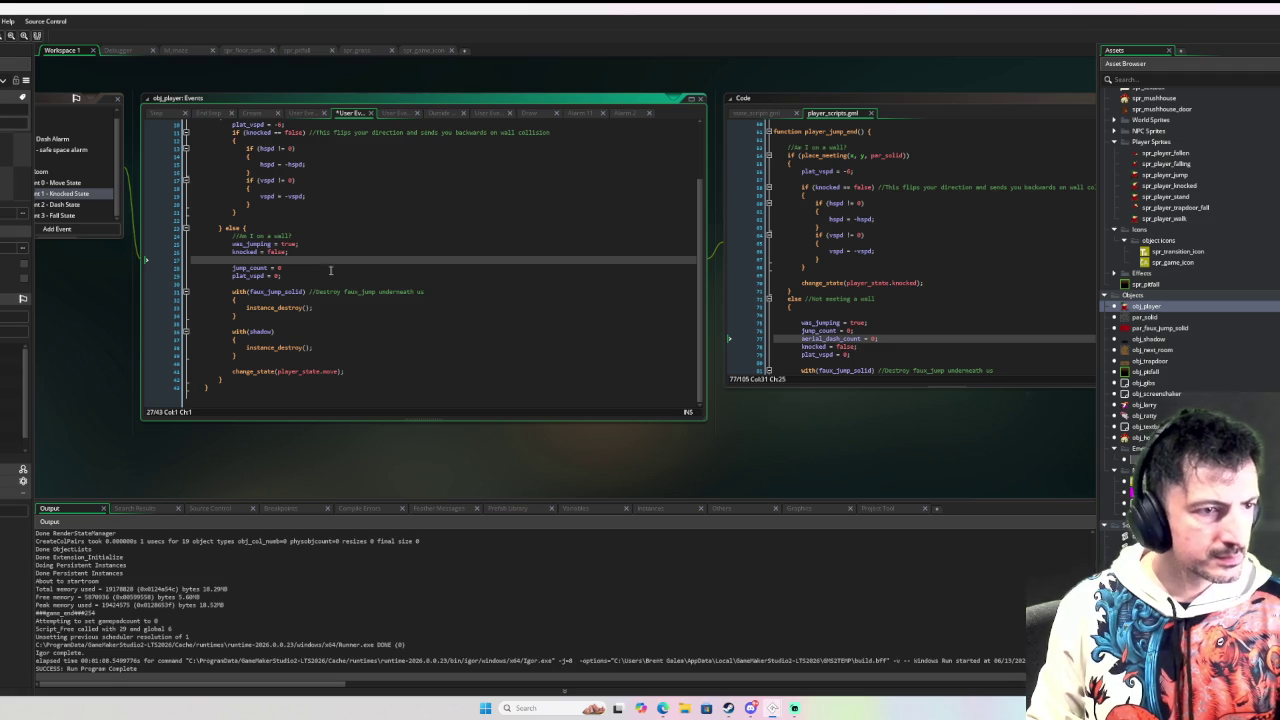
{"action": "scroll", "coordinate": [330, 270], "scroll_direction": "up", "scroll_amount": 3}
{"action": "scroll", "coordinate": [330, 270], "scroll_direction": "down", "scroll_amount": 3}
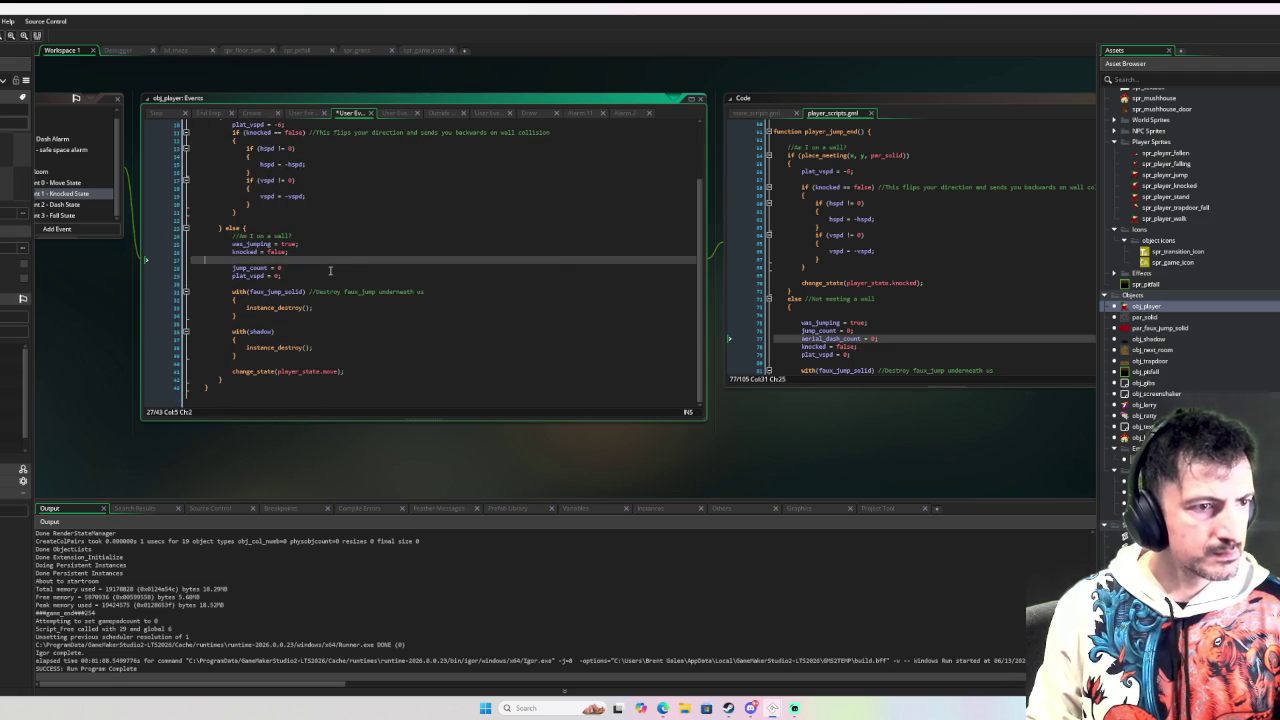
{"action": "key", "text": "ctrl+v"}
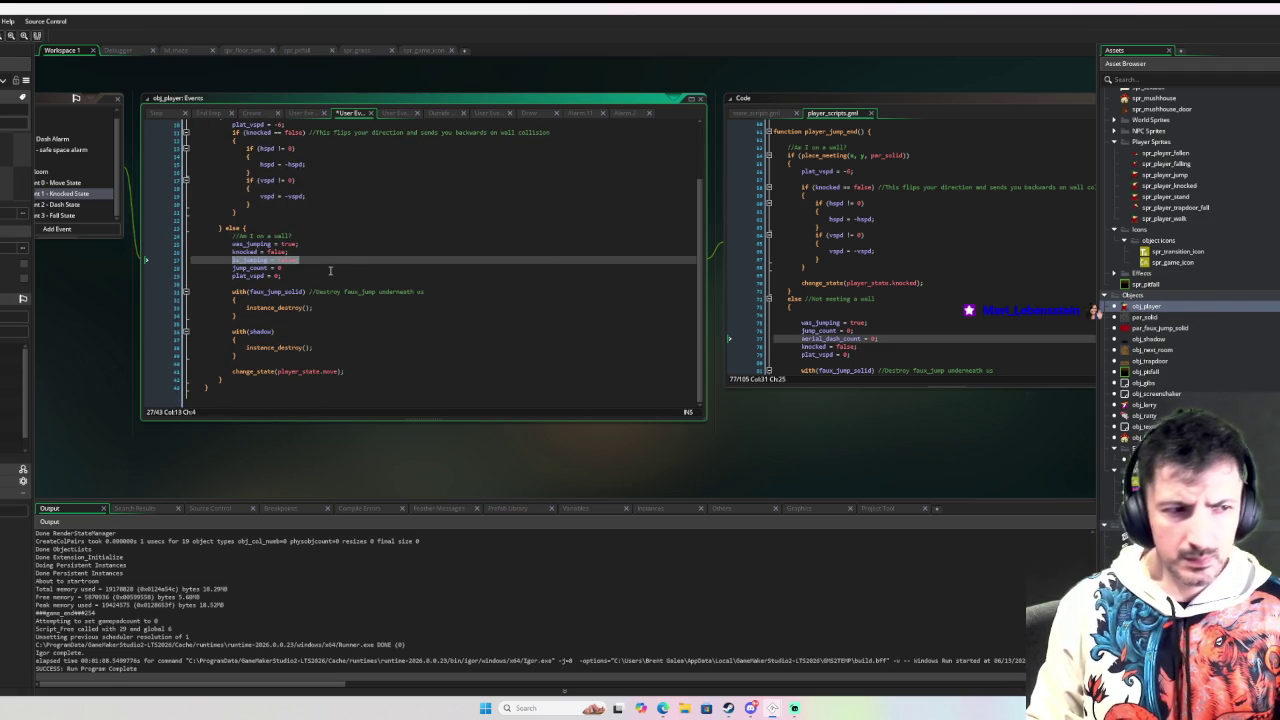
Step: Delete the aerial_dash_count = 0; line from the Knocked State code and its blank line
{"action": "key", "text": "Delete"}
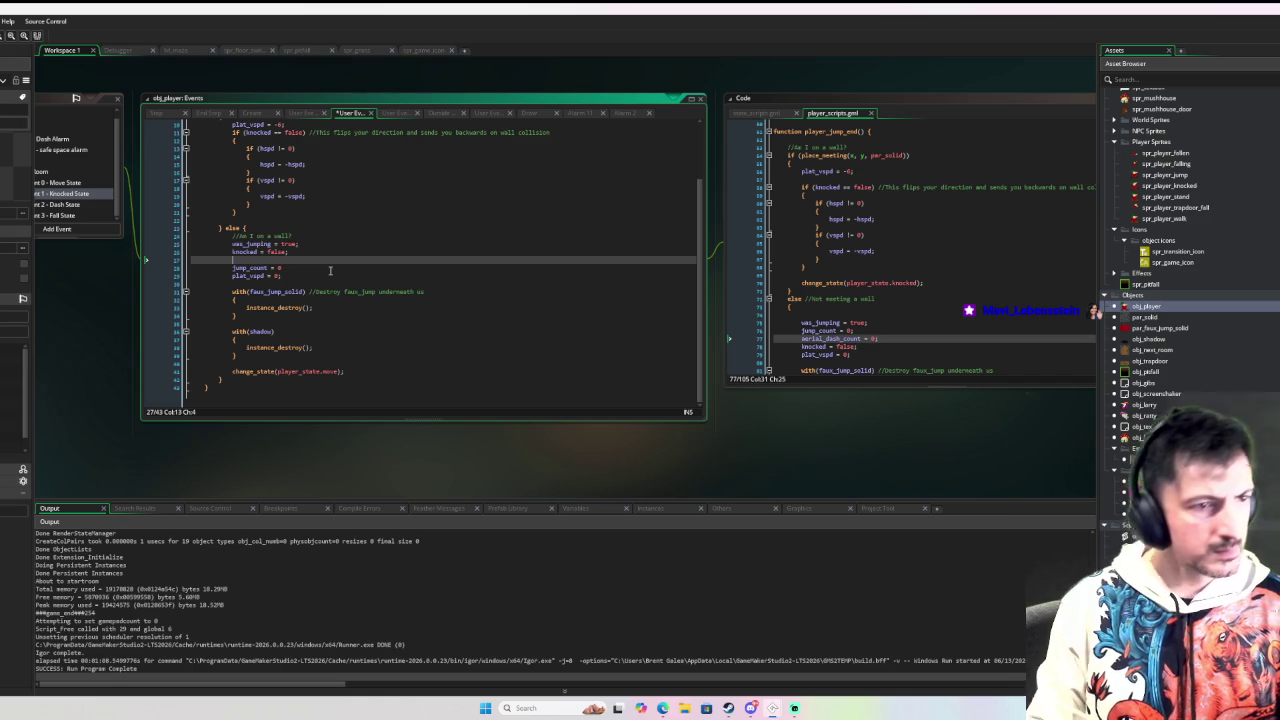
{"action": "key", "text": "BackSpace"}
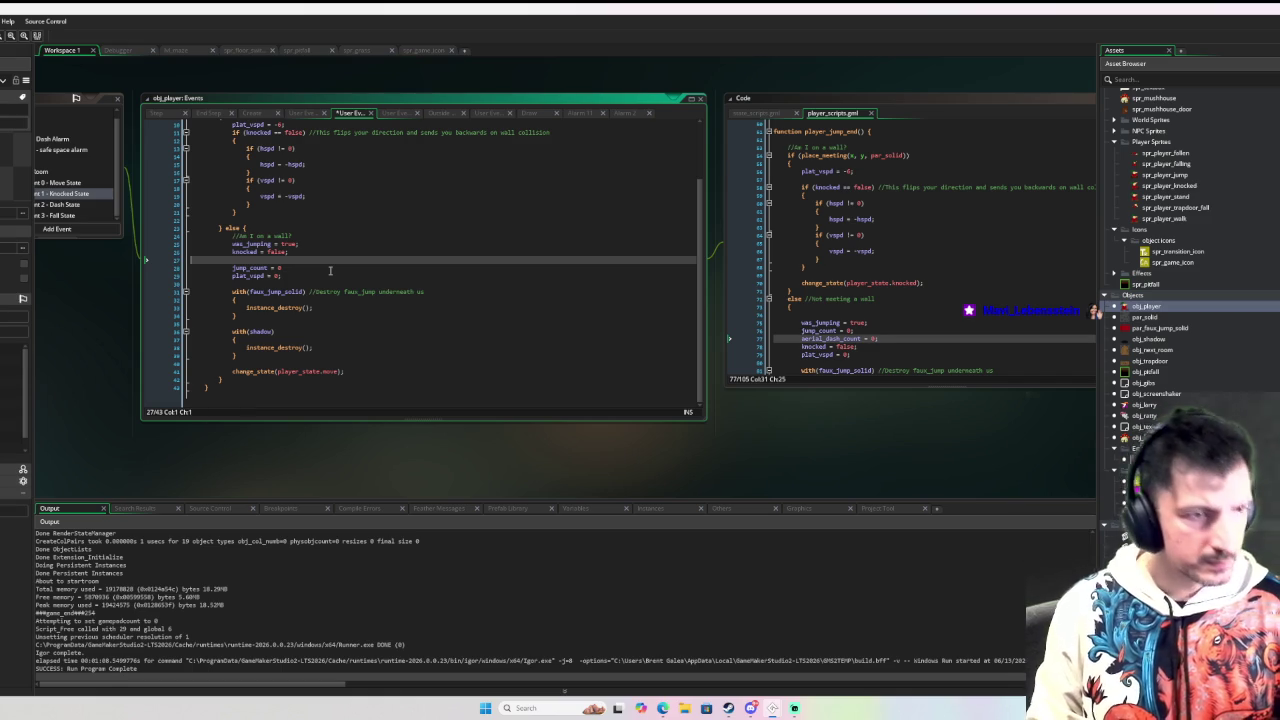
{"action": "key", "text": "BackSpace"}
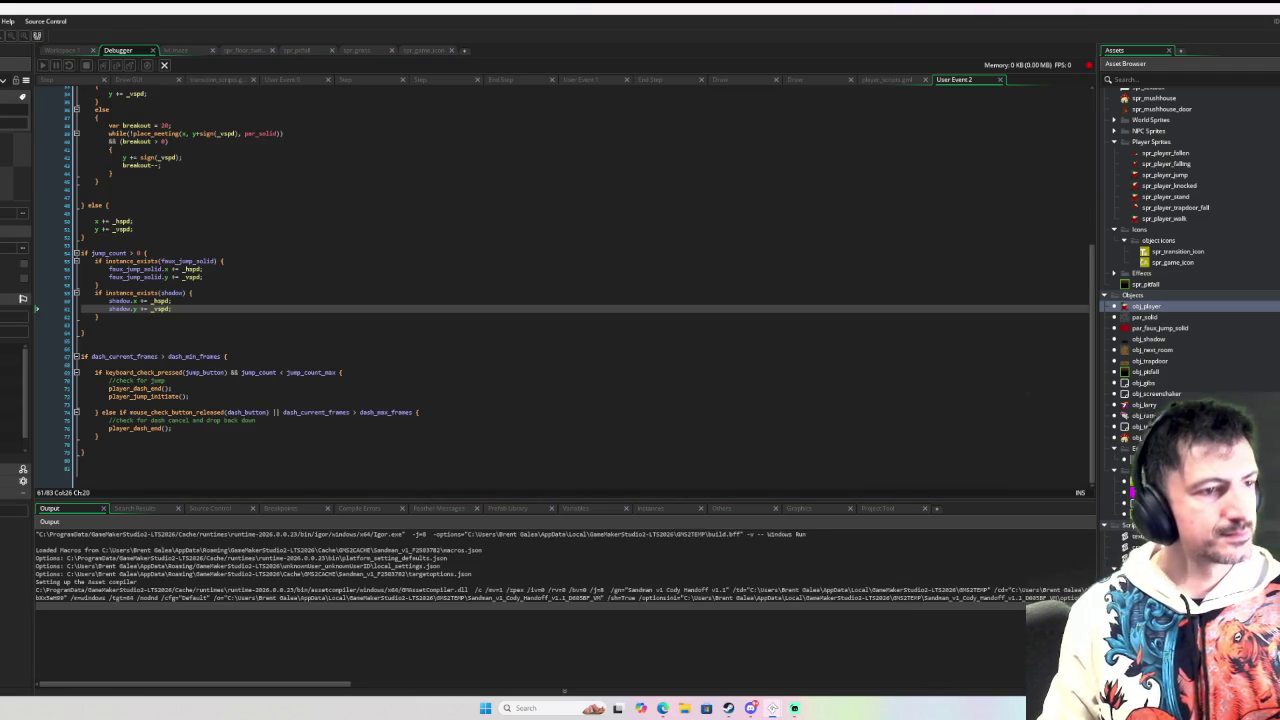
Step: Run the game and move the player across the map and toward the wall
{"action": "key", "text": "Right"}
{"action": "key", "text": "Down"}
{"action": "key", "text": "Left"}
{"action": "key", "text": "Up"}
{"action": "key", "text": "Up"}
{"action": "key", "text": "Right"}
{"action": "key", "text": "Up"}
Step: Double jump the player into the wall to trigger knockback, then recover and repeat
{"action": "key", "text": "Left"}
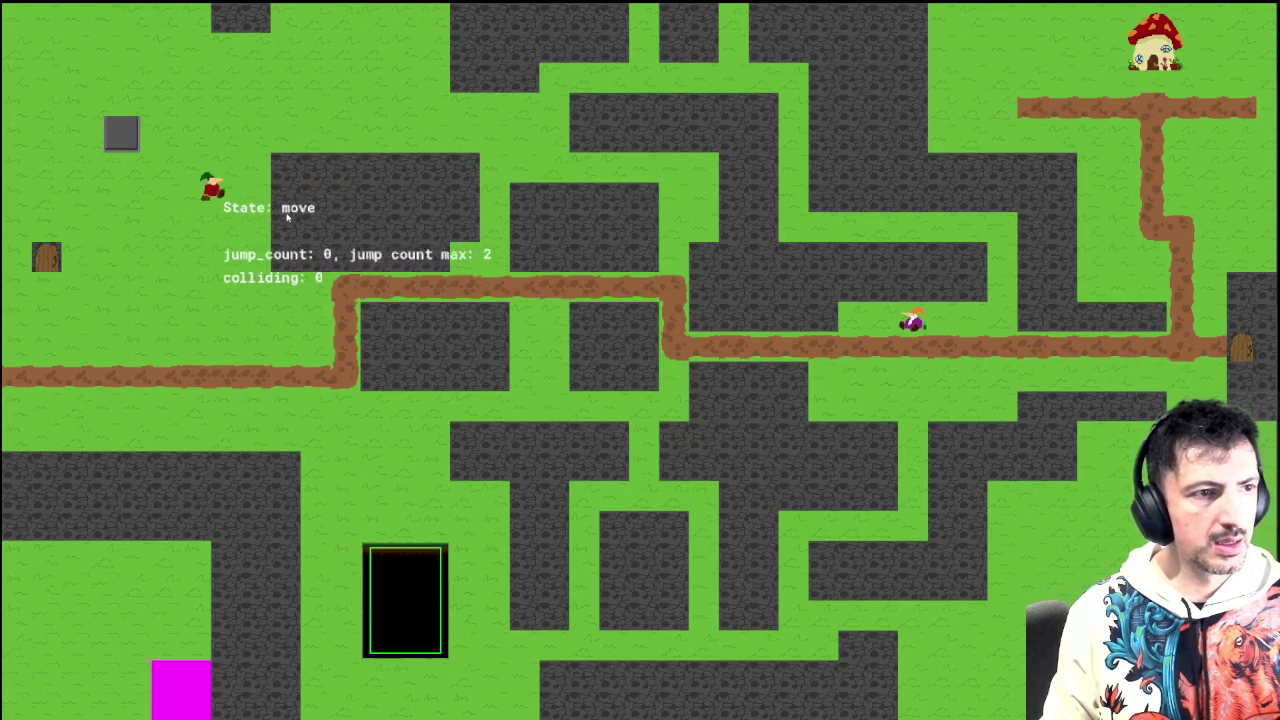
{"action": "key", "text": "Up"}
{"action": "key", "text": "Right"}
{"action": "key", "text": "Up"}
{"action": "key", "text": "Left"}
{"action": "key", "text": "Up"}
{"action": "key", "text": "Right"}
{"action": "key", "text": "Up"}
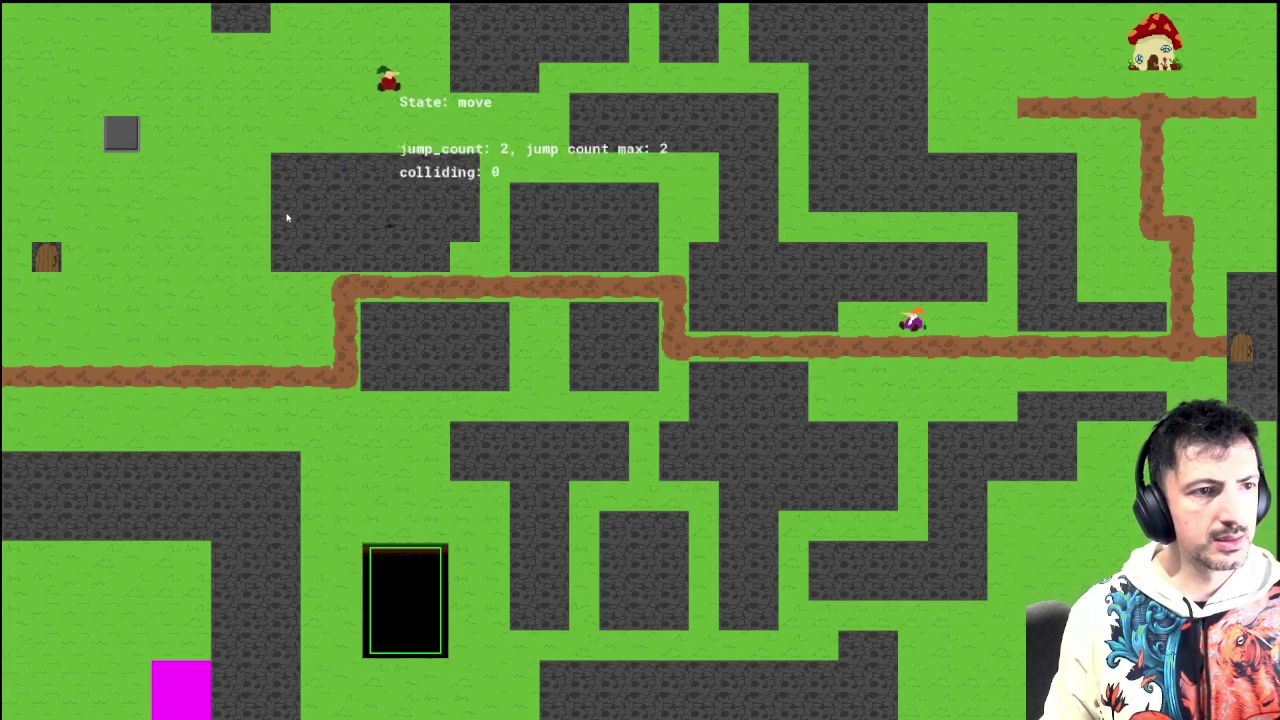
Step: Jump and double jump onto the dark block, walk off, then close the game
{"action": "key", "text": "Left"}
{"action": "key", "text": "Up"}
{"action": "key", "text": "Right"}
{"action": "key", "text": "Up"}
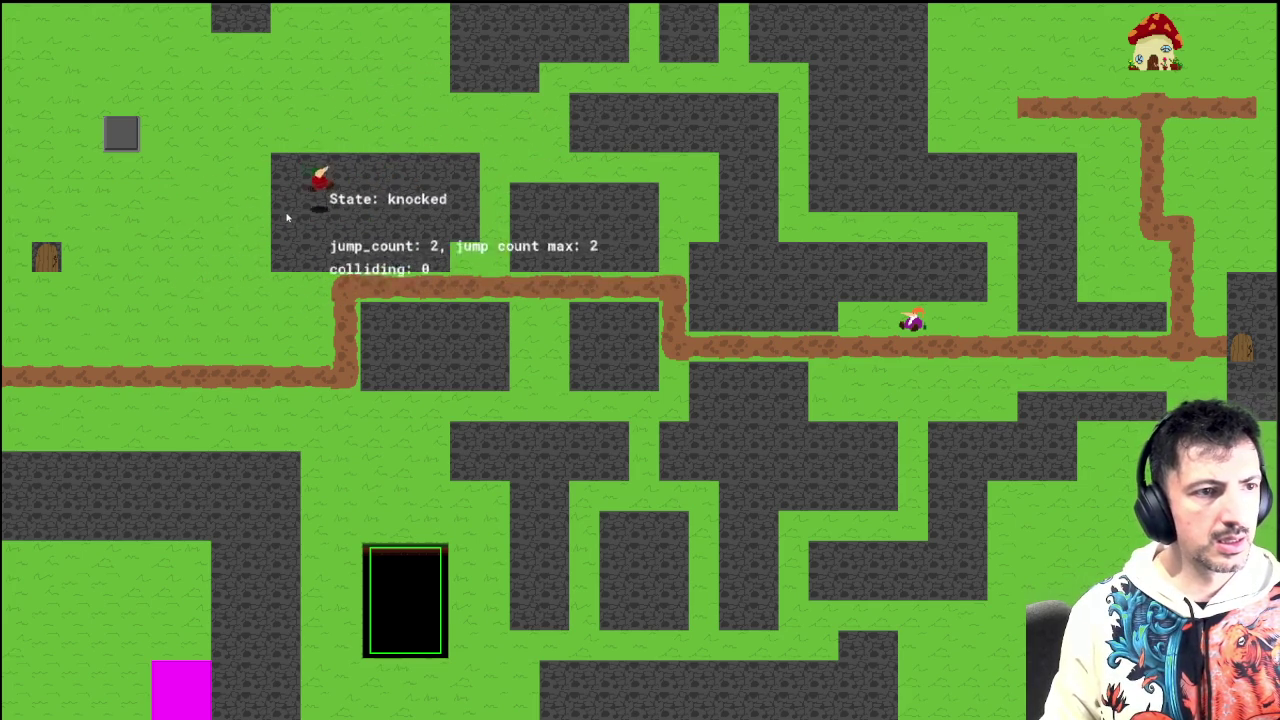
{"action": "key", "text": "Left"}
{"action": "key", "text": "Up"}
{"action": "key", "text": "Right"}
{"action": "key", "text": "Up"}
{"action": "key", "text": "Left"}
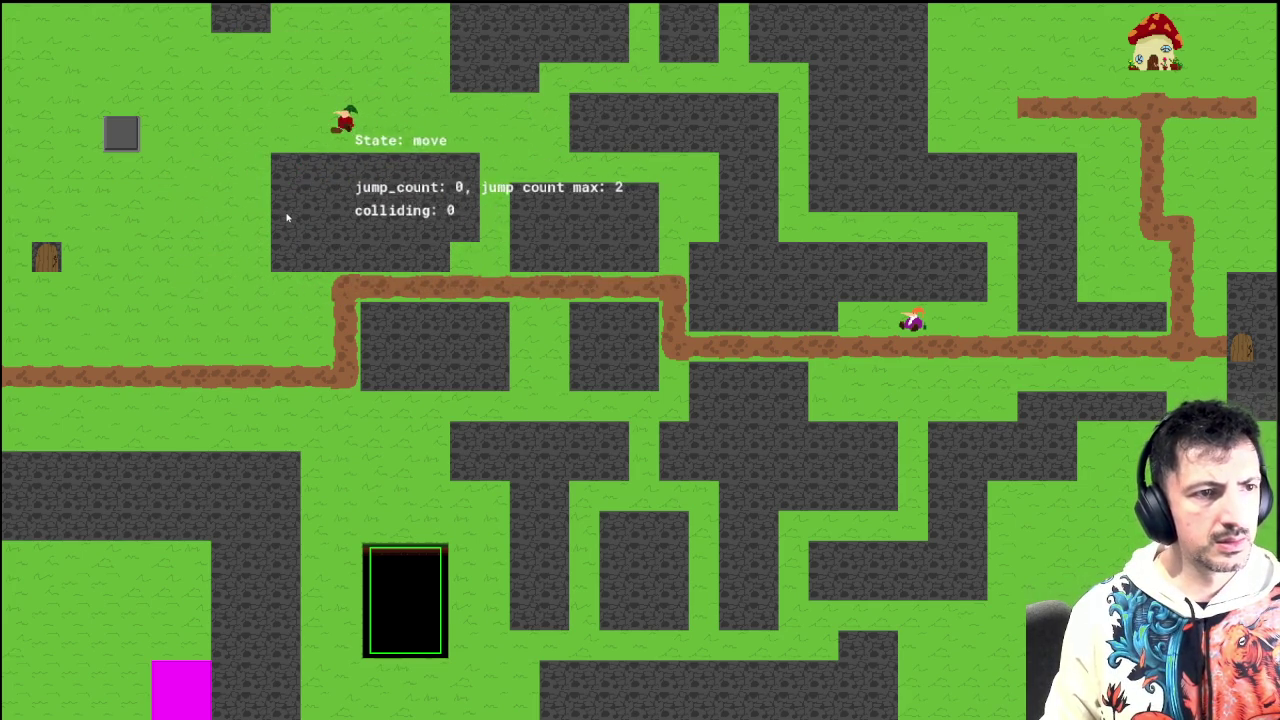
{"action": "key", "text": "Up"}
{"action": "key", "text": "Right"}
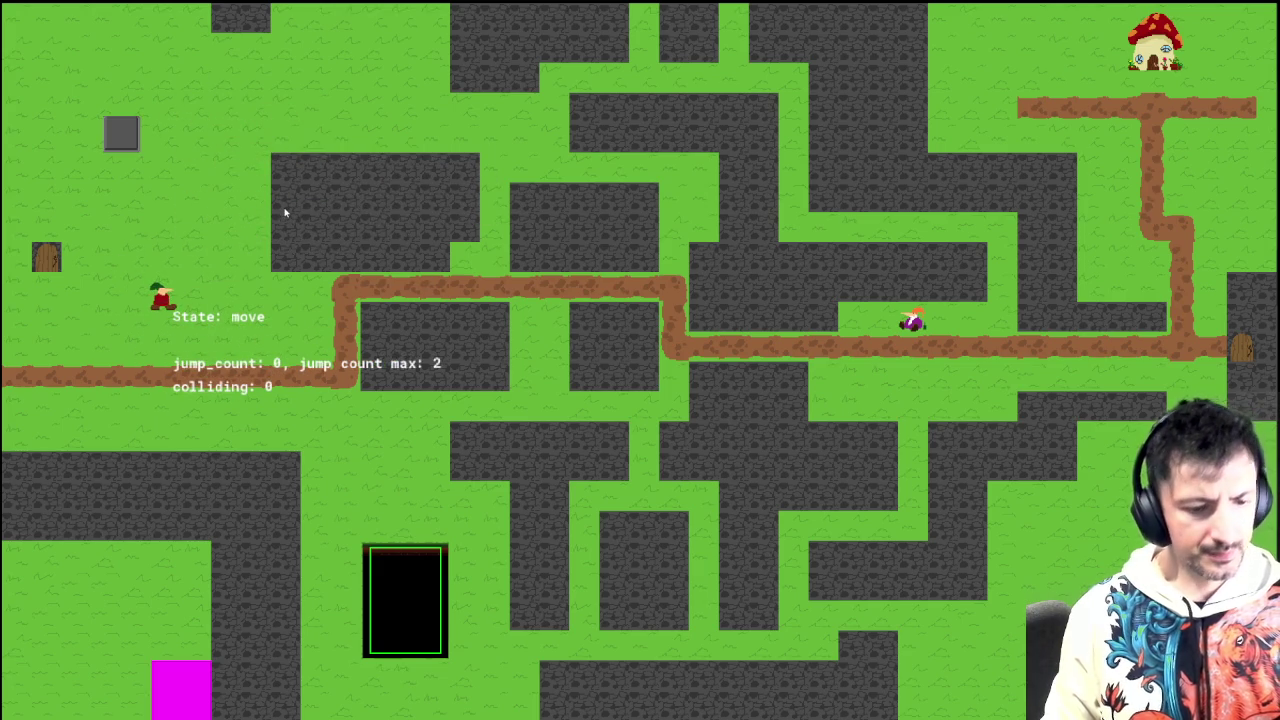
{"action": "key", "text": "Escape"}
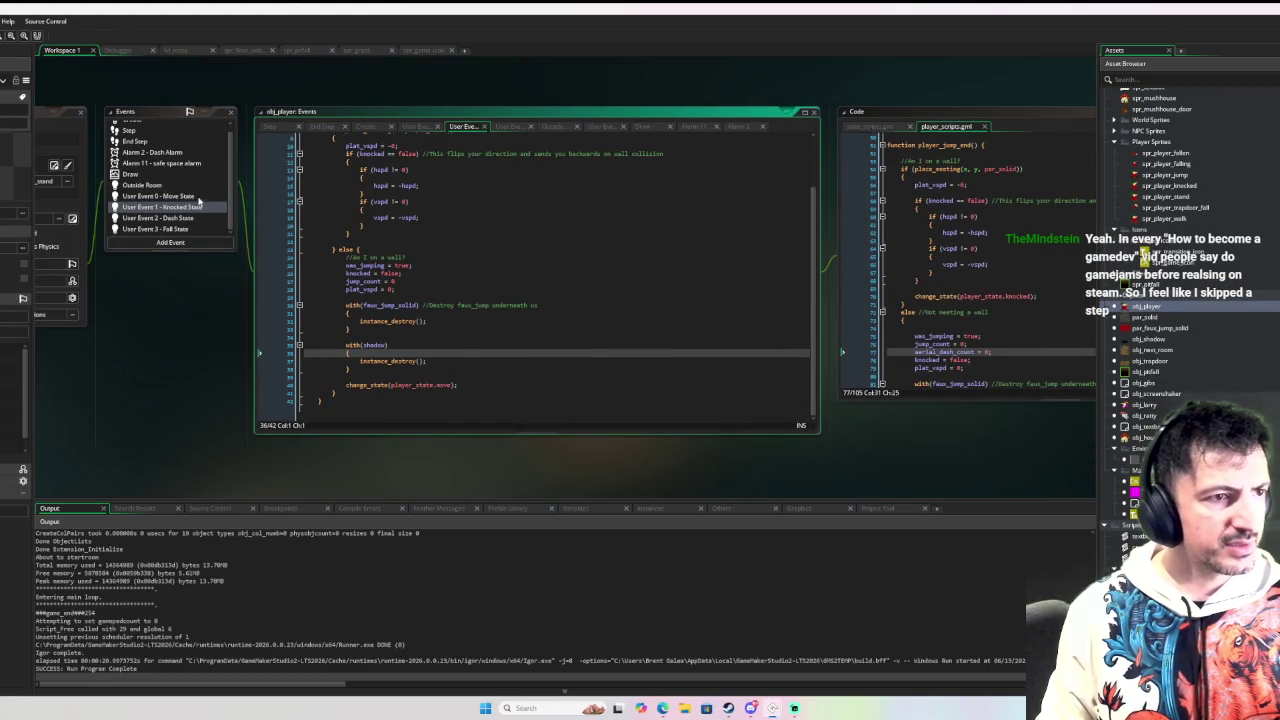
{"action": "left_click", "coordinate": [198, 196]}
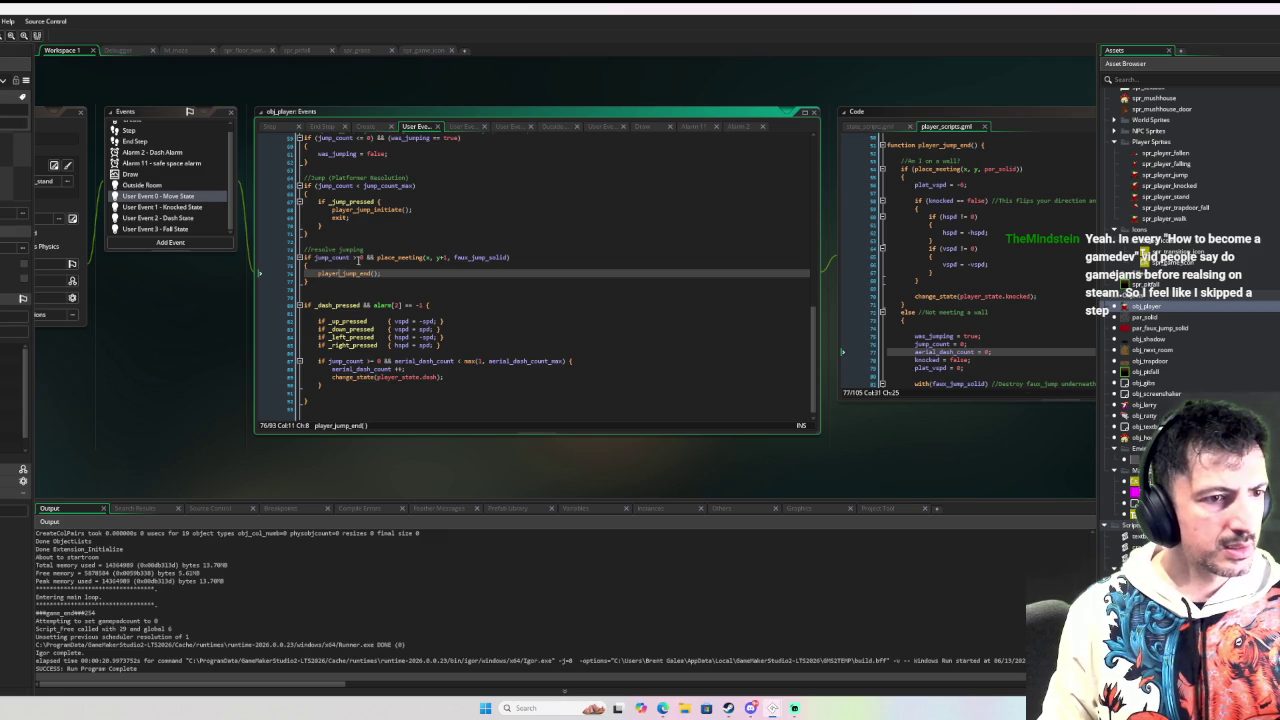
{"action": "scroll", "coordinate": [378, 268], "scroll_direction": "down", "scroll_amount": 1}
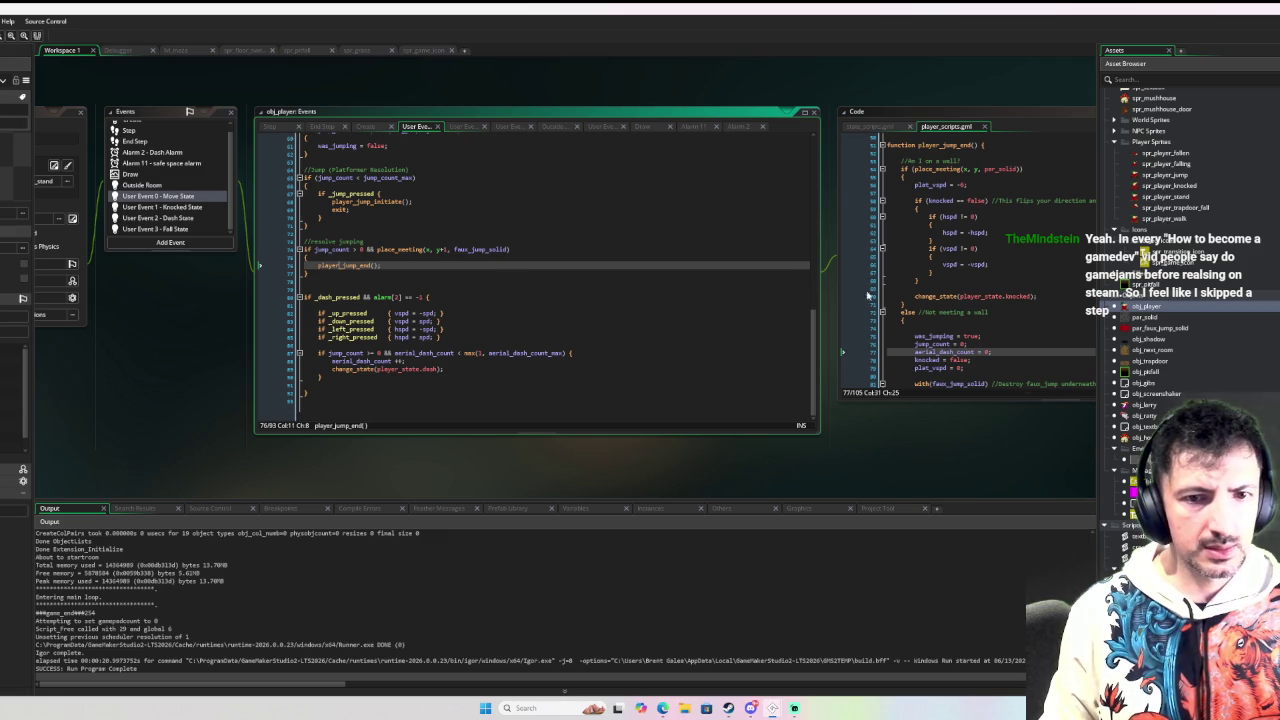
{"action": "left_click", "coordinate": [900, 260]}
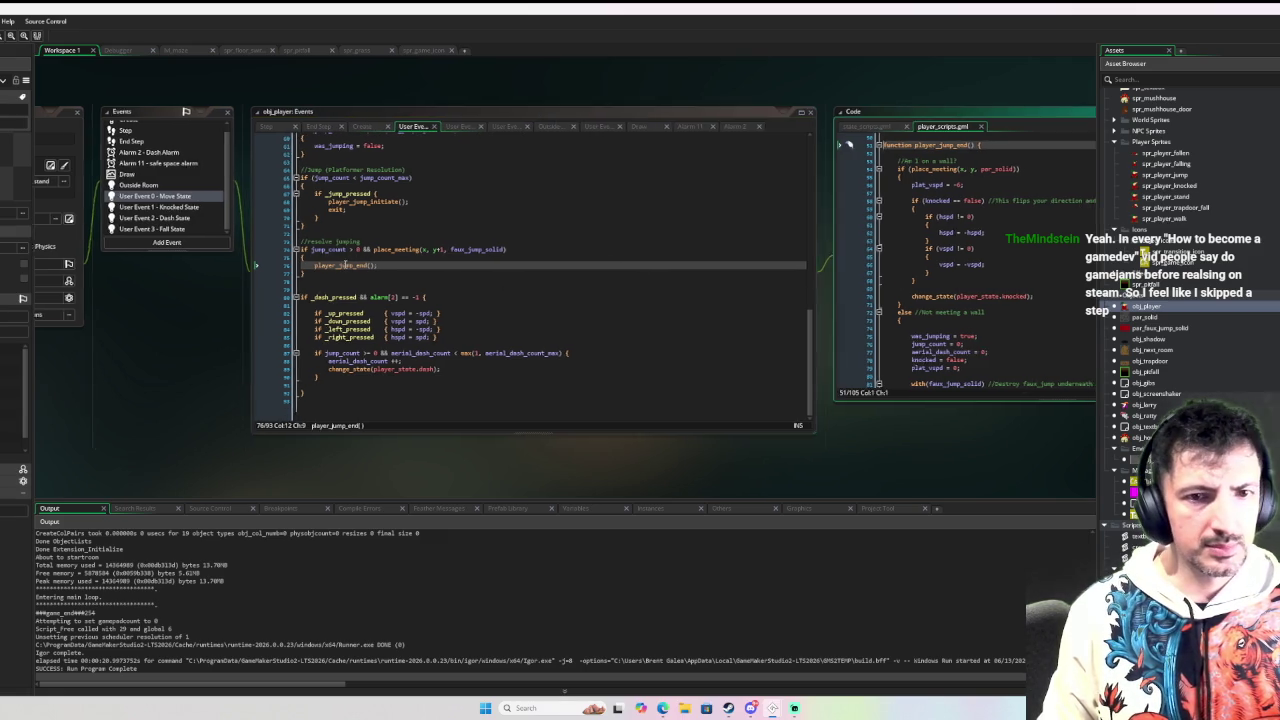
{"action": "scroll", "coordinate": [826, 252], "scroll_direction": "down", "scroll_amount": 3}
{"action": "scroll", "coordinate": [826, 252], "scroll_direction": "up", "scroll_amount": 6}
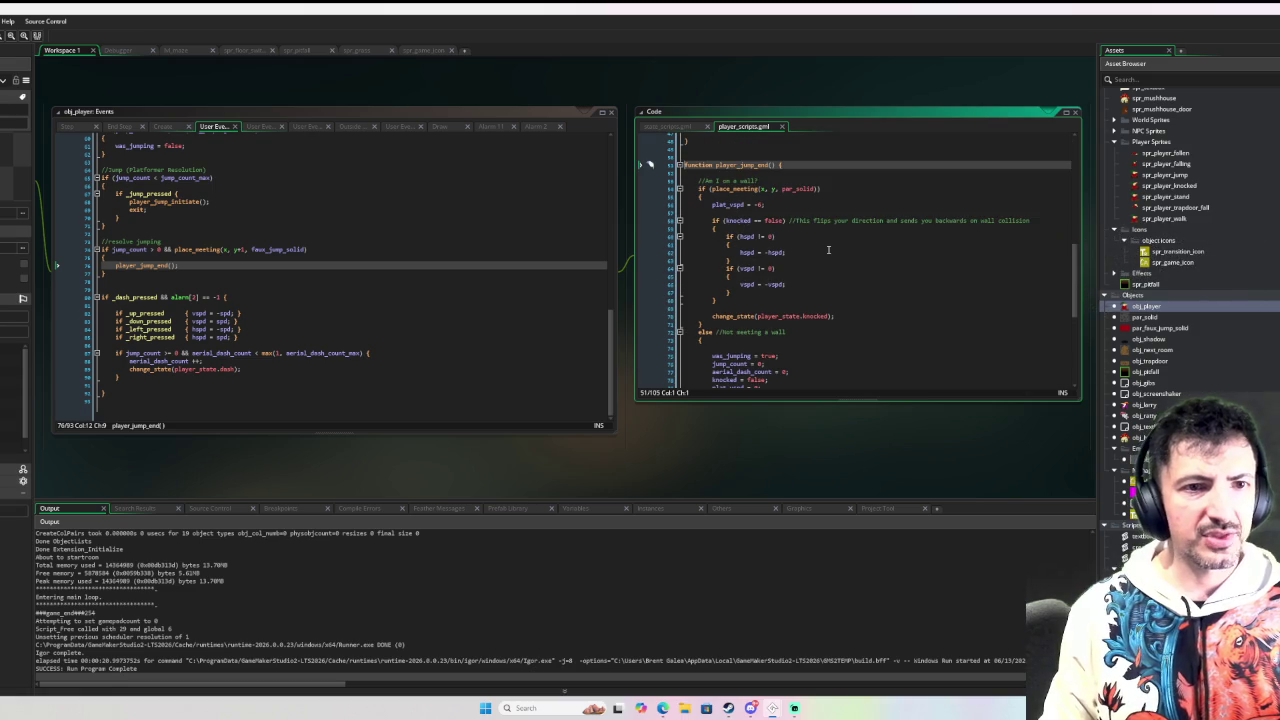
{"action": "left_click", "coordinate": [150, 305]}
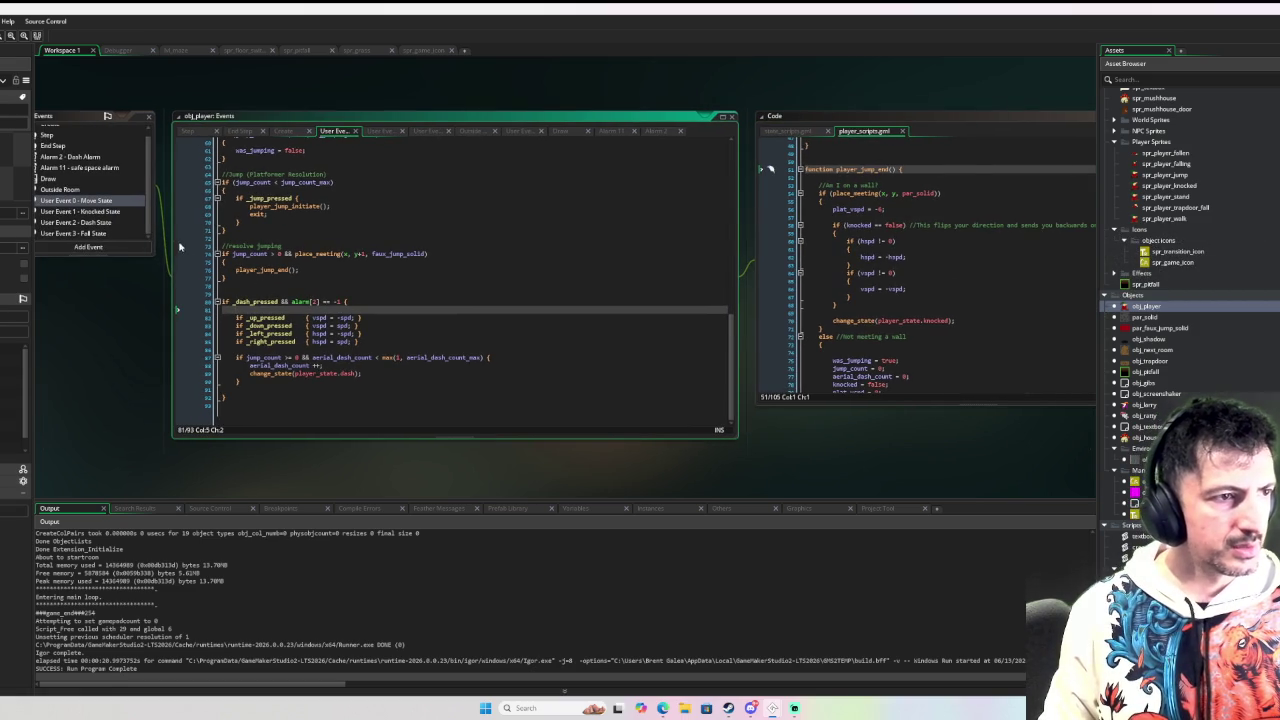
{"action": "left_click", "coordinate": [103, 215]}
{"action": "scroll", "coordinate": [560, 270], "scroll_direction": "up", "scroll_amount": 3}
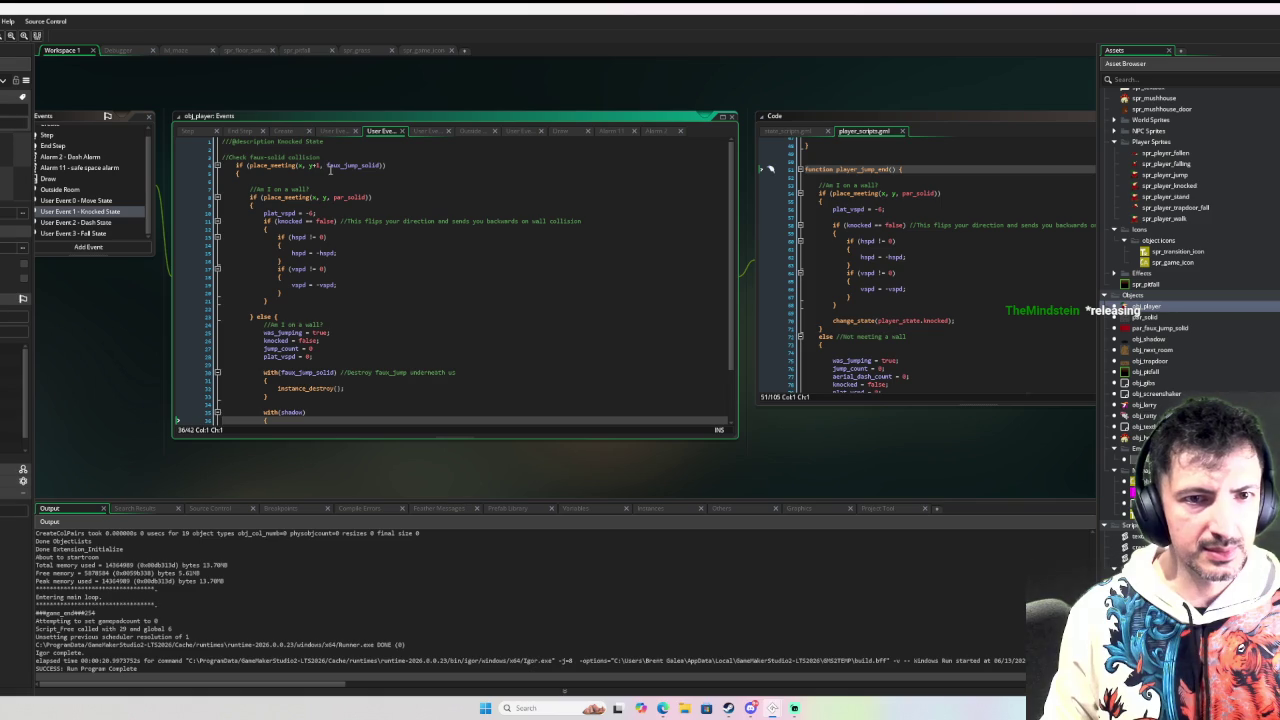
{"action": "left_click", "coordinate": [107, 201]}
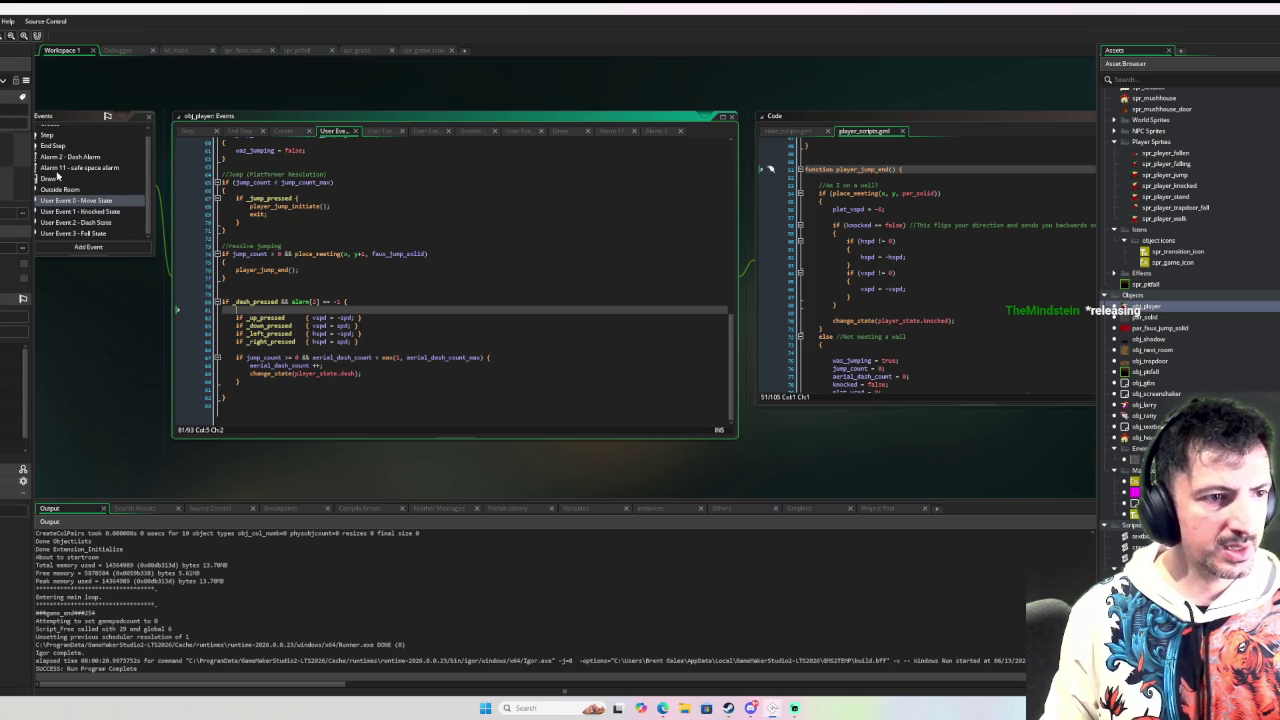
{"action": "left_click", "coordinate": [78, 212]}
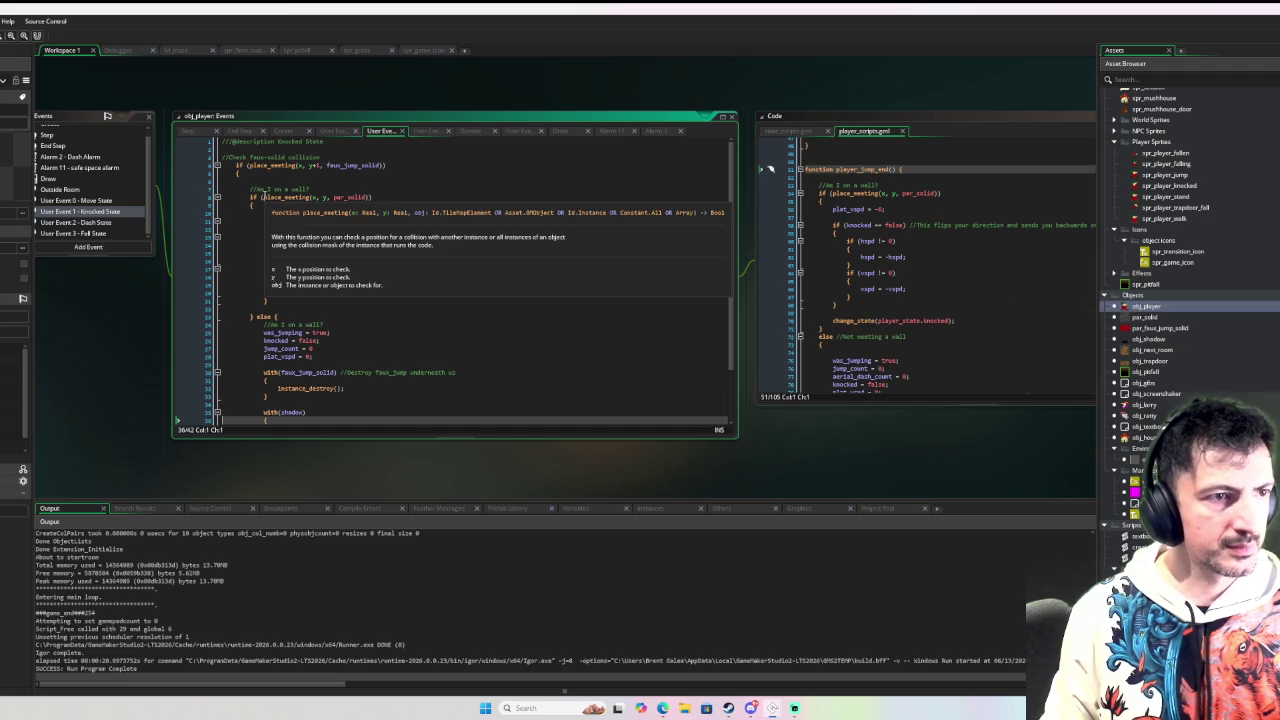
{"action": "scroll", "coordinate": [340, 197], "scroll_direction": "down", "scroll_amount": 2}
{"action": "scroll", "coordinate": [340, 197], "scroll_direction": "up", "scroll_amount": 3}
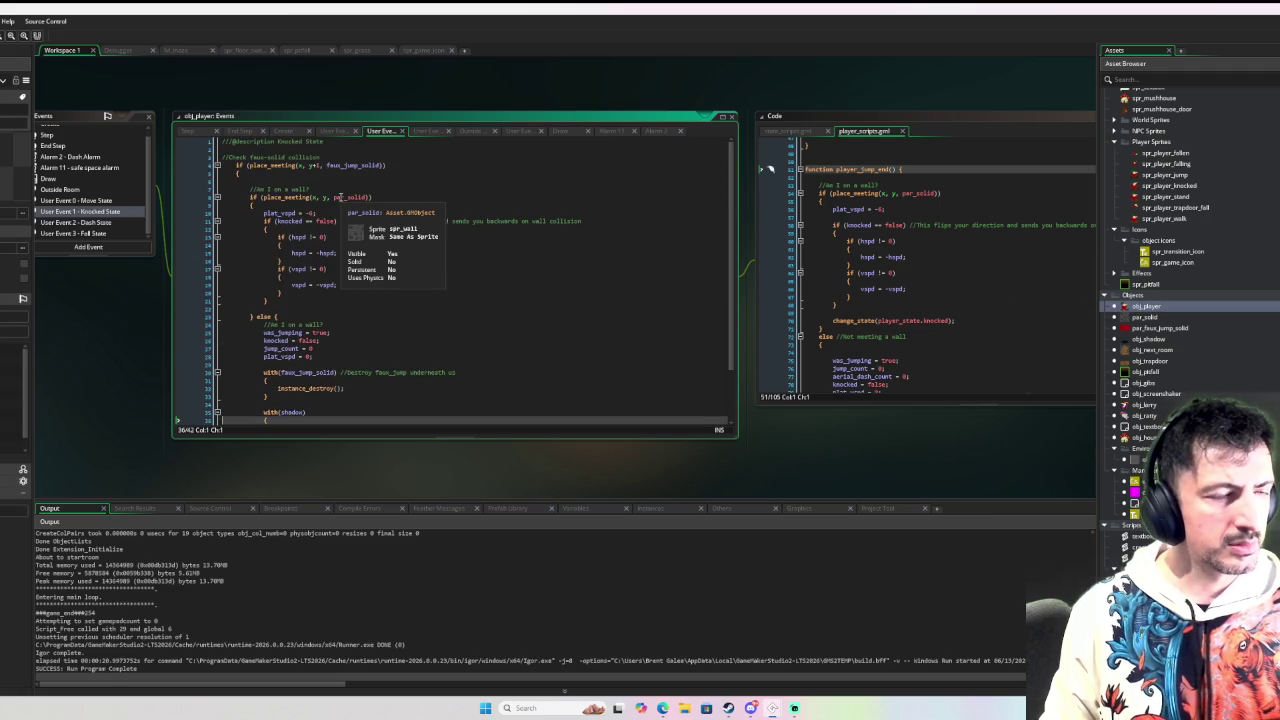
{"action": "scroll", "coordinate": [535, 177], "scroll_direction": "down", "scroll_amount": 2}
{"action": "scroll", "coordinate": [446, 176], "scroll_direction": "up", "scroll_amount": 2}
{"action": "scroll", "coordinate": [443, 172], "scroll_direction": "down", "scroll_amount": 1}
{"action": "scroll", "coordinate": [443, 172], "scroll_direction": "up", "scroll_amount": 1}
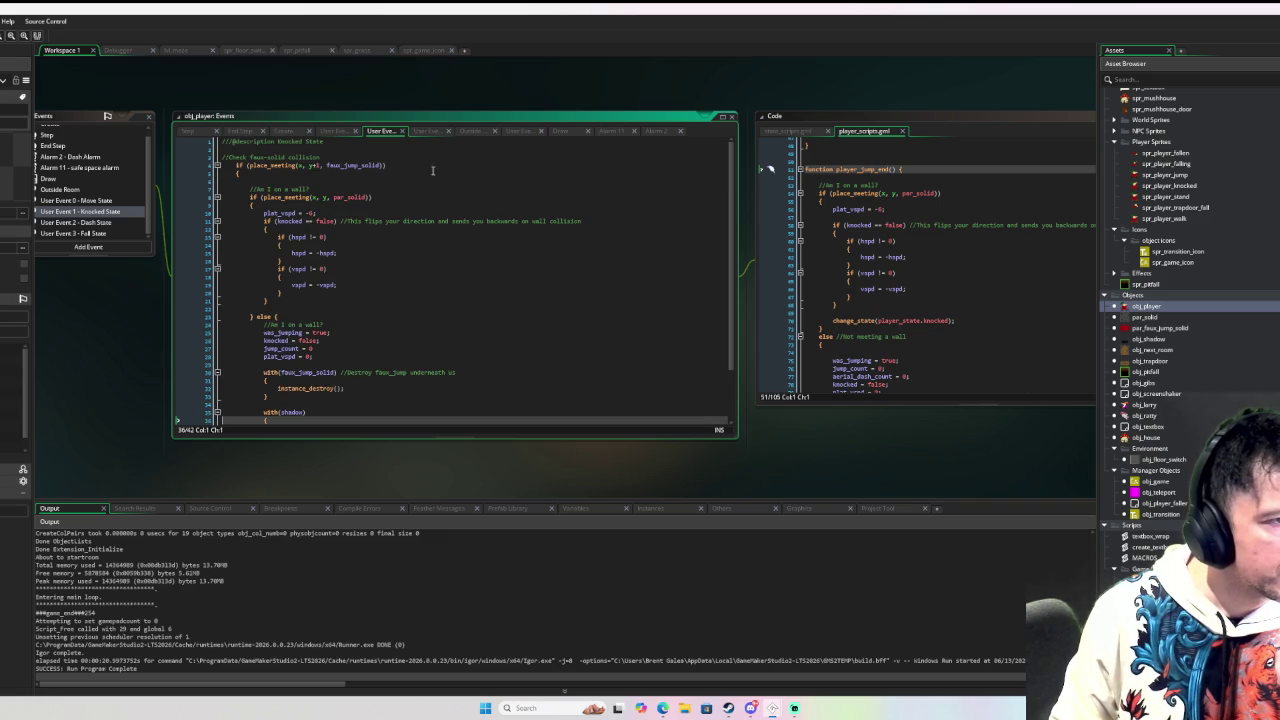
{"action": "left_click", "coordinate": [118, 202]}
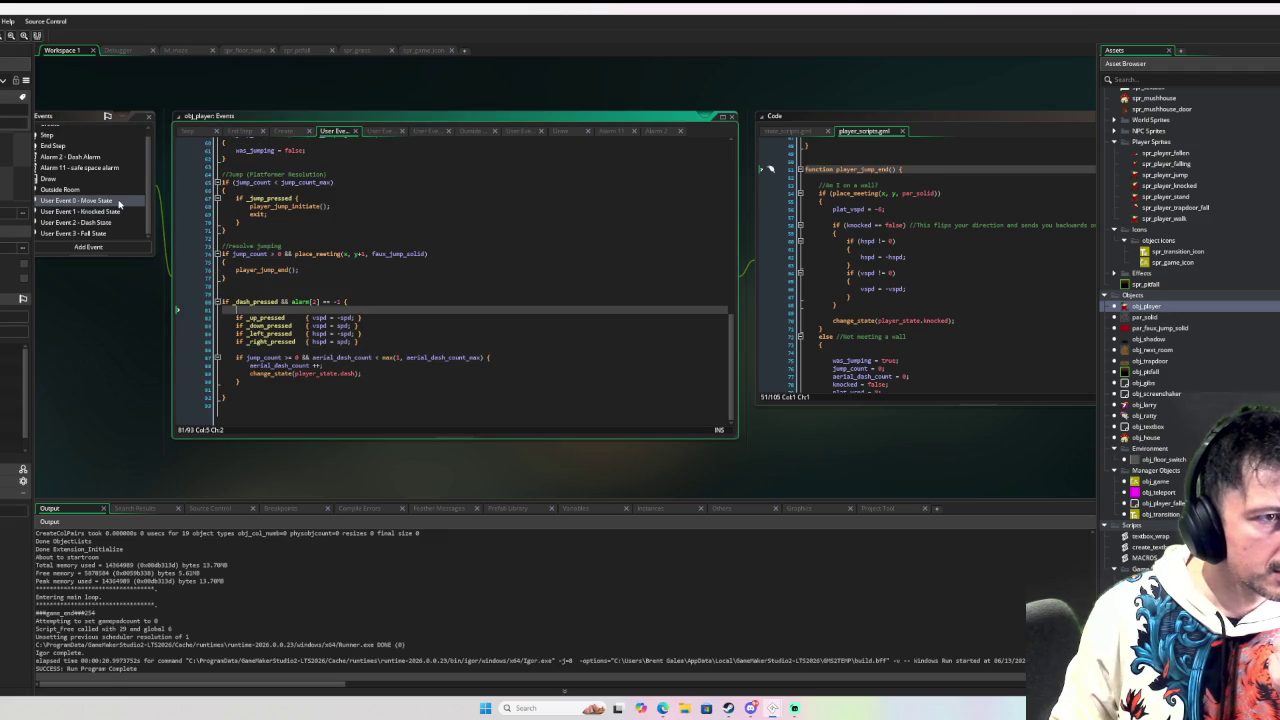
{"action": "left_click", "coordinate": [116, 213]}
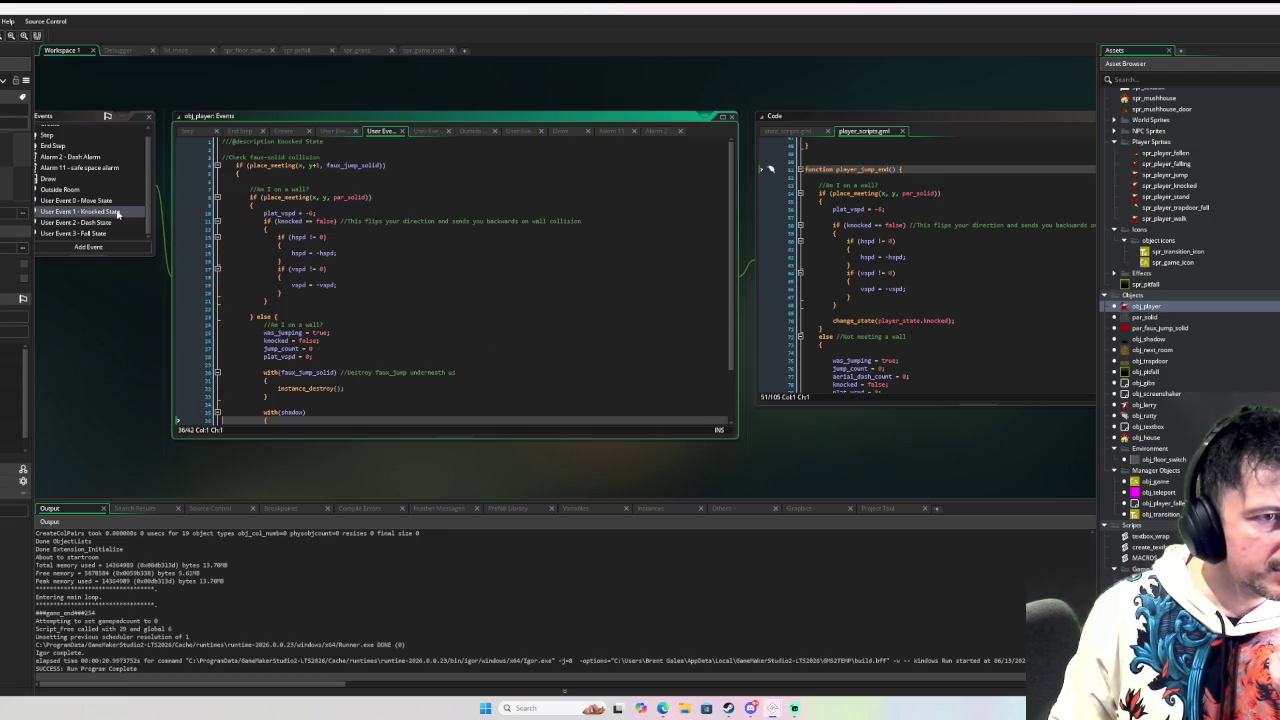
{"action": "left_click", "coordinate": [120, 204]}
{"action": "left_click", "coordinate": [122, 212]}
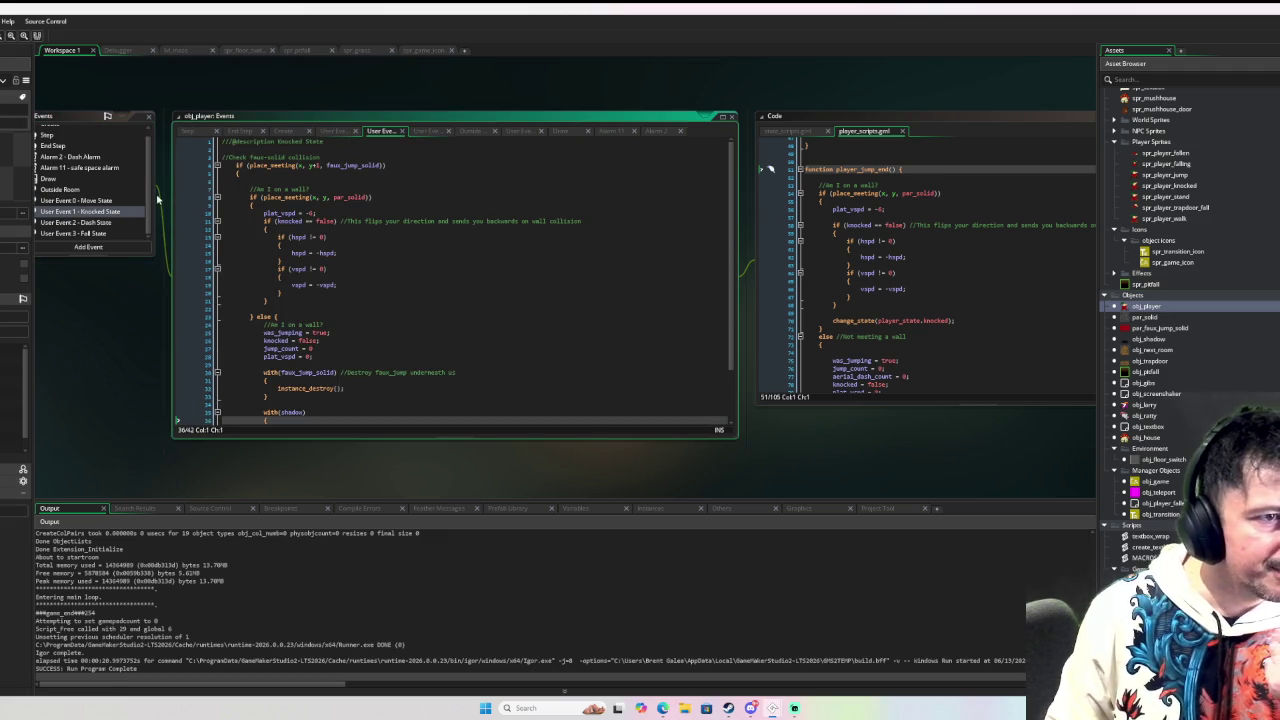
{"action": "left_click", "coordinate": [78, 202]}
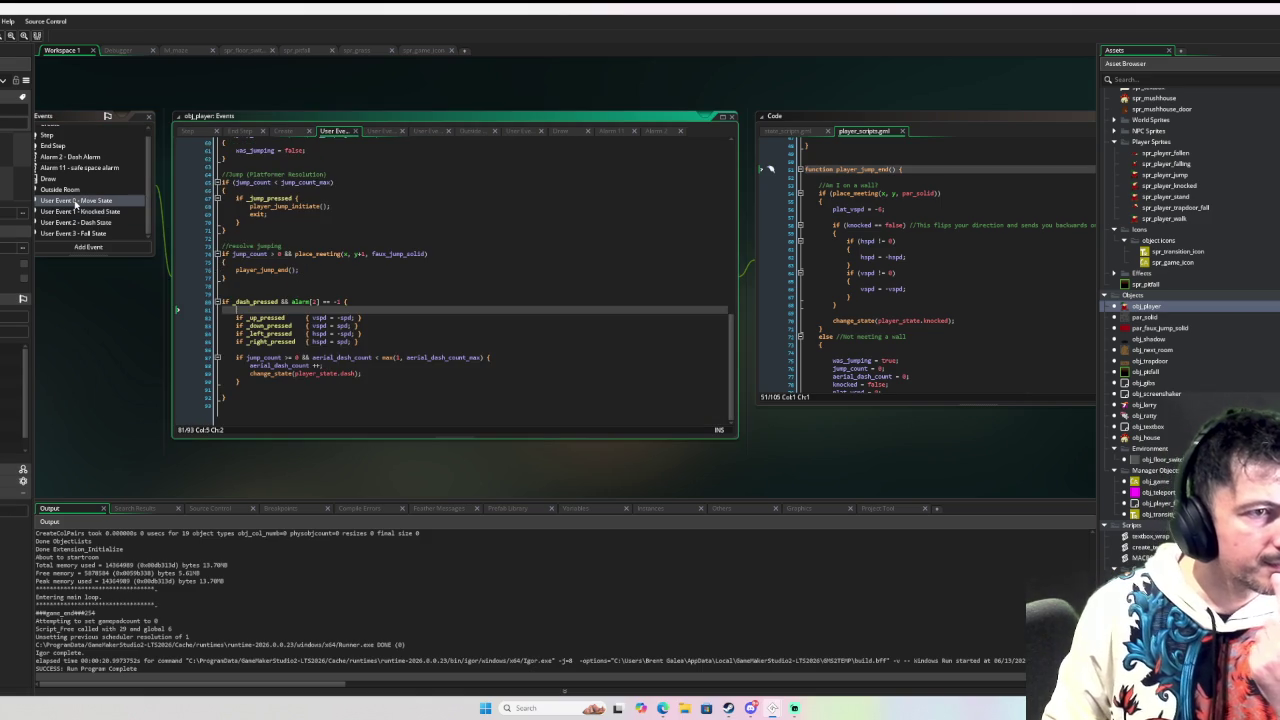
{"action": "left_click", "coordinate": [76, 212]}
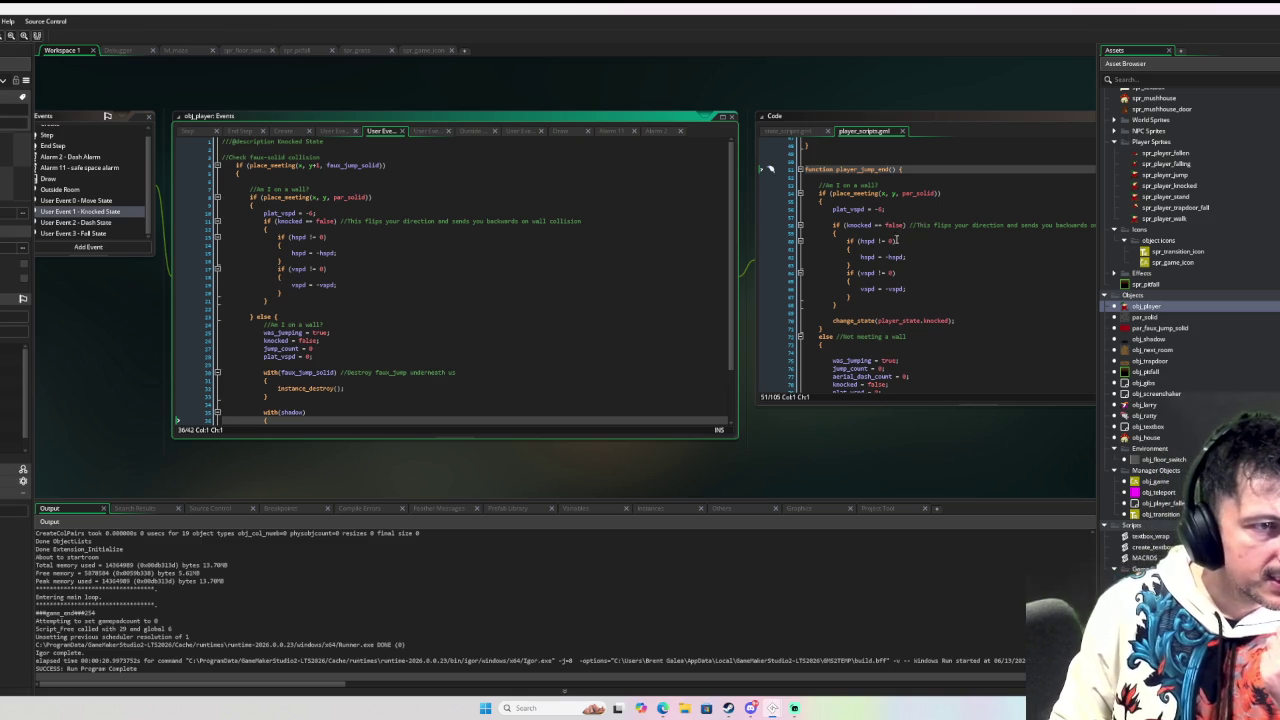
{"action": "scroll", "coordinate": [902, 264], "scroll_direction": "down", "scroll_amount": 1}
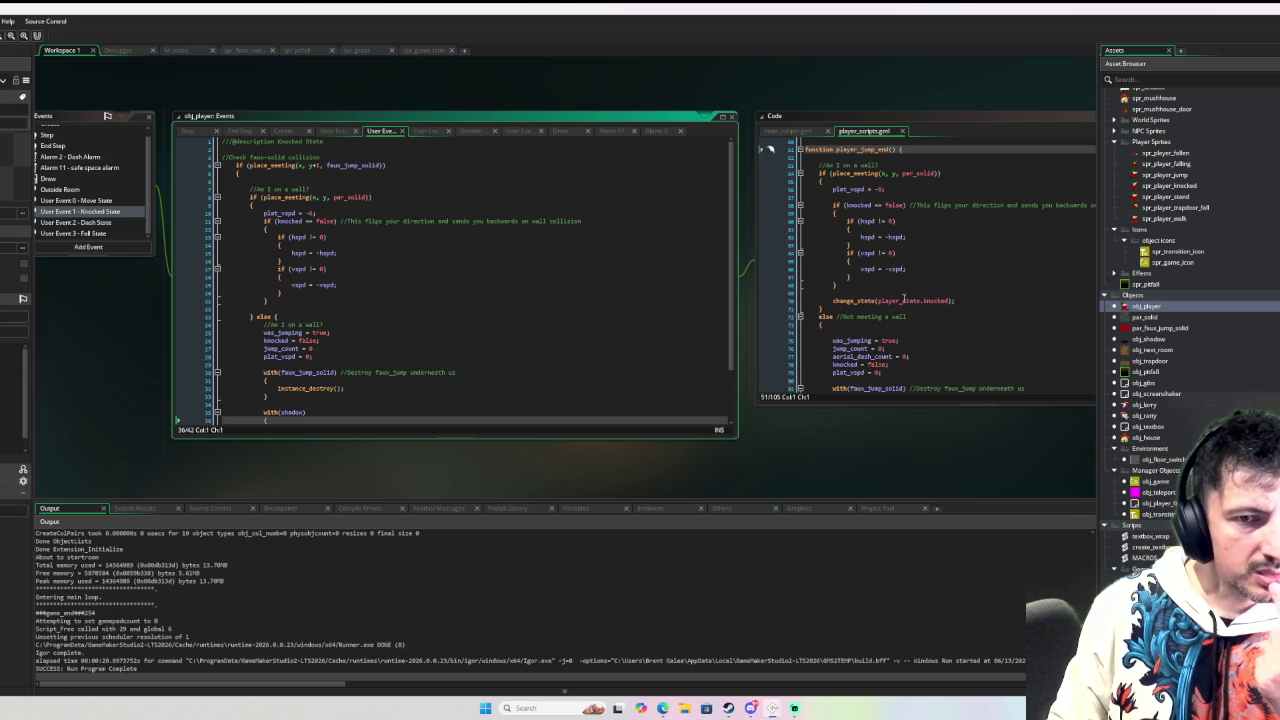
{"action": "scroll", "coordinate": [960, 306], "scroll_direction": "down", "scroll_amount": 1}
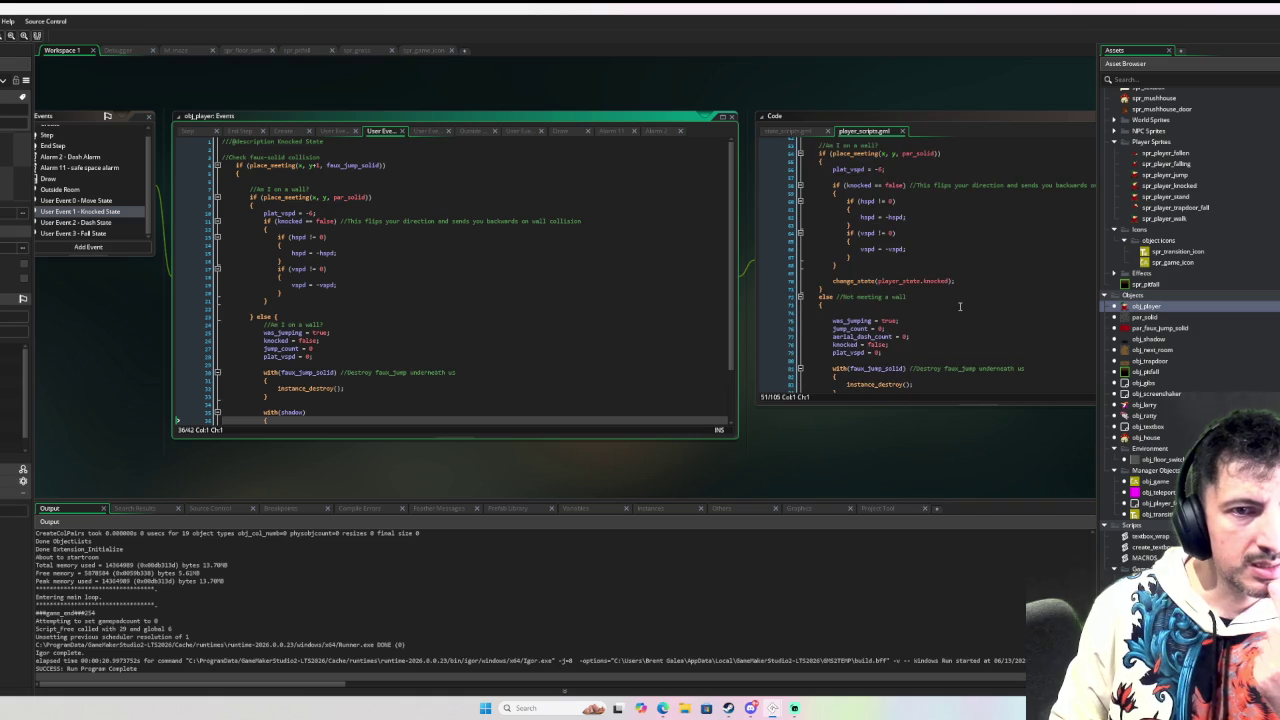
{"action": "scroll", "coordinate": [968, 293], "scroll_direction": "up", "scroll_amount": 2}
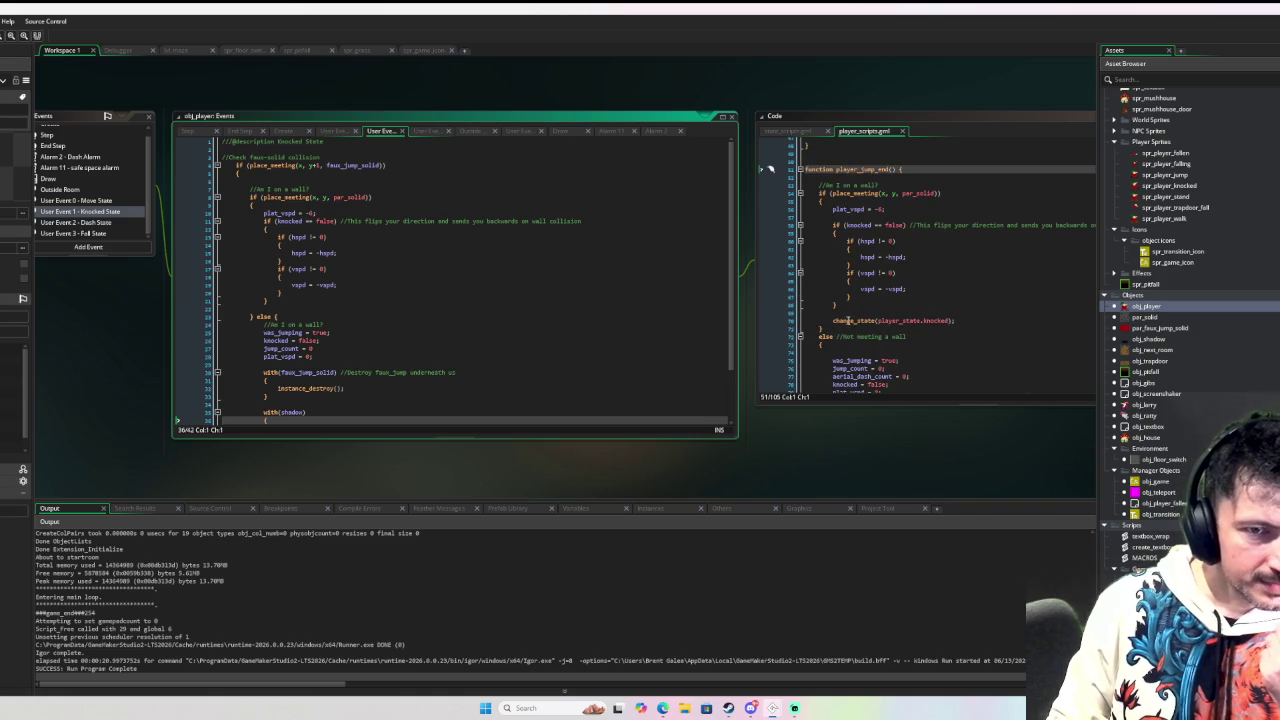
{"action": "left_click_drag", "start_coordinate": [833, 320], "coordinate": [971, 318]}
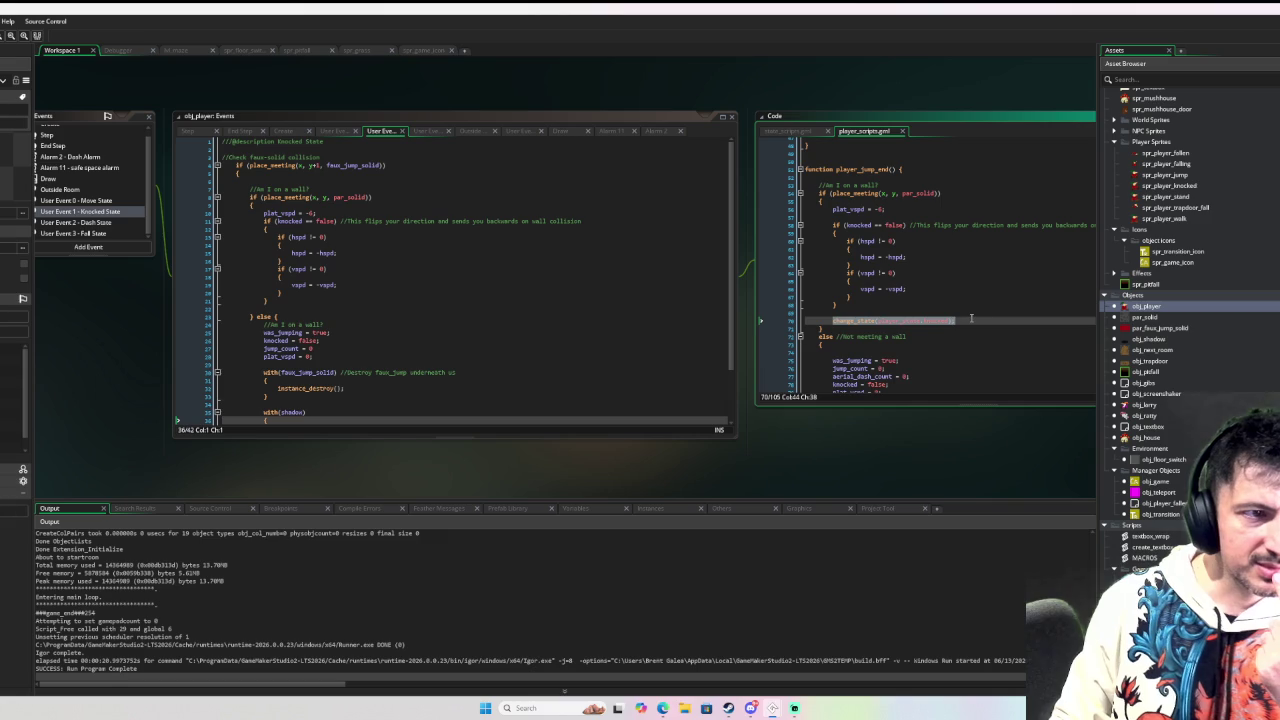
Step: Inspect the change_state definition, then open the Knocked State event code
{"action": "middle_click", "coordinate": [852, 322]}
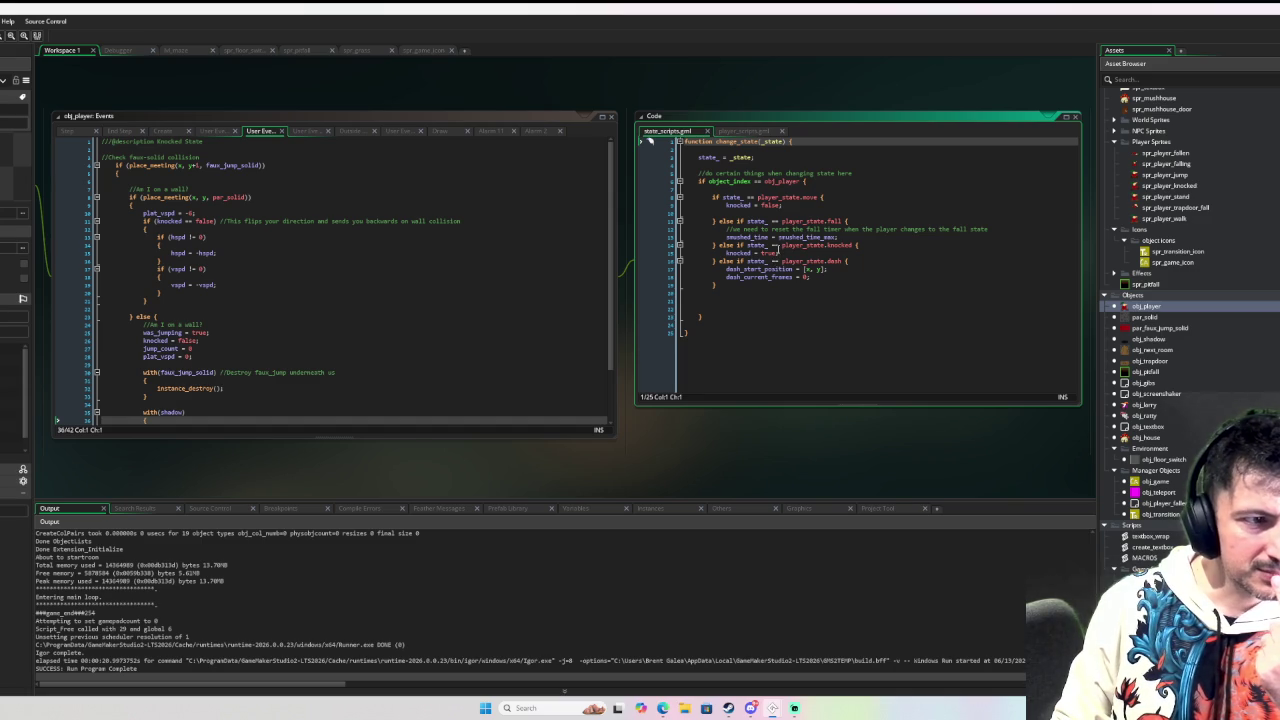
{"action": "left_click", "coordinate": [462, 215]}
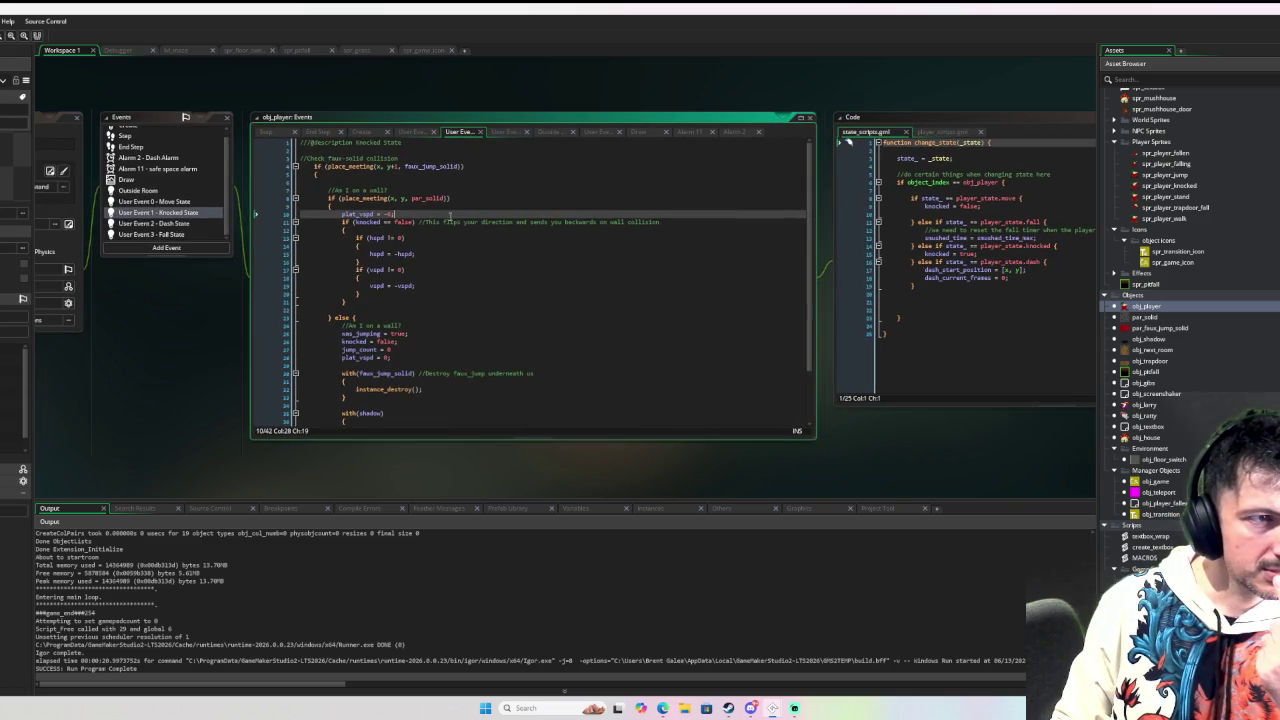
{"action": "left_click", "coordinate": [172, 202]}
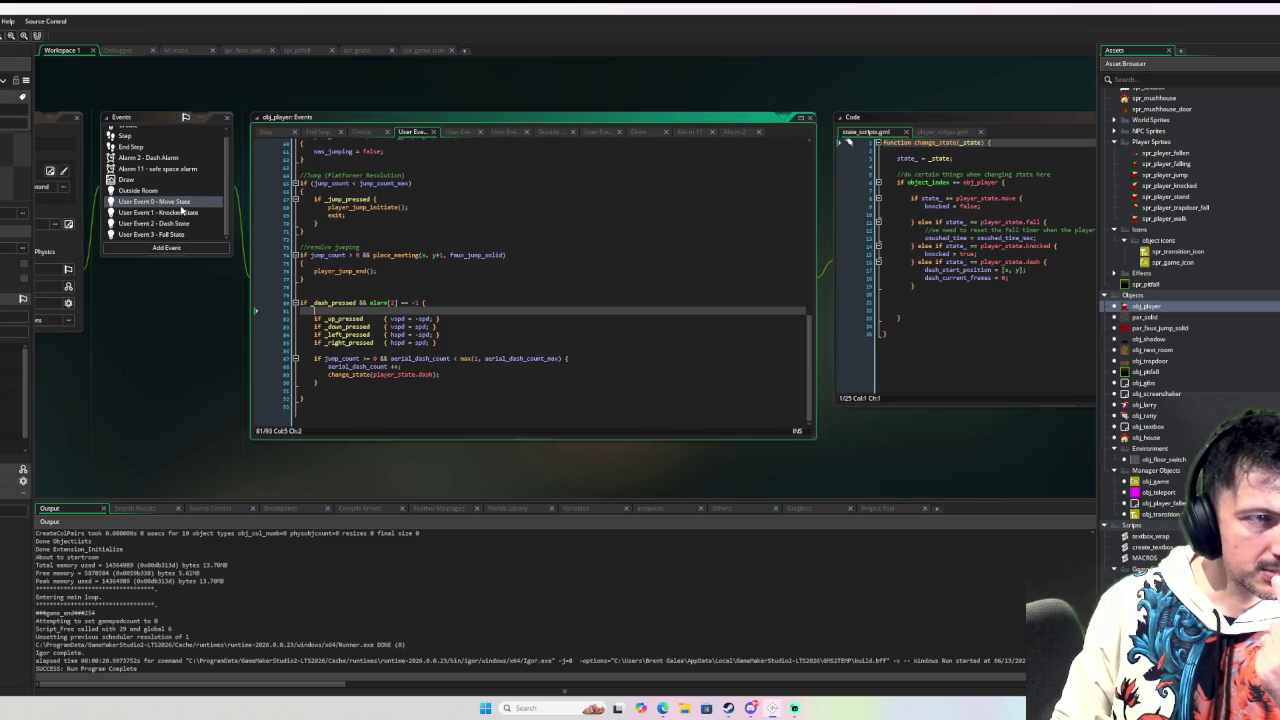
{"action": "left_click", "coordinate": [183, 212]}
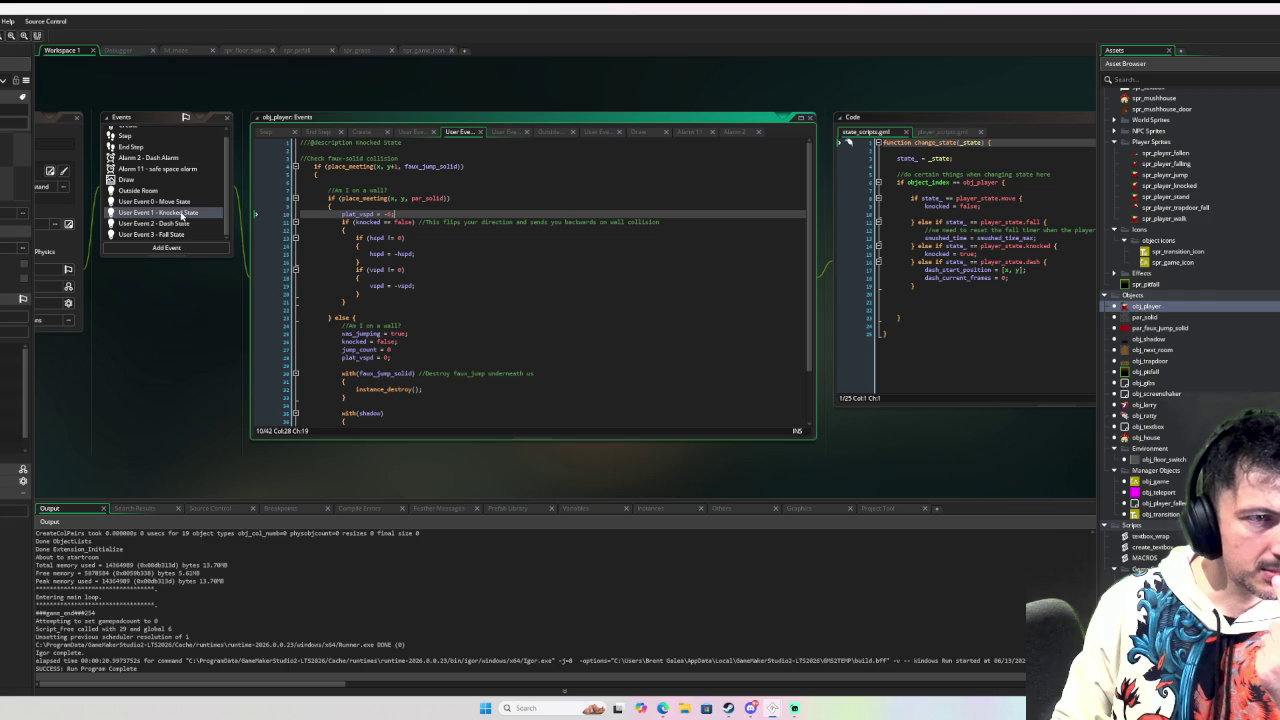
Step: Show player_scripts.gml alongside and scroll down to the player_jump_end function
{"action": "left_click", "coordinate": [946, 133]}
{"action": "scroll", "coordinate": [958, 233], "scroll_direction": "down", "scroll_amount": 2}
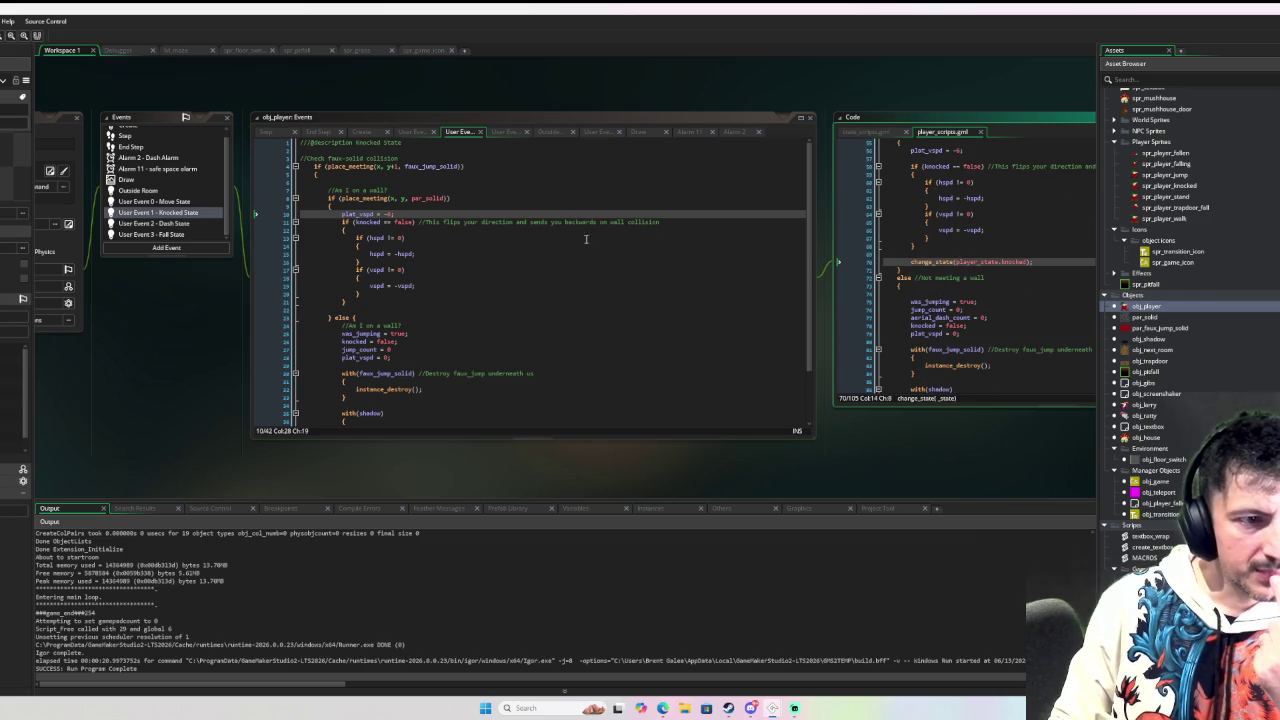
{"action": "scroll", "coordinate": [560, 245], "scroll_direction": "down", "scroll_amount": 1}
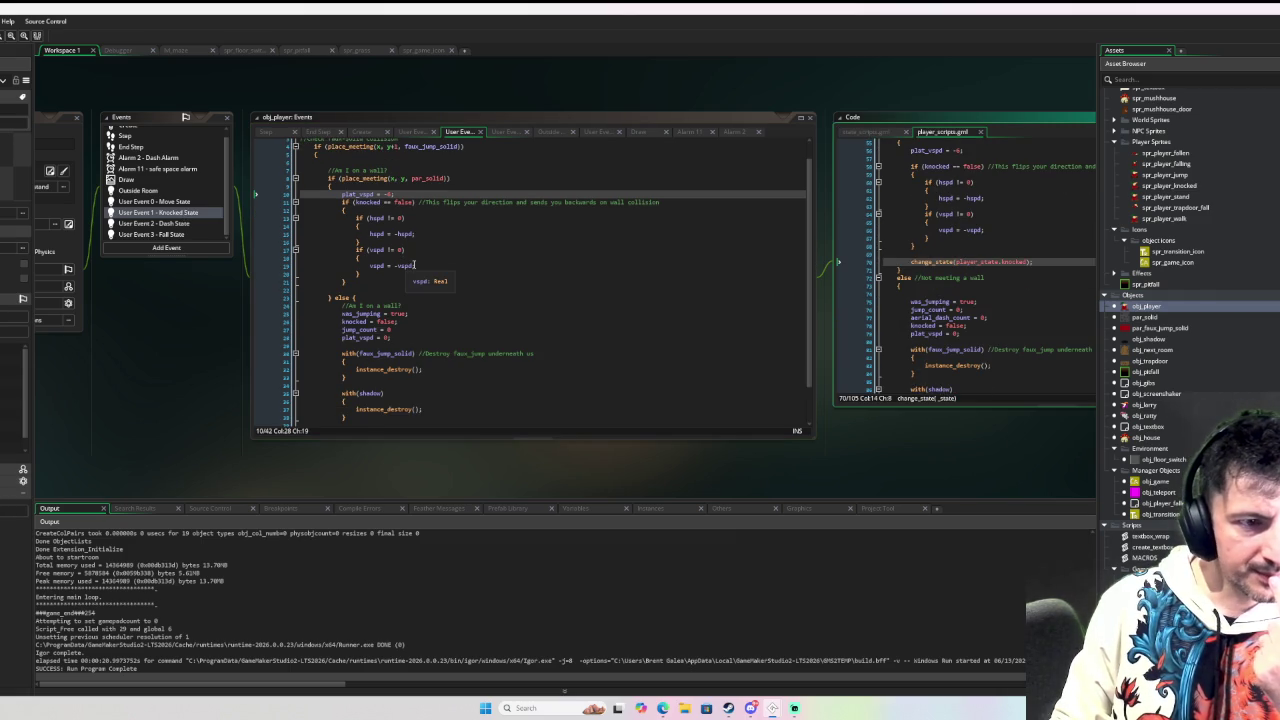
{"action": "scroll", "coordinate": [414, 263], "scroll_direction": "down", "scroll_amount": 1}
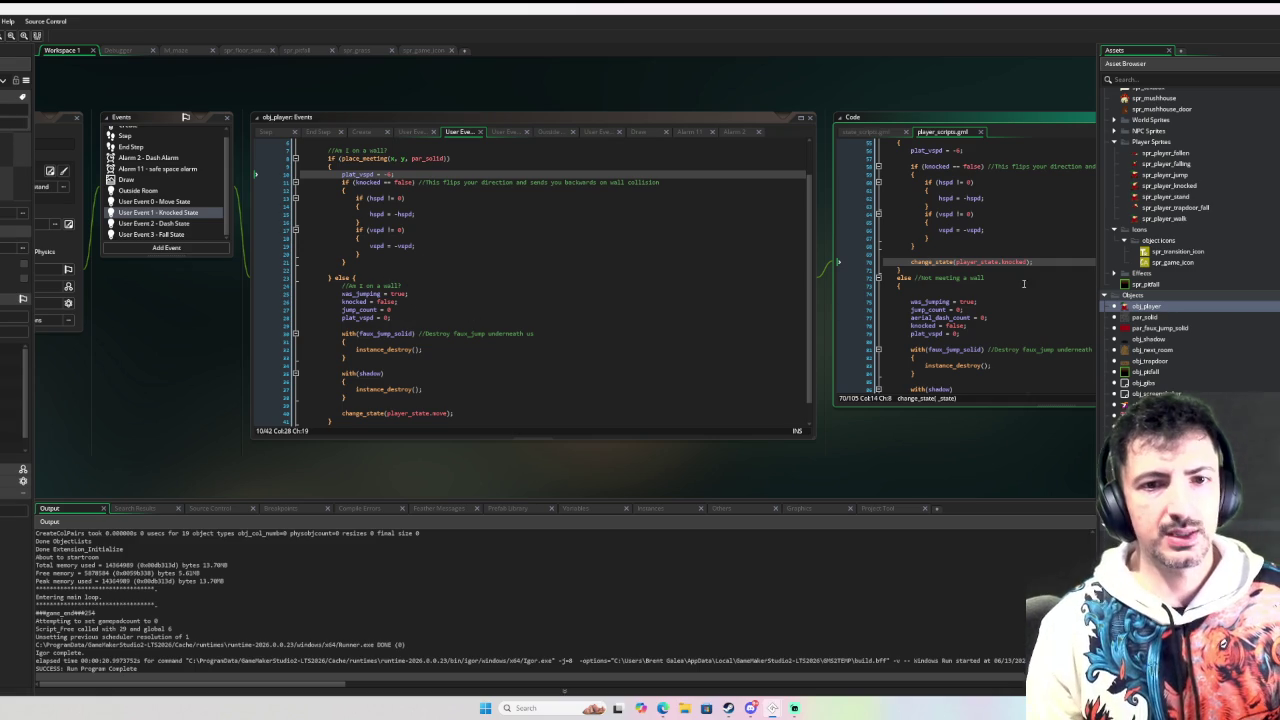
Step: Replace the Knocked State reset lines with those copied from player_jump_end and fix indentation
{"action": "mouse_move", "coordinate": [980, 332]}
{"action": "left_mouse_down"}
{"action": "mouse_move", "coordinate": [905, 325]}
{"action": "mouse_move", "coordinate": [897, 301]}
{"action": "mouse_move", "coordinate": [909, 301]}
{"action": "left_mouse_up"}
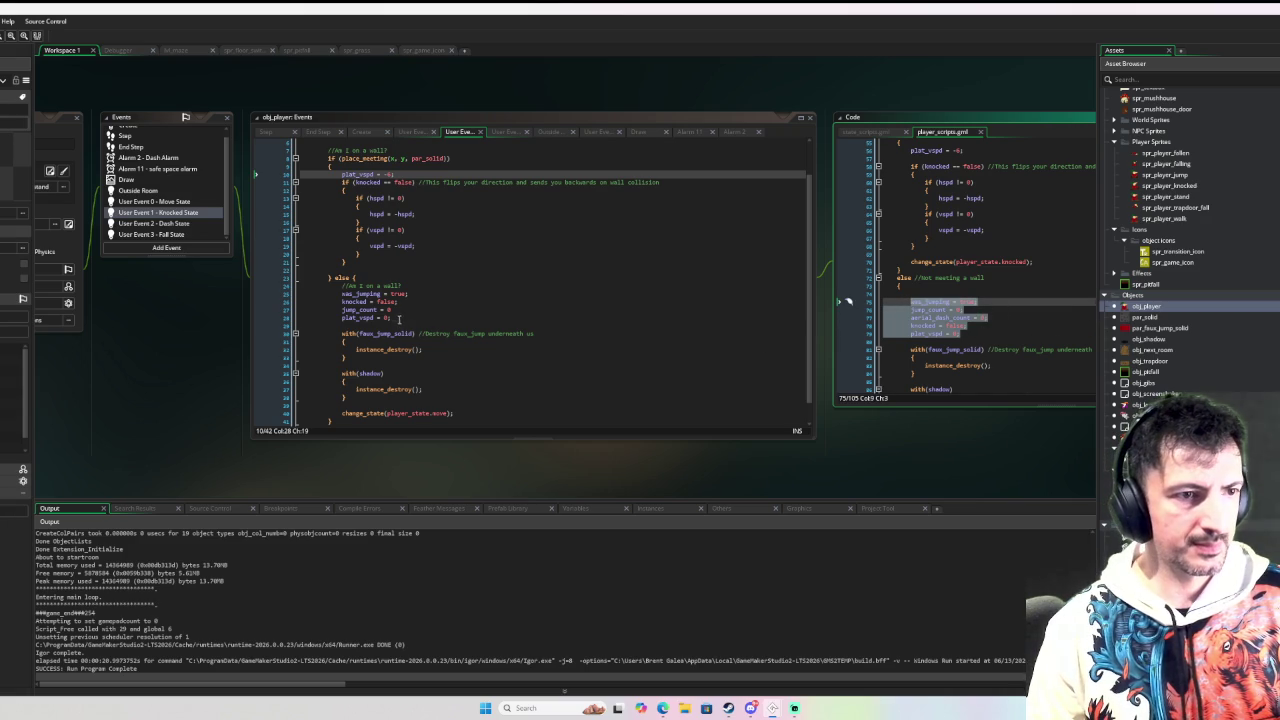
{"action": "left_click_drag", "start_coordinate": [399, 318], "coordinate": [300, 301]}
{"action": "key", "text": "ctrl+v"}
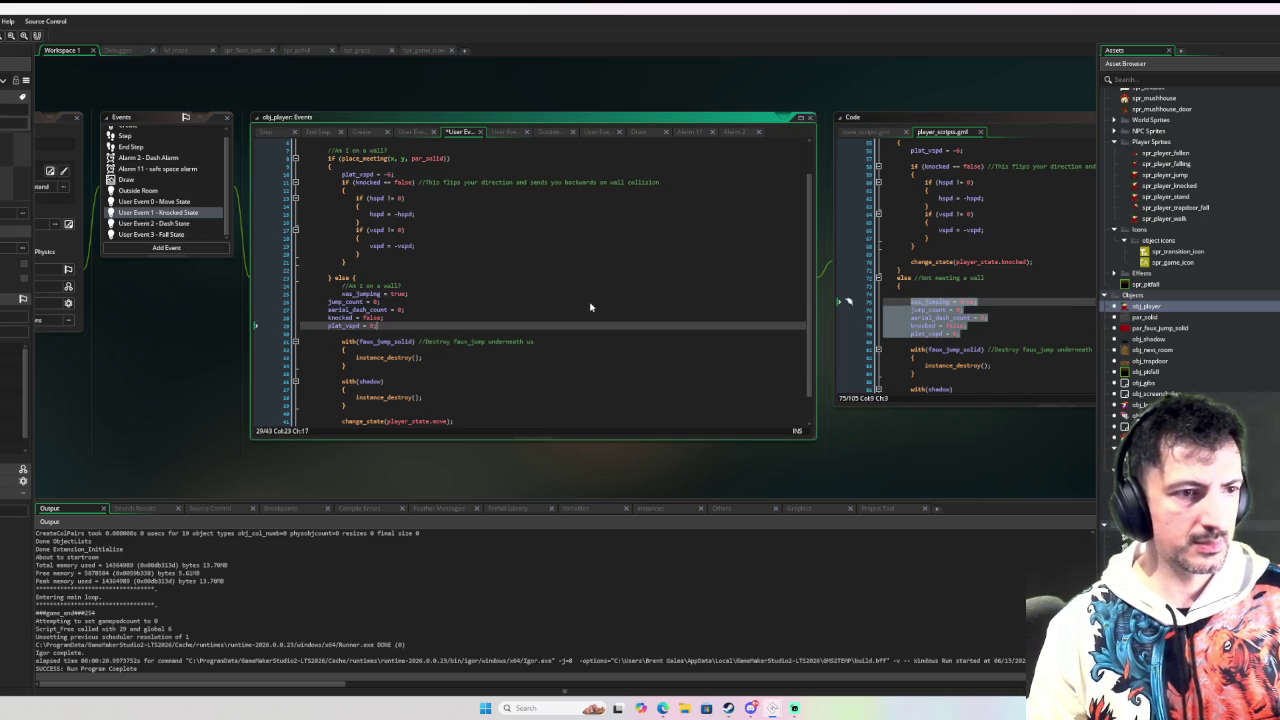
{"action": "left_click_drag", "start_coordinate": [386, 318], "coordinate": [316, 304]}
{"action": "left_click", "coordinate": [641, 374]}
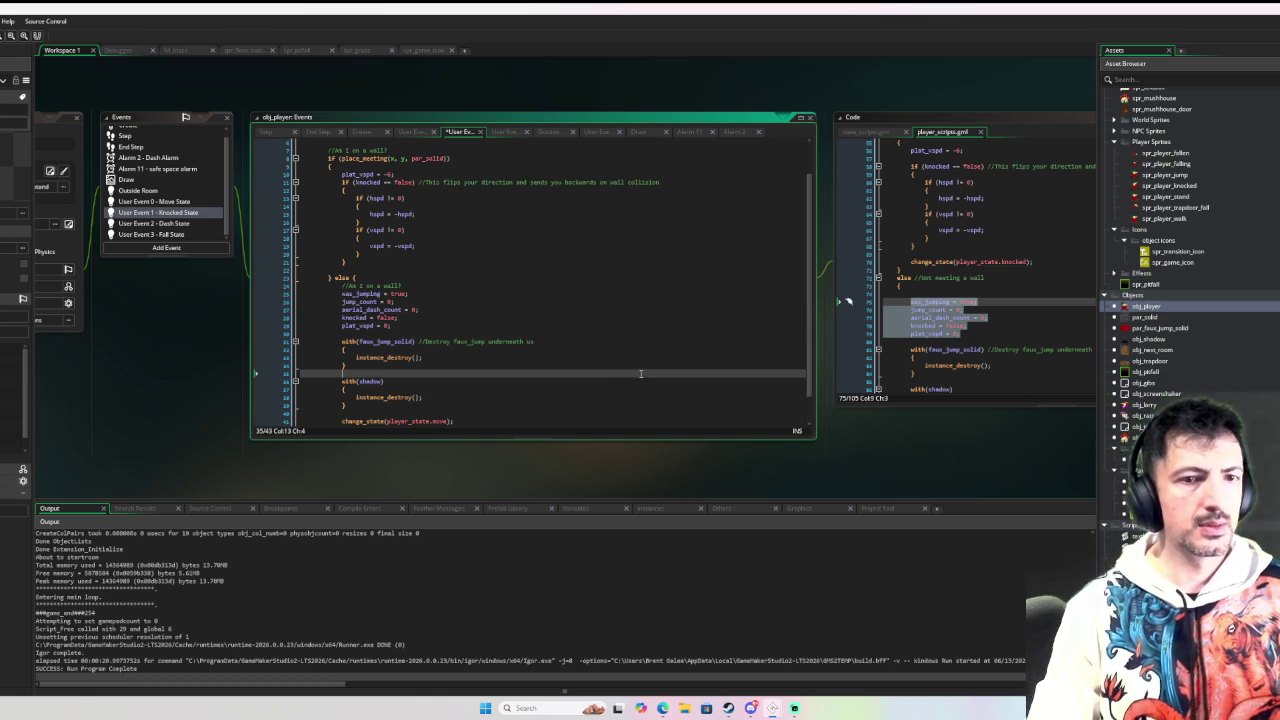
{"action": "scroll", "coordinate": [900, 320], "scroll_direction": "down", "scroll_amount": 2}
{"action": "scroll", "coordinate": [674, 328], "scroll_direction": "down", "scroll_amount": 1}
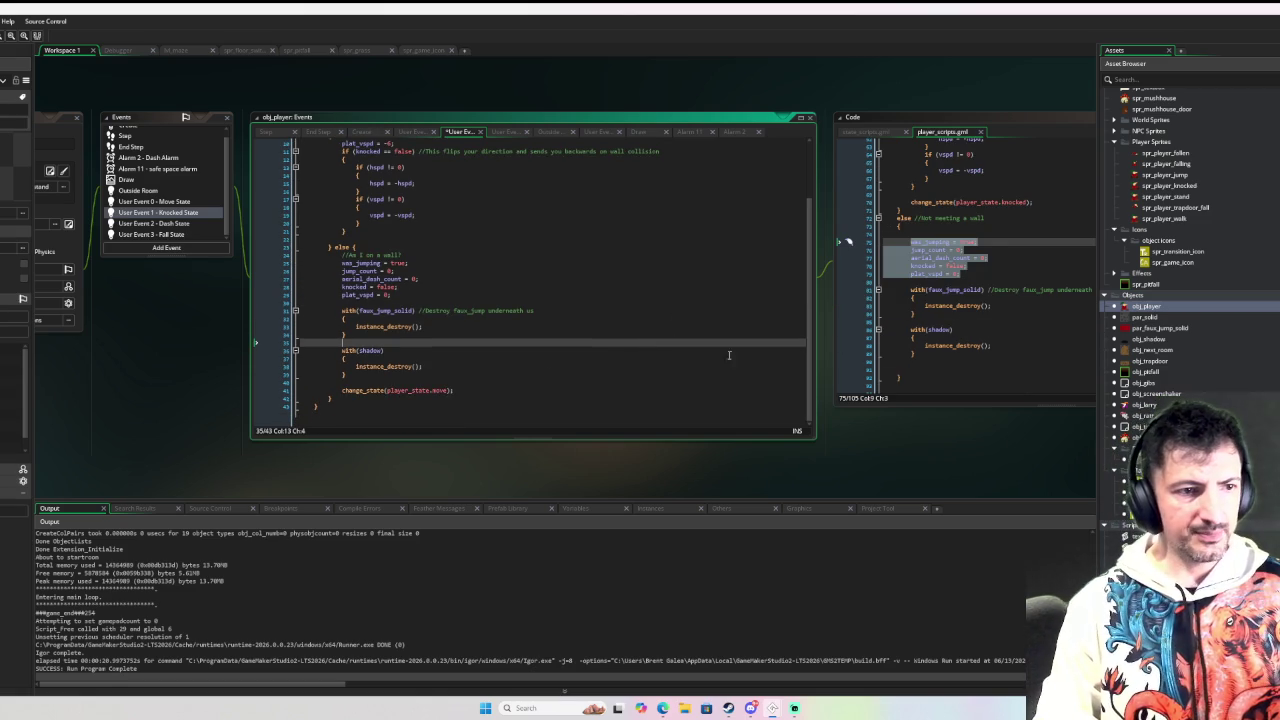
{"action": "scroll", "coordinate": [426, 371], "scroll_direction": "up", "scroll_amount": 2}
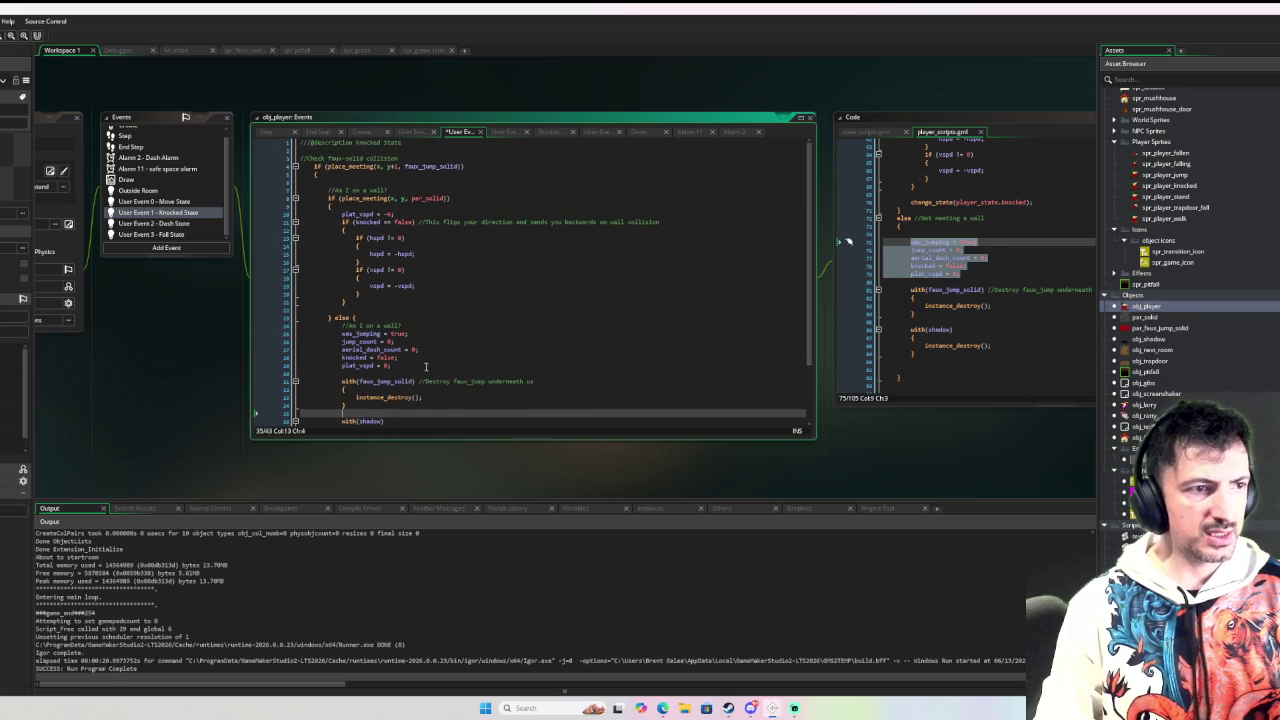
{"action": "scroll", "coordinate": [425, 362], "scroll_direction": "down", "scroll_amount": 3}
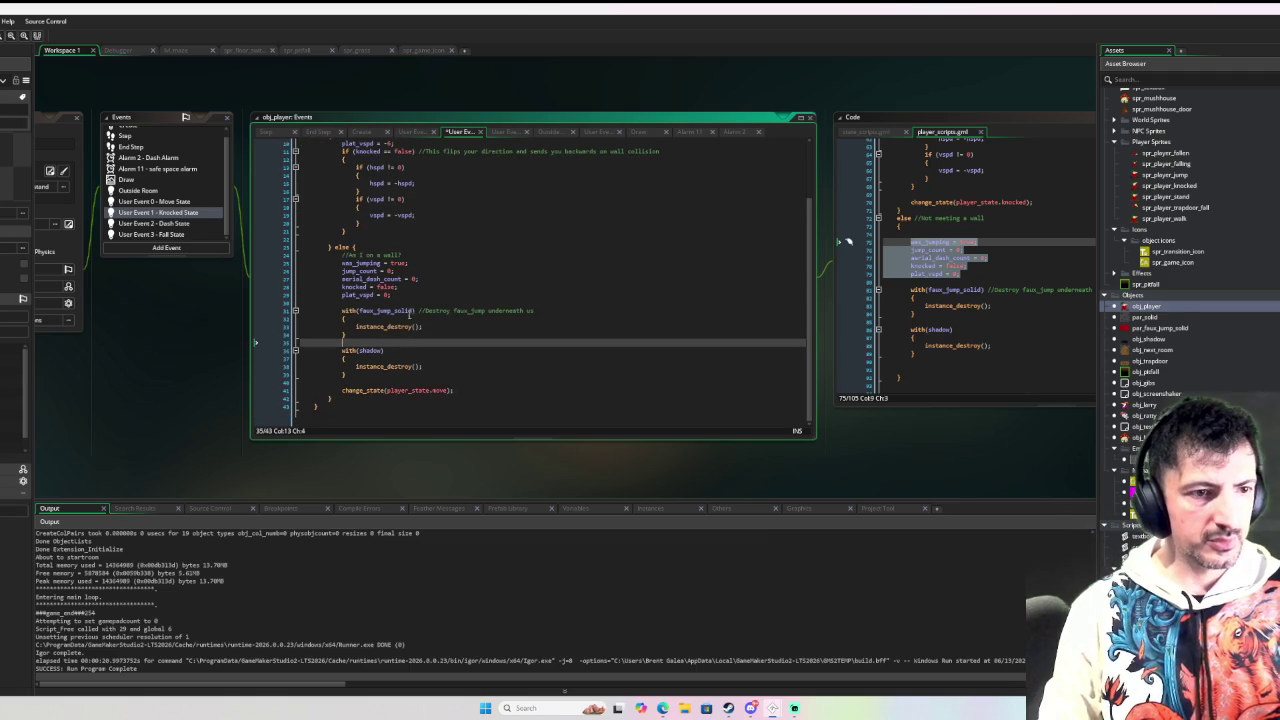
Step: View the change_state definition, then build and run the game with F6
{"action": "middle_click", "coordinate": [362, 390]}
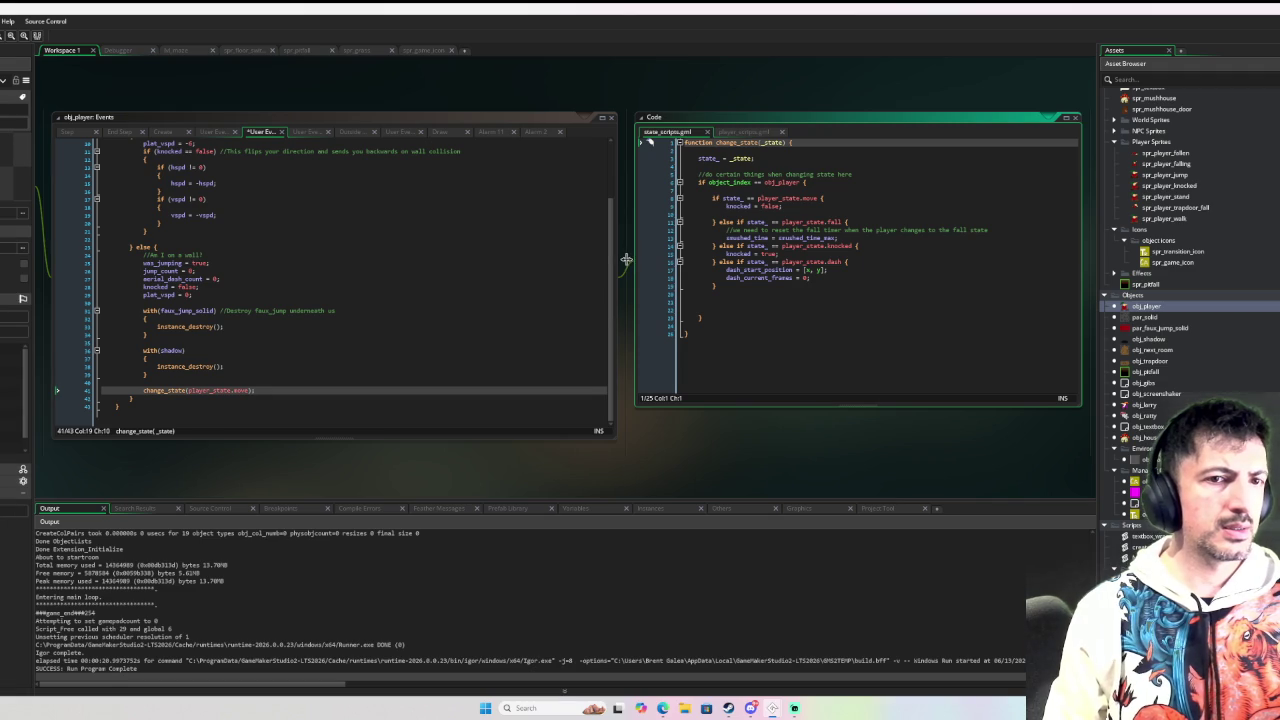
{"action": "left_click", "coordinate": [545, 300]}
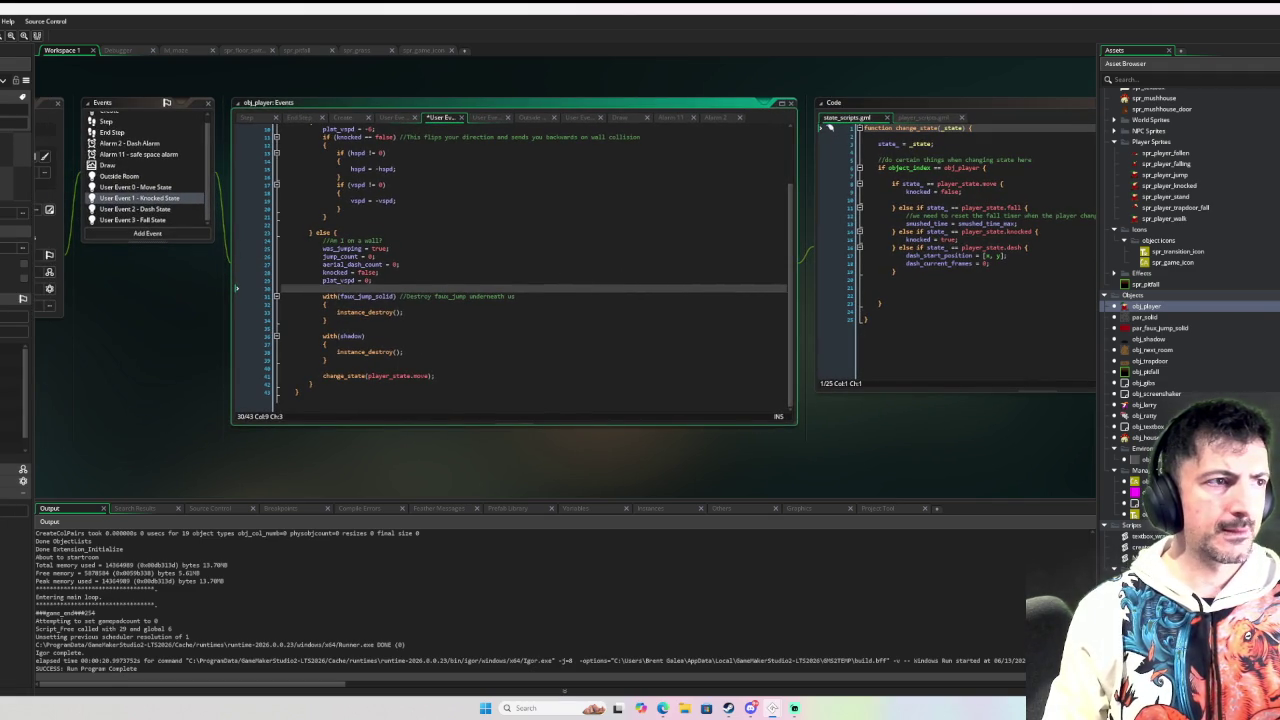
{"action": "key", "text": "F6"}
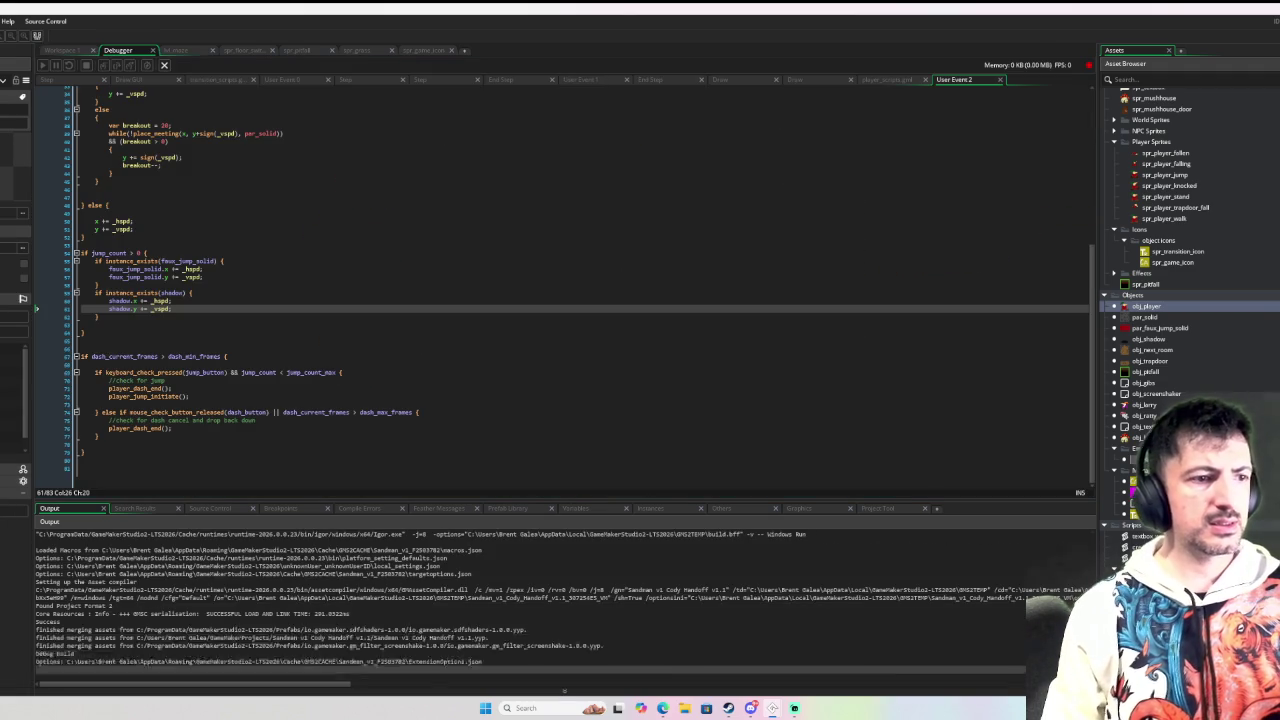
{"action": "key", "text": "space"}
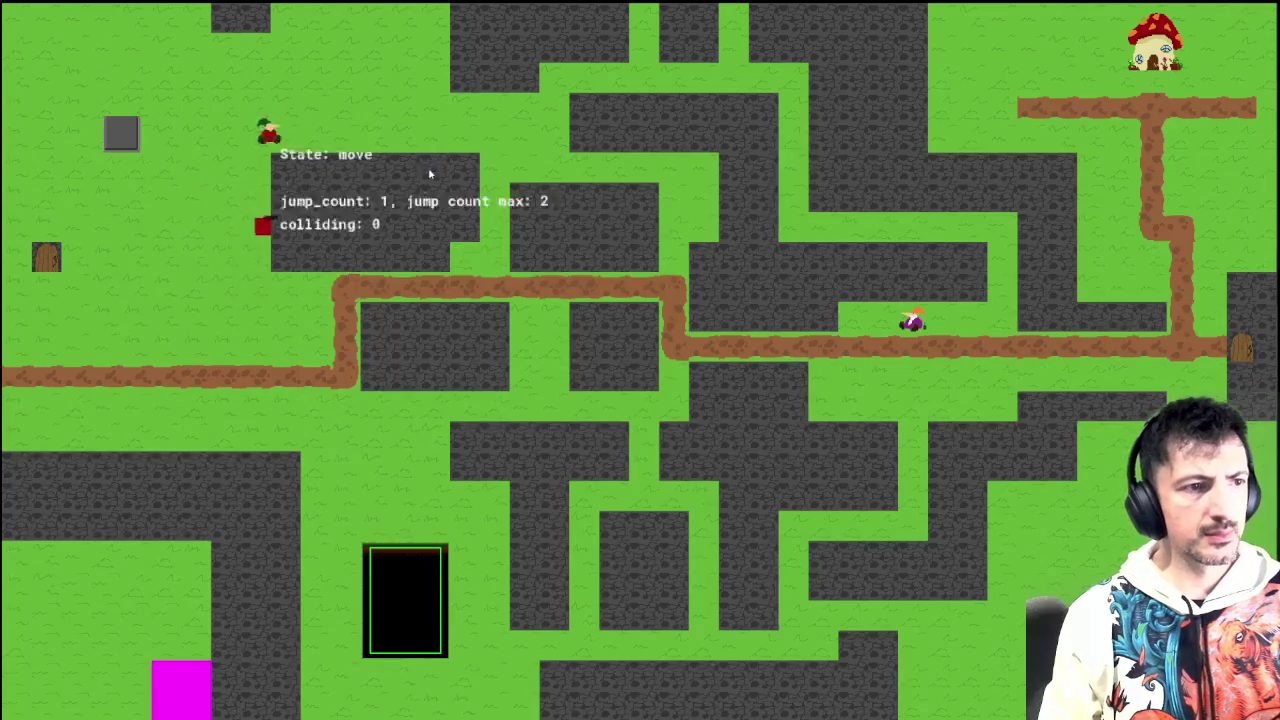
{"action": "key", "text": "space"}
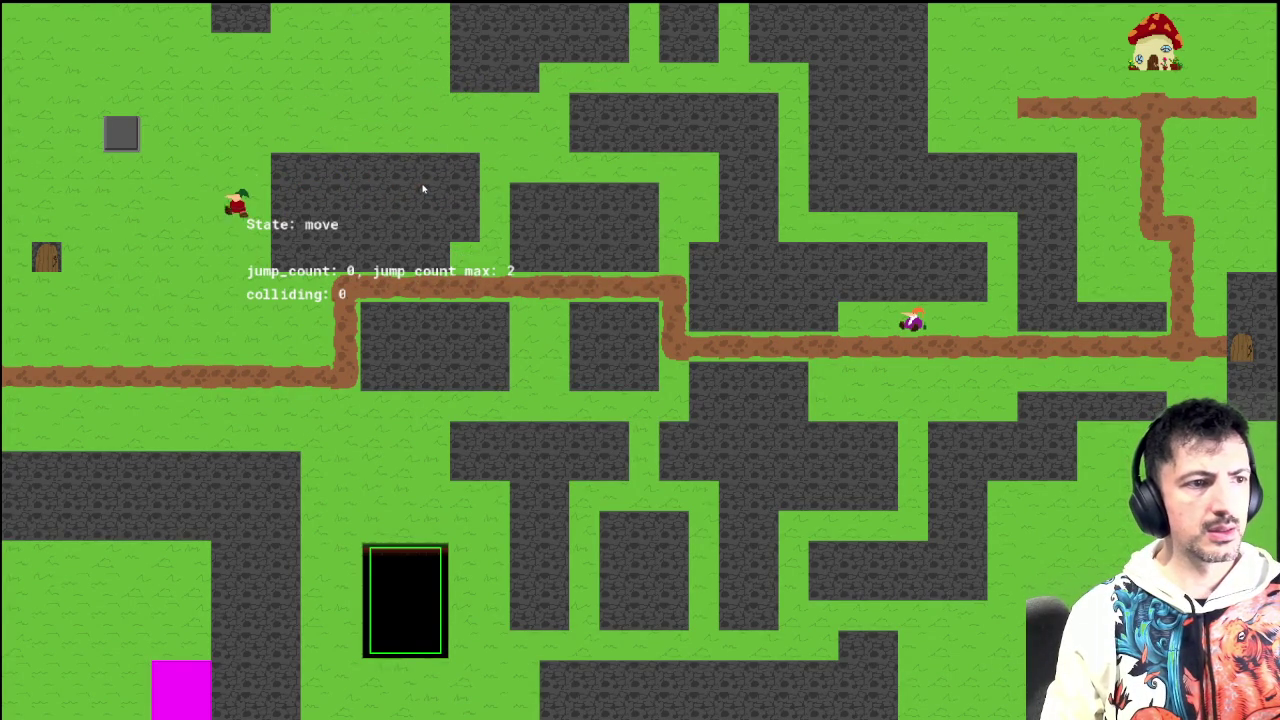
{"action": "key", "text": "space"}
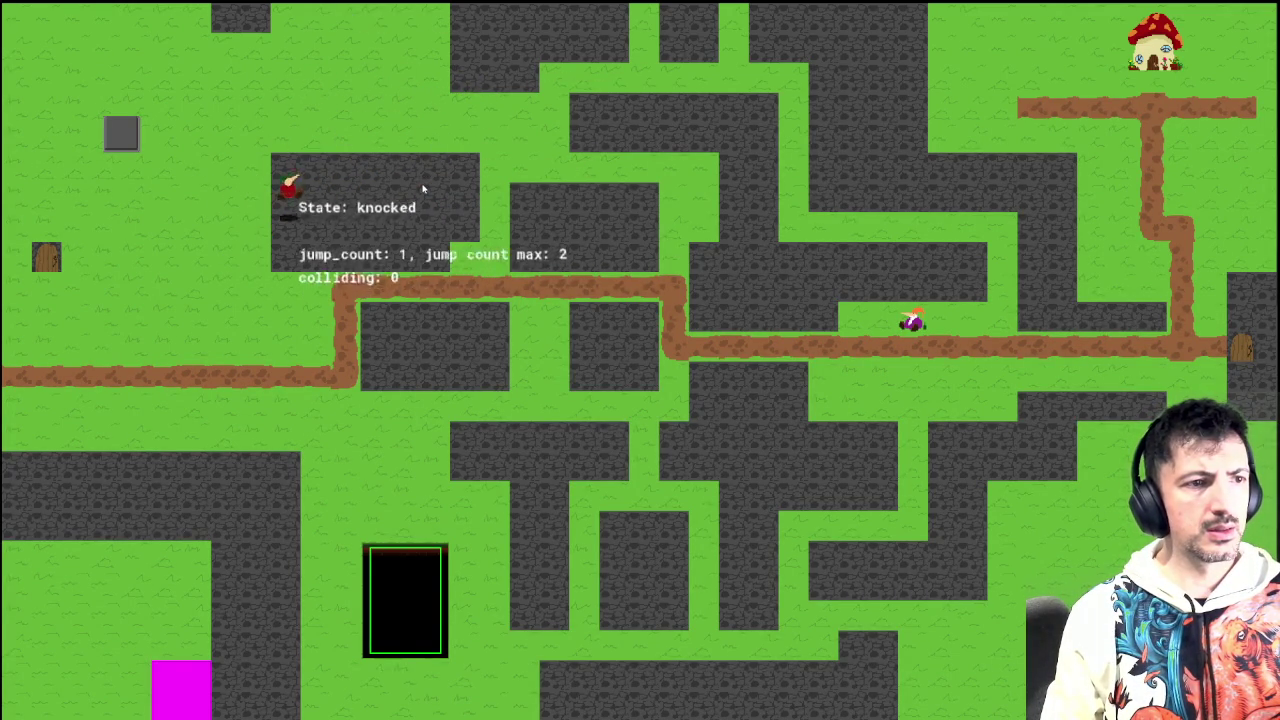
{"action": "key", "text": "space"}
{"action": "key", "text": "space"}
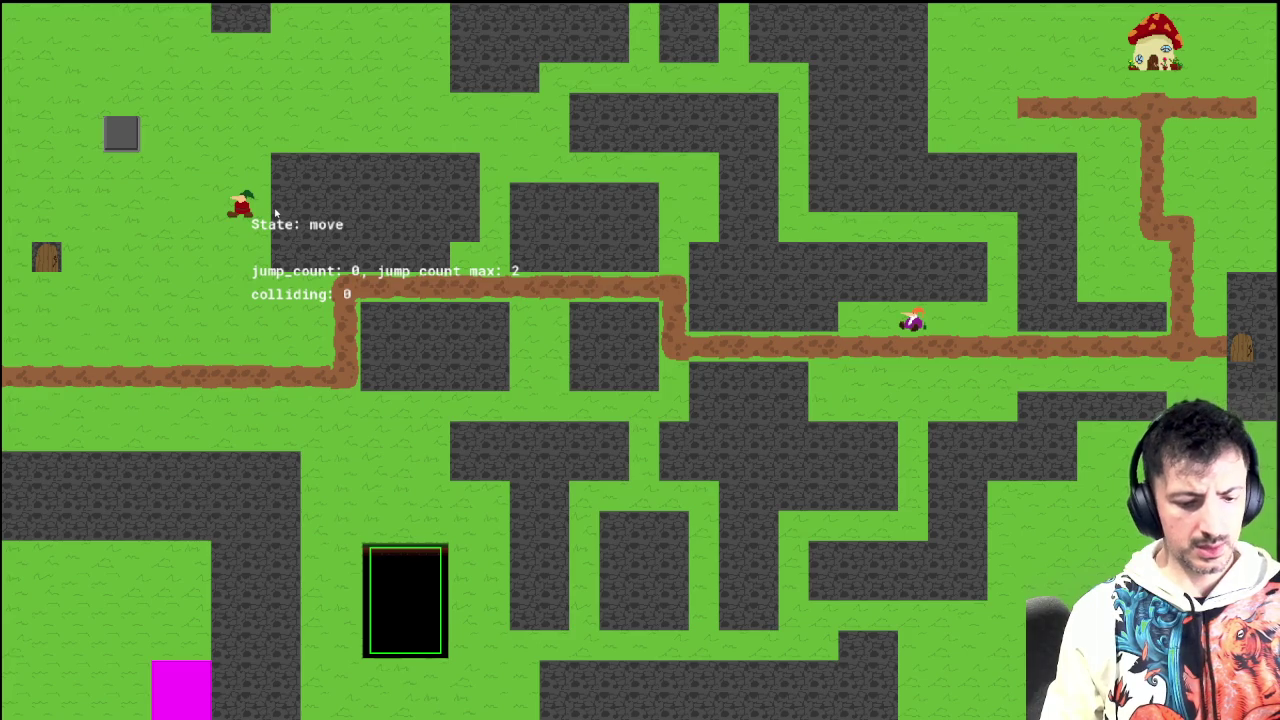
{"action": "key", "text": "Escape"}
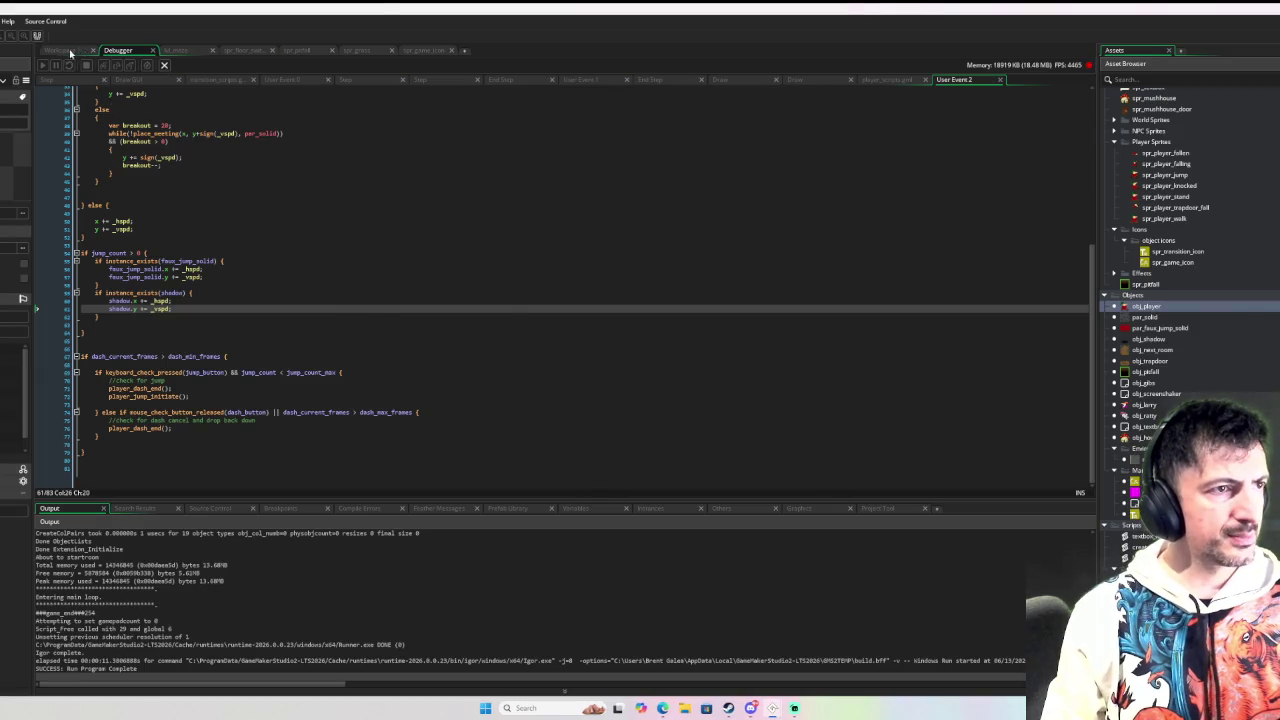
{"action": "left_click", "coordinate": [62, 50]}
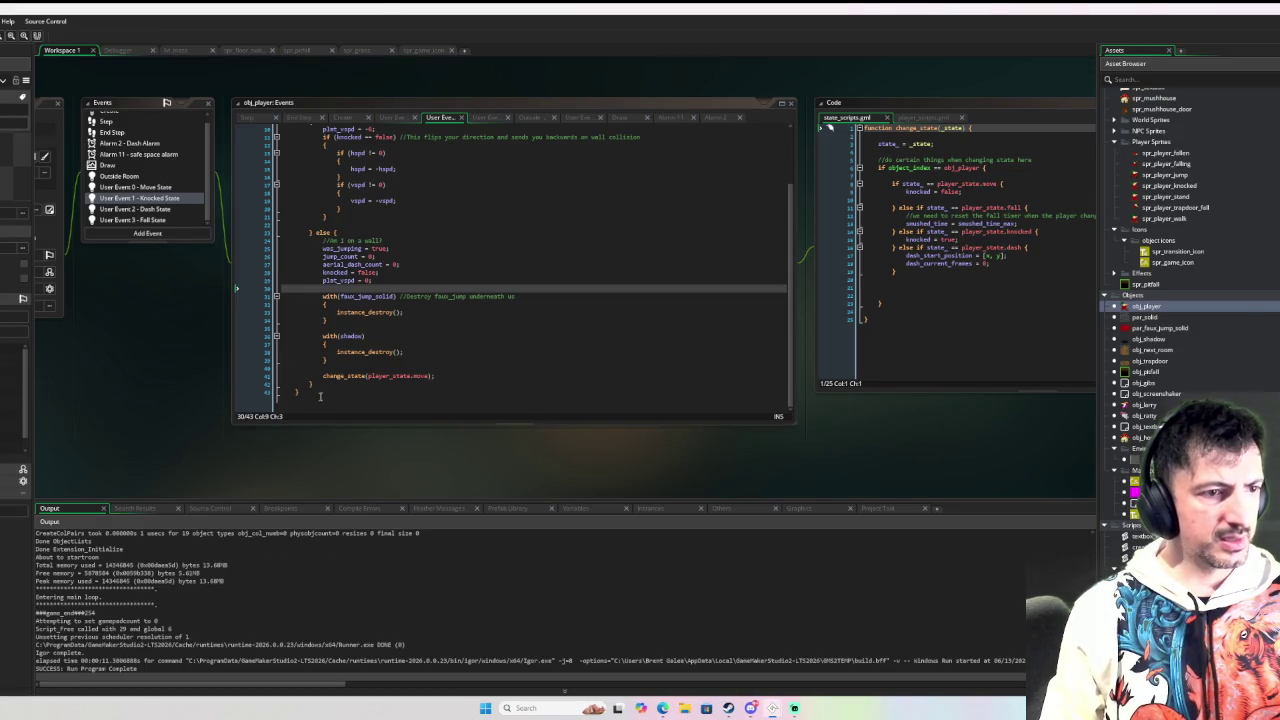
Step: Comment out the old Knocked State code and add a player_jump_end() call at the top
{"action": "mouse_move", "coordinate": [320, 397]}
{"action": "left_mouse_down"}
{"action": "mouse_move", "coordinate": [288, 60]}
{"action": "mouse_move", "coordinate": [285, 128]}
{"action": "mouse_move", "coordinate": [250, 153]}
{"action": "left_mouse_up"}
{"action": "key", "text": "ctrl+k"}
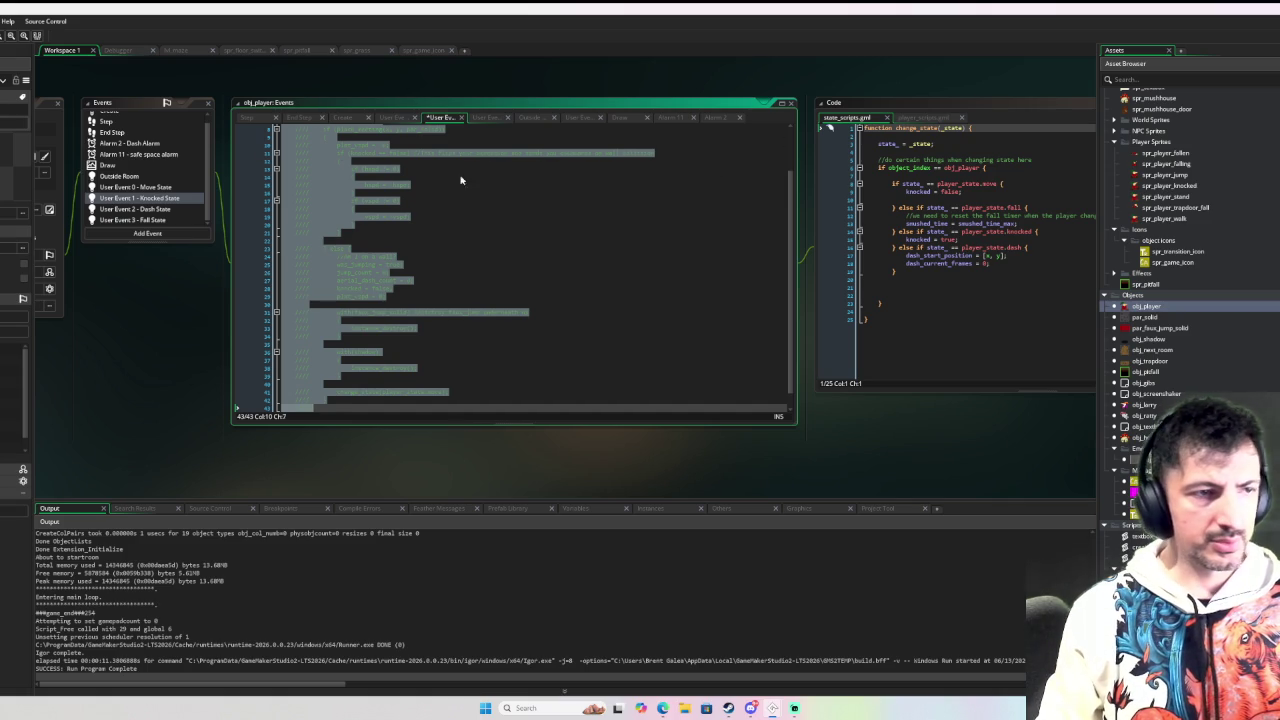
{"action": "scroll", "coordinate": [517, 182], "scroll_direction": "up", "scroll_amount": 2}
{"action": "left_click", "coordinate": [421, 134]}
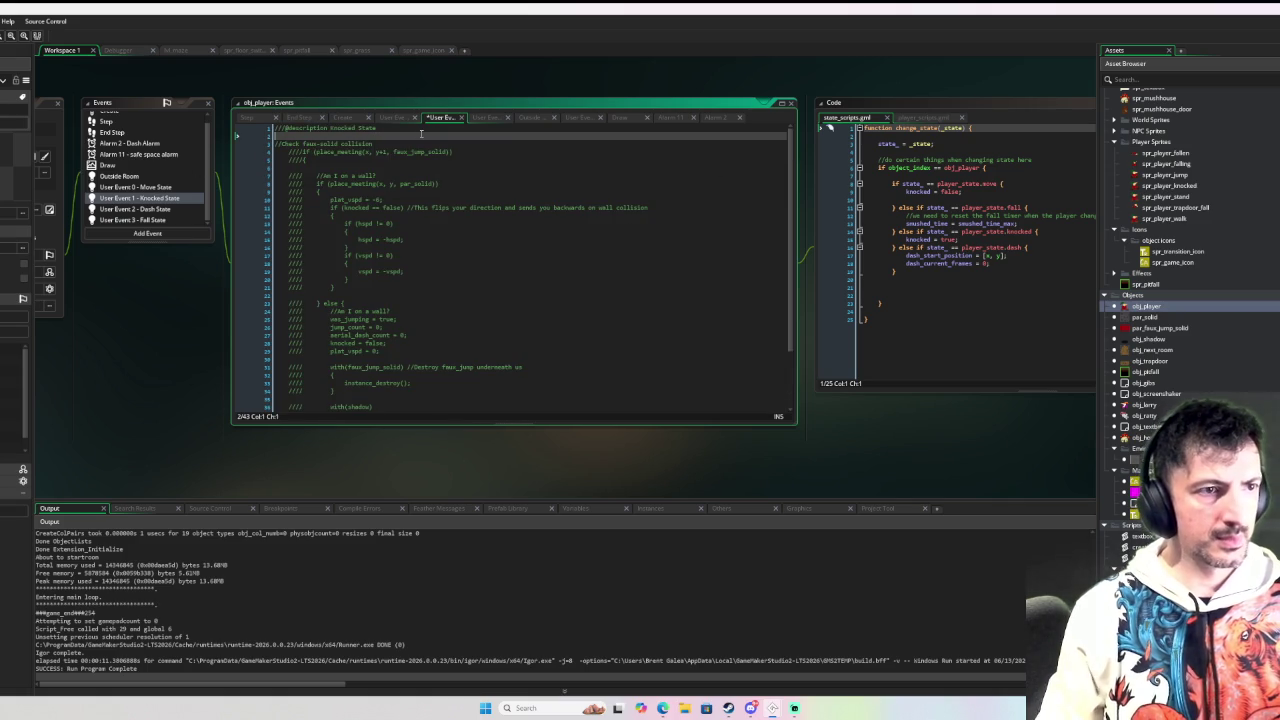
{"action": "key", "text": "Return"}
{"action": "key", "text": "Return"}
{"action": "type", "text": "play"}
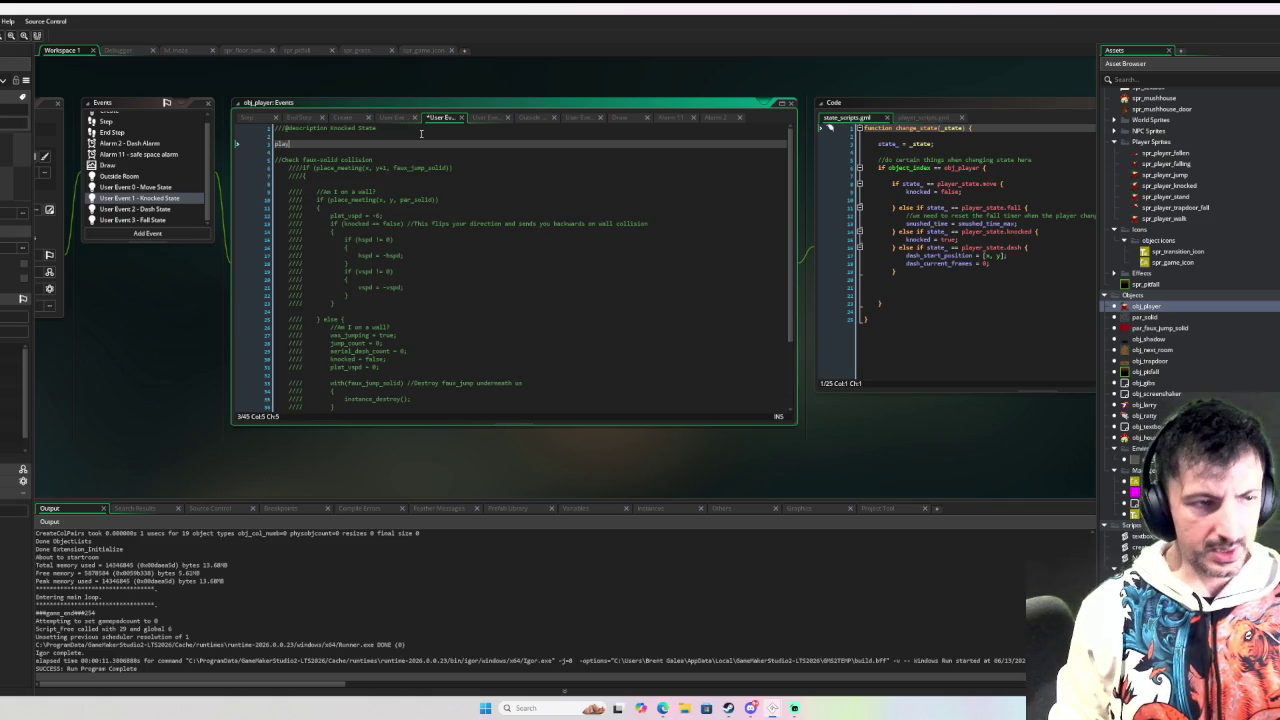
{"action": "type", "text": "er_j"}
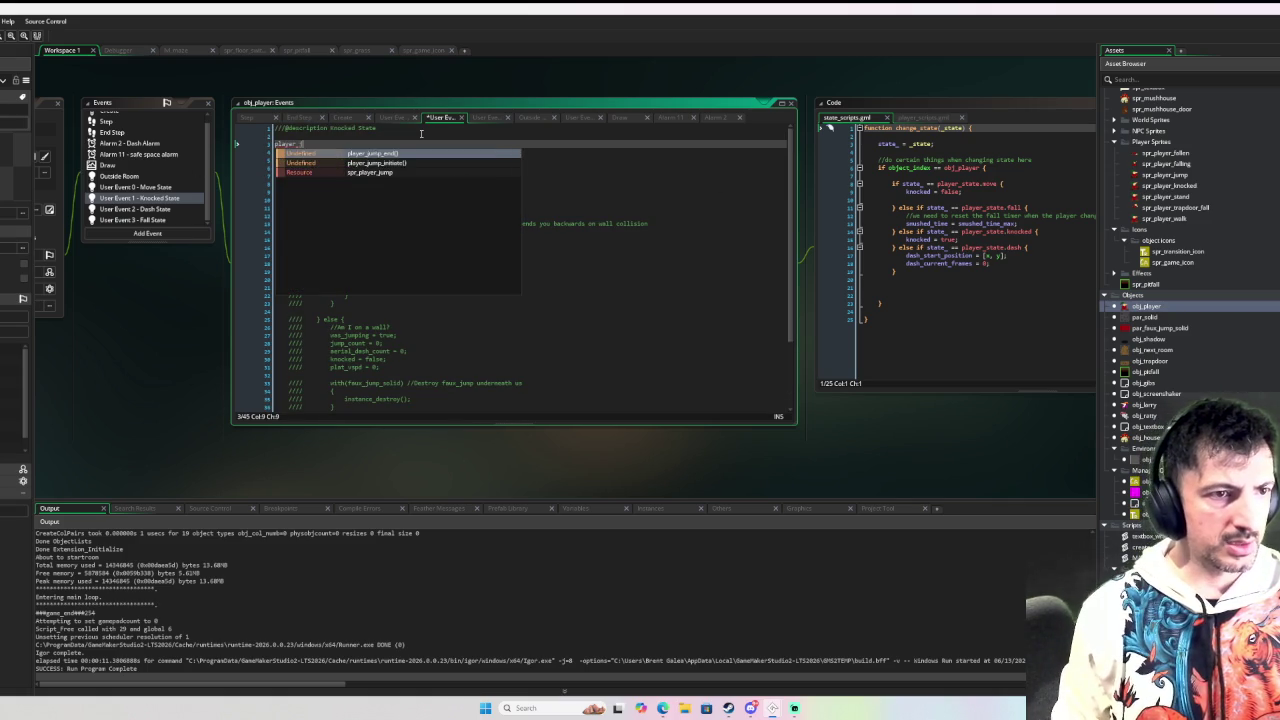
{"action": "key", "text": "Return"}
Step: Run the game, jump toward the wall to test the knocked state, then close it
{"action": "key", "text": "F6"}
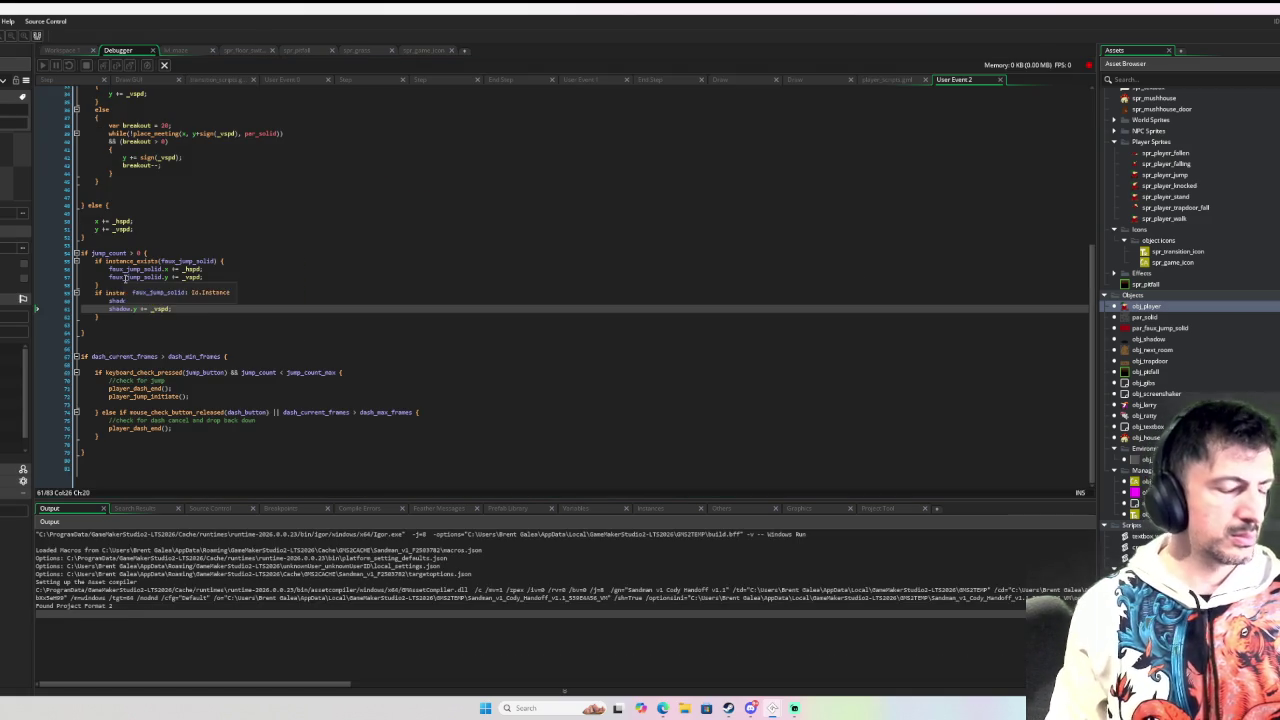
{"action": "key", "text": "Right"}
{"action": "key", "text": "space"}
{"action": "key", "text": "space"}
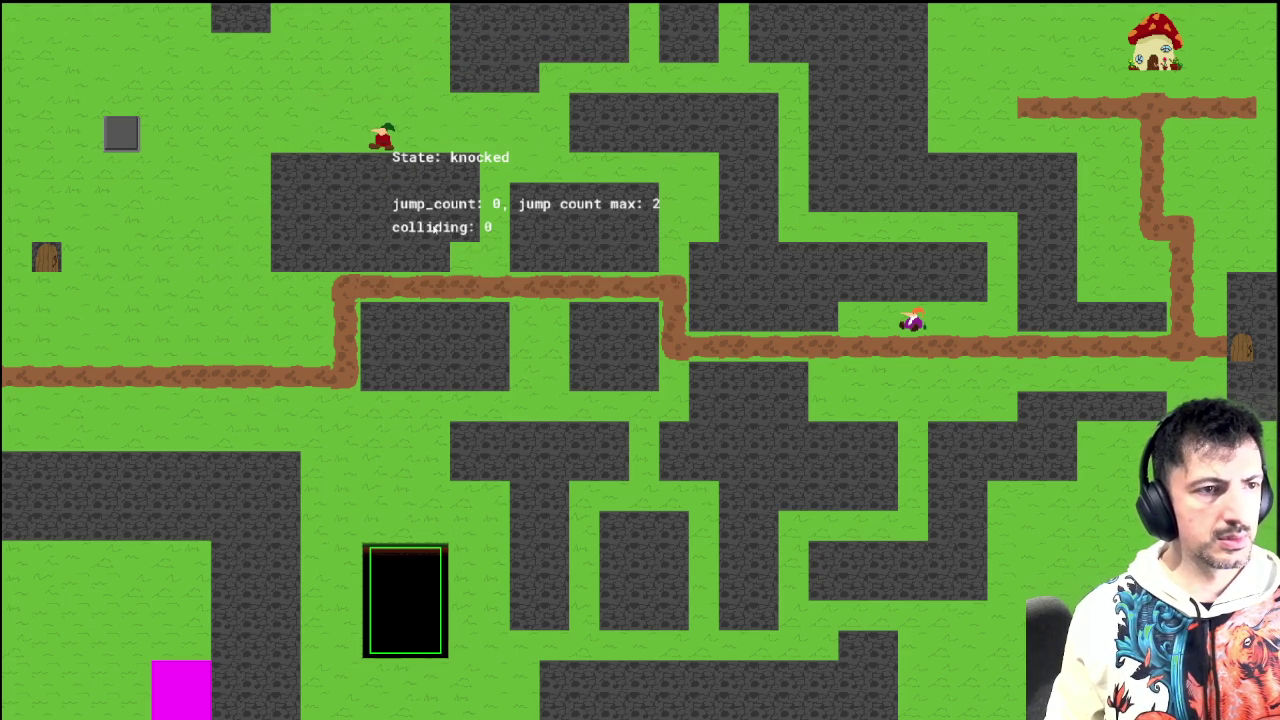
{"action": "key", "text": "Escape"}
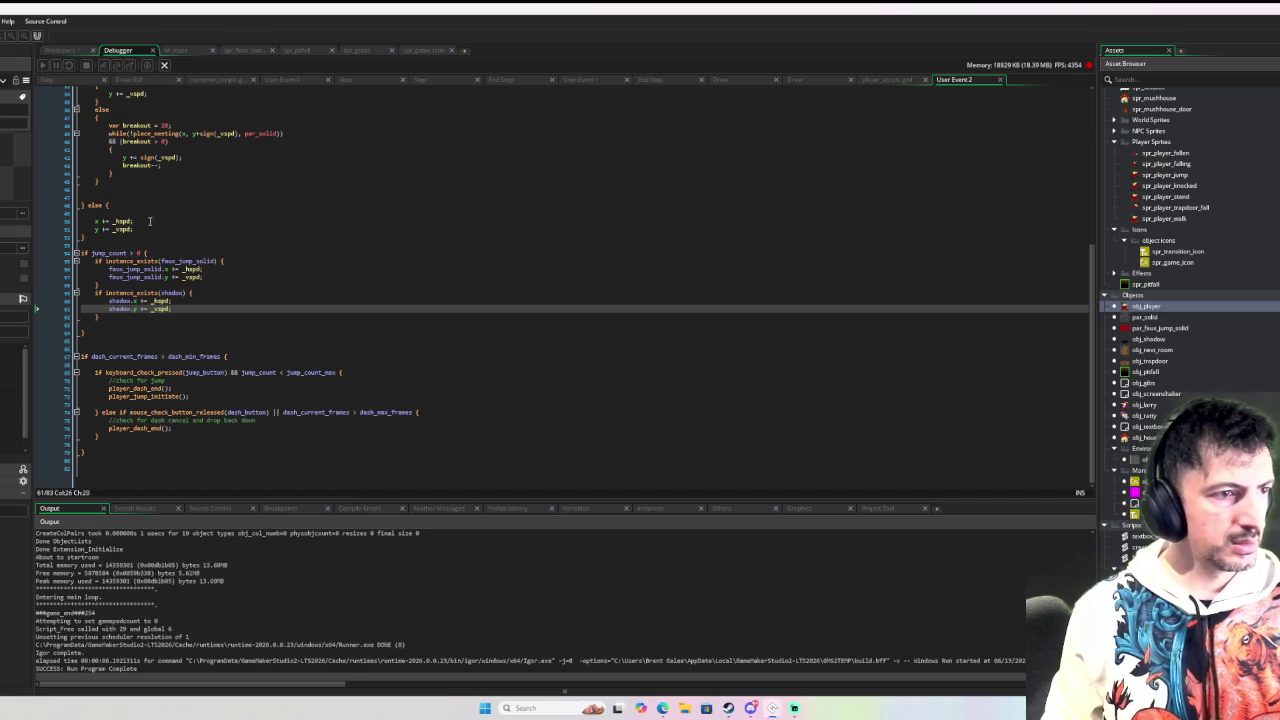
{"action": "left_click", "coordinate": [70, 51]}
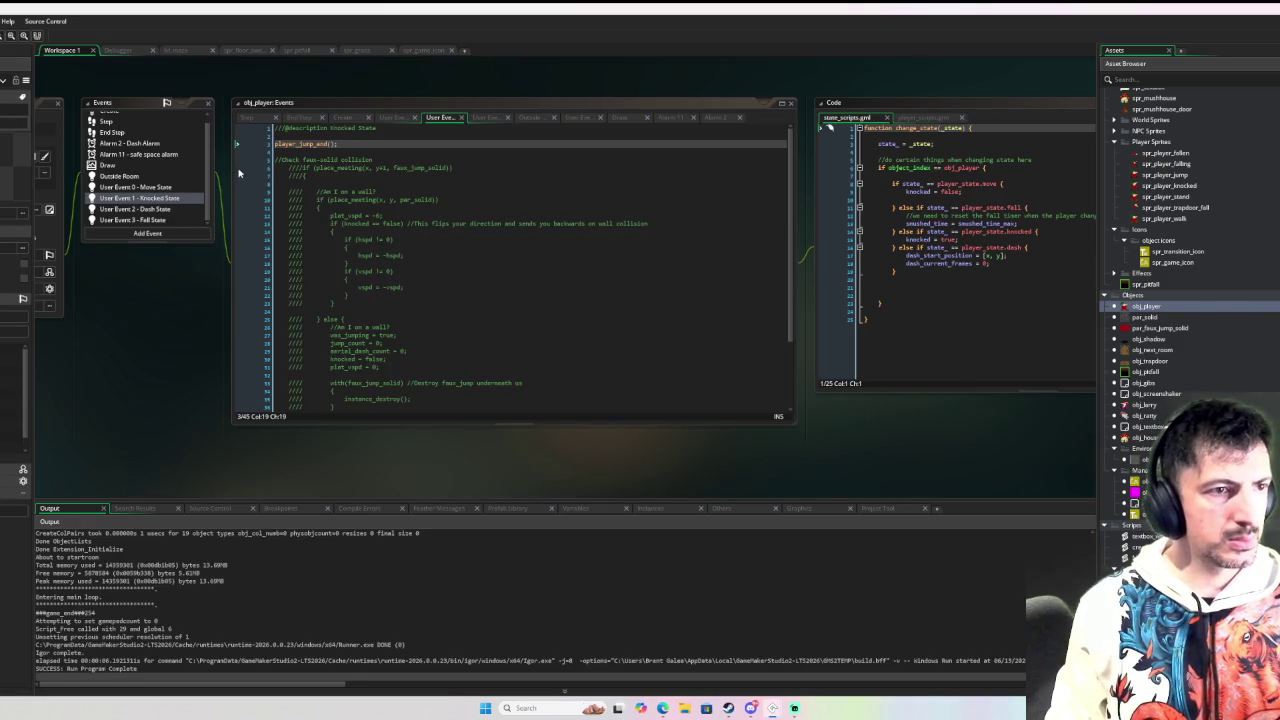
Step: Wrap player_jump_end() in the if place_meeting(x, y+1, faux_jump_solid) check, then run in debug
{"action": "middle_click", "coordinate": [317, 143]}
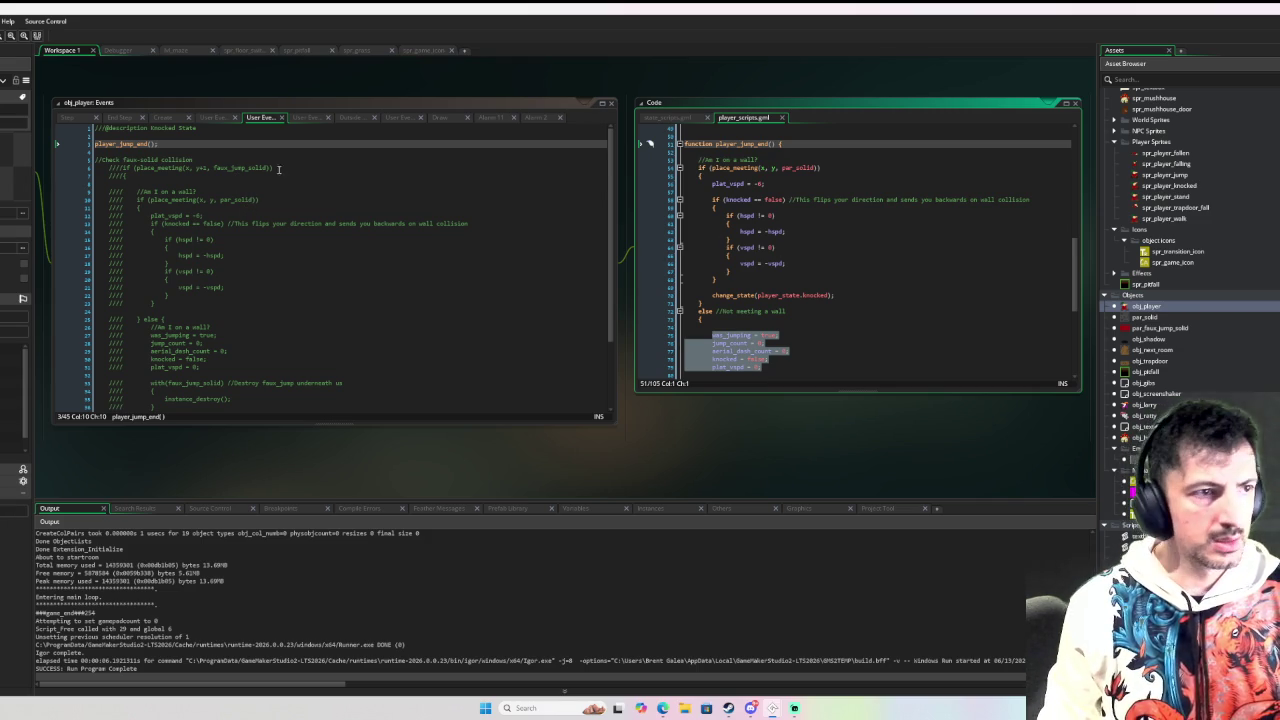
{"action": "left_click_drag", "start_coordinate": [274, 167], "coordinate": [122, 167]}
{"action": "key", "text": "ctrl+c"}
{"action": "left_click", "coordinate": [130, 135]}
{"action": "key", "text": "ctrl+v"}
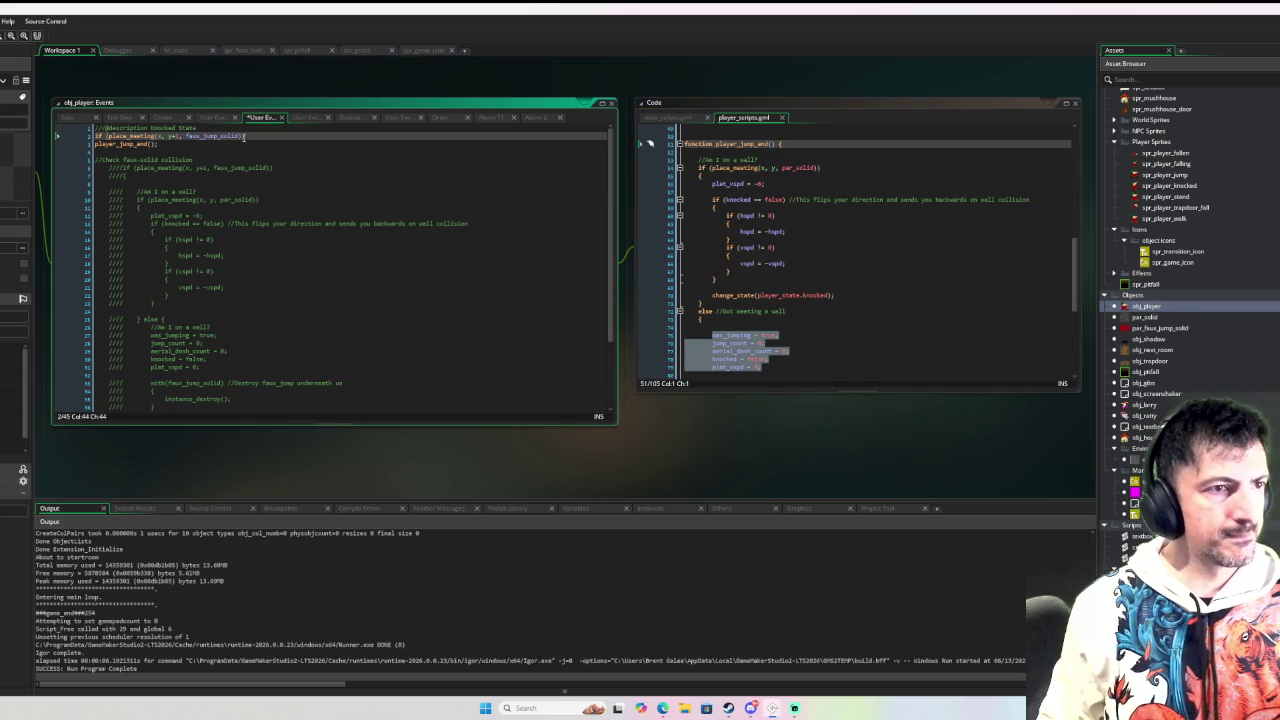
{"action": "key", "text": "Down"}
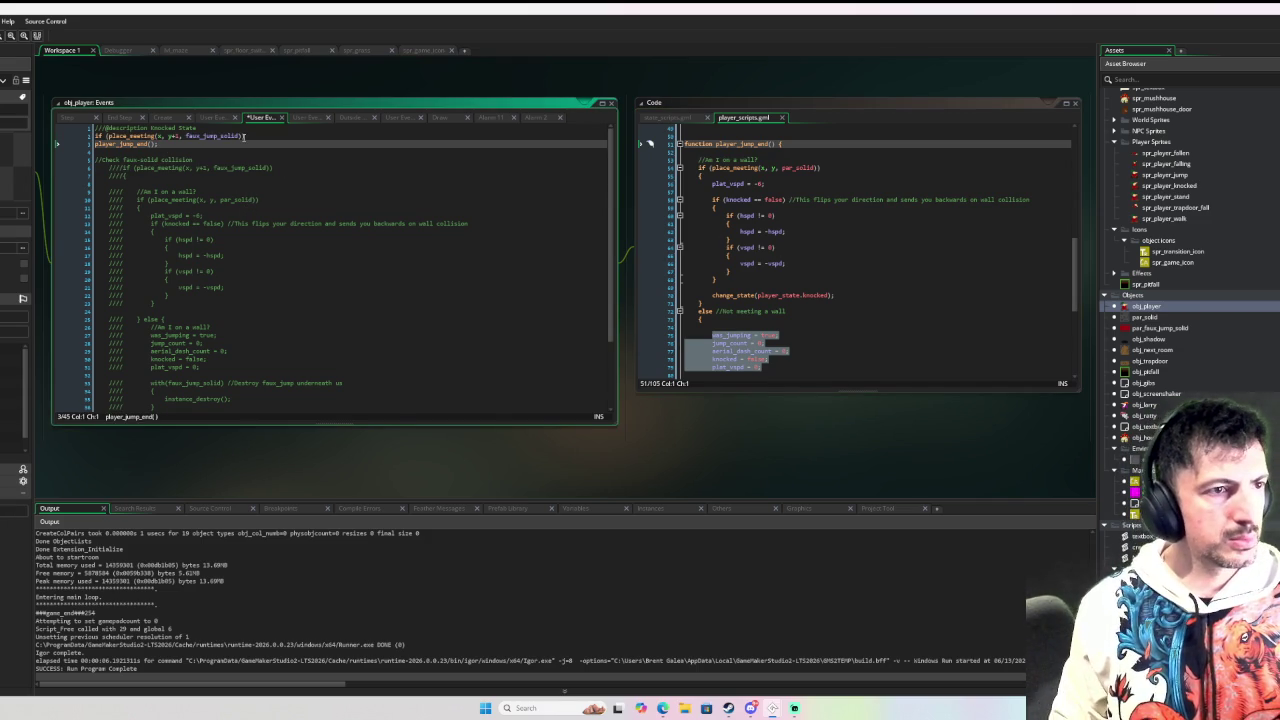
{"action": "key", "text": "BackSpace"}
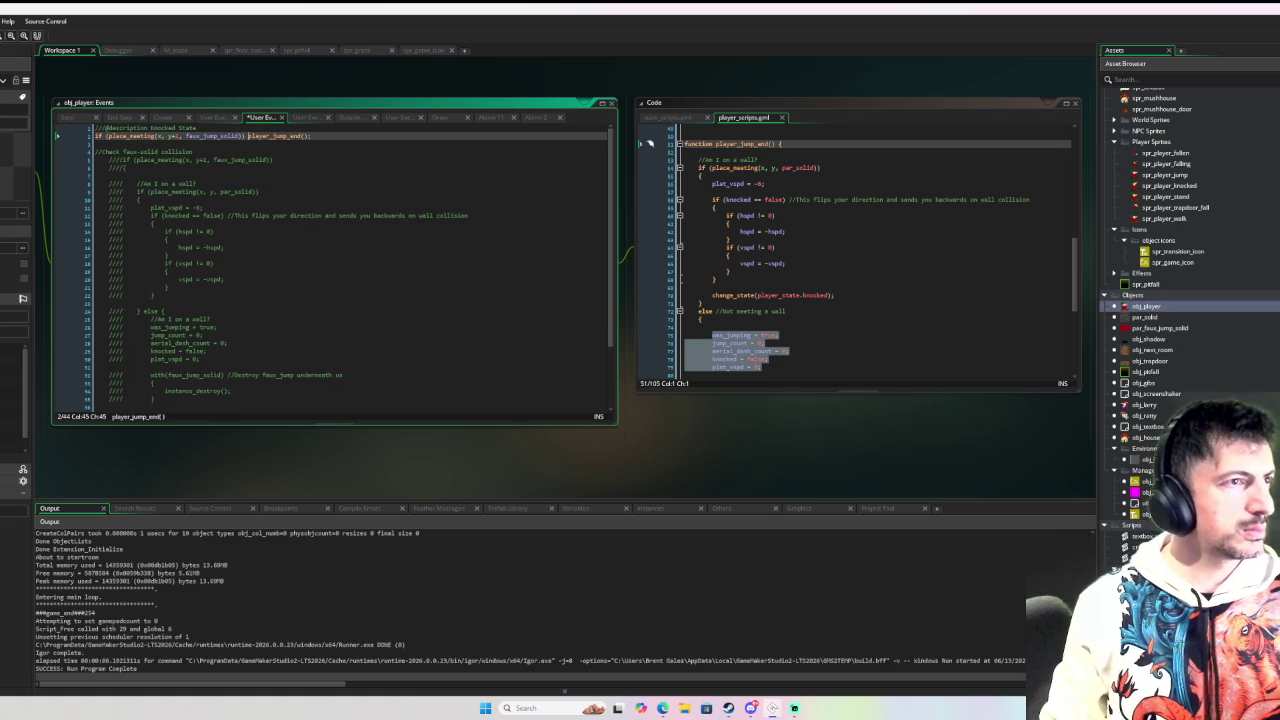
{"action": "key", "text": "F6"}
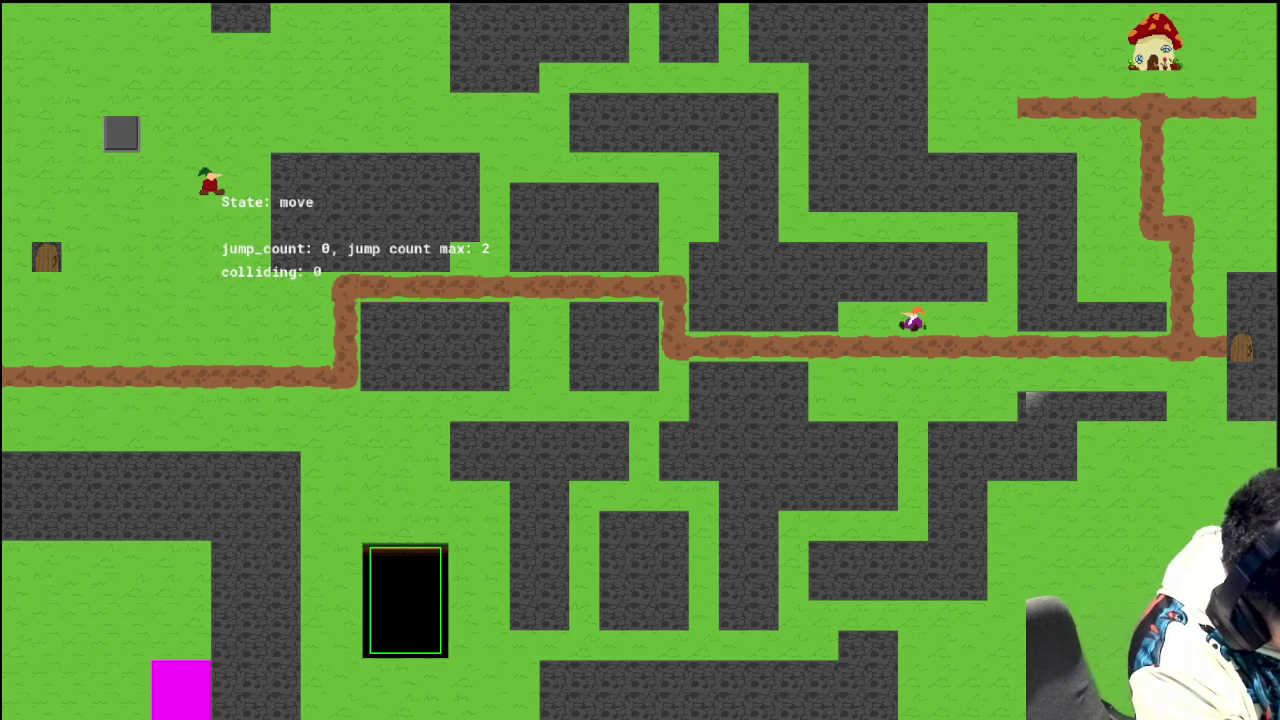
Step: Close the Microsoft 365 Copilot window that popped up over the debugger
{"action": "key", "text": "super+c"}
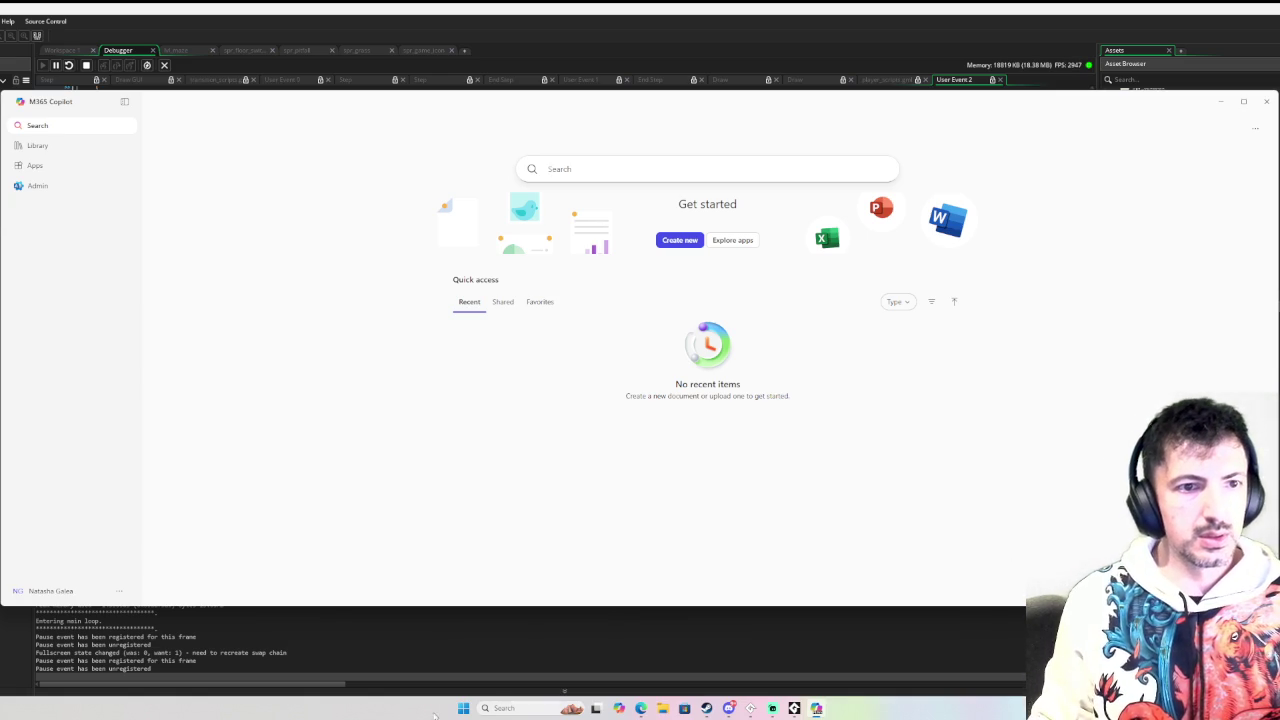
{"action": "left_click", "coordinate": [1274, 101]}
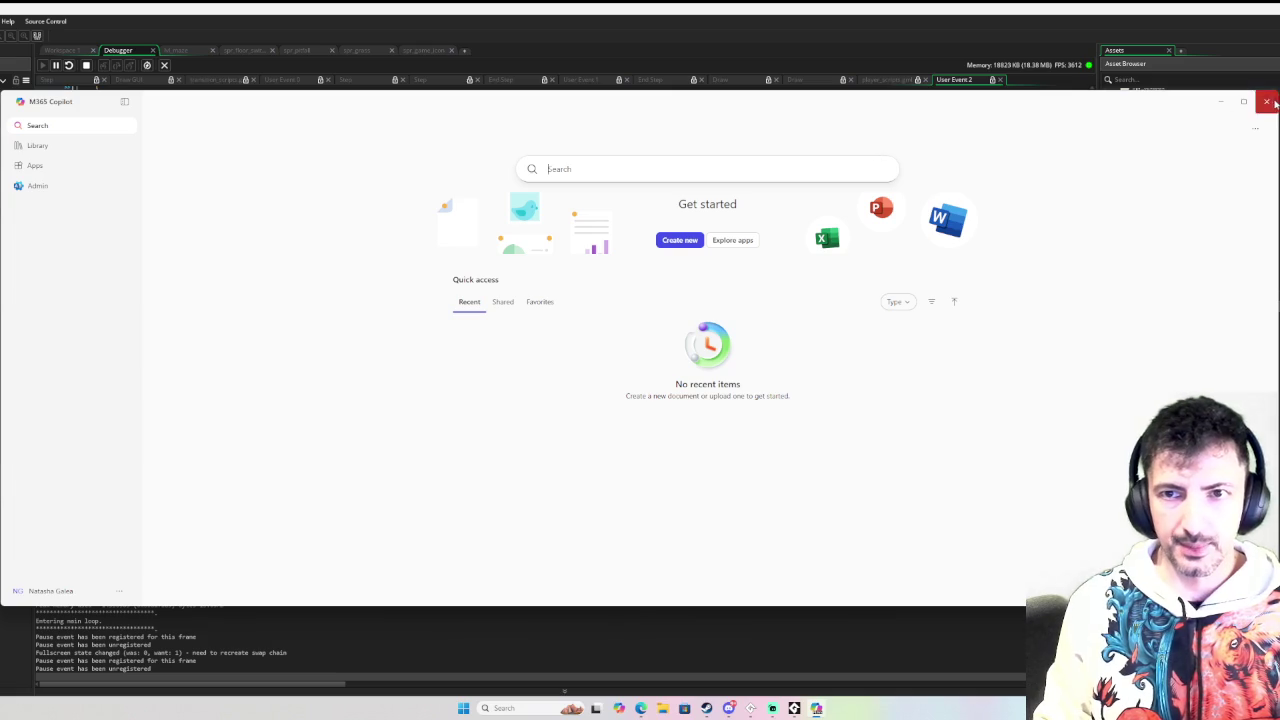
{"action": "left_click", "coordinate": [187, 286]}
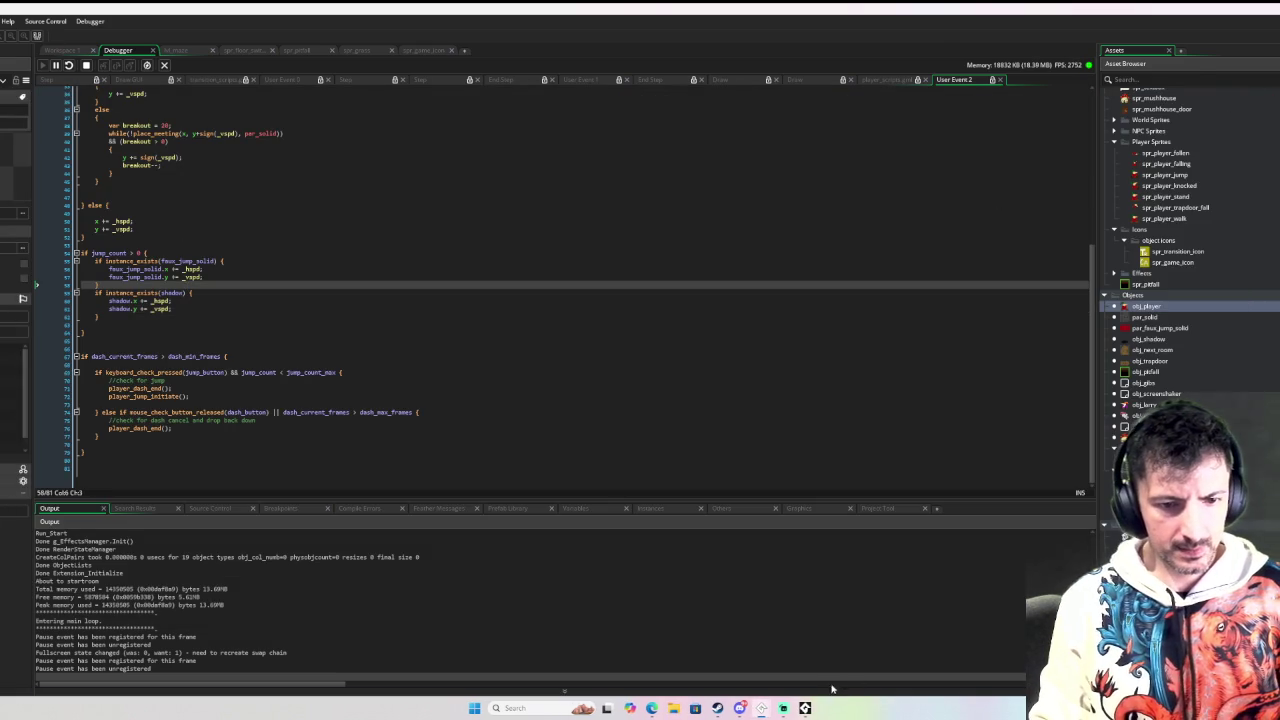
Step: Bring the game forward, jump to test knockback, then close it and return to the code
{"action": "left_click", "coordinate": [805, 708]}
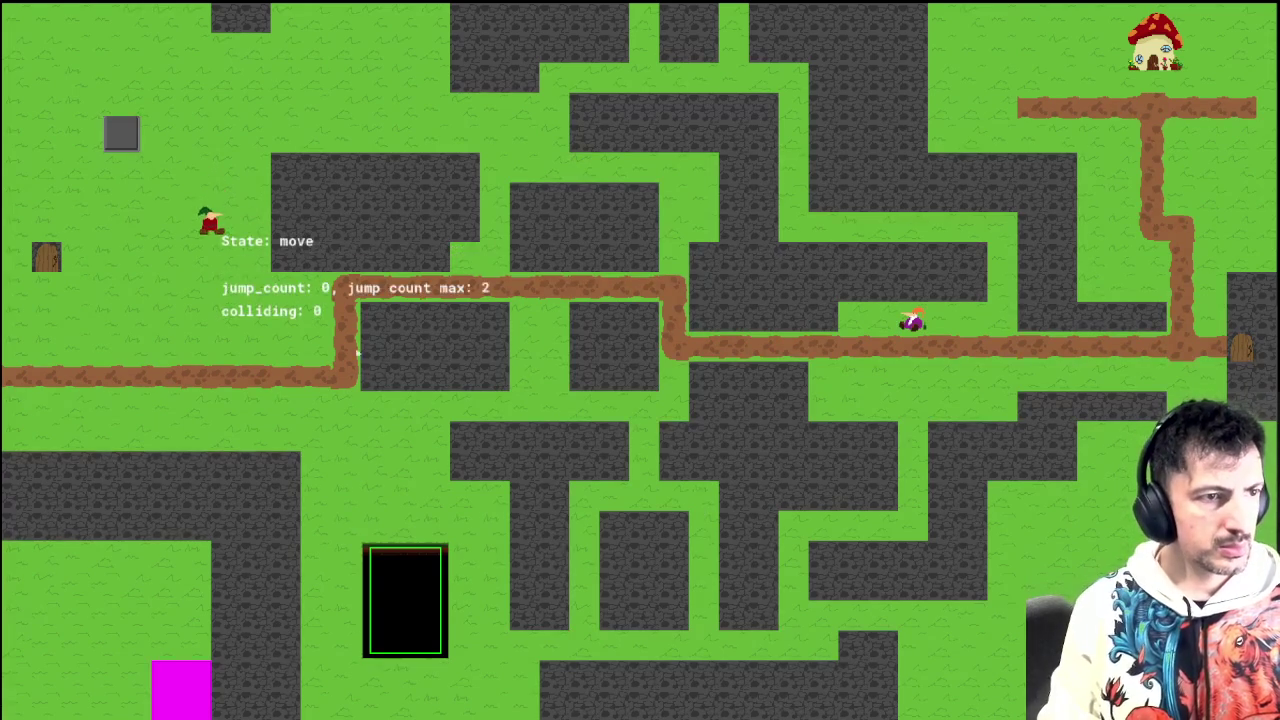
{"action": "key", "text": "space"}
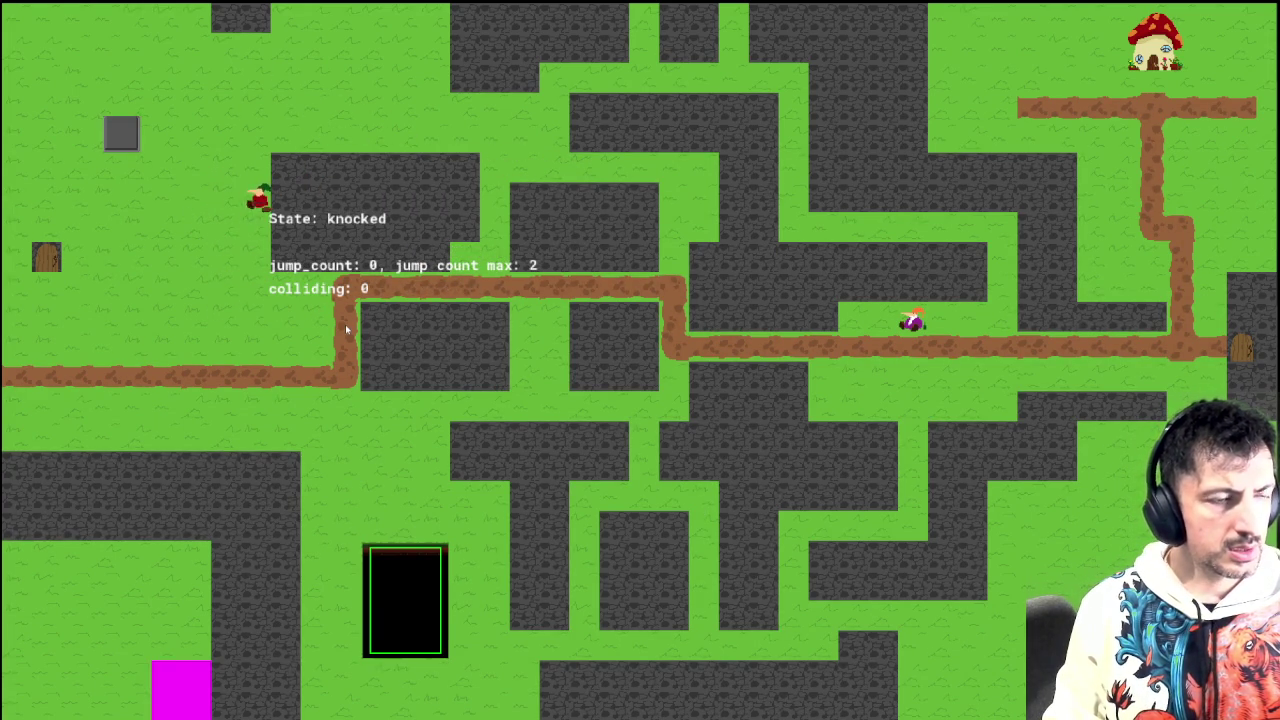
{"action": "key", "text": "Escape"}
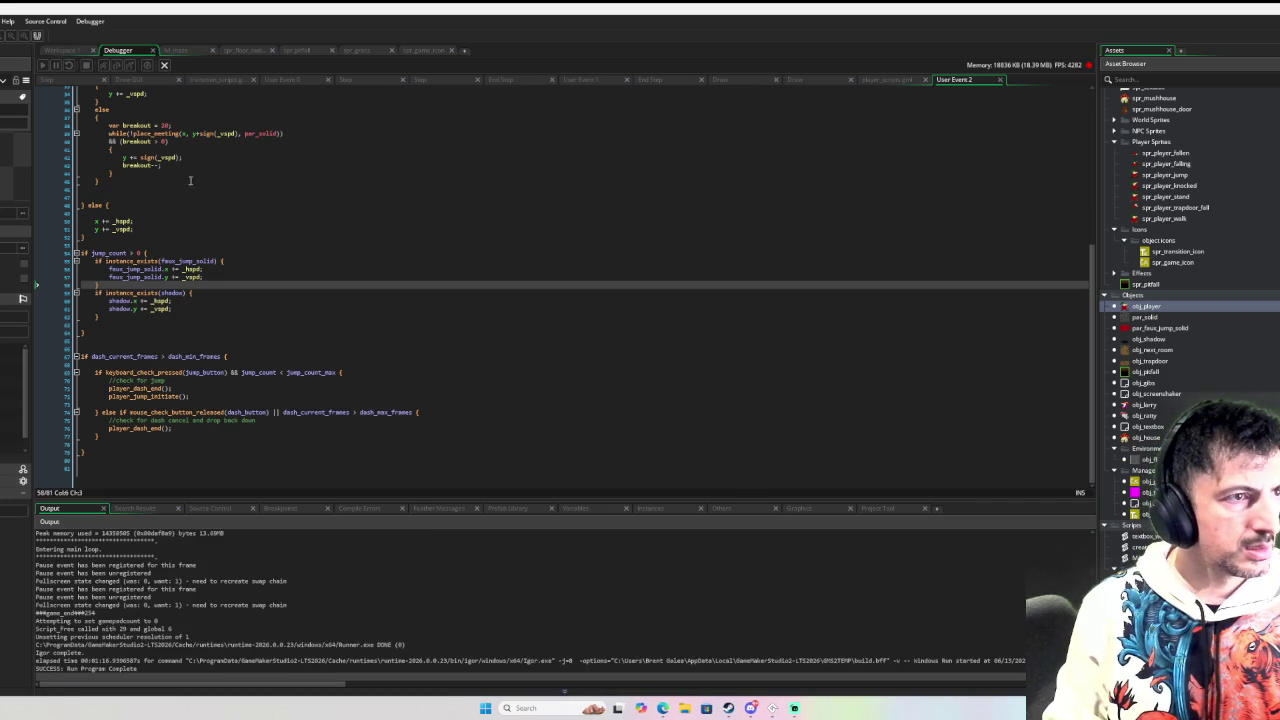
{"action": "left_click", "coordinate": [203, 172]}
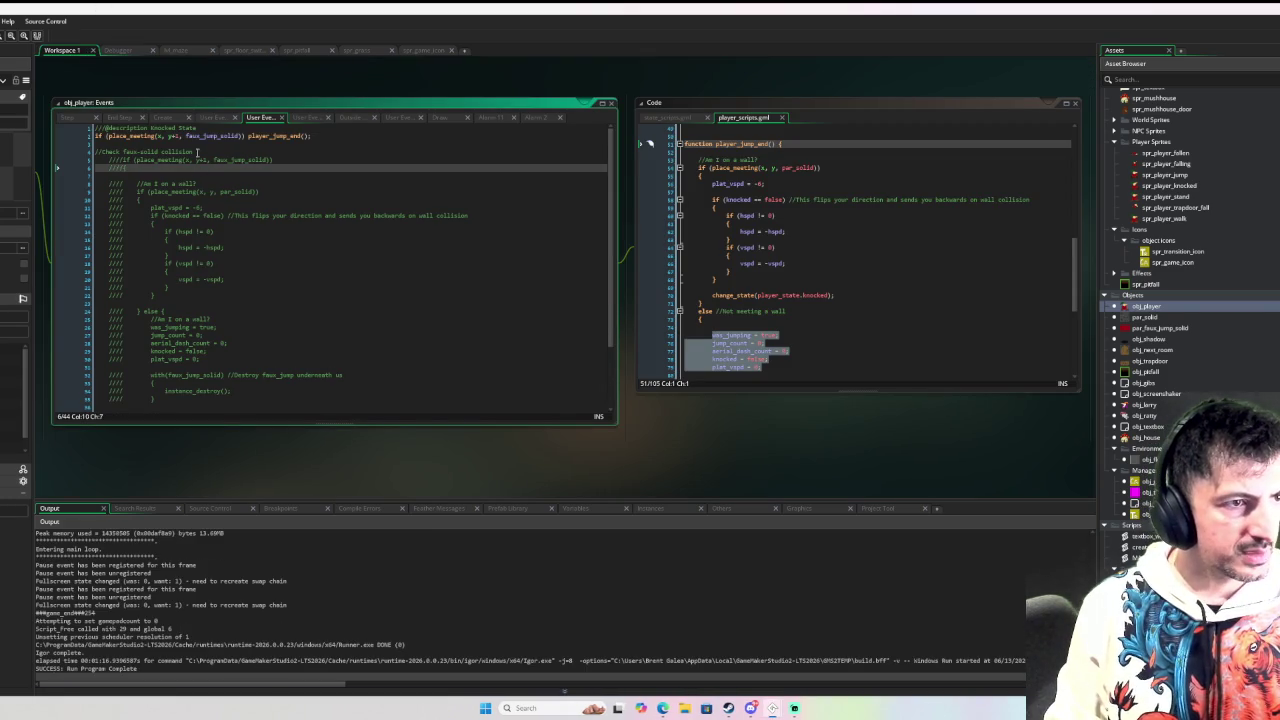
Step: Remove the one-line player_jump_end() check from the Knocked State code
{"action": "key", "text": "Up"}
{"action": "key", "text": "Up"}
{"action": "key", "text": "Up"}
{"action": "key", "text": "shift+End"}
{"action": "key", "text": "BackSpace"}
{"action": "key", "text": "Return"}
{"action": "type", "text": "player_j"}
{"action": "key", "text": "shift+Home"}
Step: Uncomment and indent the faux-solid collision block, then restart the debug run with F6
{"action": "key", "text": "BackSpace"}
{"action": "key", "text": "BackSpace"}
{"action": "key", "text": "BackSpace"}
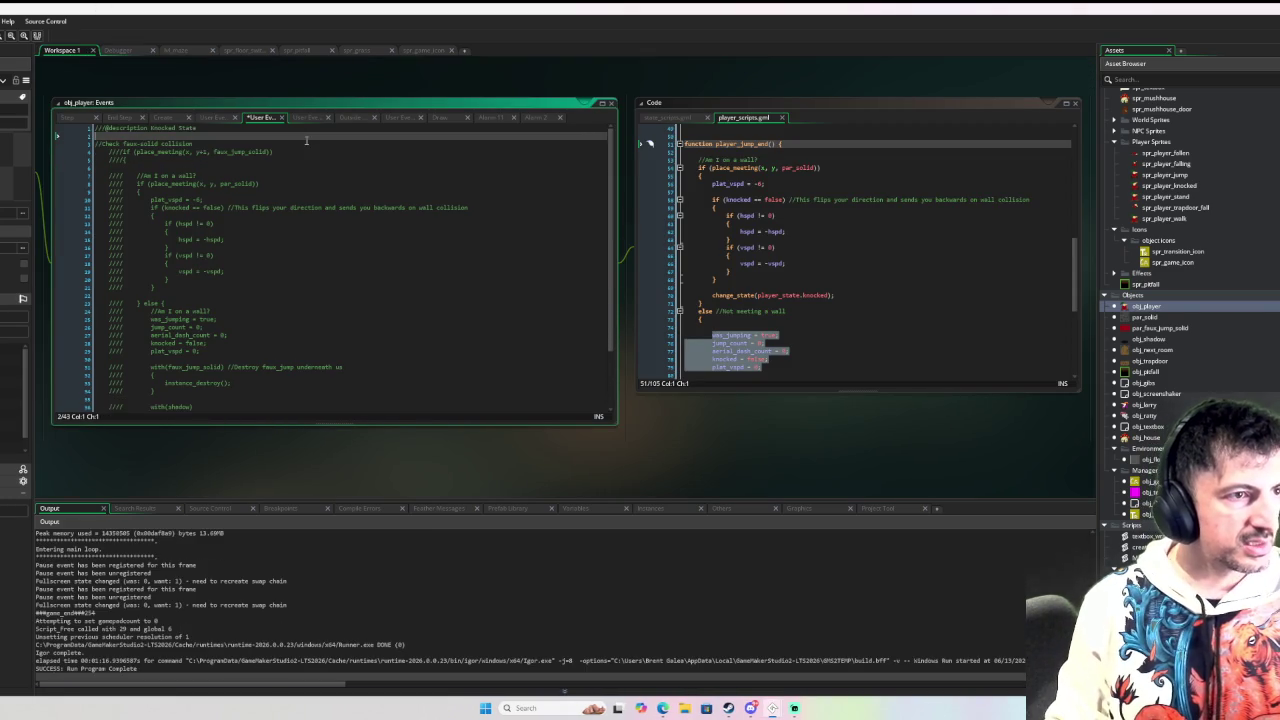
{"action": "key", "text": "ctrl+shift+End"}
{"action": "key", "text": "ctrl+shift+k"}
{"action": "scroll", "coordinate": [300, 214], "scroll_direction": "up", "scroll_amount": 2}
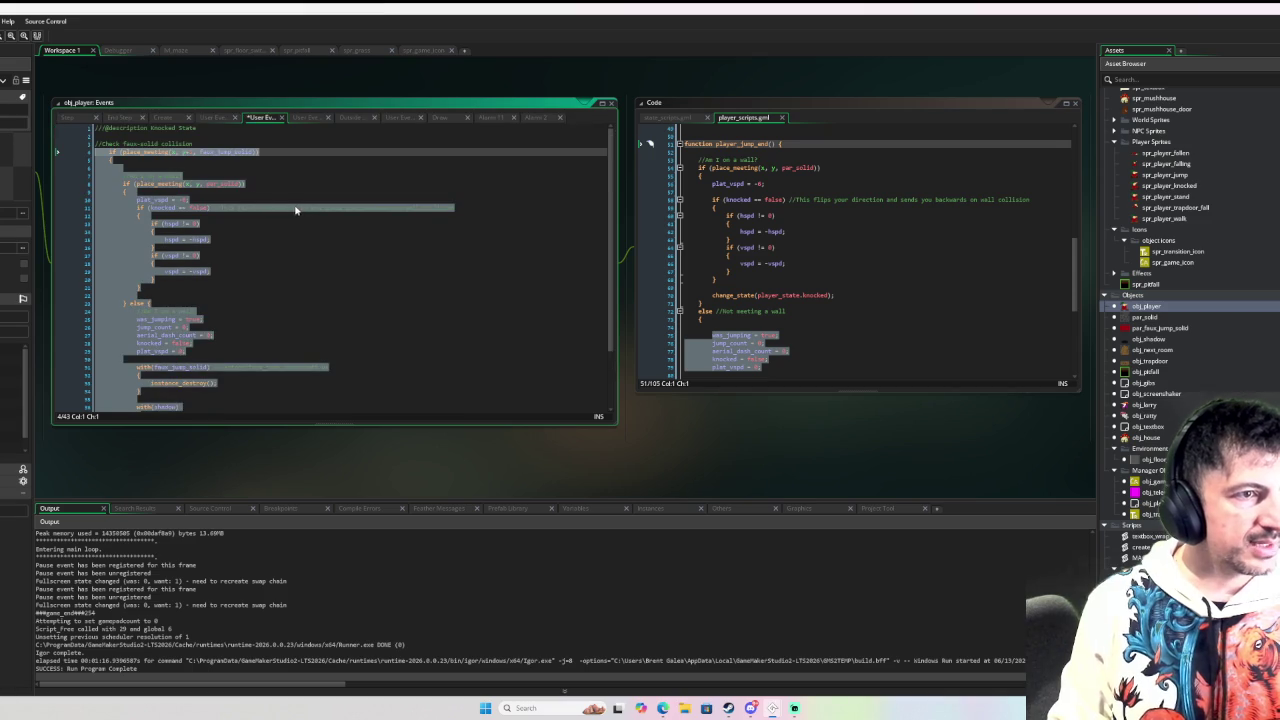
{"action": "key", "text": "Tab"}
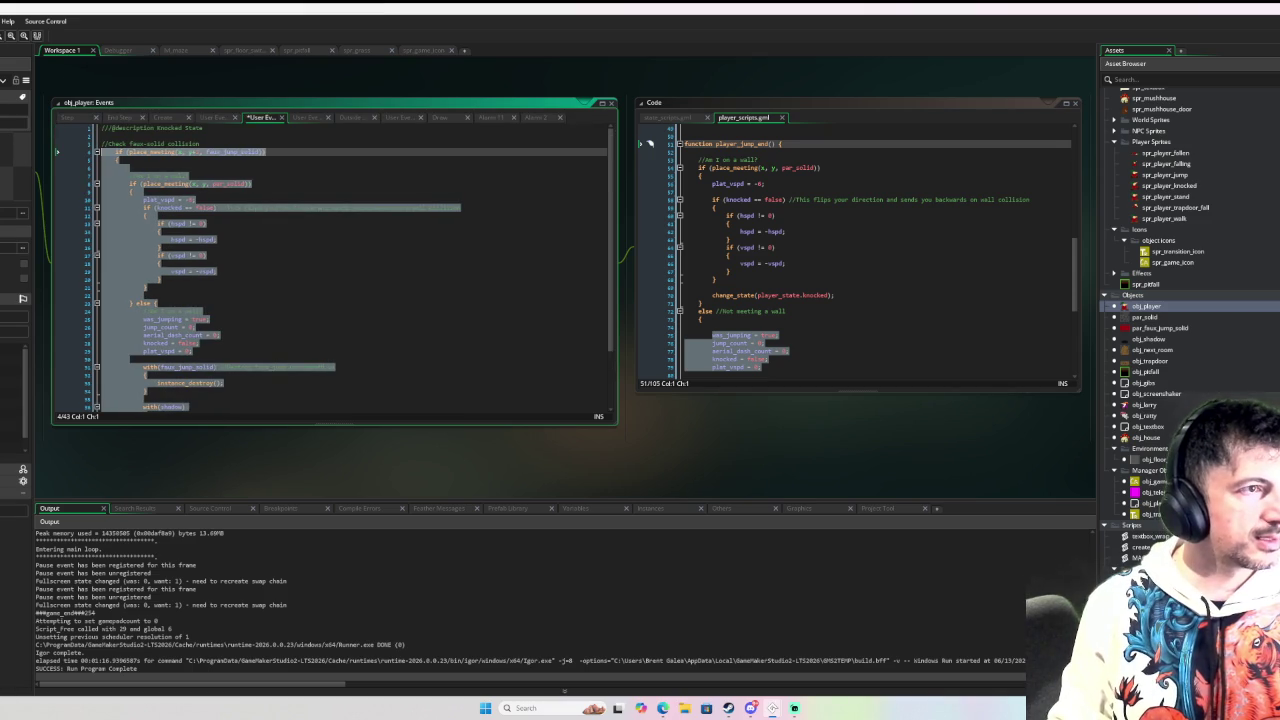
{"action": "key", "text": "F6"}
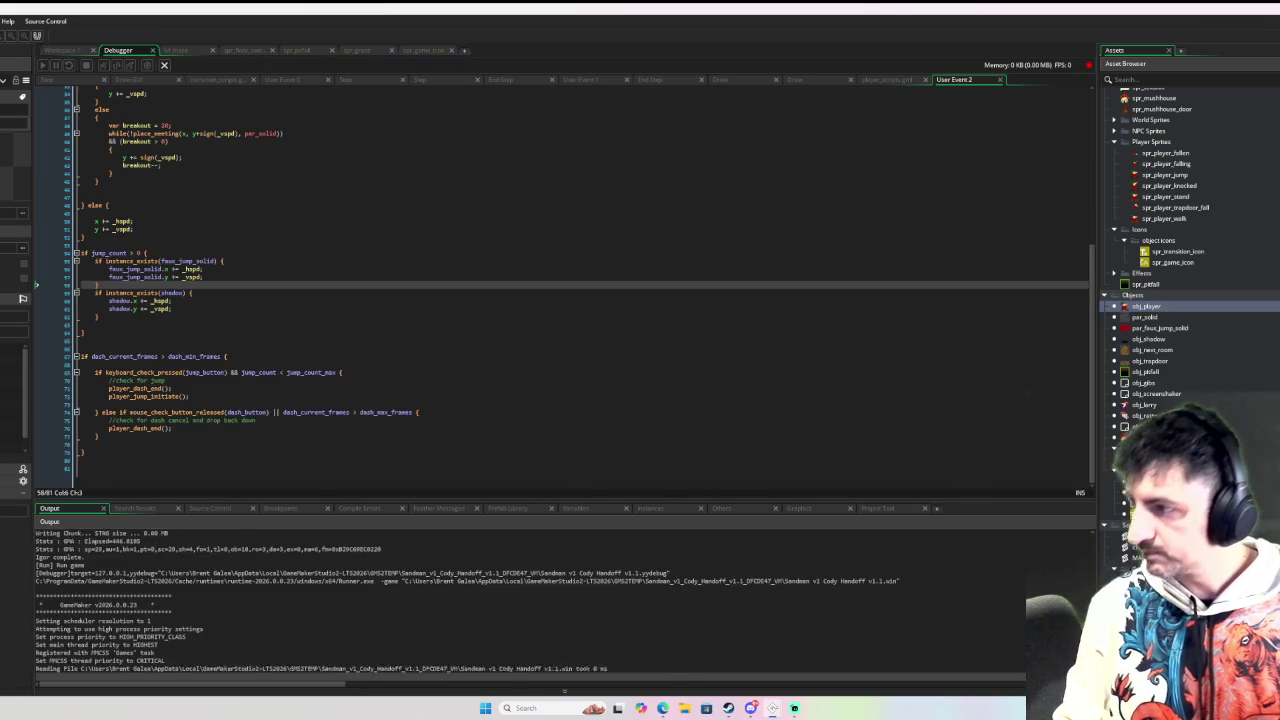
Step: Playtest jumps and double-jumps left, right and into walls to check knockback
{"action": "key", "text": "Right"}
{"action": "key", "text": "space"}
{"action": "key", "text": "space"}
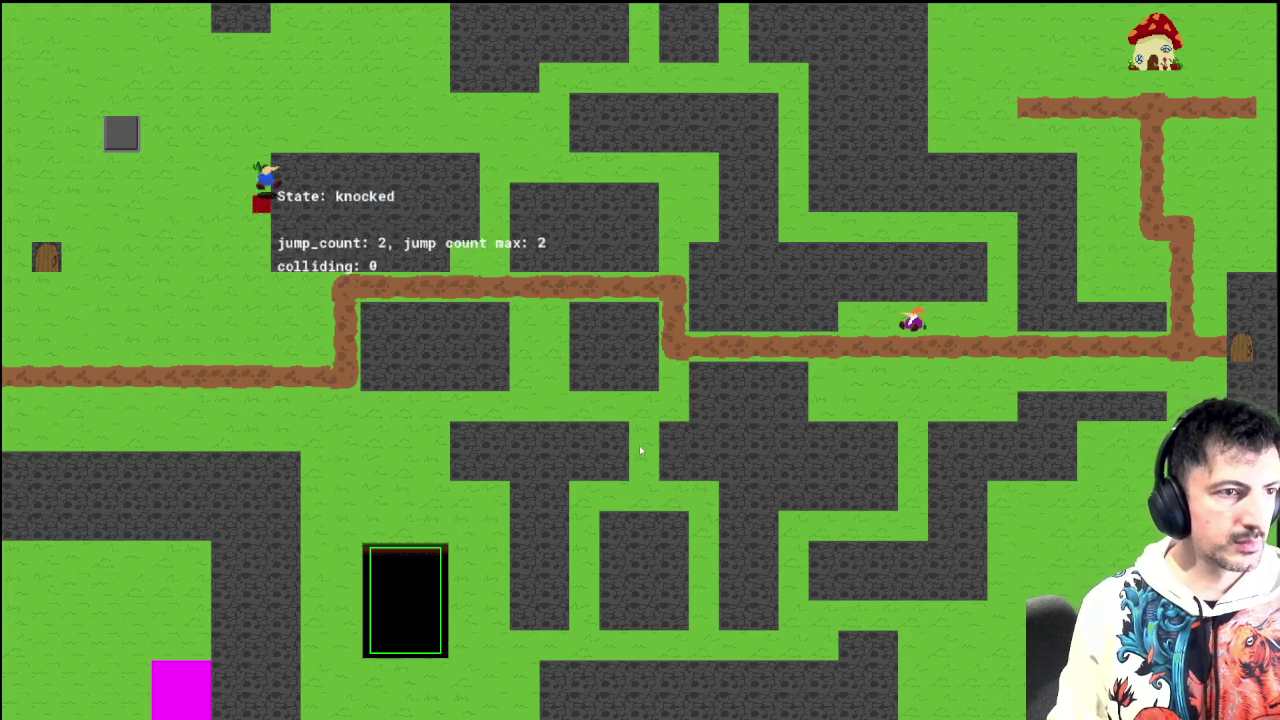
{"action": "key", "text": "Right"}
{"action": "key", "text": "space"}
{"action": "key", "text": "space"}
{"action": "key", "text": "Right"}
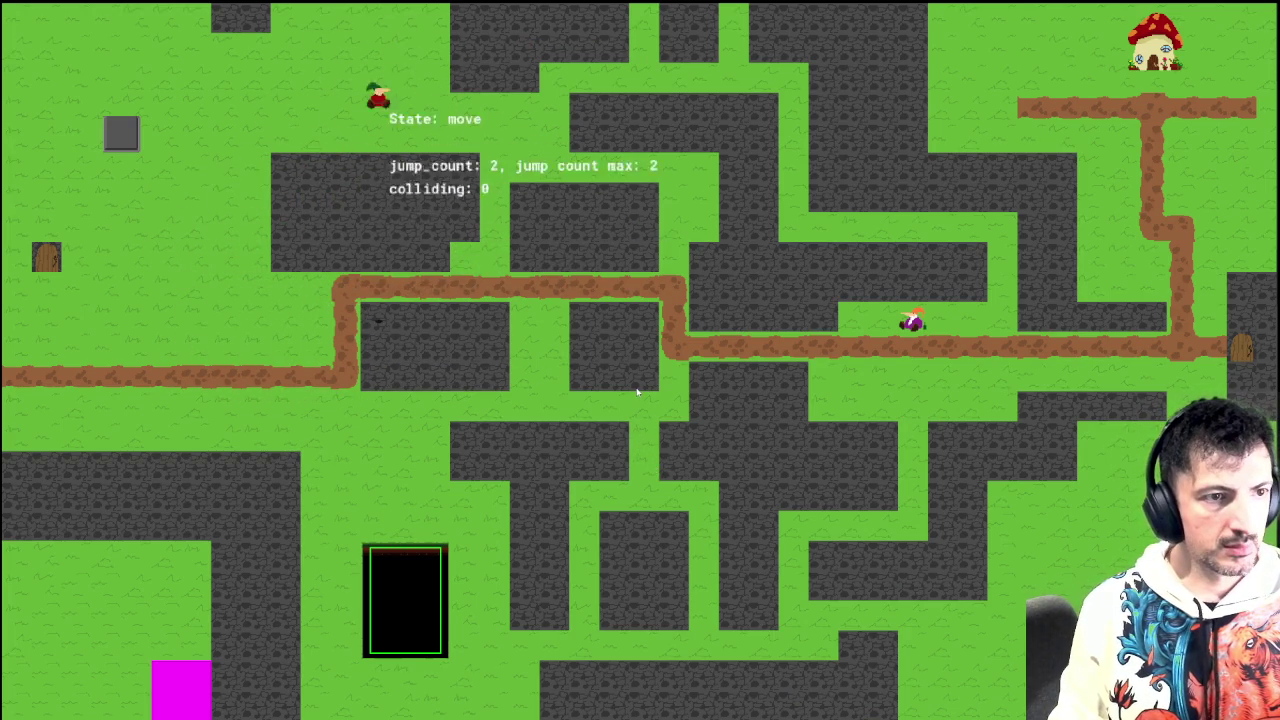
{"action": "key", "text": "space"}
{"action": "key", "text": "space"}
{"action": "key", "text": "Left"}
{"action": "key", "text": "space"}
{"action": "key", "text": "Right"}
{"action": "key", "text": "space"}
{"action": "key", "text": "space"}
{"action": "key", "text": "Right"}
{"action": "key", "text": "space"}
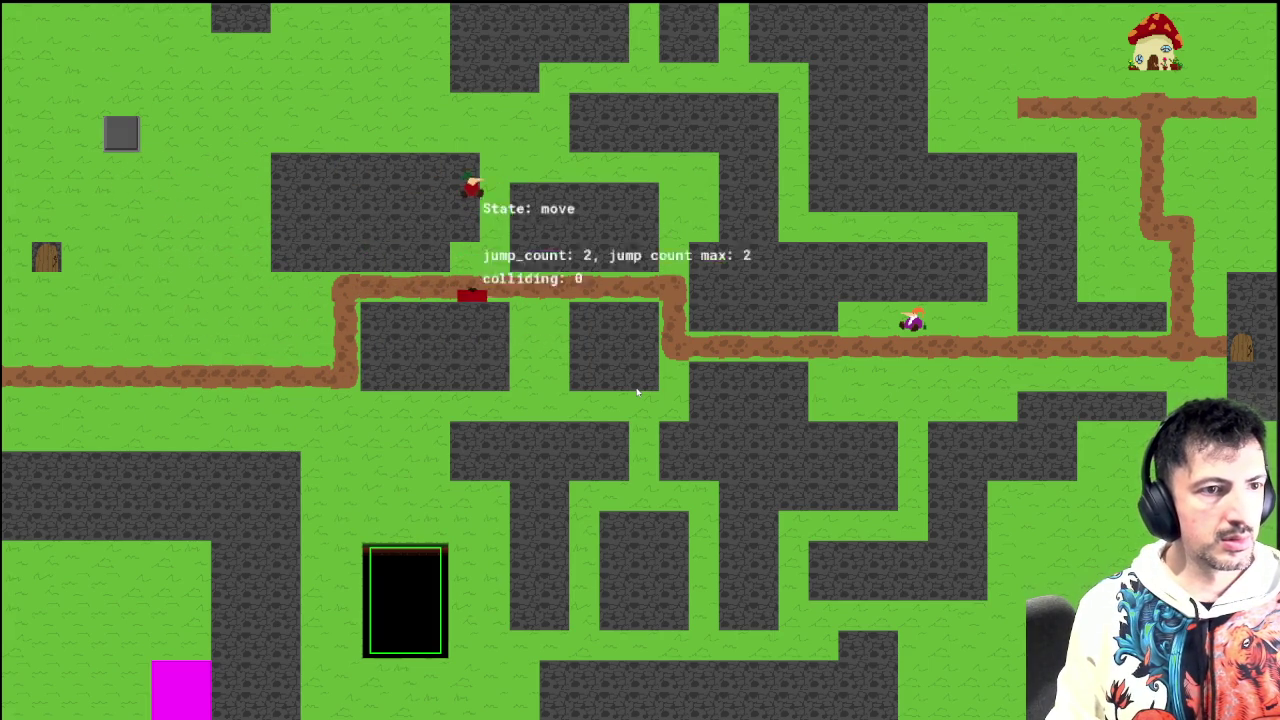
{"action": "key", "text": "space"}
{"action": "key", "text": "Left"}
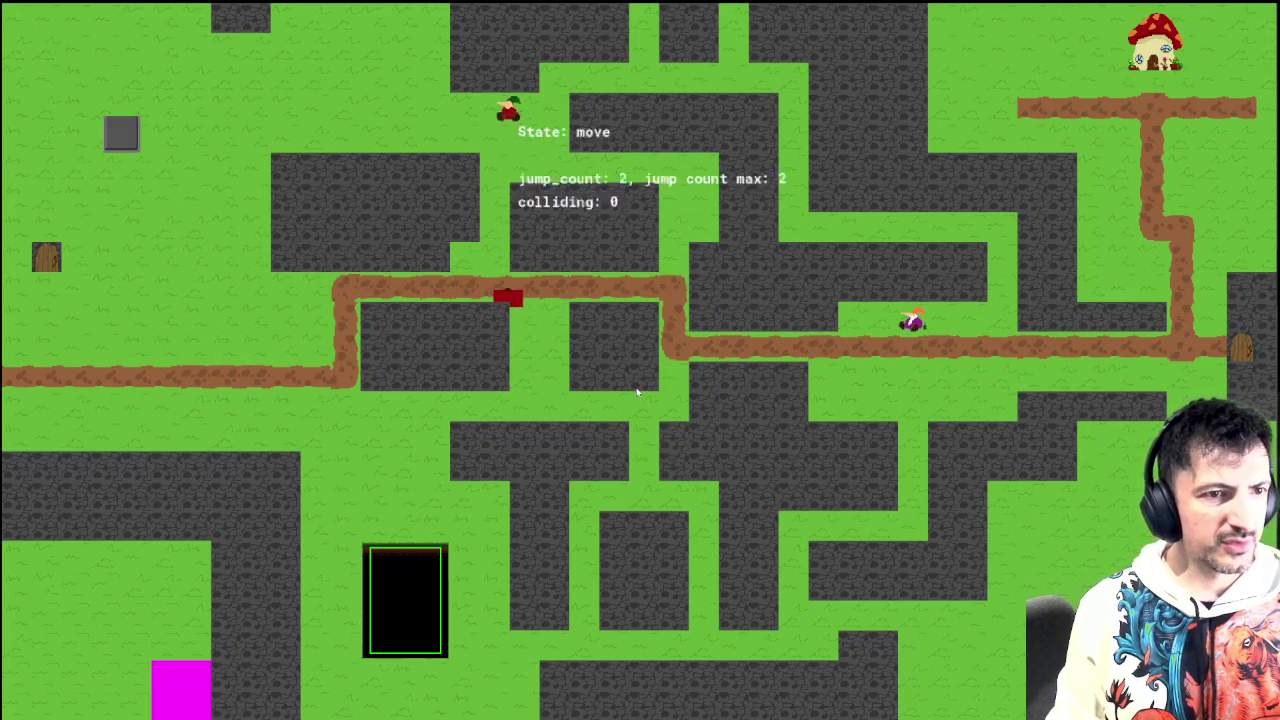
{"action": "key", "text": "space"}
{"action": "key", "text": "space"}
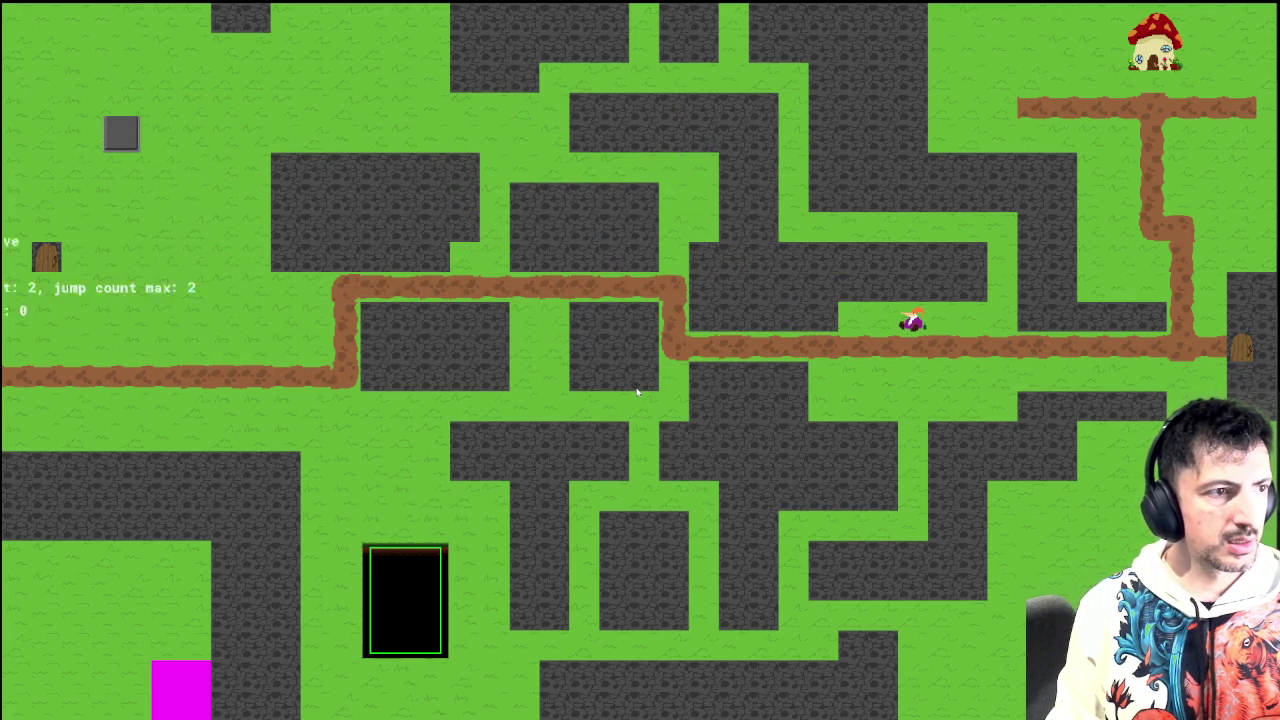
{"action": "key", "text": "space"}
Step: Playtest jumping combined with dashes to the left and right
{"action": "key", "text": "Right"}
{"action": "key", "text": "Left"}
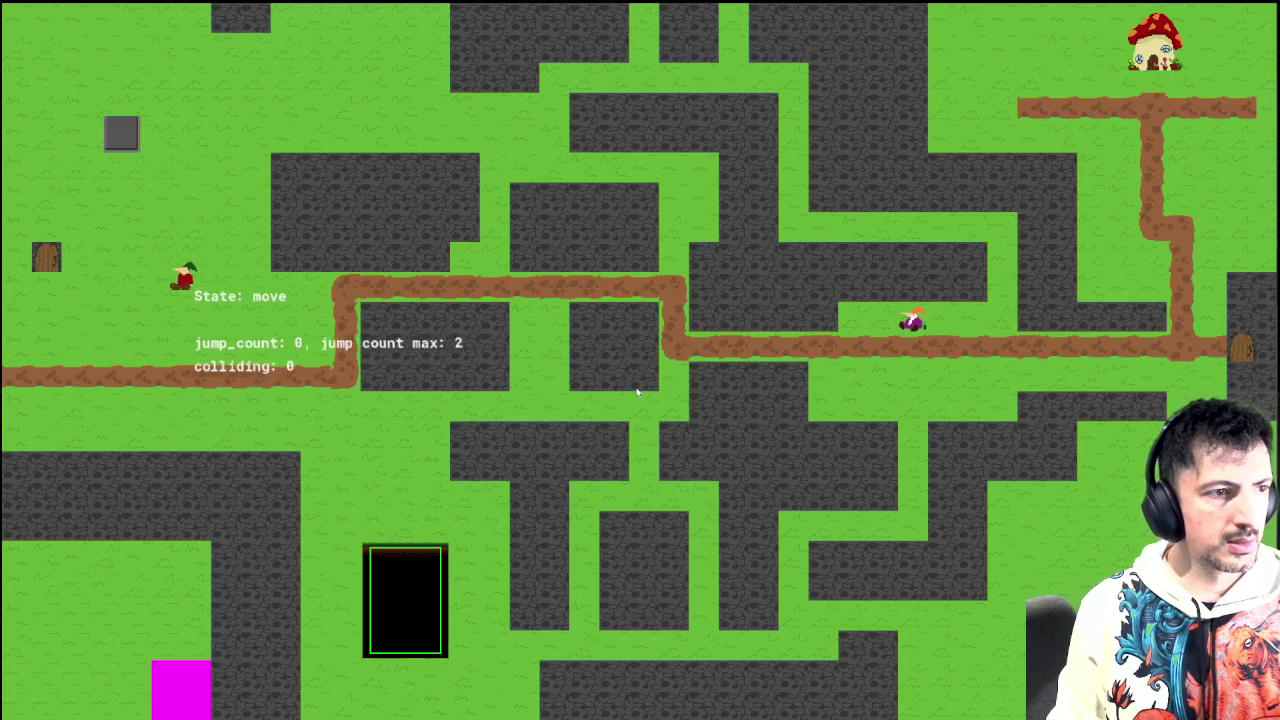
{"action": "key", "text": "space"}
{"action": "key", "text": "Right"}
{"action": "key", "text": "space"}
{"action": "key", "text": "Right"}
{"action": "key", "text": "space"}
{"action": "key", "text": "Left"}
{"action": "key", "text": "Right"}
{"action": "key", "text": "space"}
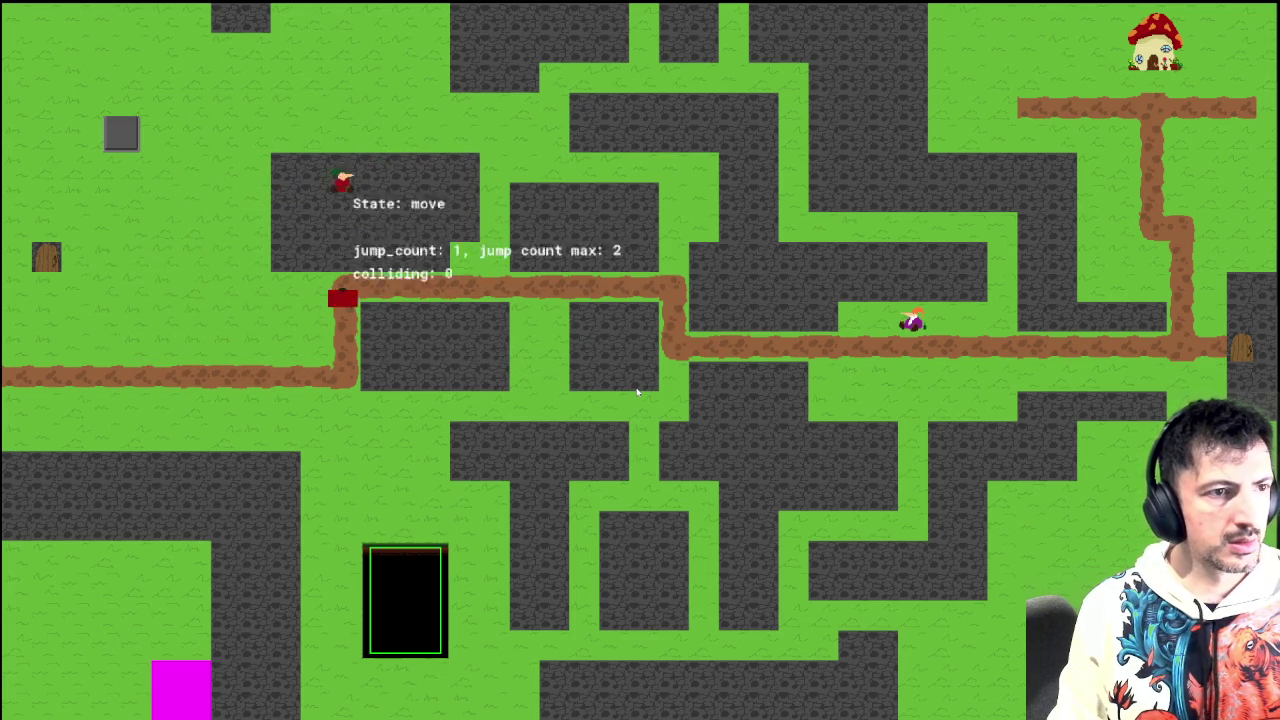
{"action": "key", "text": "space"}
{"action": "key", "text": "Left"}
{"action": "key", "text": "Left"}
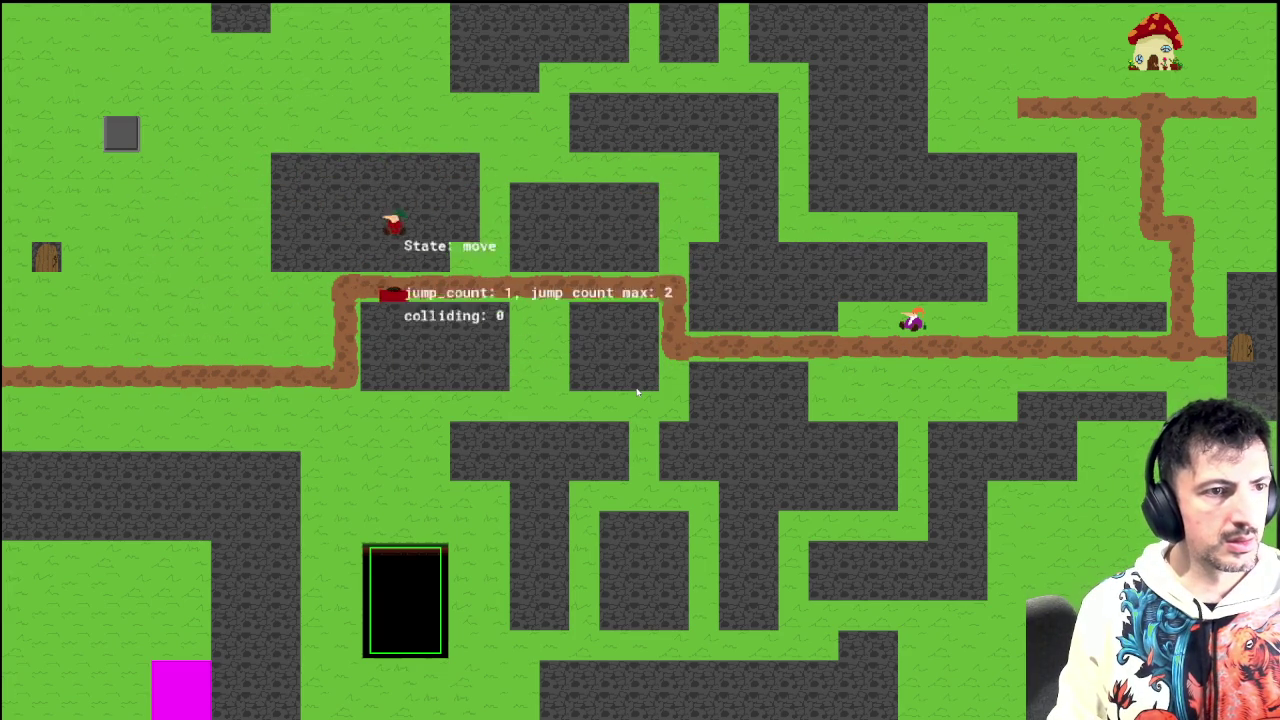
Step: Run between the doors, jumping and double-jumping onto the upper and middle paths
{"action": "key", "text": "Right"}
{"action": "key", "text": "space"}
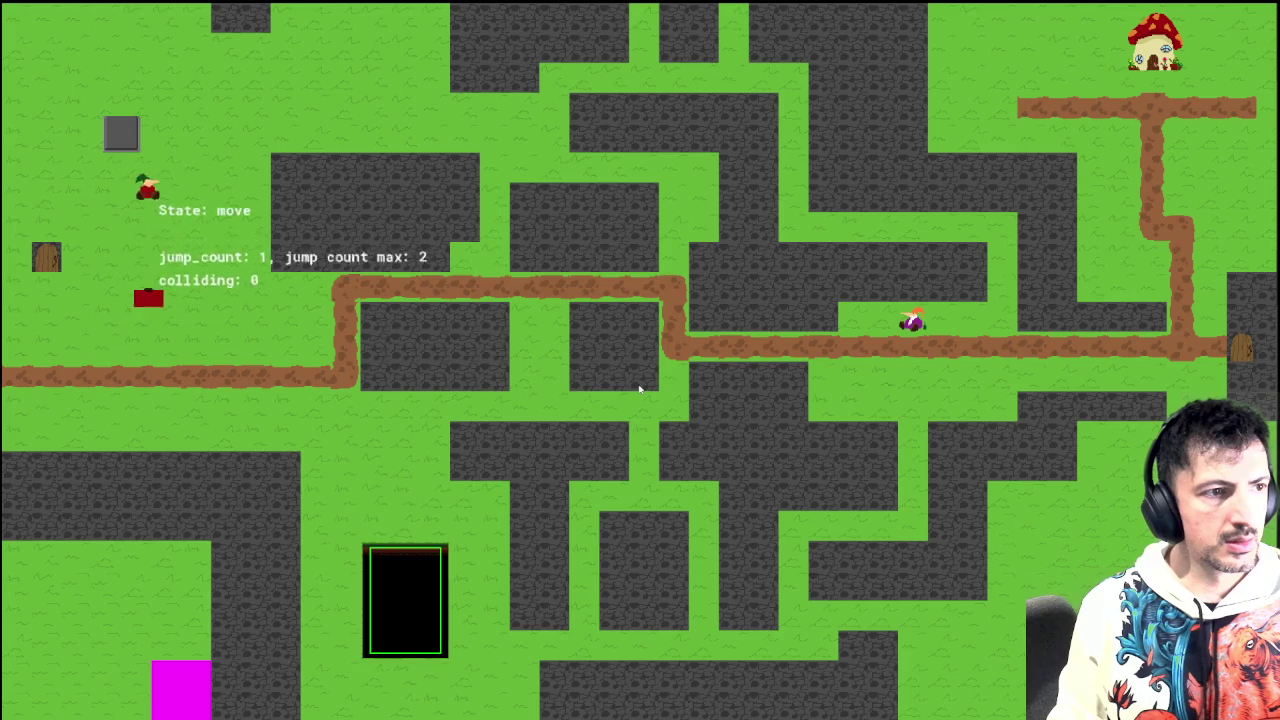
{"action": "key", "text": "Left"}
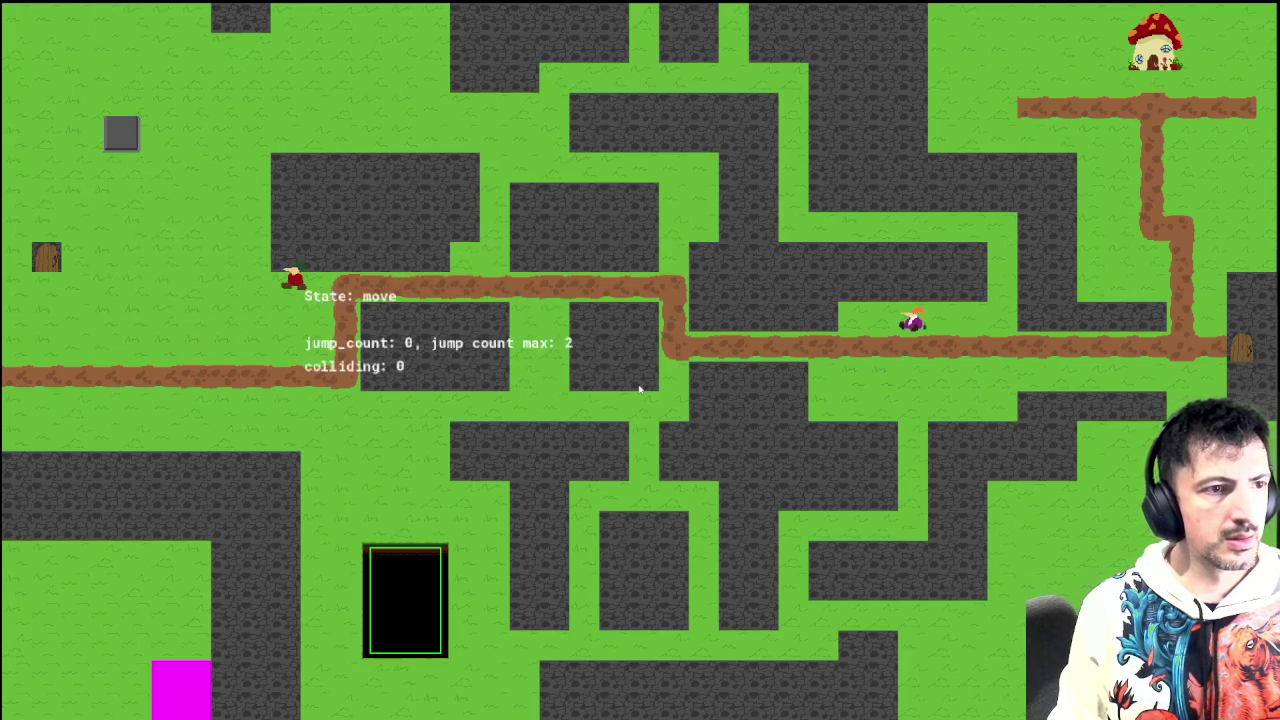
{"action": "key", "text": "Right"}
{"action": "key", "text": "space"}
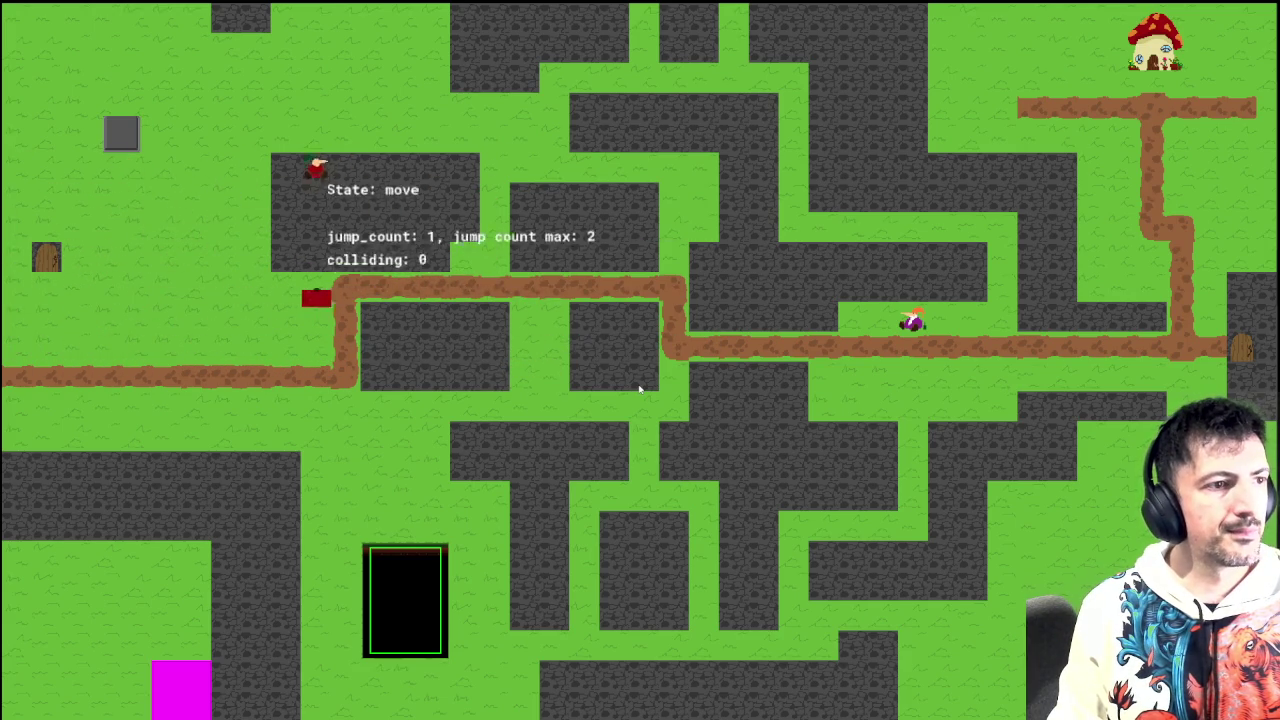
{"action": "key", "text": "Left"}
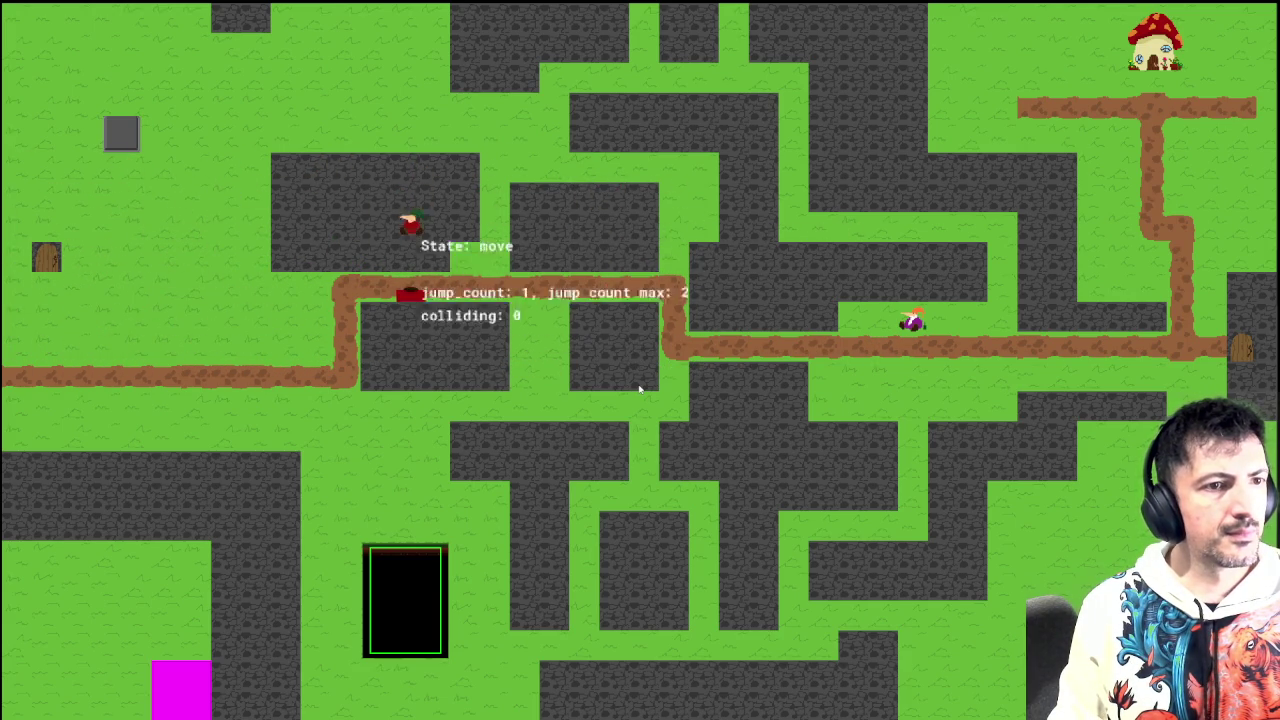
{"action": "key", "text": "space"}
{"action": "key", "text": "Right"}
{"action": "key", "text": "space"}
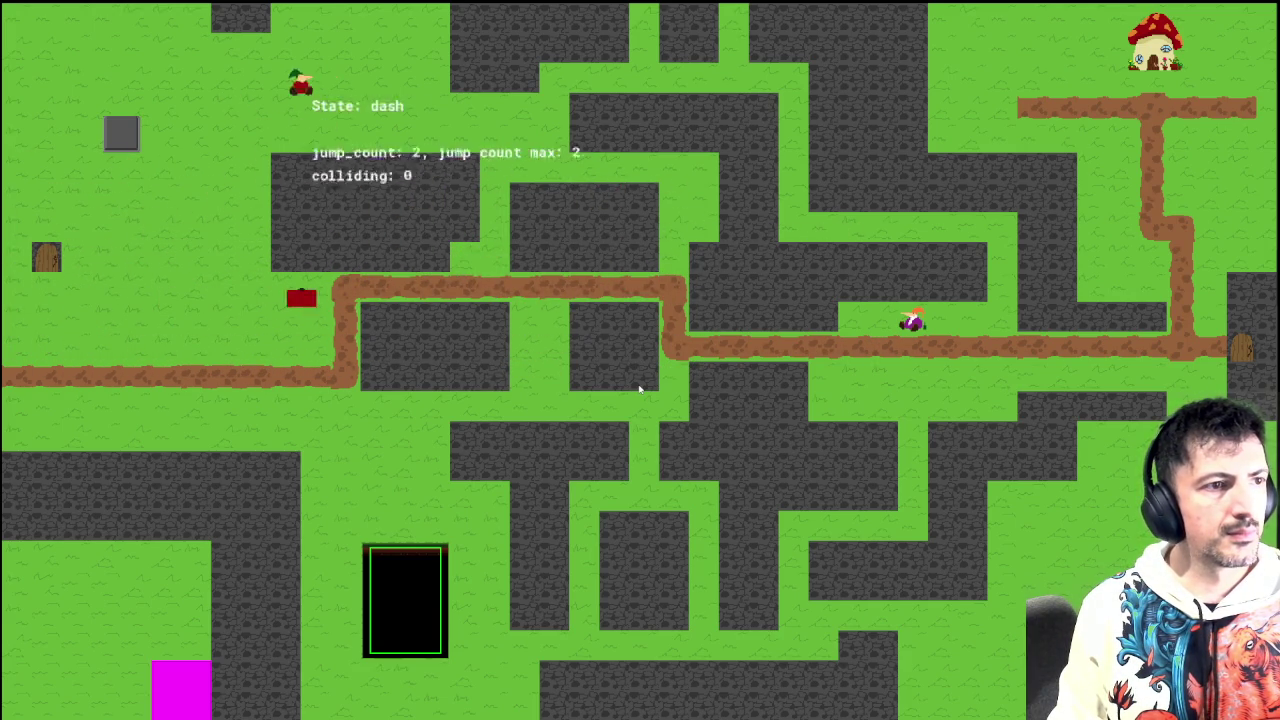
{"action": "key", "text": "Left"}
{"action": "key", "text": "space"}
{"action": "key", "text": "Left"}
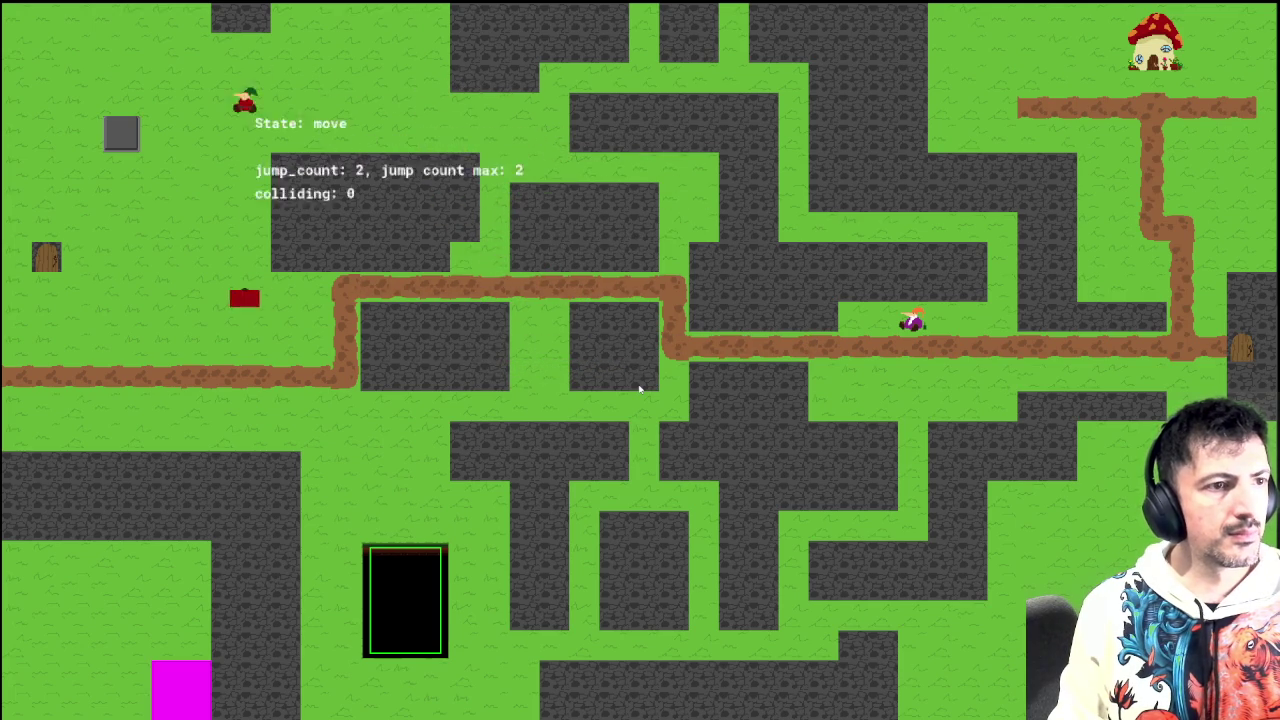
{"action": "key", "text": "space"}
{"action": "key", "text": "space"}
{"action": "key", "text": "Right"}
{"action": "key", "text": "Right"}
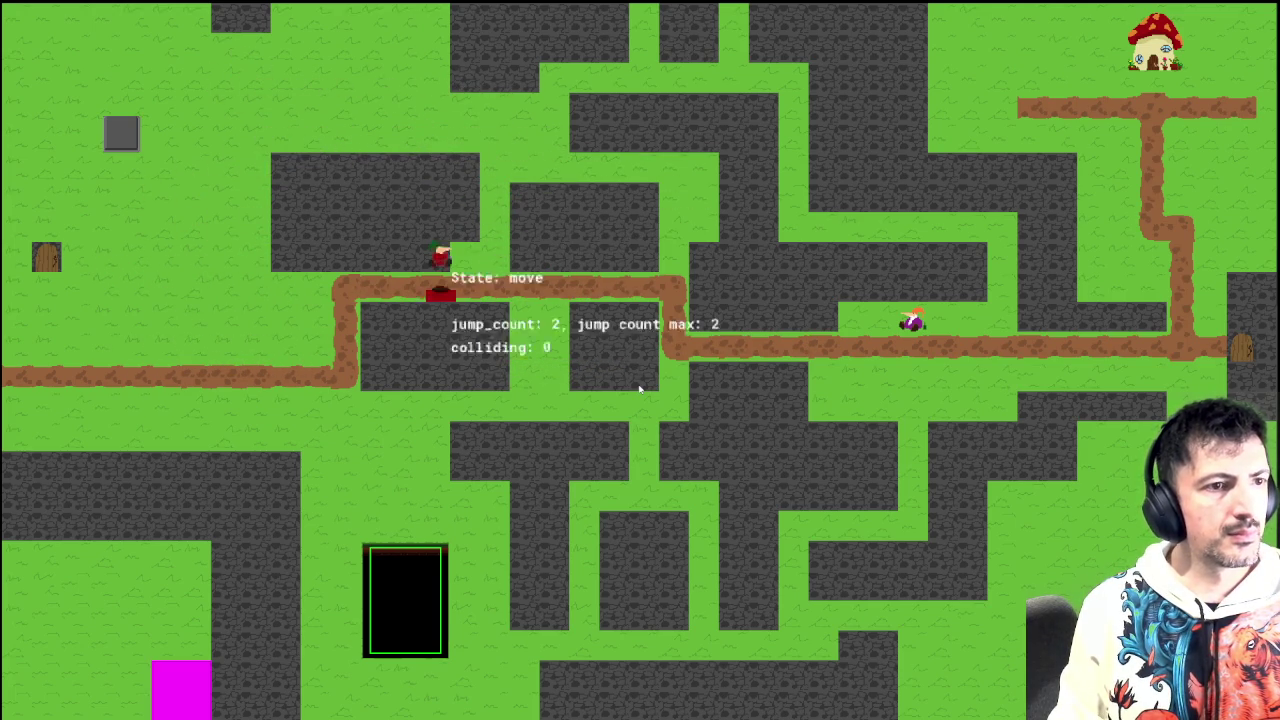
{"action": "key", "text": "space"}
{"action": "key", "text": "Left"}
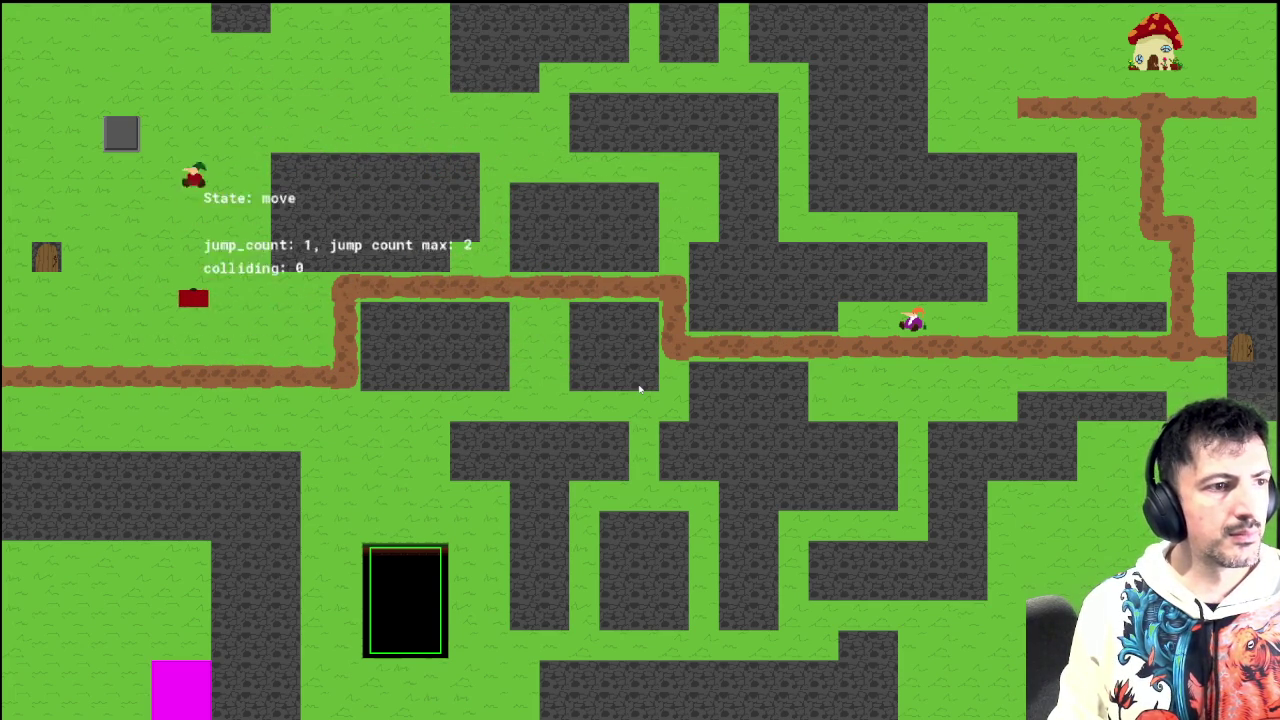
{"action": "key", "text": "Right"}
{"action": "key", "text": "space"}
{"action": "key", "text": "Right"}
{"action": "key", "text": "space"}
{"action": "key", "text": "space"}
{"action": "key", "text": "Left"}
{"action": "key", "text": "space"}
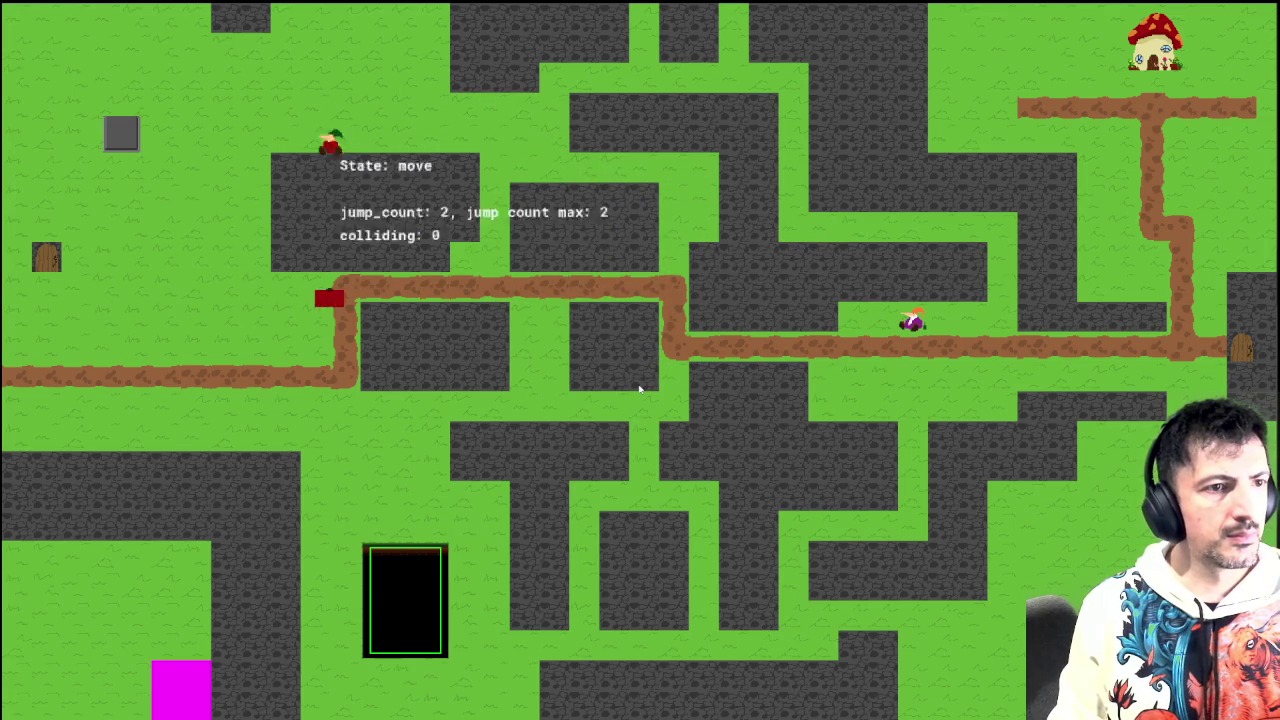
{"action": "key", "text": "space"}
{"action": "key", "text": "space"}
{"action": "key", "text": "Right"}
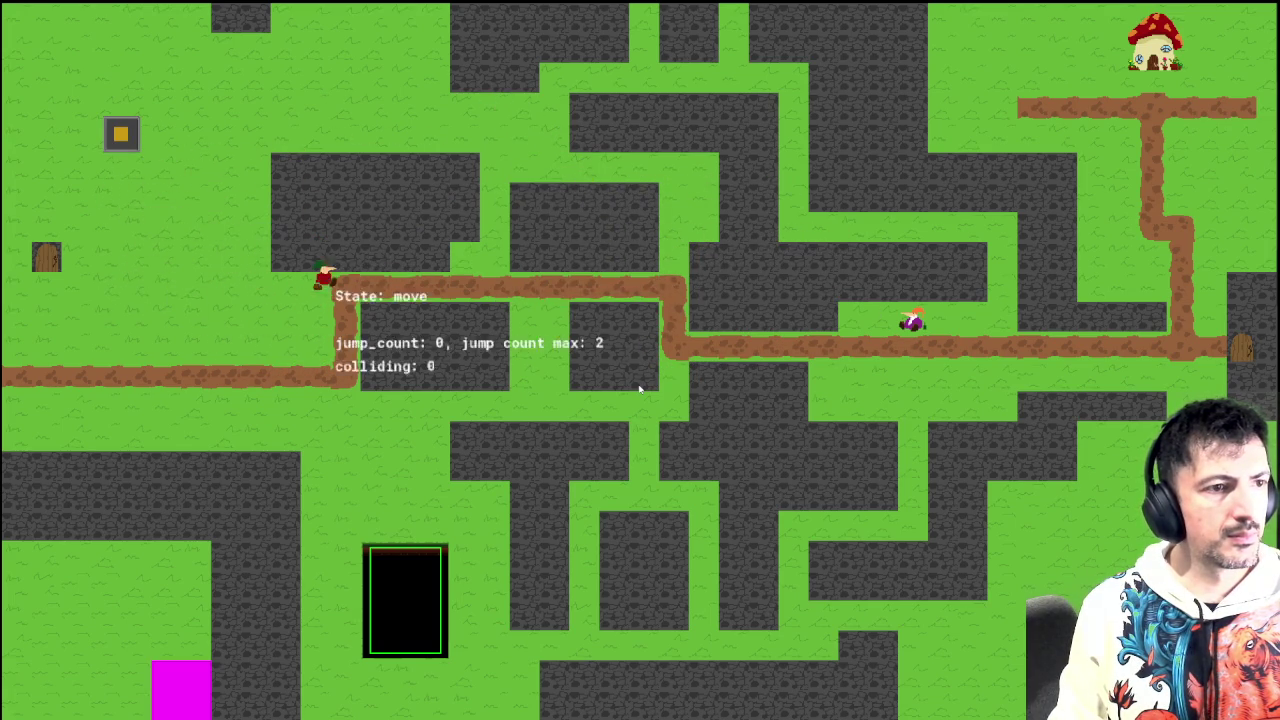
{"action": "key", "text": "space"}
{"action": "key", "text": "Left"}
{"action": "key", "text": "space"}
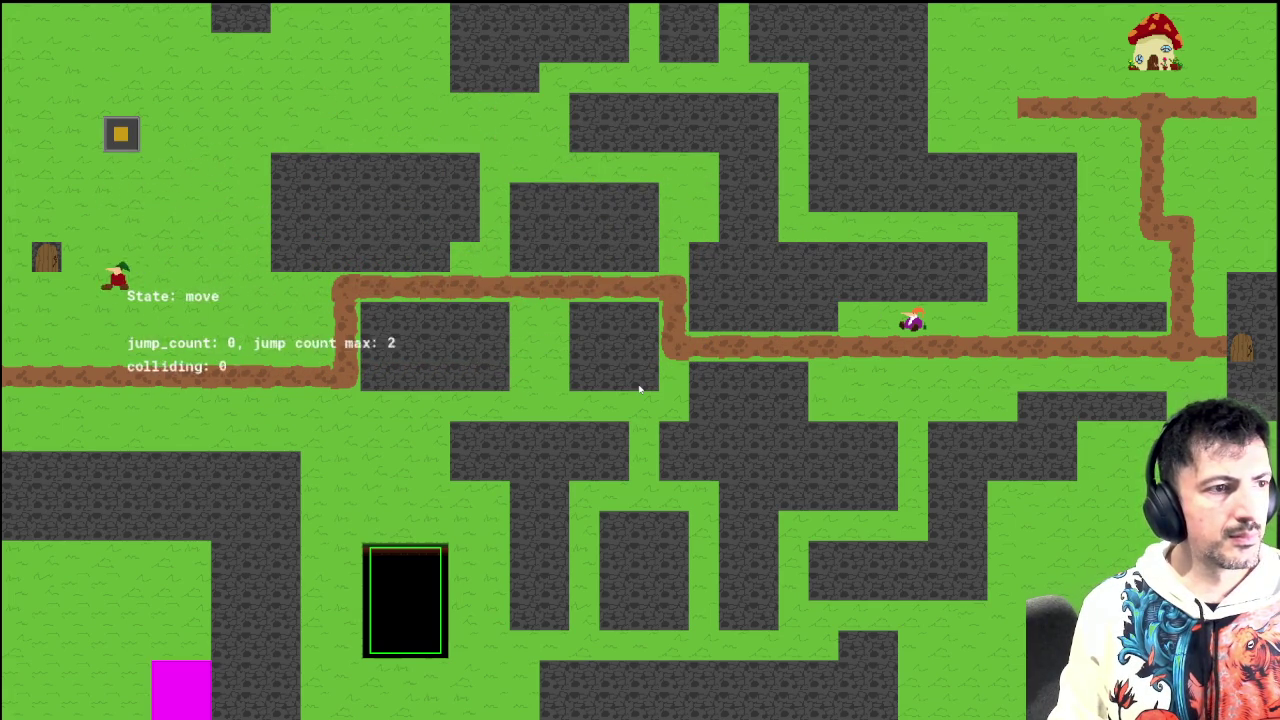
{"action": "key", "text": "Right"}
Step: Test repeated double-jumps and a jump-dash to the right, then close the game
{"action": "key", "text": "space"}
{"action": "key", "text": "Left"}
{"action": "key", "text": "Right"}
{"action": "key", "text": "space"}
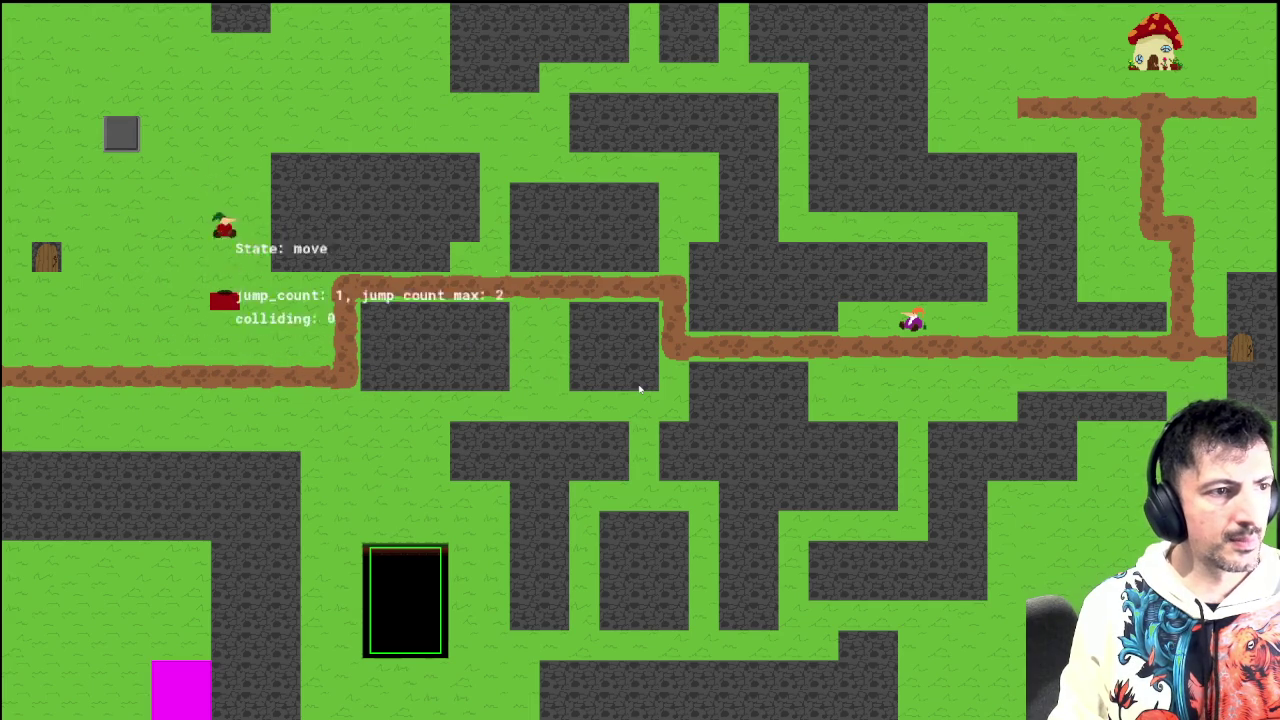
{"action": "key", "text": "space"}
{"action": "key", "text": "space"}
{"action": "key", "text": "Right"}
{"action": "key", "text": "space"}
{"action": "key", "text": "Left"}
{"action": "key", "text": "space"}
{"action": "key", "text": "space"}
{"action": "key", "text": "Right"}
{"action": "key", "text": "space"}
{"action": "key", "text": "space"}
{"action": "key", "text": "Left"}
{"action": "key", "text": "space"}
{"action": "key", "text": "space"}
{"action": "key", "text": "space"}
{"action": "key", "text": "space"}
{"action": "key", "text": "space"}
{"action": "key", "text": "Right"}
{"action": "key", "text": "Left"}
{"action": "key", "text": "space"}
{"action": "key", "text": "space"}
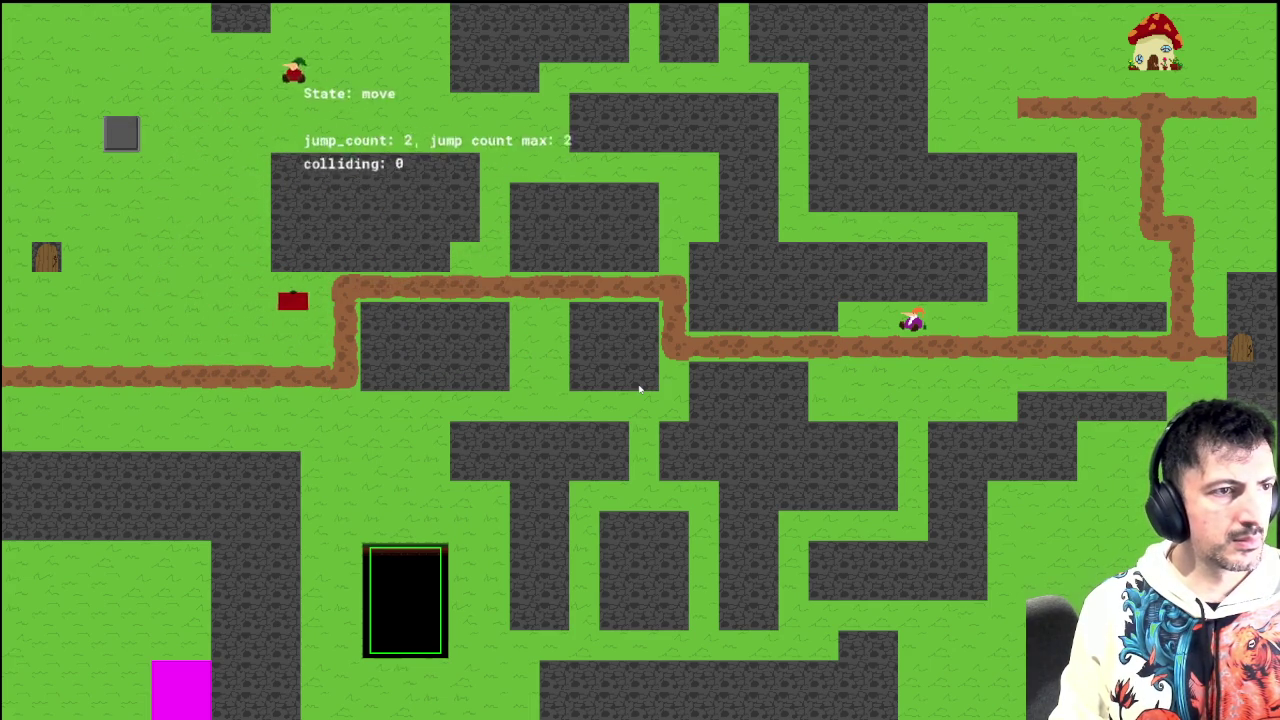
{"action": "key", "text": "Right"}
{"action": "key", "text": "space"}
{"action": "key", "text": "space"}
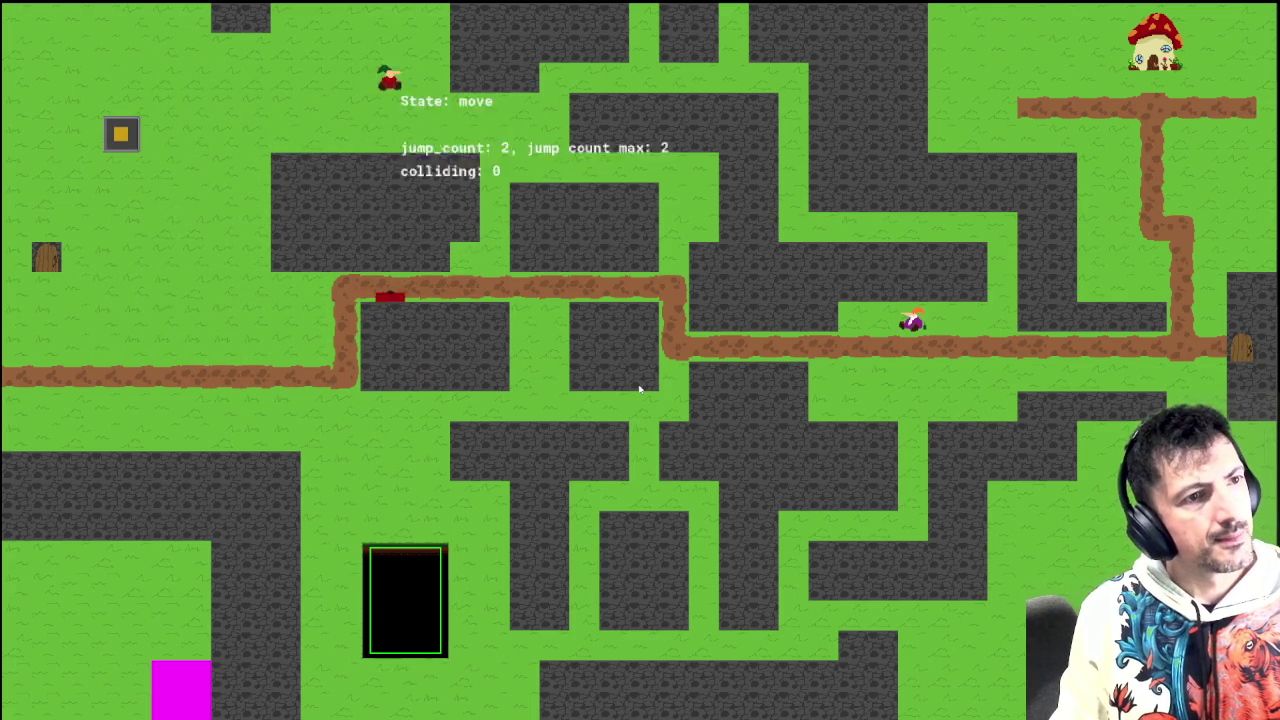
{"action": "key", "text": "Left"}
{"action": "key", "text": "space"}
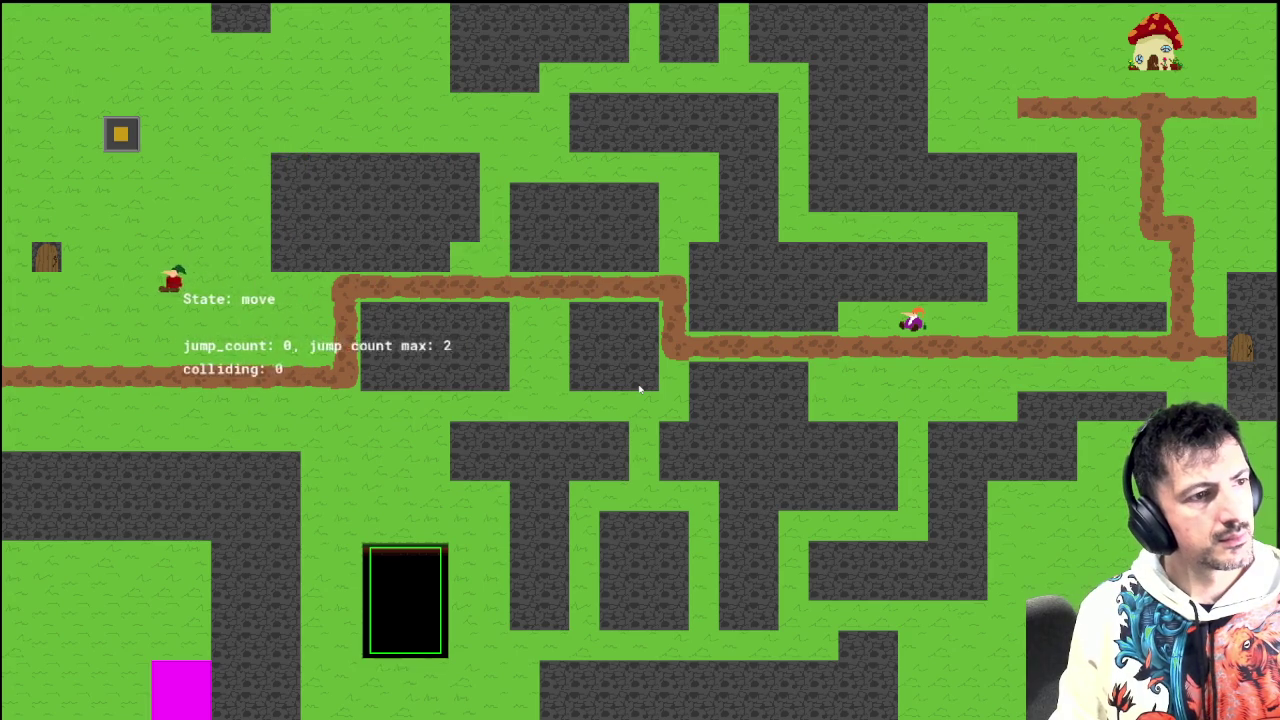
{"action": "key", "text": "Right"}
{"action": "key", "text": "space"}
{"action": "key", "text": "space"}
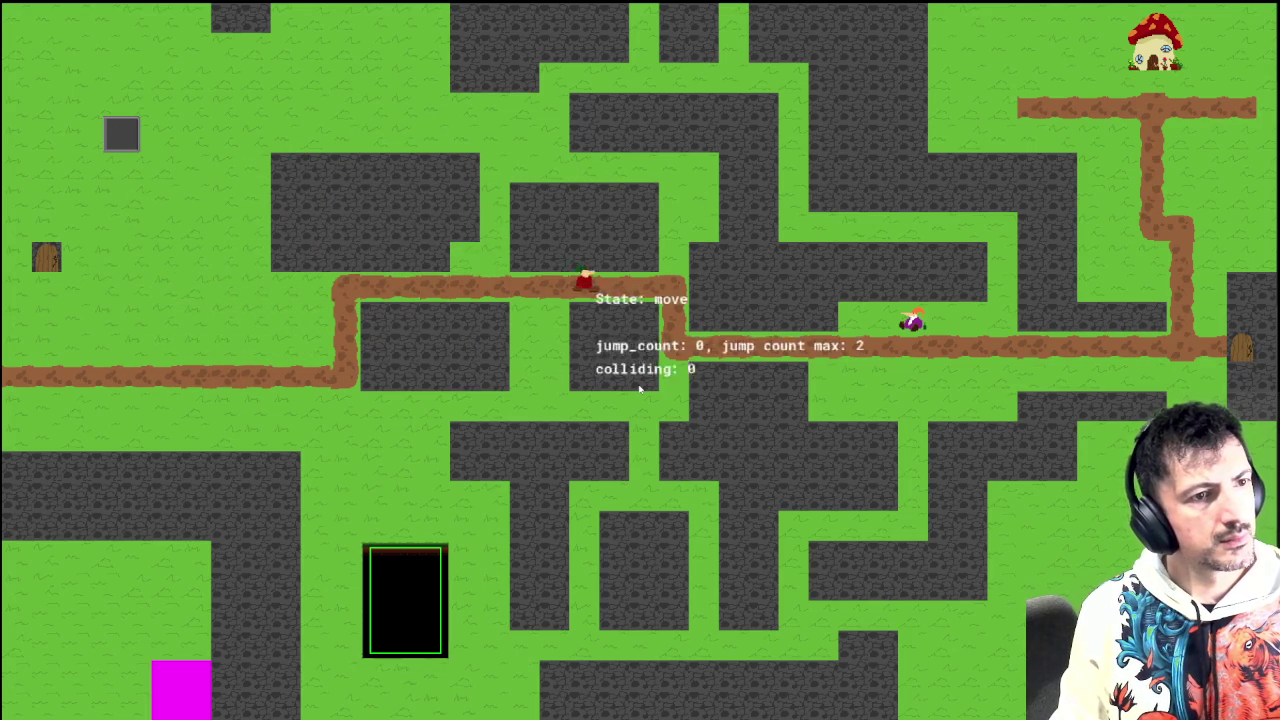
{"action": "key", "text": "Left"}
{"action": "key", "text": "space"}
{"action": "key", "text": "Left"}
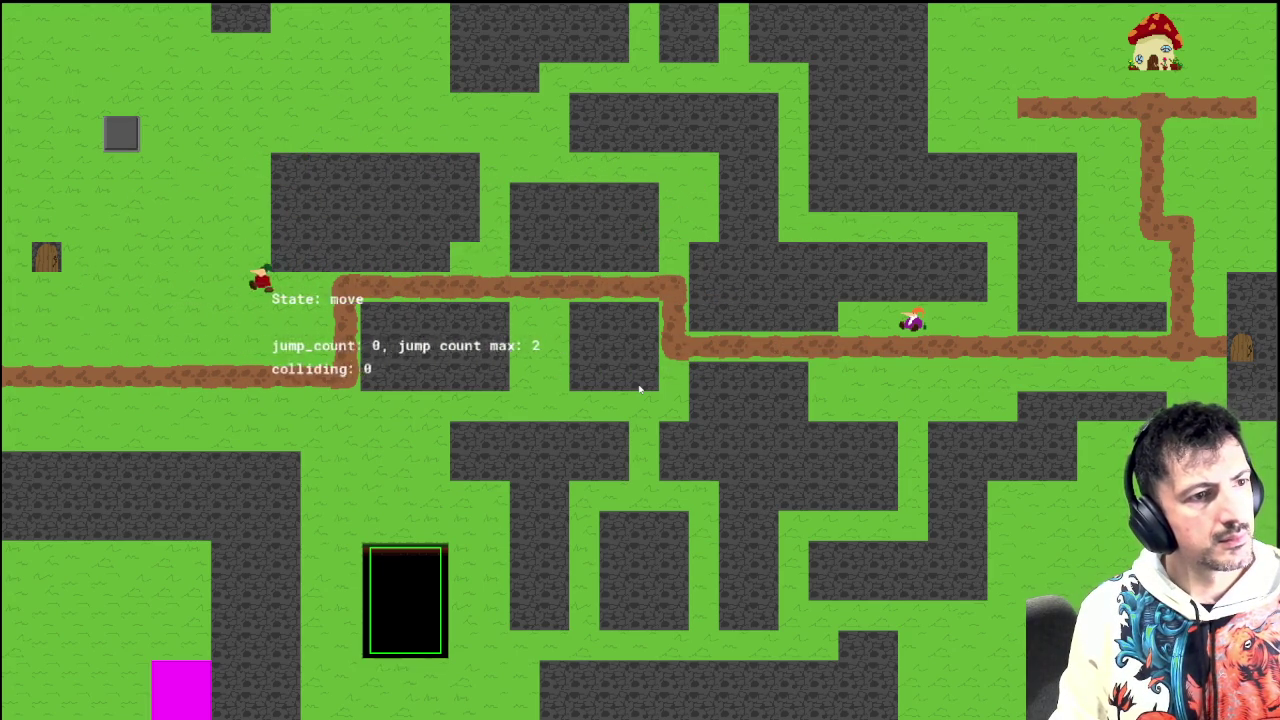
{"action": "key", "text": "space"}
{"action": "key", "text": "Right"}
{"action": "key", "text": "space"}
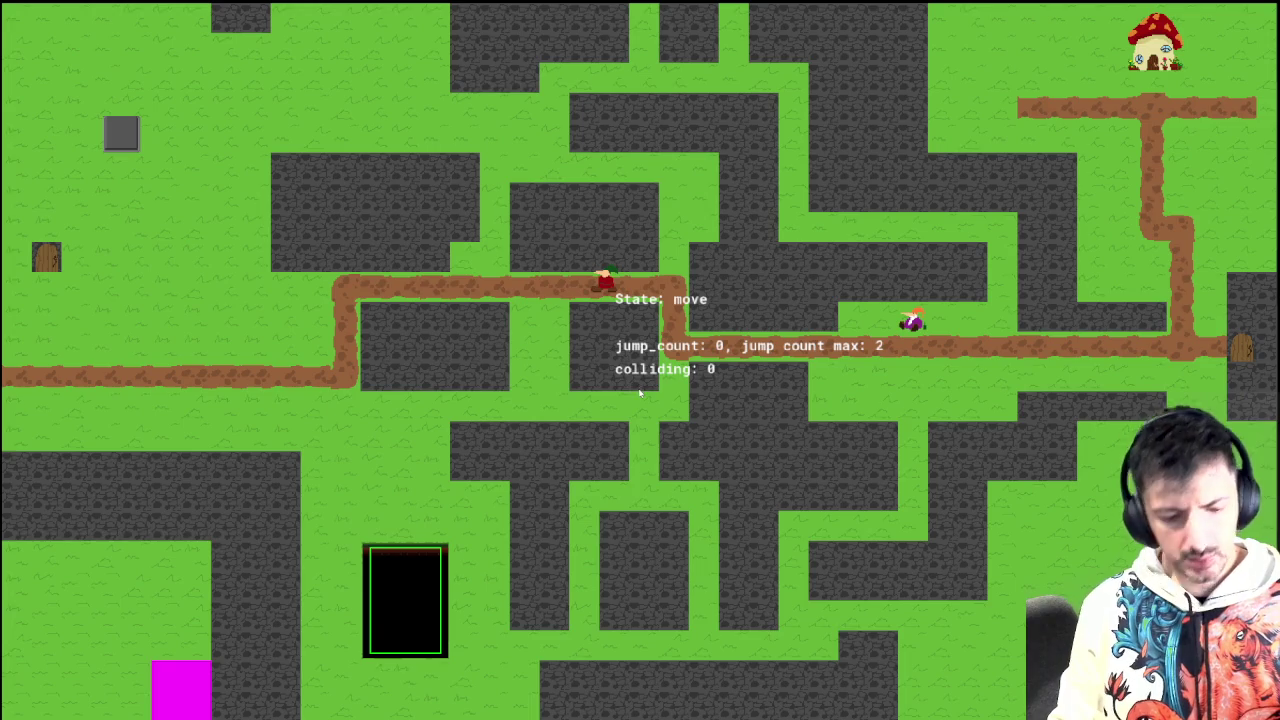
{"action": "key", "text": "Escape"}
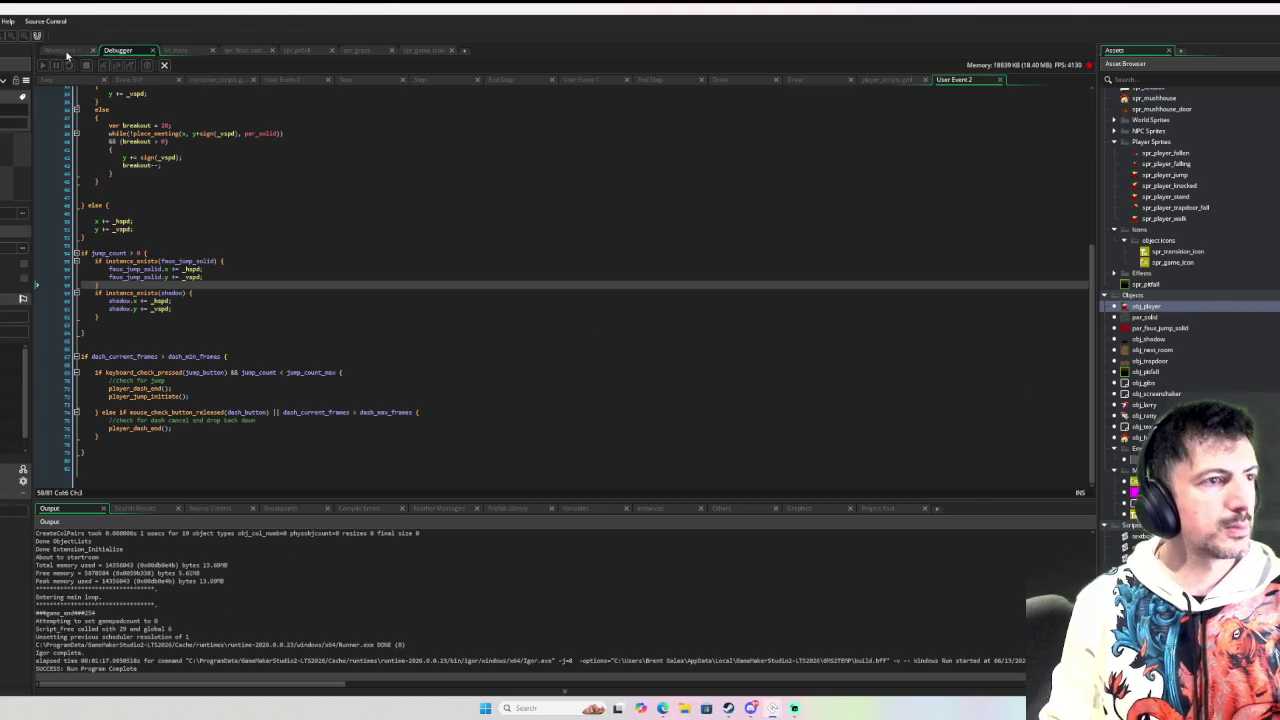
Step: Return to Workspace 1, show obj_player's Step event code, and open its object and events editors
{"action": "left_click", "coordinate": [66, 52]}
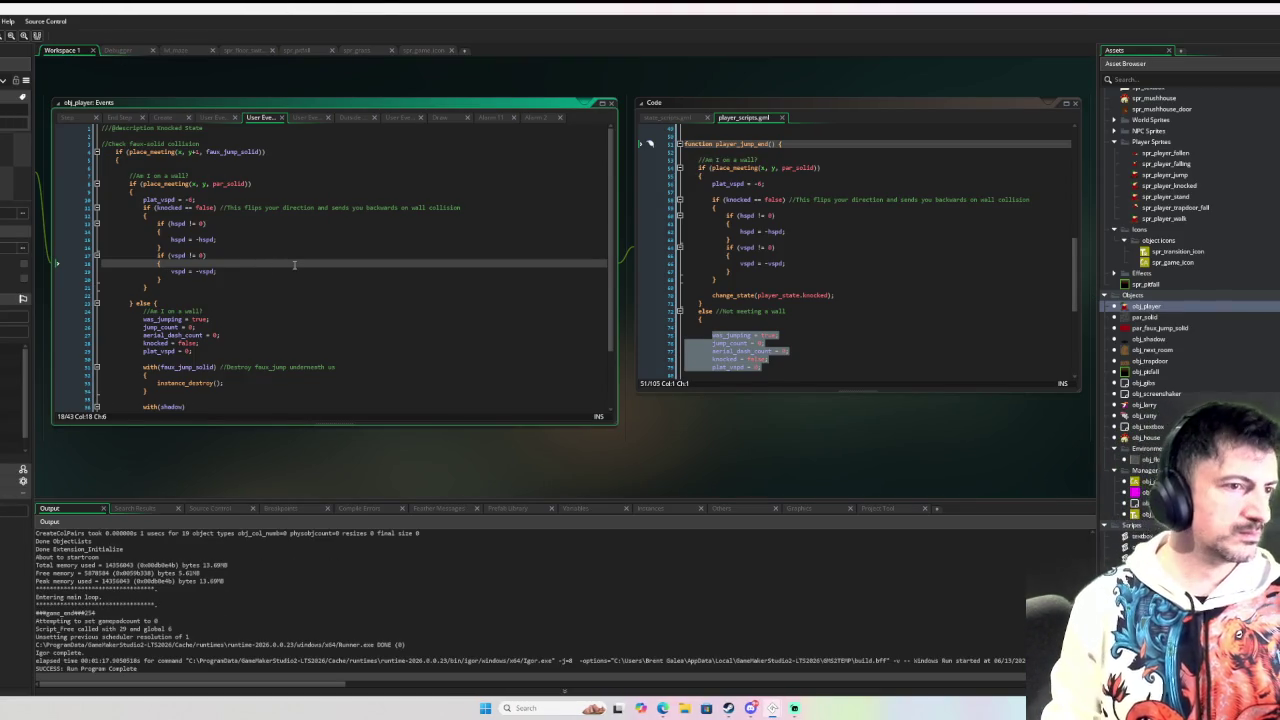
{"action": "left_click", "coordinate": [76, 119]}
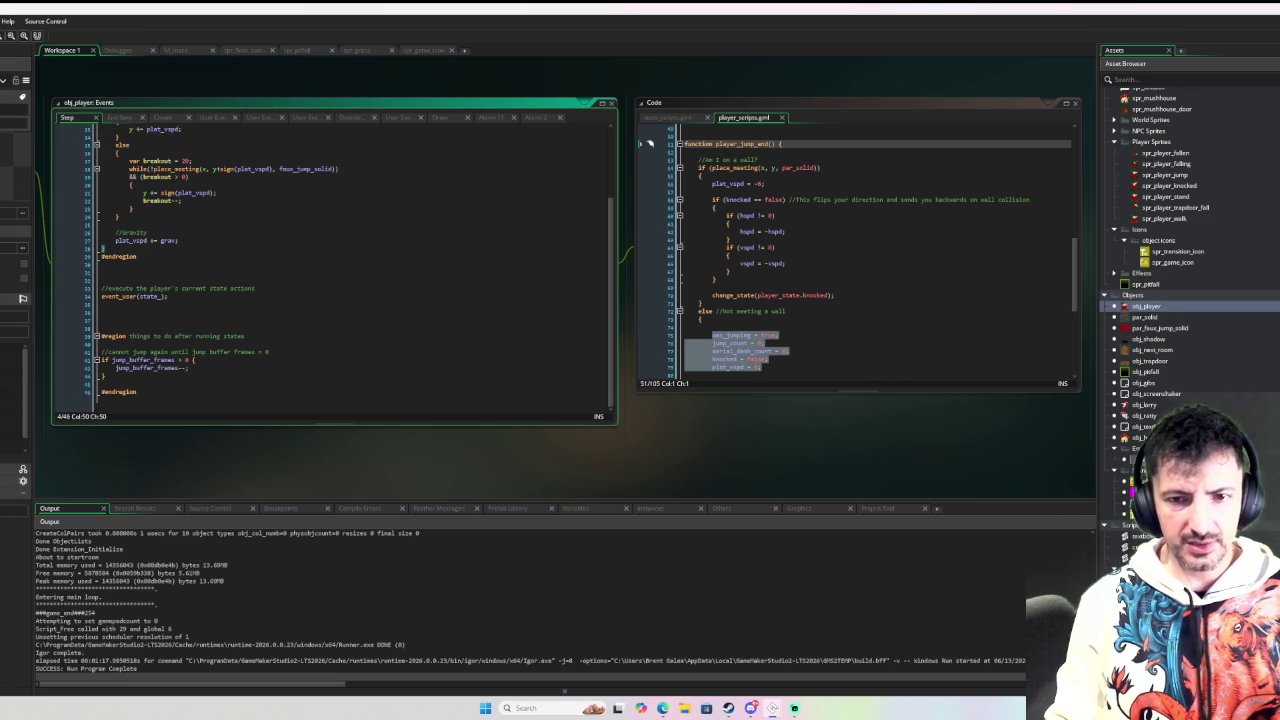
{"action": "double_click", "coordinate": [1148, 306]}
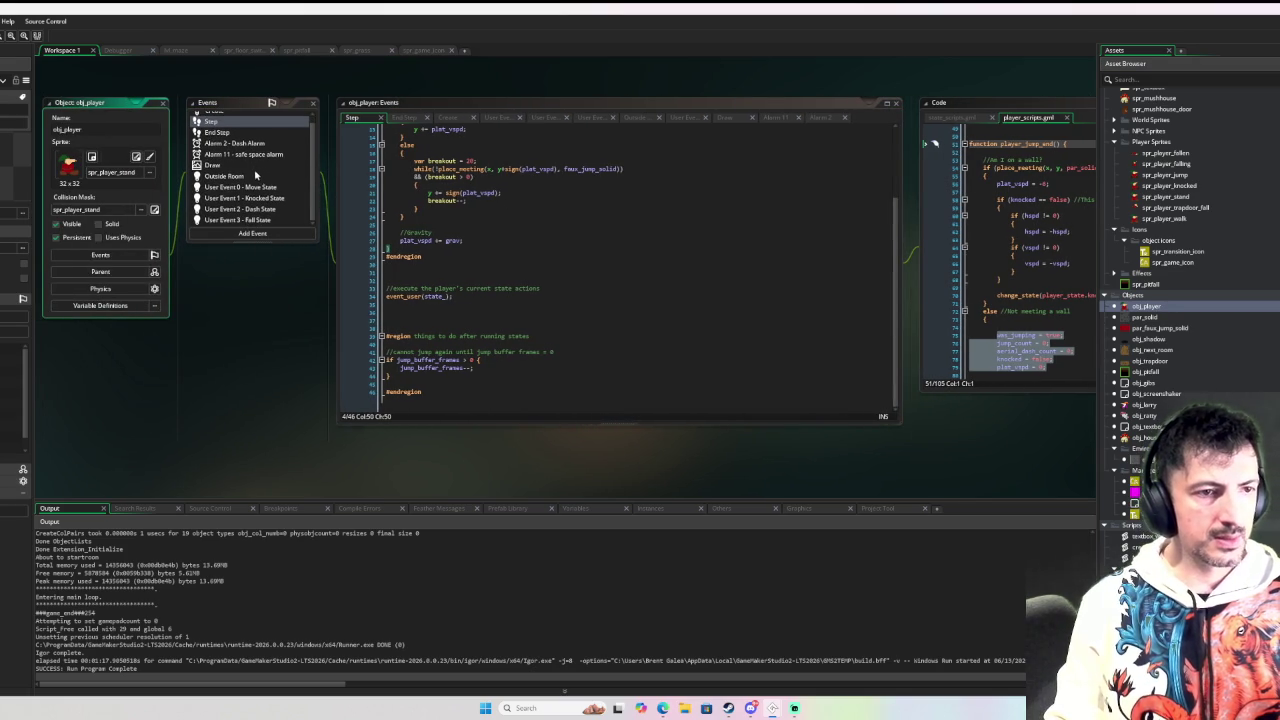
Step: Open obj_player's User Event 2 Dash State code and place the cursor near its top
{"action": "scroll", "coordinate": [266, 130], "scroll_direction": "up", "scroll_amount": 2}
{"action": "left_click", "coordinate": [266, 120]}
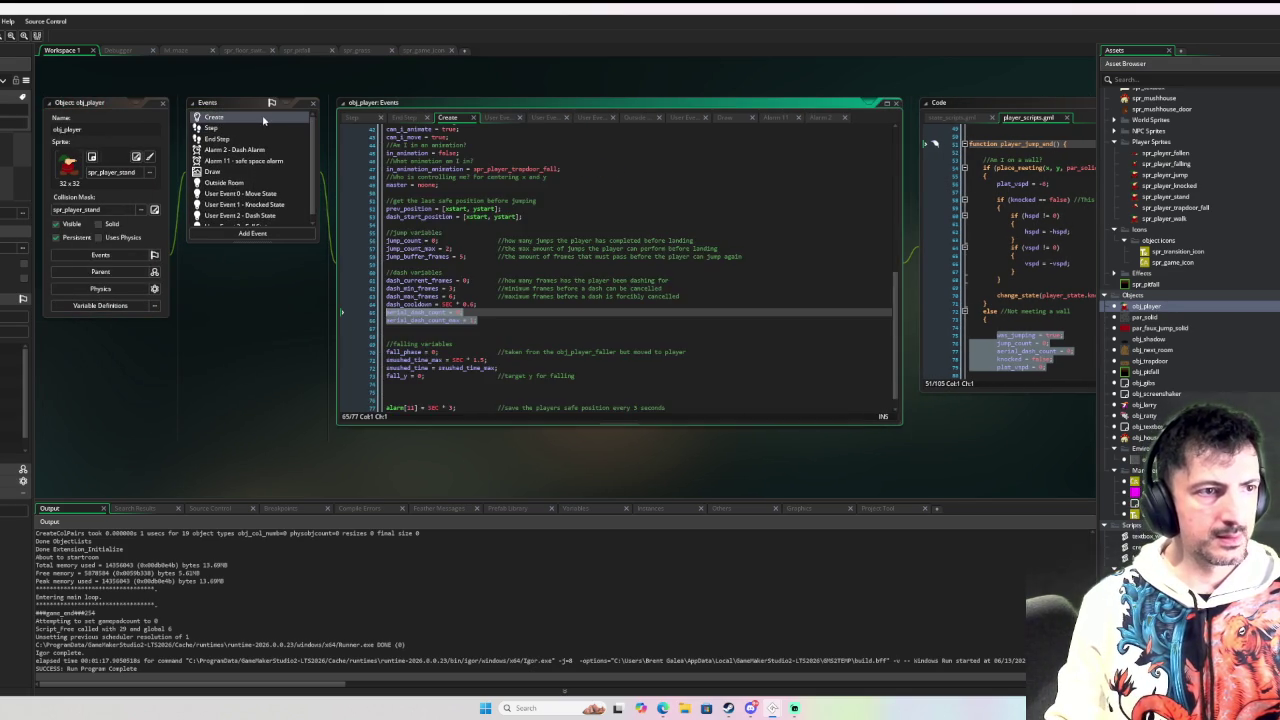
{"action": "scroll", "coordinate": [274, 215], "scroll_direction": "down", "scroll_amount": 2}
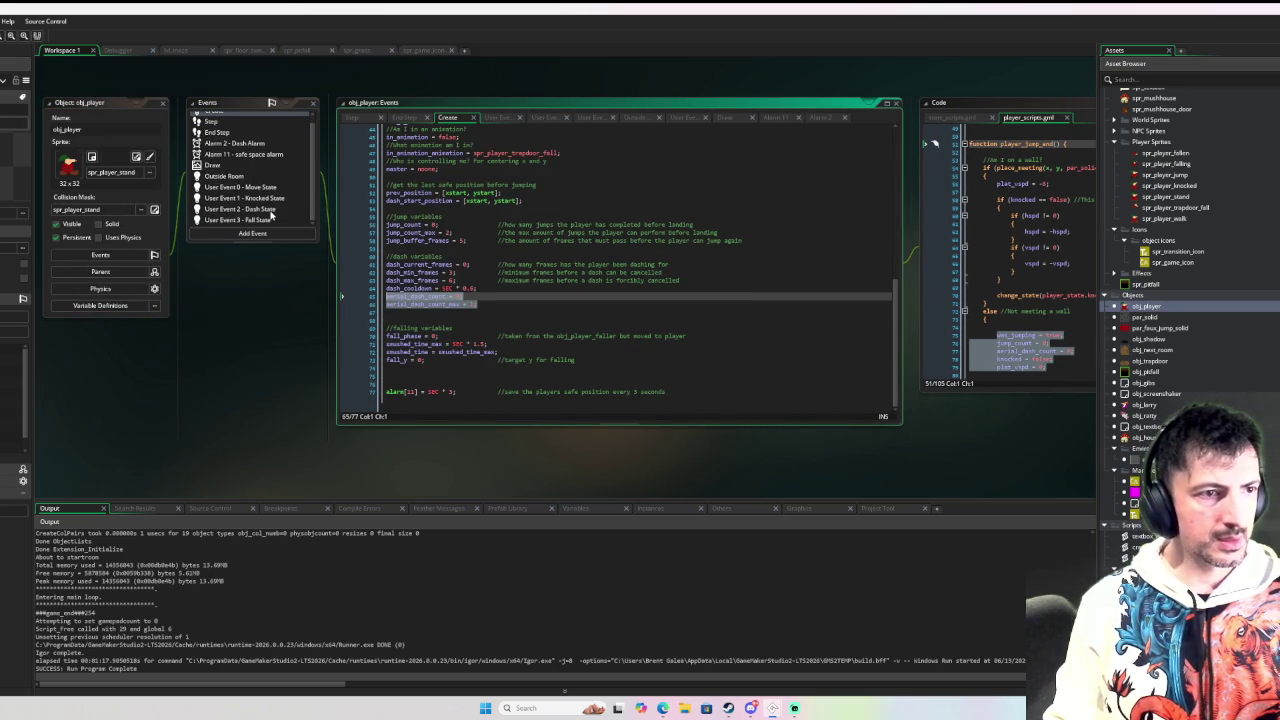
{"action": "left_click", "coordinate": [273, 209]}
{"action": "scroll", "coordinate": [443, 272], "scroll_direction": "down", "scroll_amount": 7}
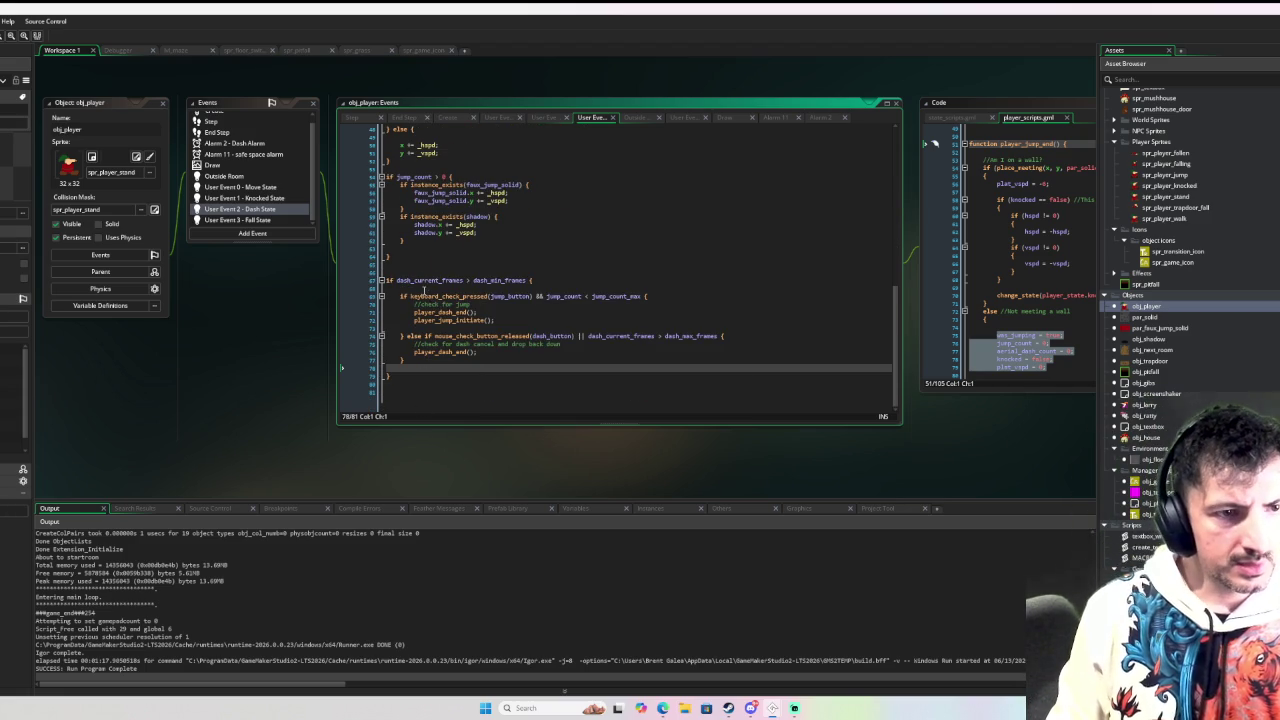
{"action": "scroll", "coordinate": [453, 272], "scroll_direction": "up", "scroll_amount": 6}
{"action": "scroll", "coordinate": [453, 272], "scroll_direction": "up", "scroll_amount": 10}
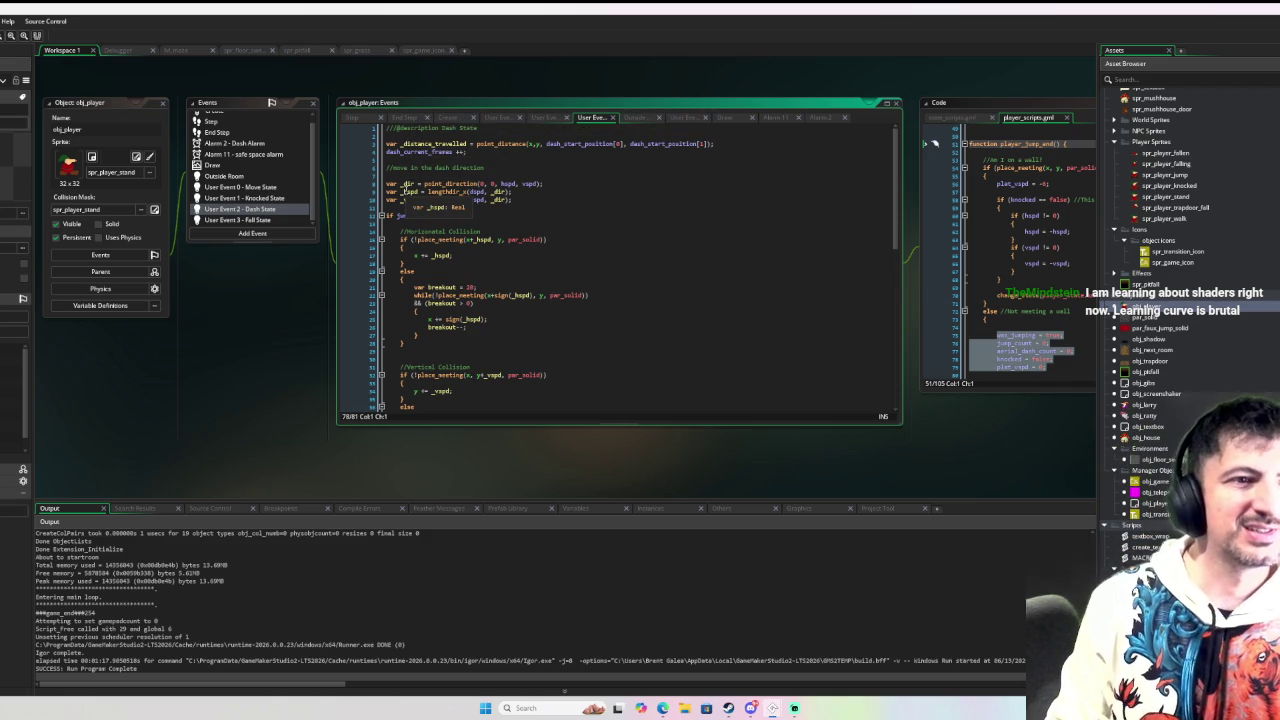
{"action": "left_click", "coordinate": [410, 166]}
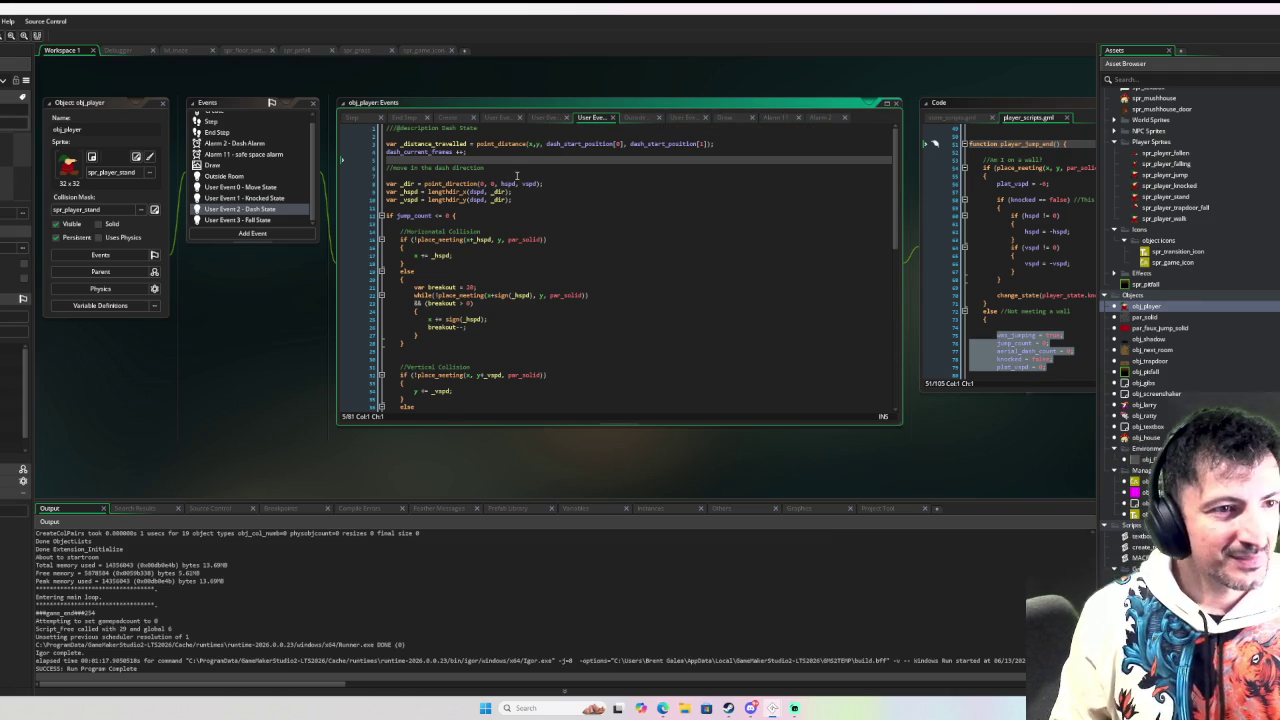
Step: Insert blank lines and begin a condition jump_count > 0 && keyboard_check_pressed
{"action": "key", "text": "Return"}
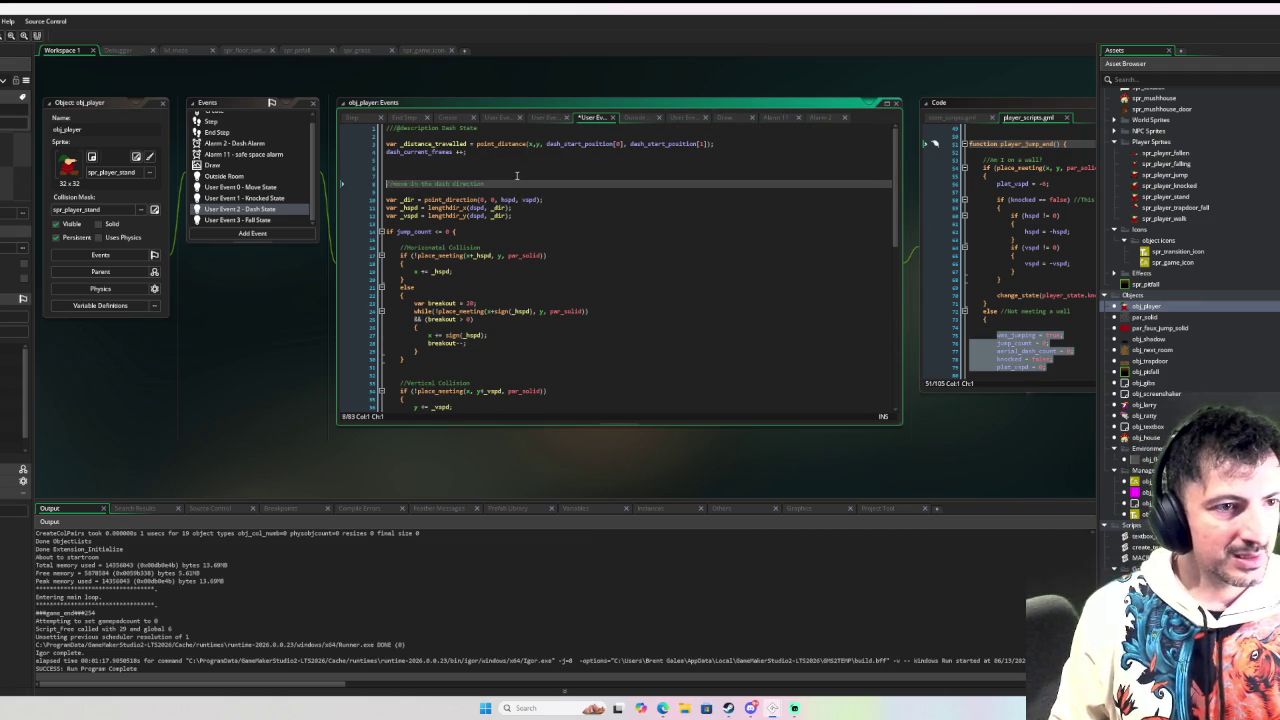
{"action": "key", "text": "Return"}
{"action": "key", "text": "Up"}
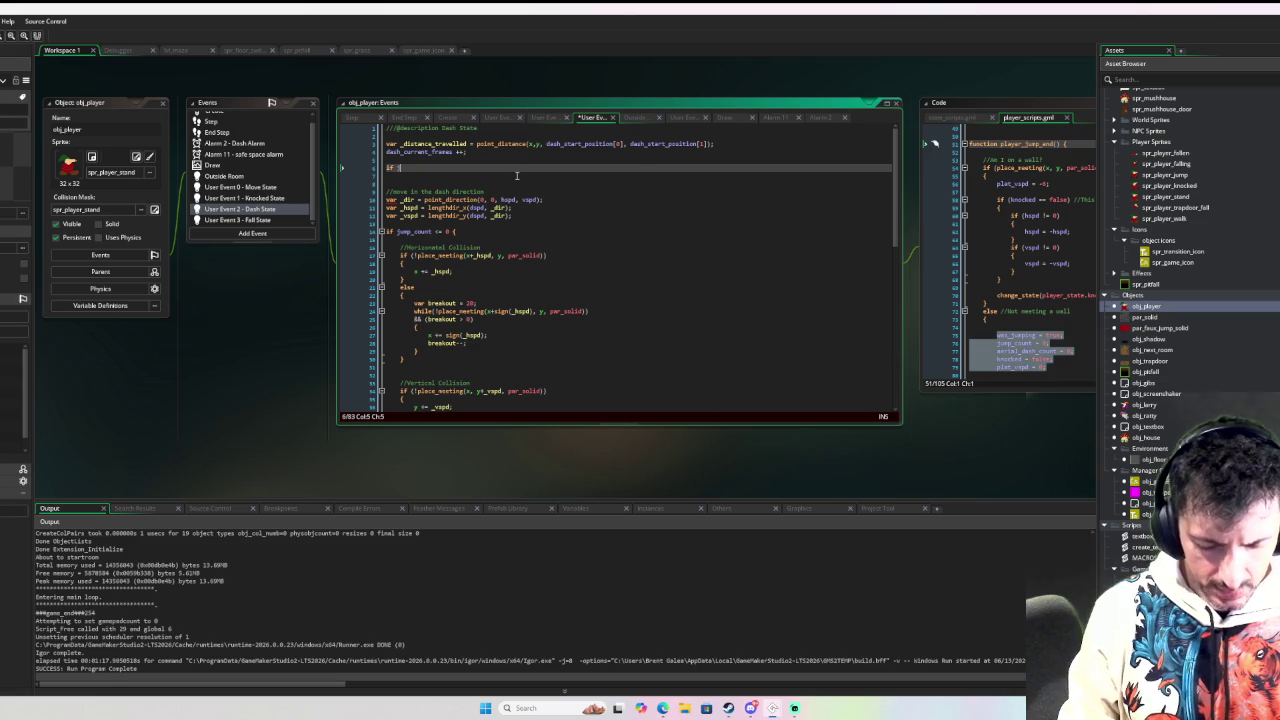
{"action": "type", "text": "jump_count"}
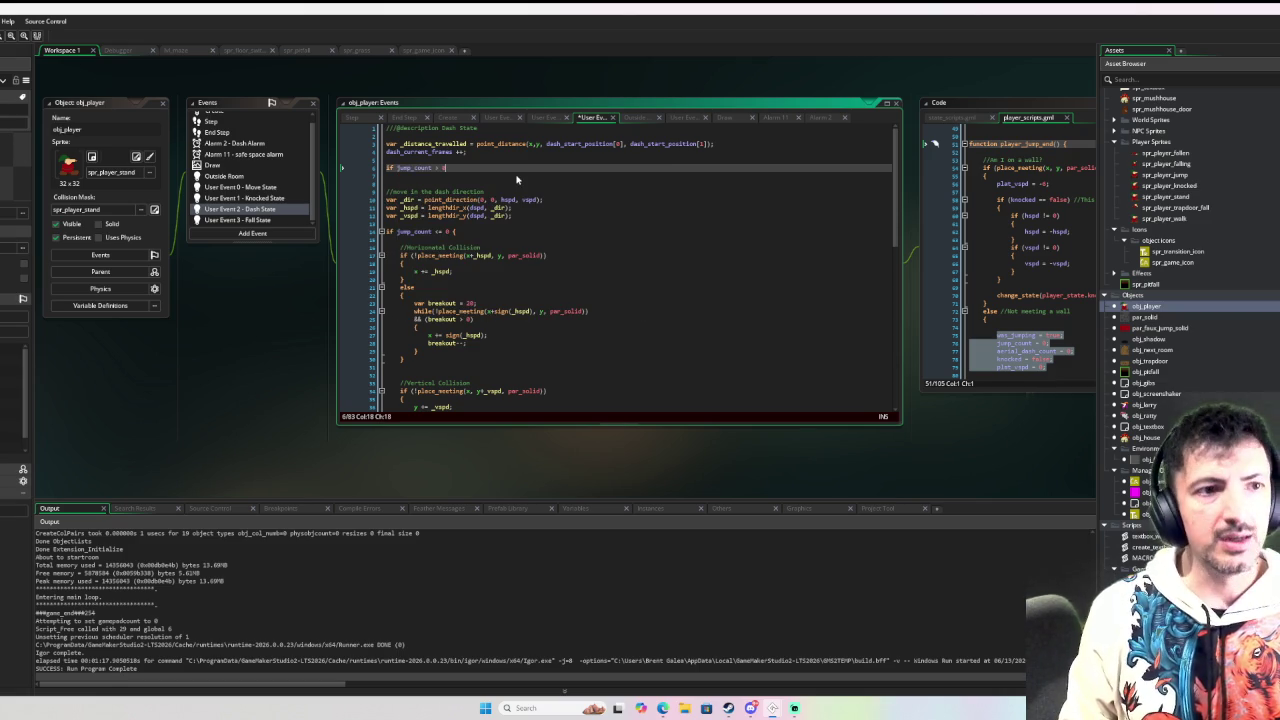
{"action": "type", "text": " > 0 && "}
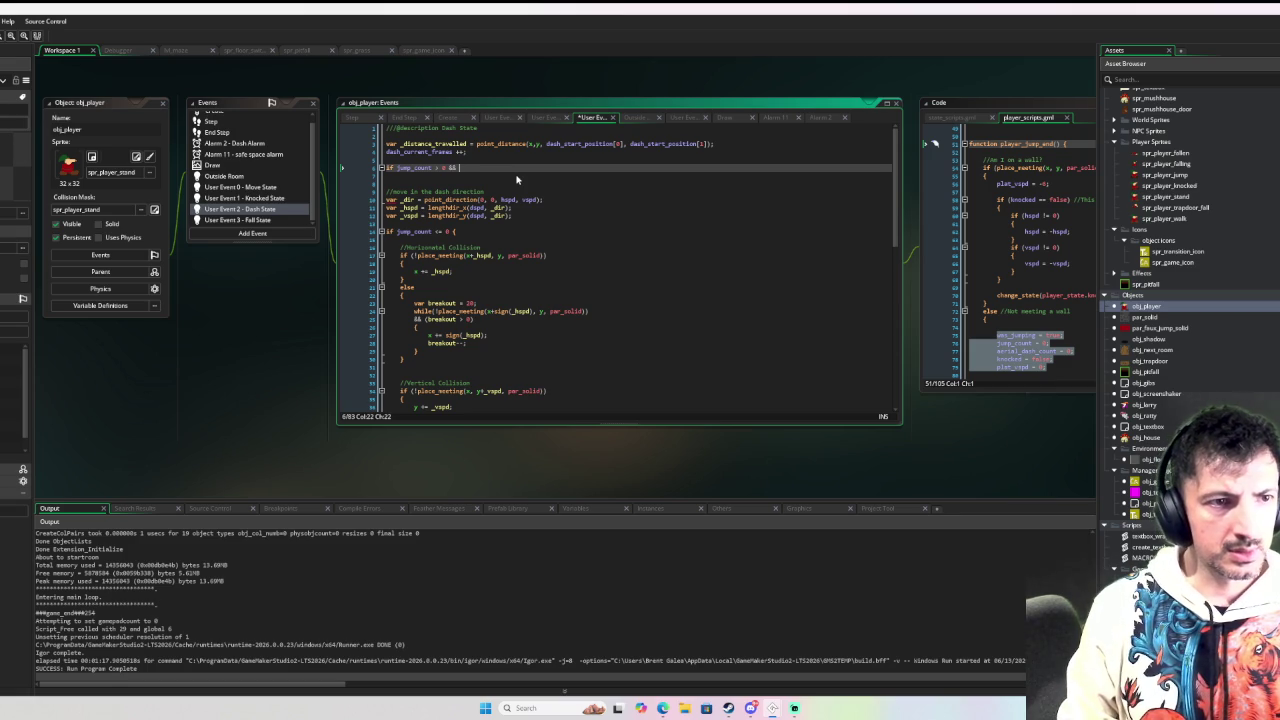
{"action": "type", "text": "keyboard_che"}
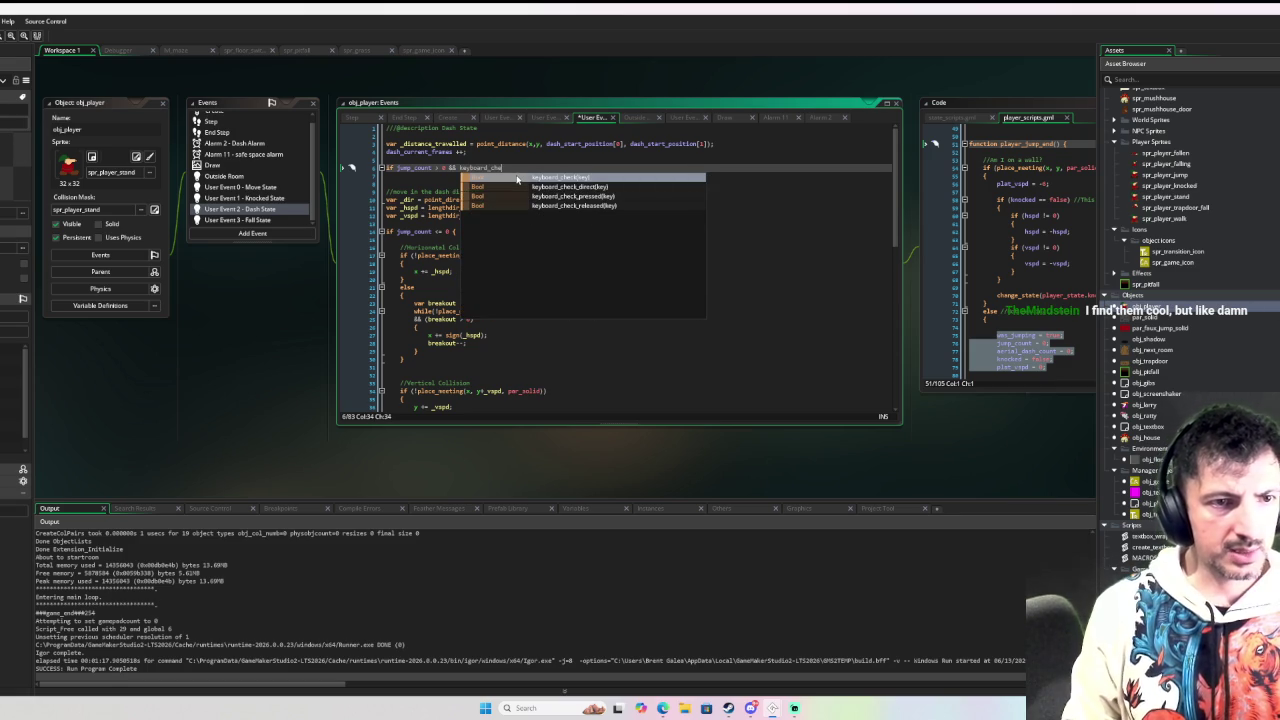
{"action": "key", "text": "Down"}
{"action": "key", "text": "Down"}
{"action": "key", "text": "Return"}
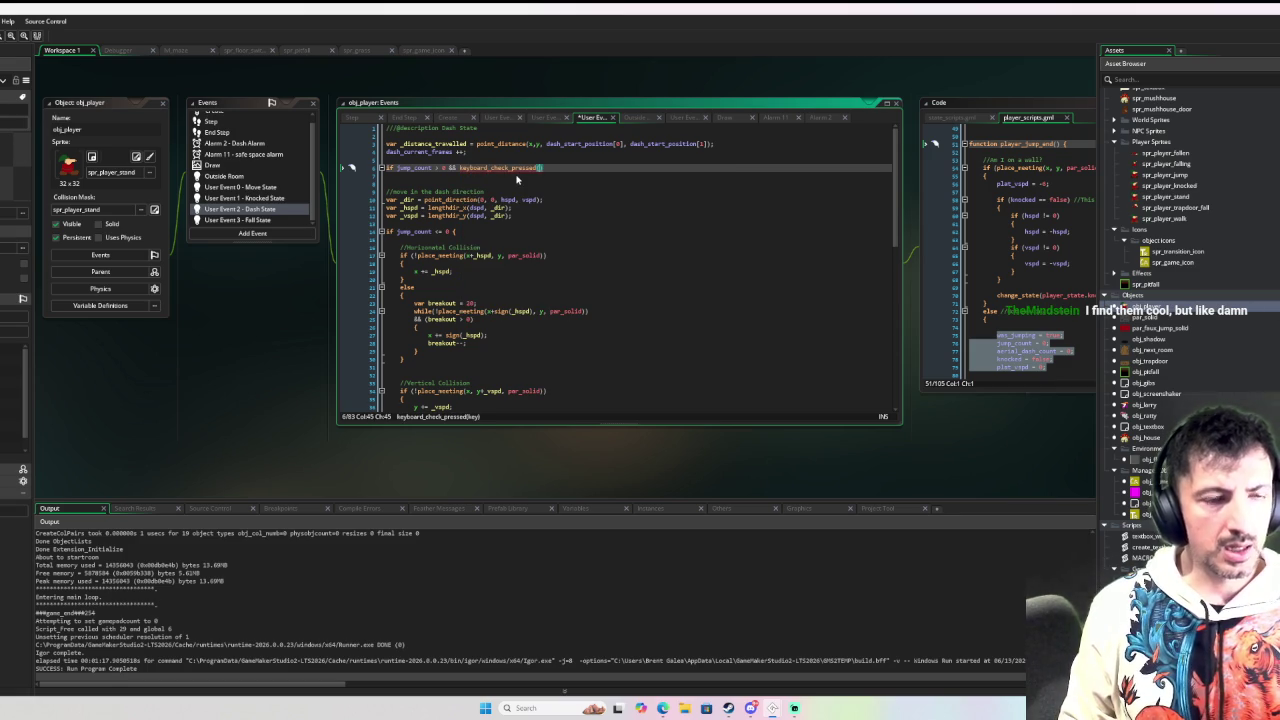
Step: Replace keyboard_check_pressed with a partial mouse_check_p call, then view the Create event
{"action": "key", "text": "shift+Left"}
{"action": "key", "text": "shift+Left"}
{"action": "key", "text": "shift+Left"}
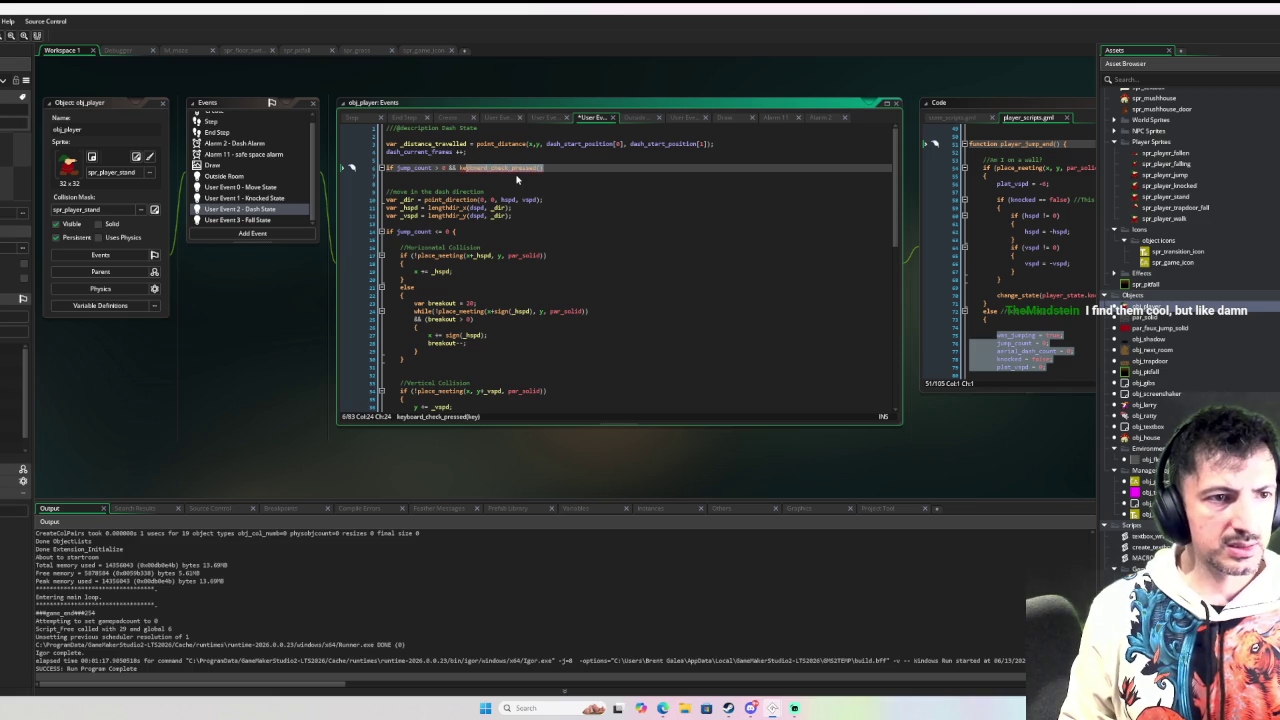
{"action": "type", "text": "mouse_"}
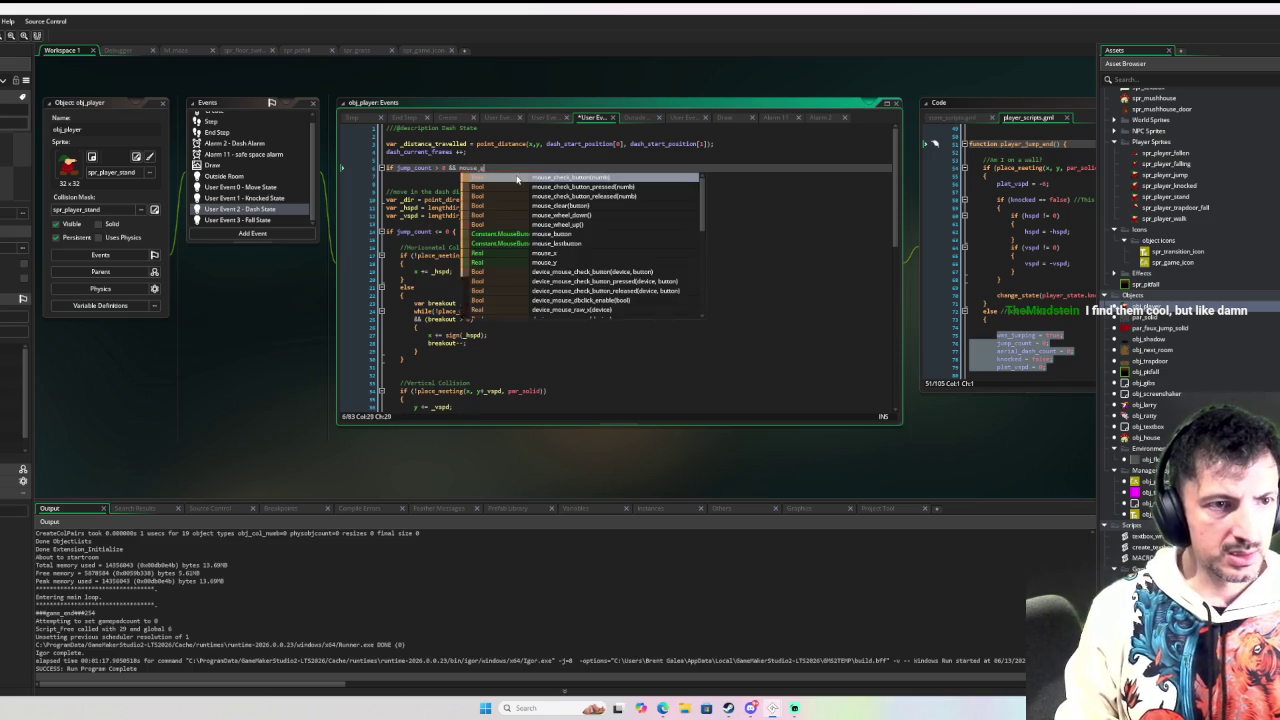
{"action": "key", "text": "Escape"}
{"action": "key", "text": "BackSpace"}
{"action": "type", "text": "_check_p"}
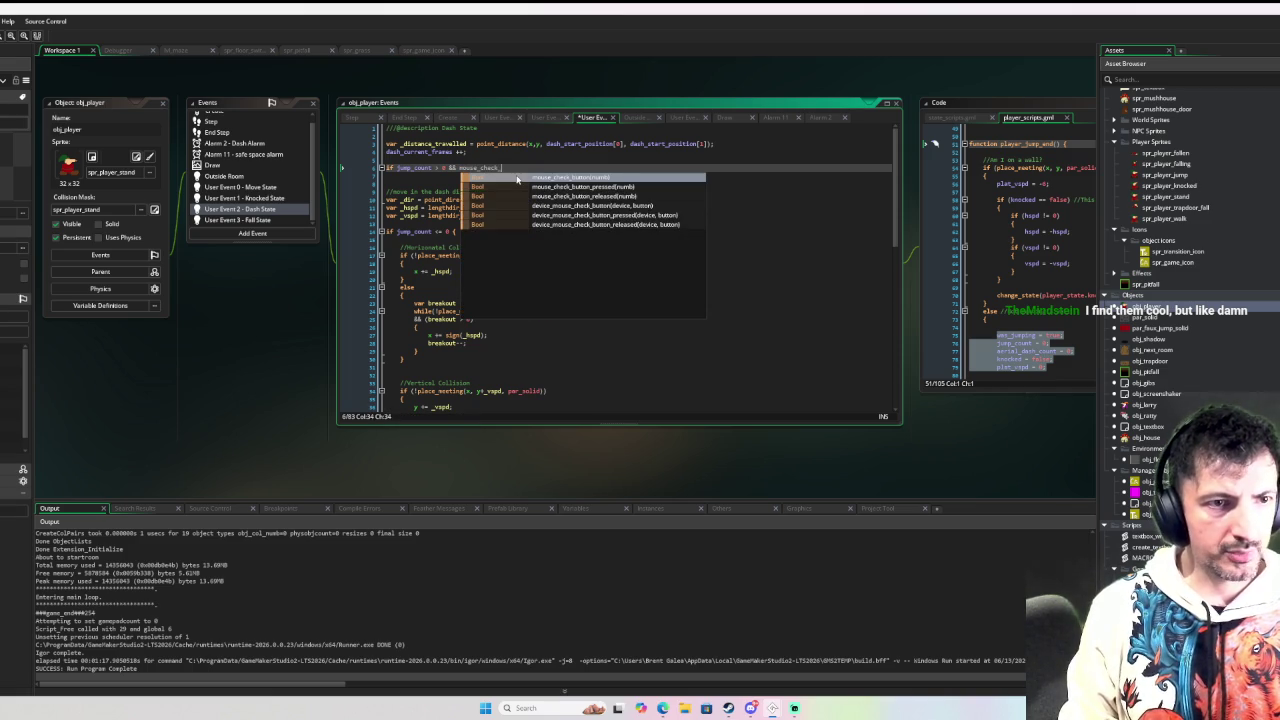
{"action": "key", "text": "Escape"}
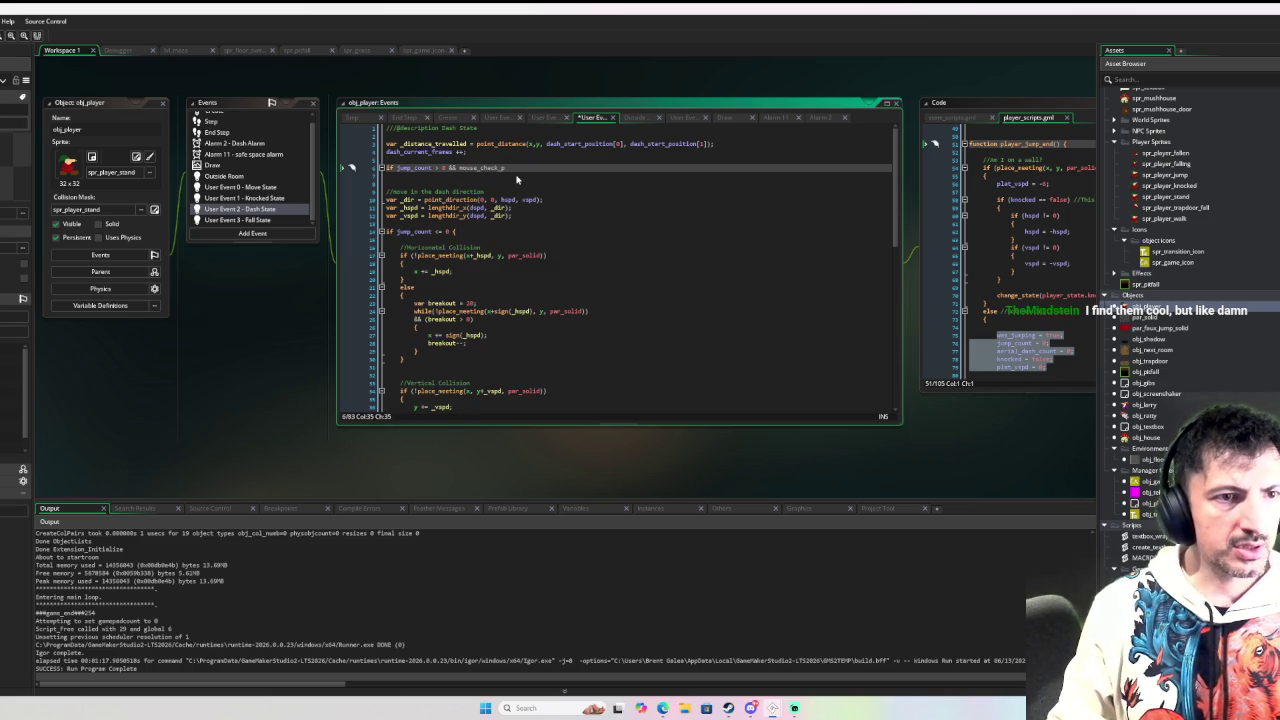
{"action": "scroll", "coordinate": [250, 165], "scroll_direction": "up", "scroll_amount": 2}
{"action": "left_click", "coordinate": [214, 117]}
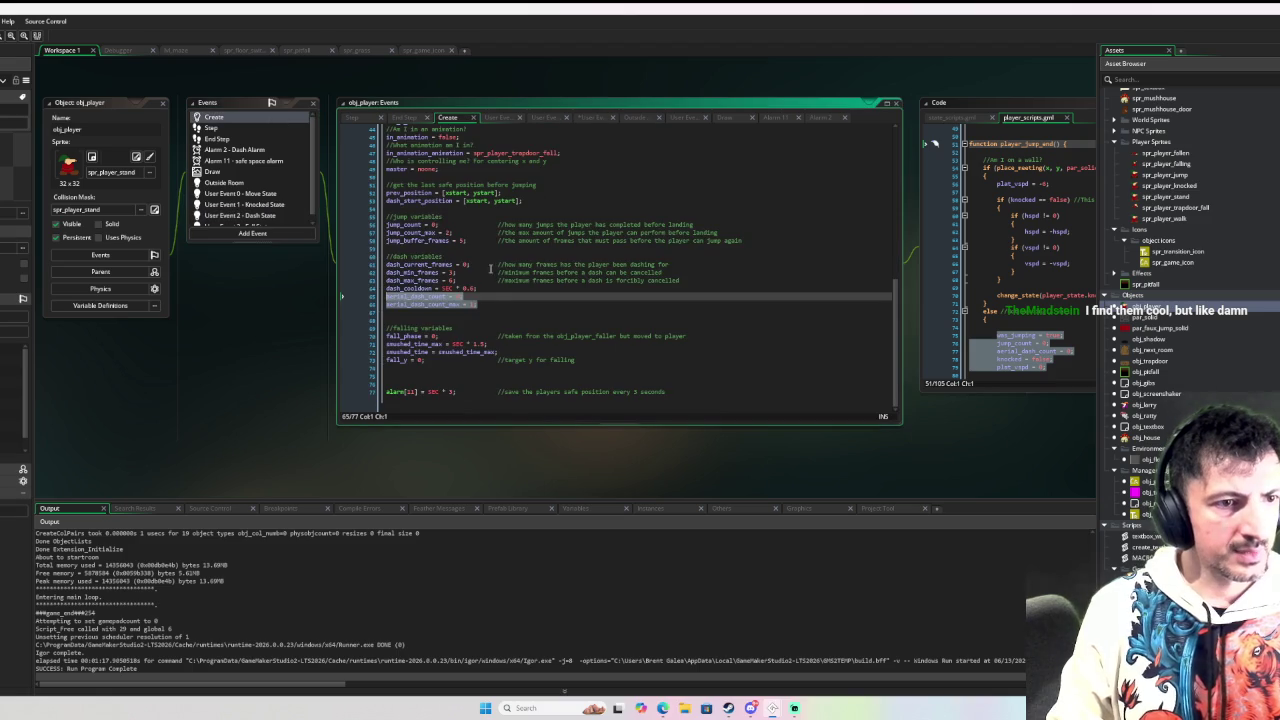
Step: Start a dash_pressed = mouse_check_button_pressed( line under the //dash variables comment
{"action": "left_click", "coordinate": [486, 256]}
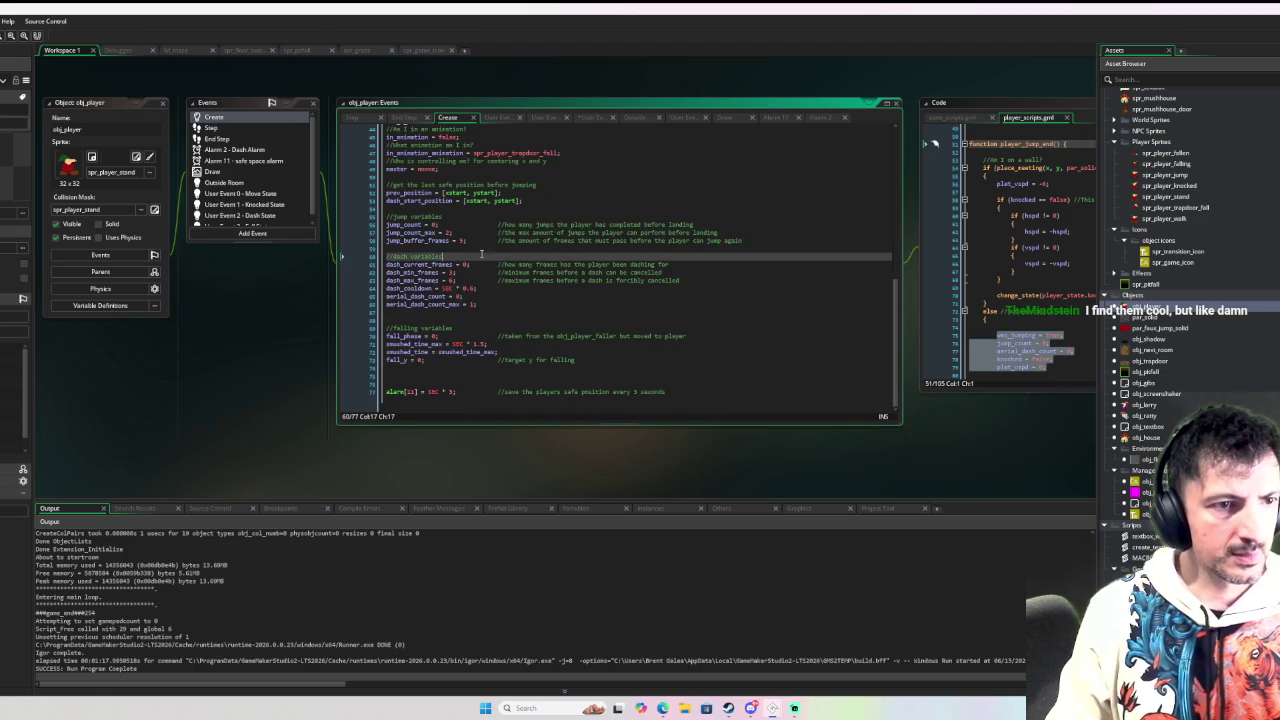
{"action": "key", "text": "Return"}
{"action": "type", "text": "dash_precool = 0"}
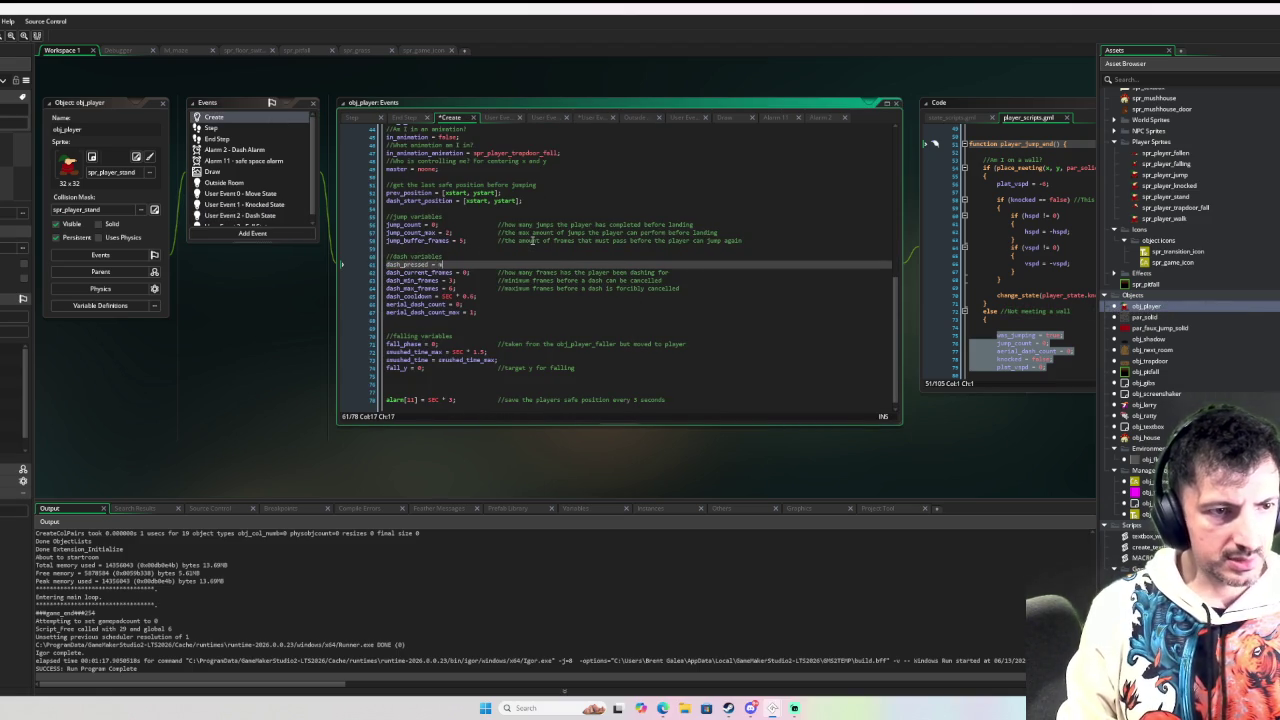
{"action": "type", "text": "ouse_check"}
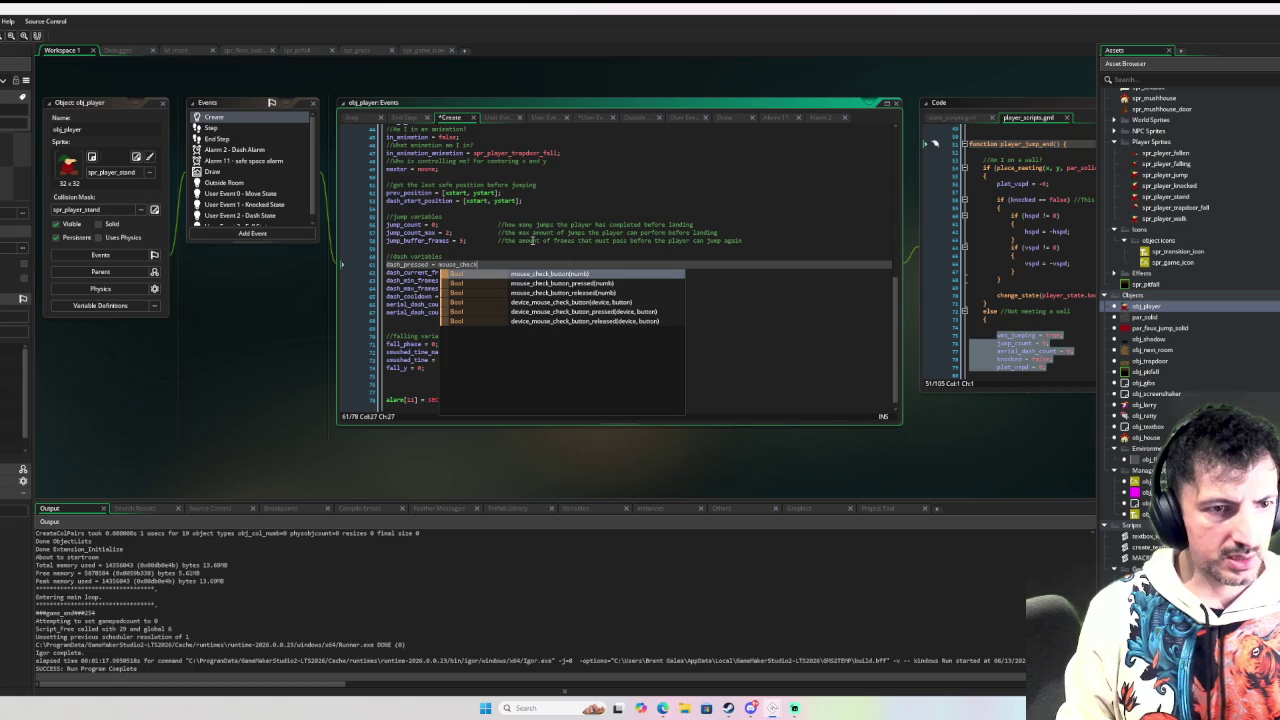
{"action": "type", "text": "_pr"}
{"action": "type", "text": "esse"}
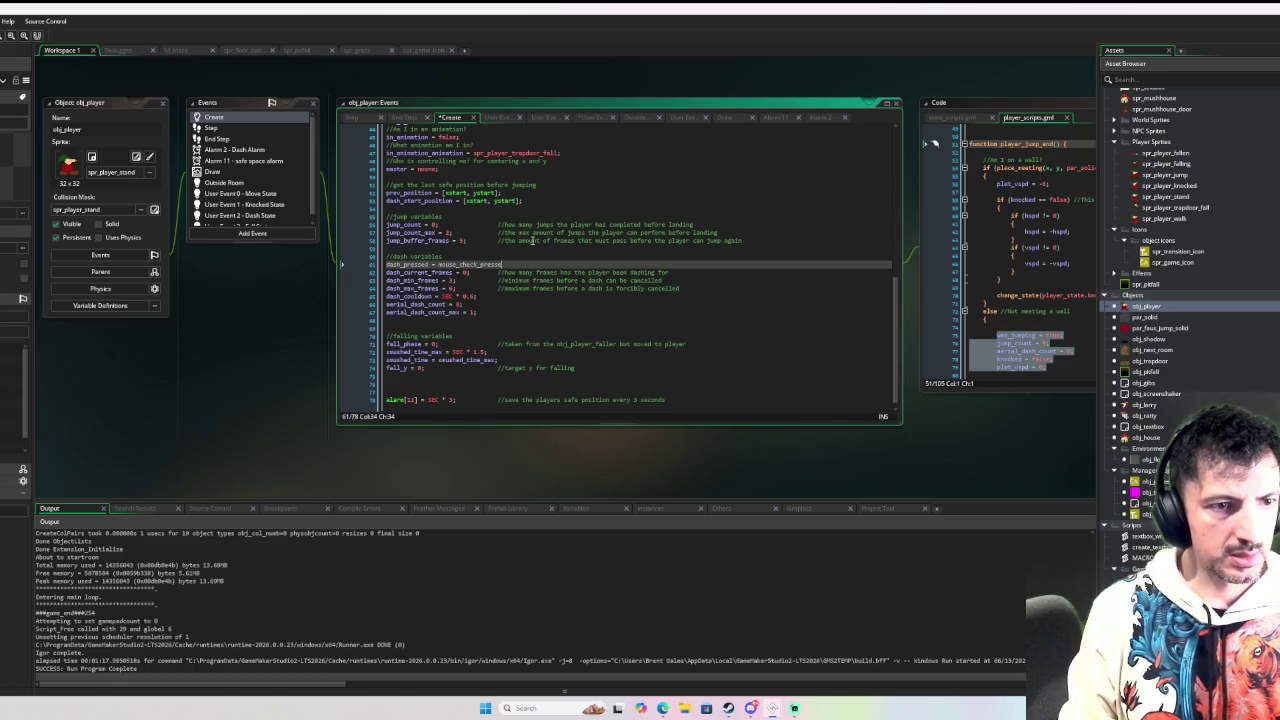
{"action": "key", "text": "BackSpace"}
{"action": "key", "text": "BackSpace"}
{"action": "key", "text": "BackSpace"}
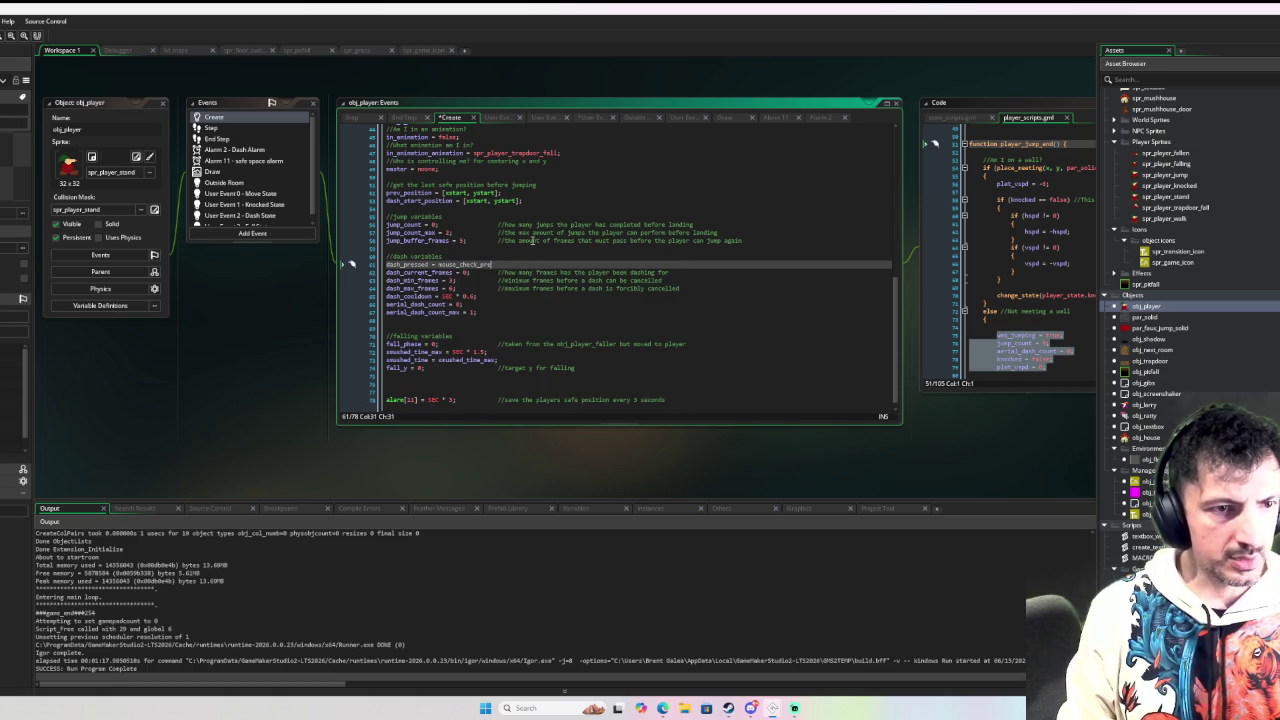
{"action": "type", "text": "bubu"}
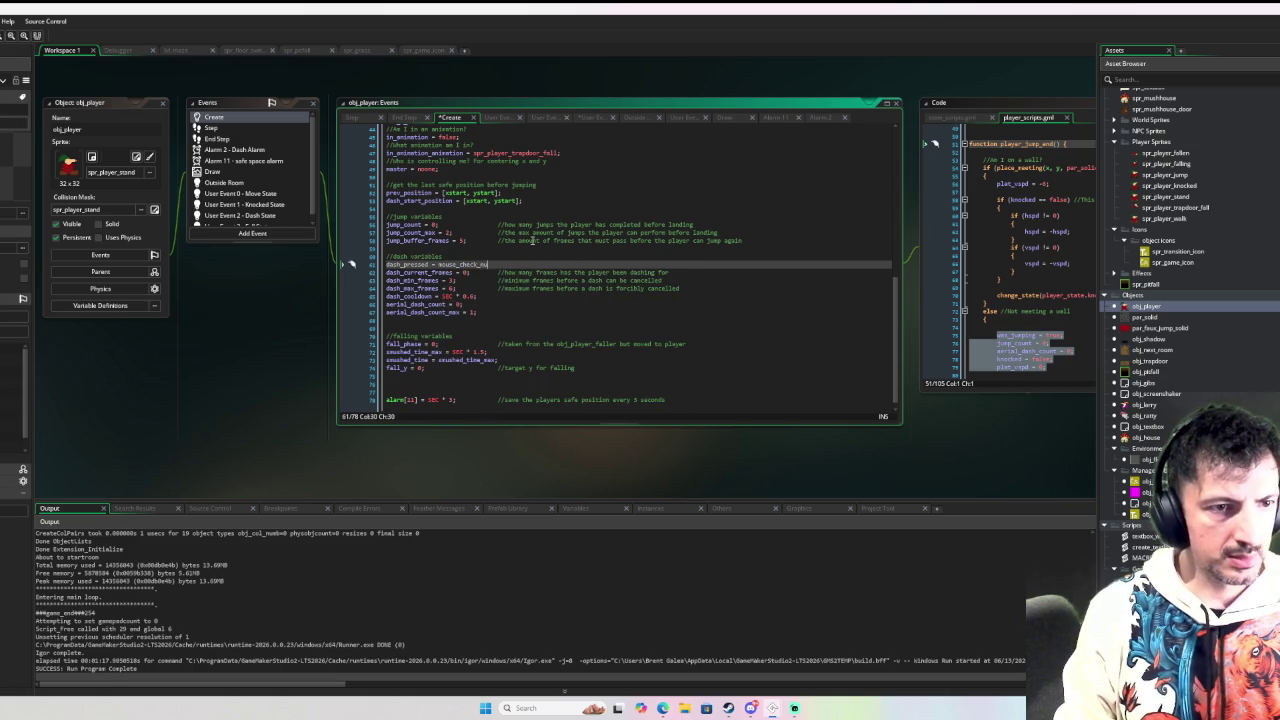
{"action": "type", "text": "button"}
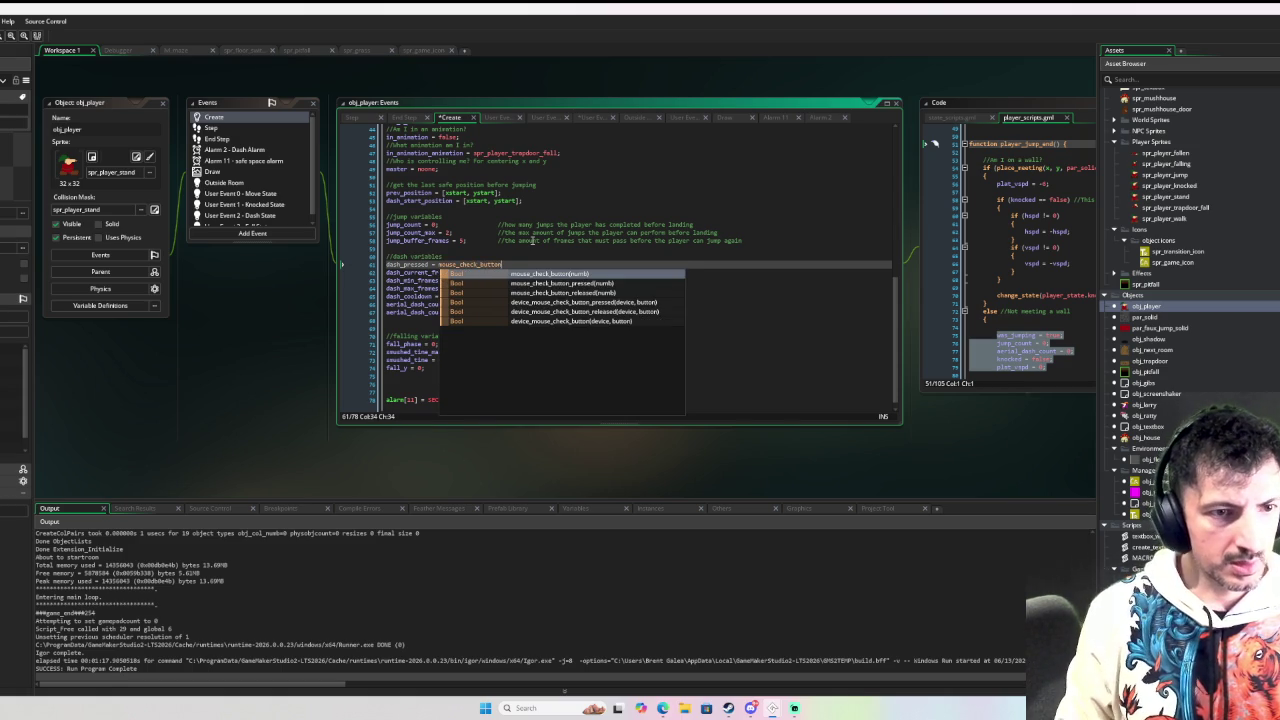
{"action": "key", "text": "Return"}
Step: Pass dash_button as the argument, close the call, and select dash_pressed
{"action": "type", "text": "dash"}
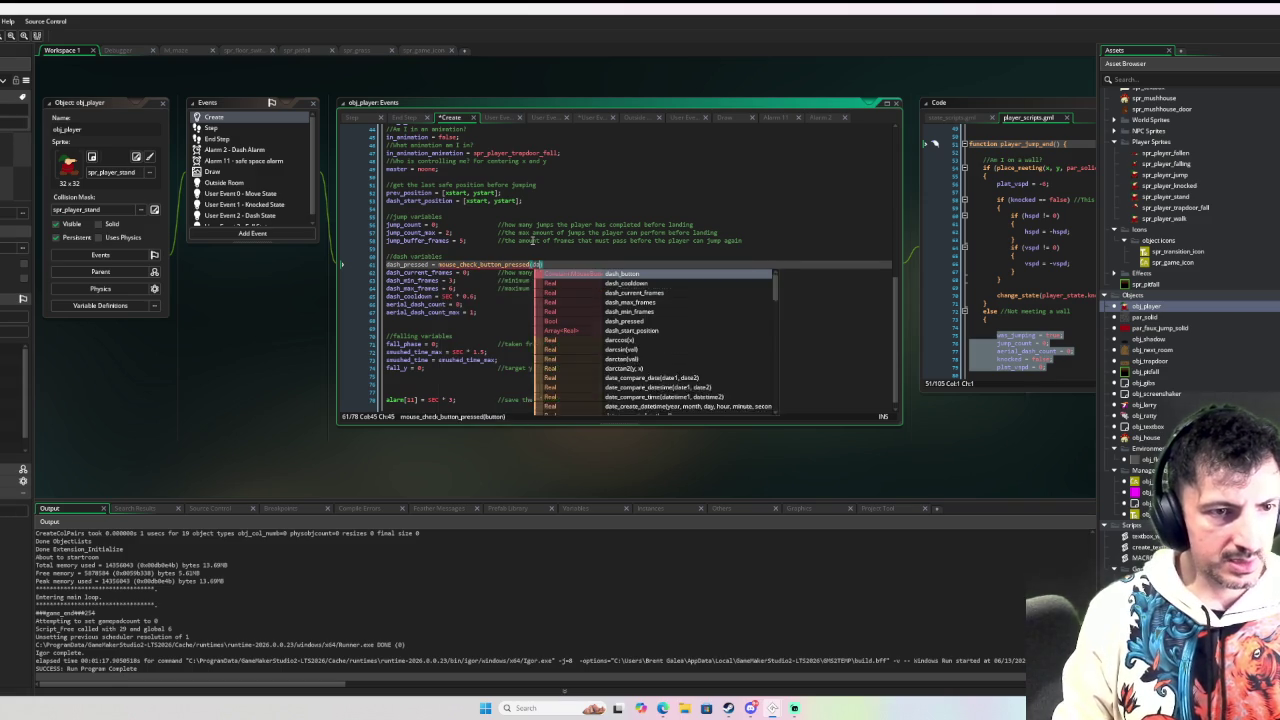
{"action": "key", "text": "Down"}
{"action": "key", "text": "Down"}
{"action": "key", "text": "Down"}
{"action": "key", "text": "Up"}
{"action": "key", "text": "Up"}
{"action": "key", "text": "Up"}
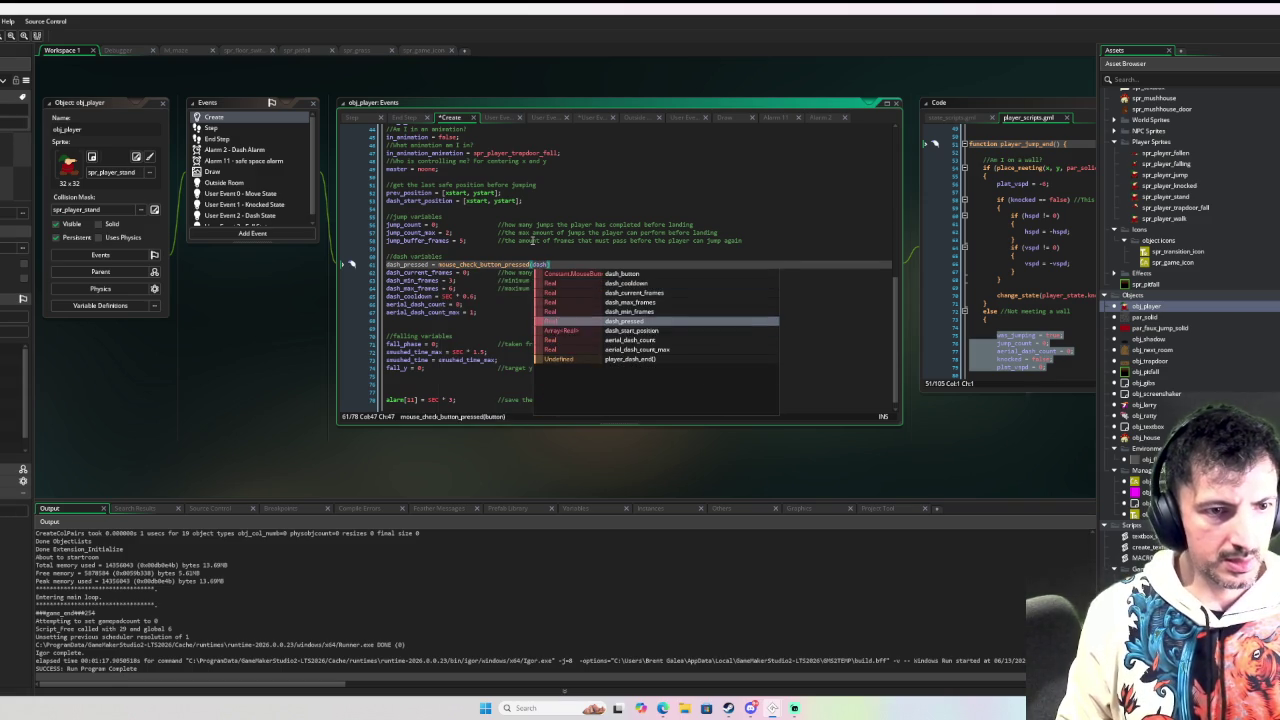
{"action": "key", "text": "Up"}
{"action": "key", "text": "Up"}
{"action": "key", "text": "Up"}
{"action": "key", "text": "Return"}
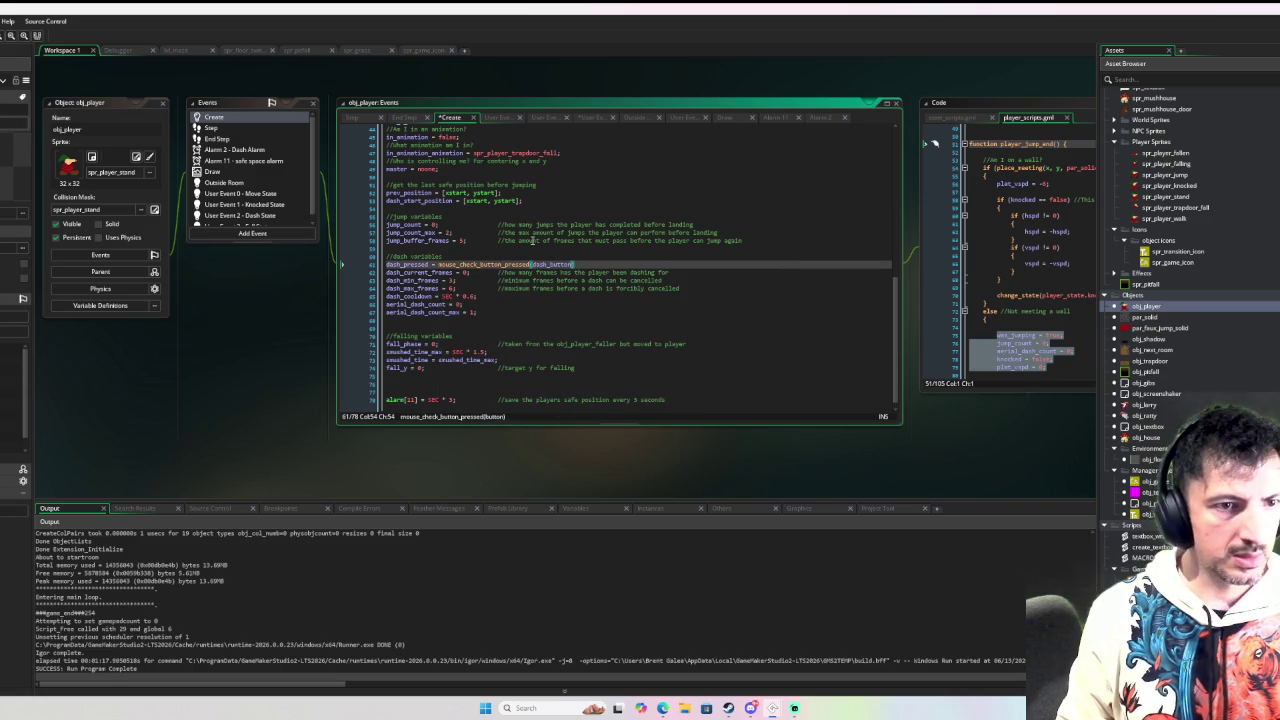
{"action": "type", "text": ");"}
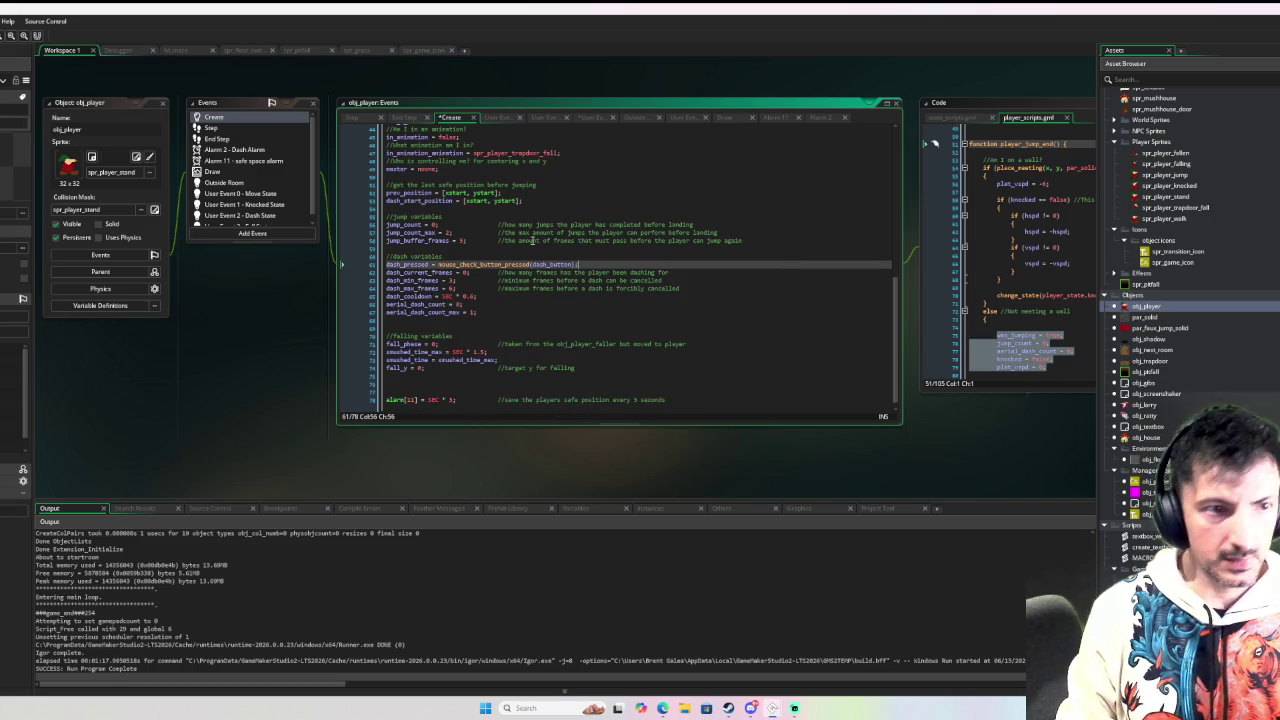
{"action": "double_click", "coordinate": [424, 263]}
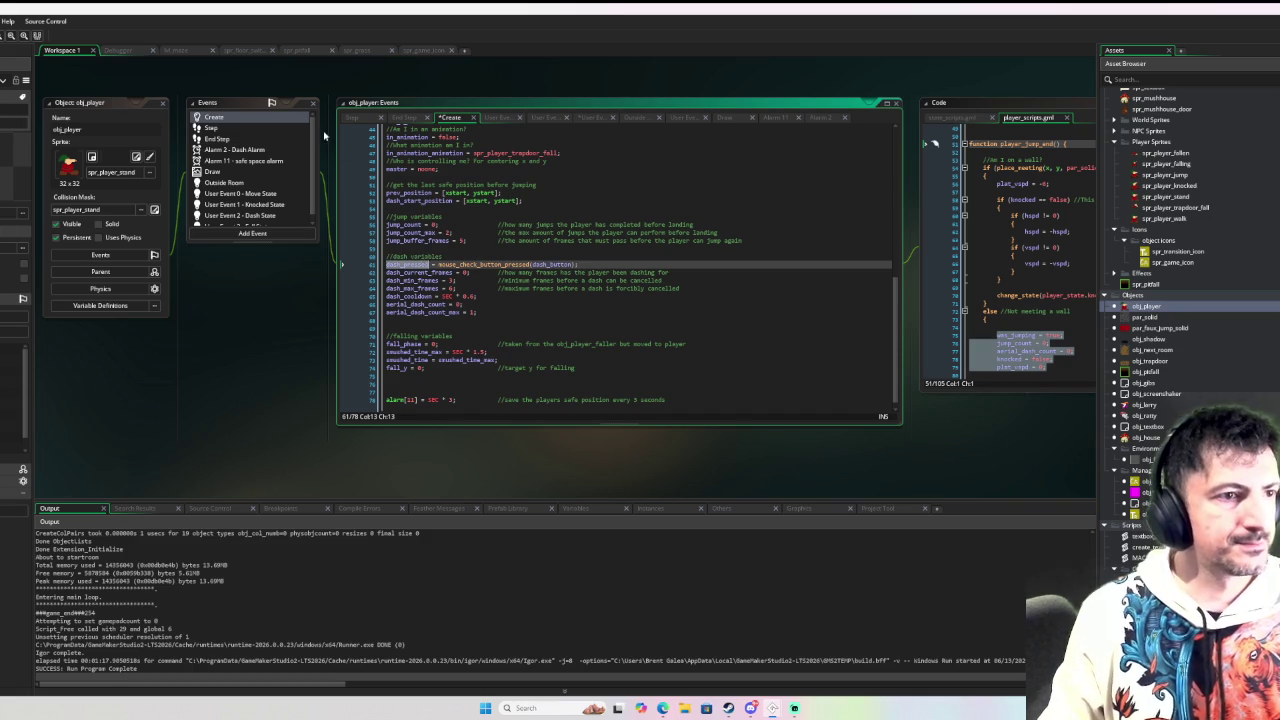
{"action": "scroll", "coordinate": [278, 153], "scroll_direction": "down", "scroll_amount": 1}
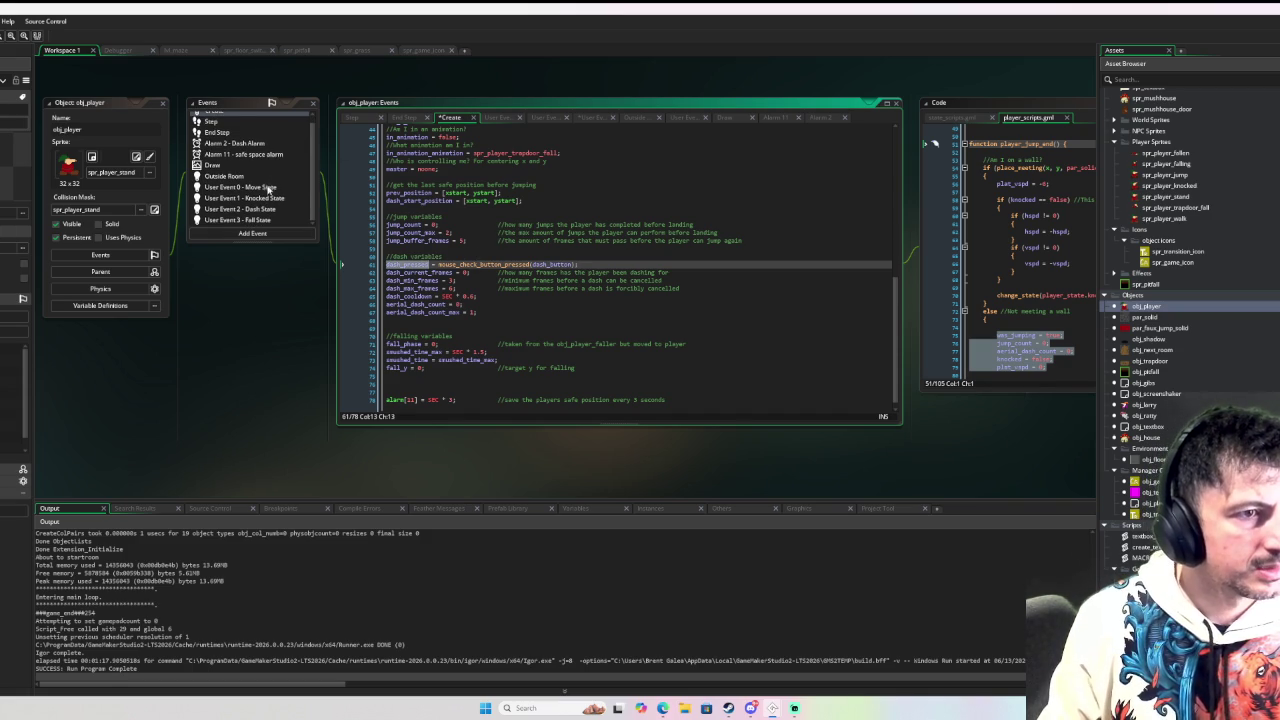
Step: Locate and select the _dash_pressed input line in obj_player's Move State event
{"action": "left_click", "coordinate": [268, 187]}
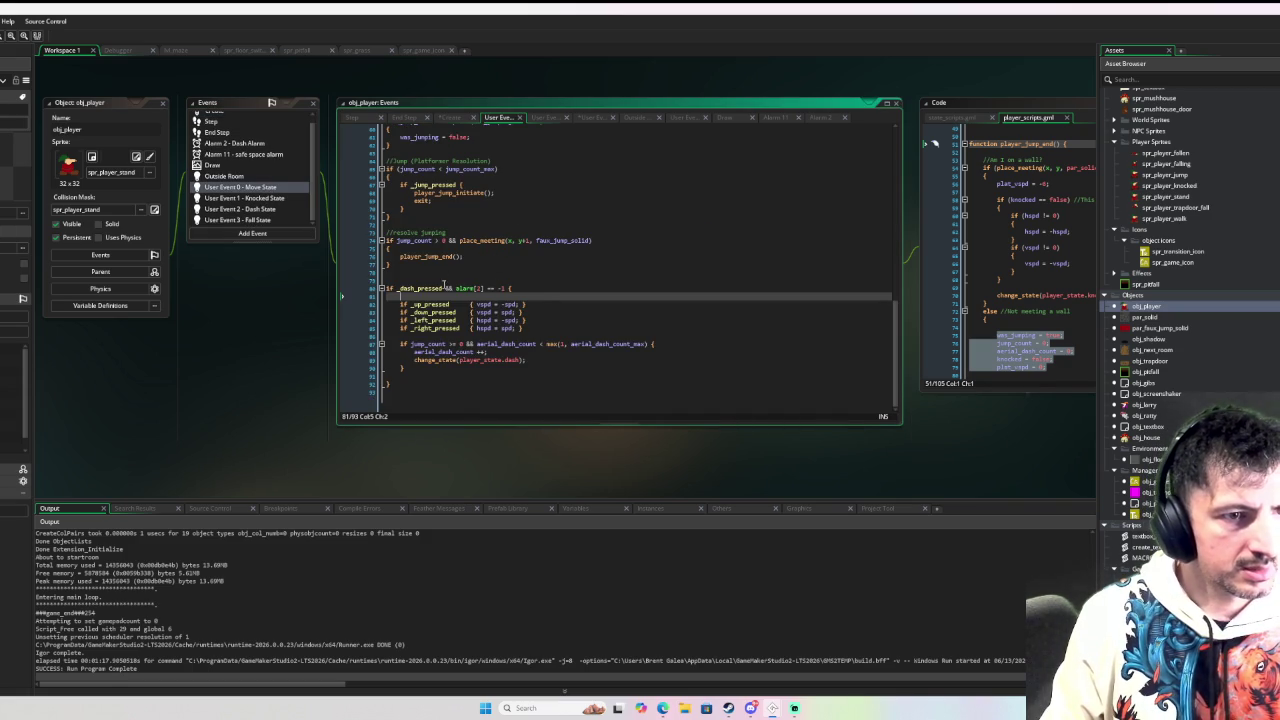
{"action": "left_click_drag", "start_coordinate": [896, 354], "coordinate": [896, 181]}
{"action": "left_click", "coordinate": [651, 183]}
{"action": "left_click_drag", "start_coordinate": [651, 183], "coordinate": [657, 176]}
{"action": "key", "text": "ctrl+c"}
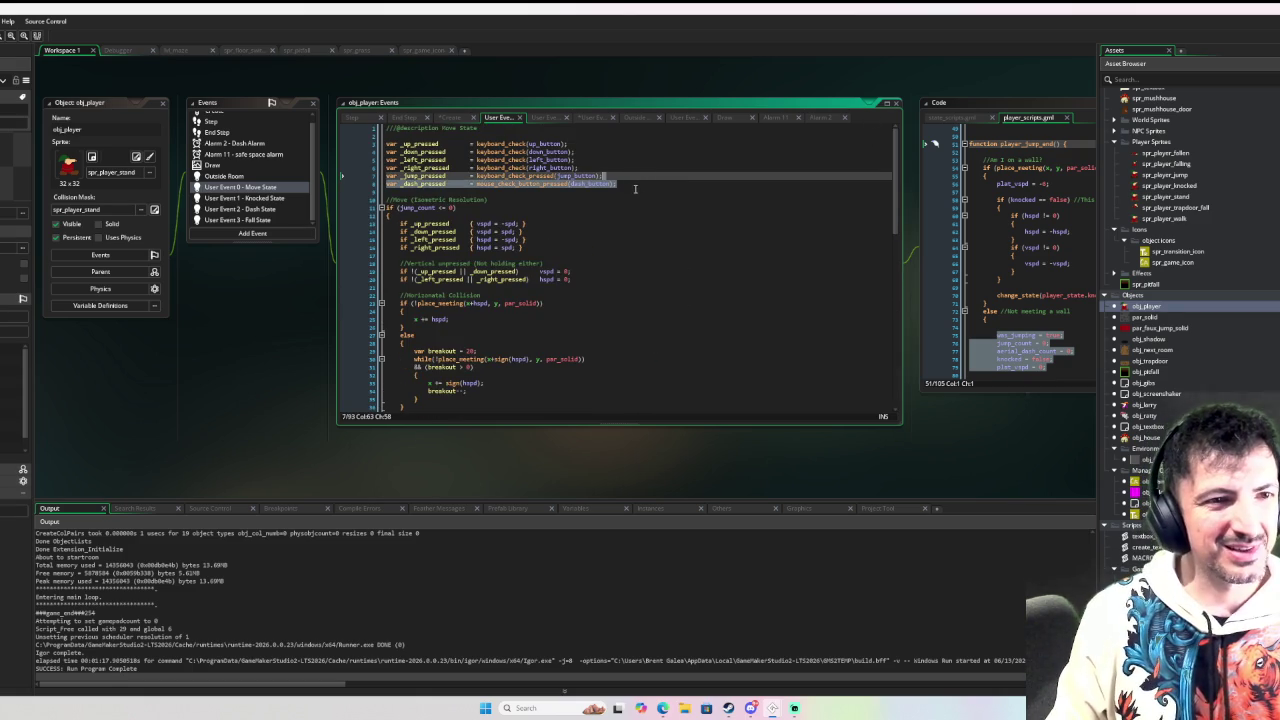
{"action": "scroll", "coordinate": [237, 119], "scroll_direction": "up", "scroll_amount": 1}
Step: Delete the dash_pressed line from obj_player's Create event
{"action": "left_click", "coordinate": [237, 118]}
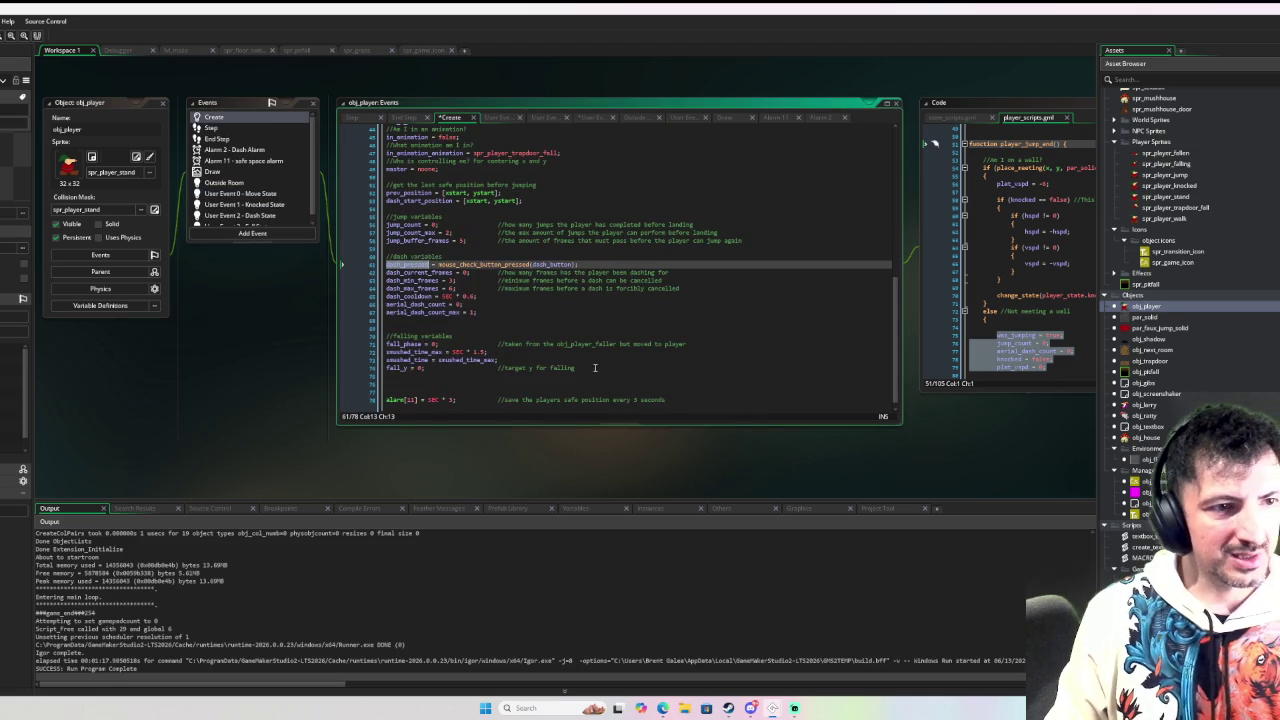
{"action": "left_click_drag", "start_coordinate": [594, 265], "coordinate": [386, 270]}
{"action": "key", "text": "BackSpace"}
{"action": "key", "text": "BackSpace"}
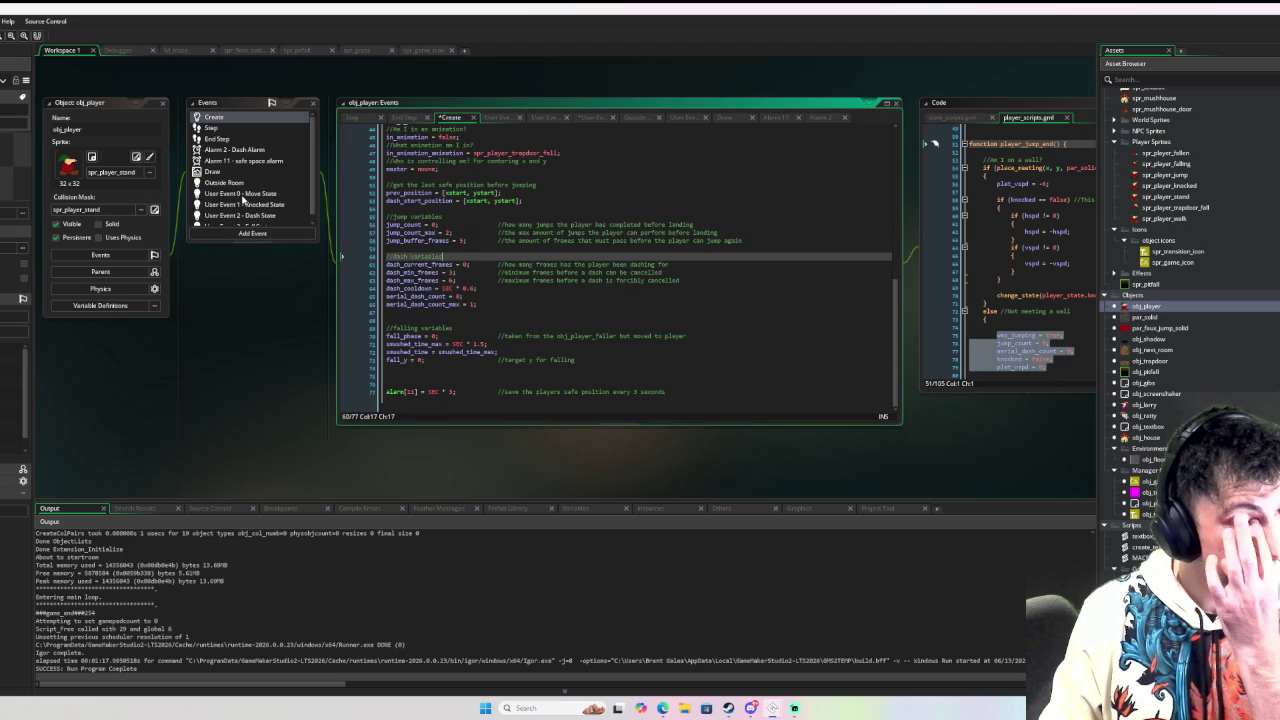
Step: Select Move State's var _dash_pressed line, then bring up the Dash State event code
{"action": "left_click", "coordinate": [240, 194]}
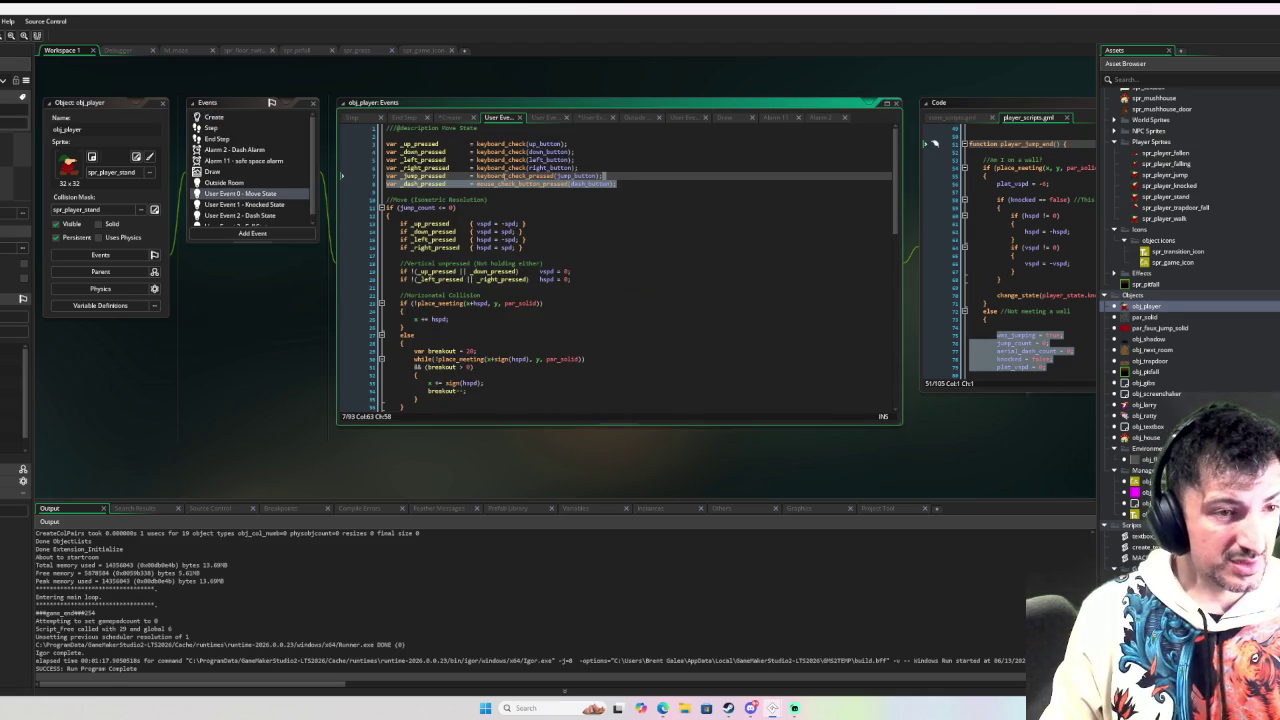
{"action": "left_click_drag", "start_coordinate": [618, 185], "coordinate": [381, 184]}
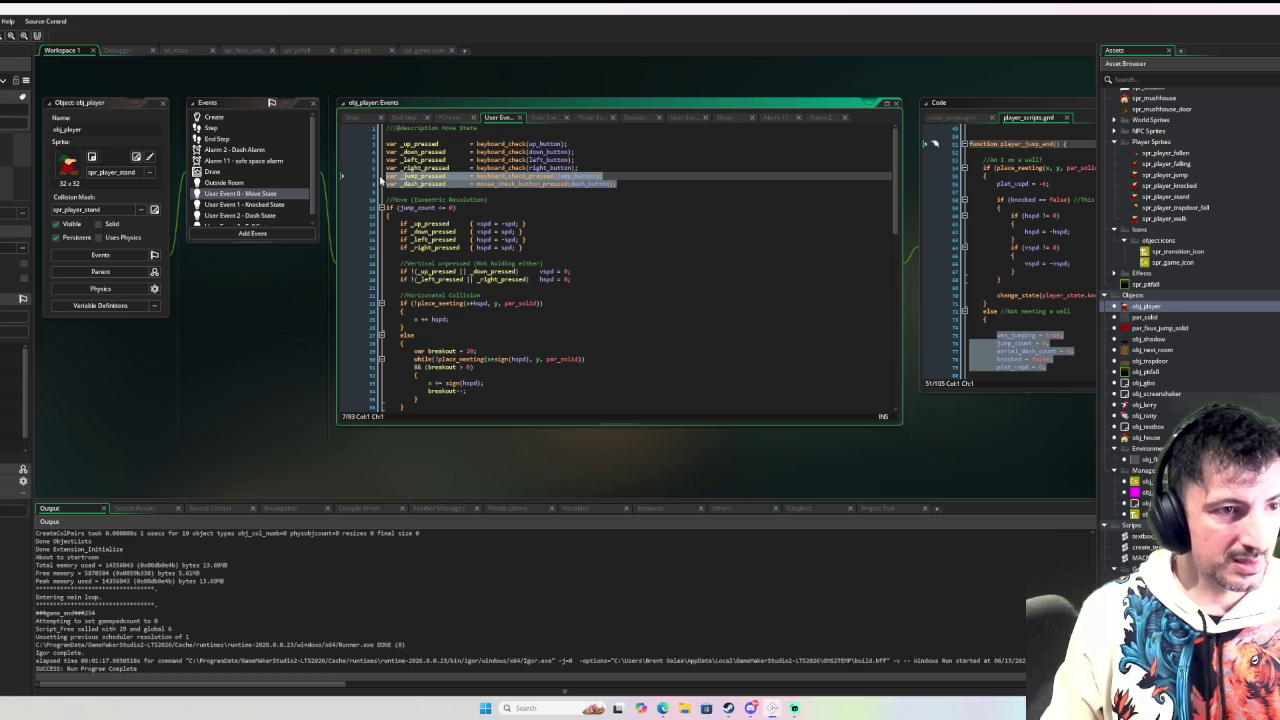
{"action": "scroll", "coordinate": [269, 200], "scroll_direction": "down", "scroll_amount": 2}
{"action": "scroll", "coordinate": [269, 200], "scroll_direction": "up", "scroll_amount": 2}
{"action": "scroll", "coordinate": [269, 215], "scroll_direction": "down", "scroll_amount": 1}
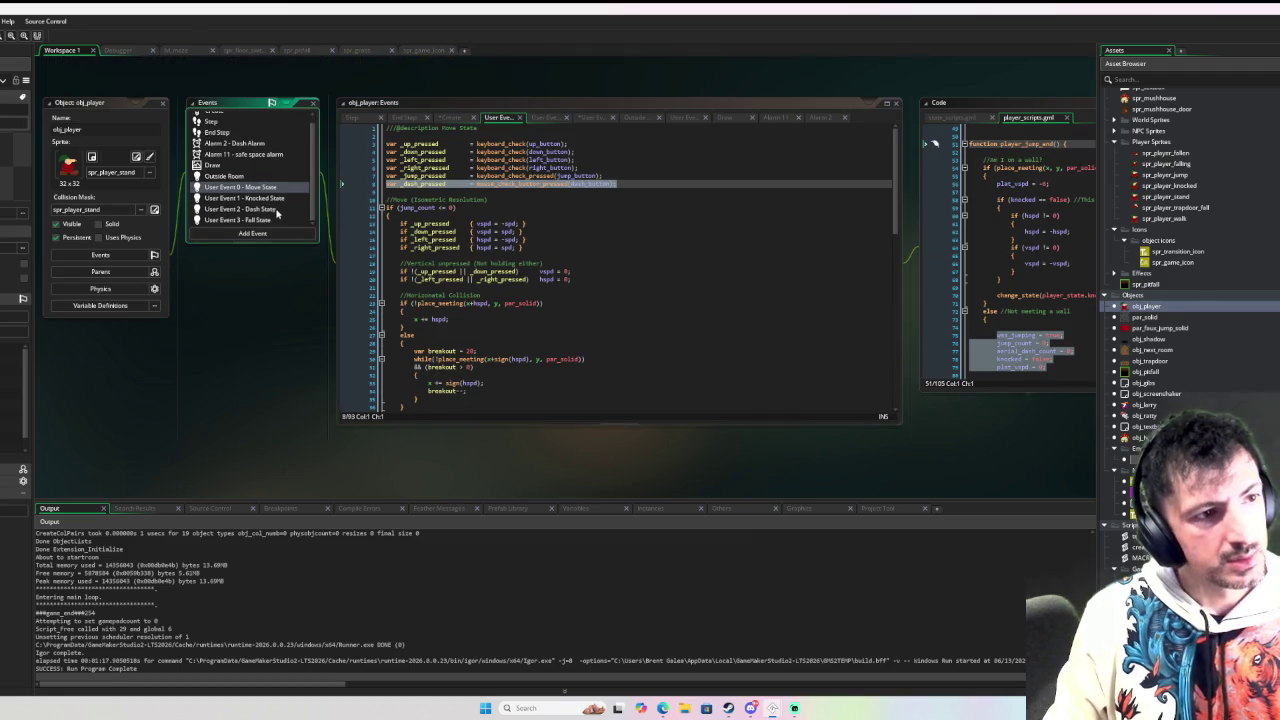
{"action": "left_click", "coordinate": [278, 210]}
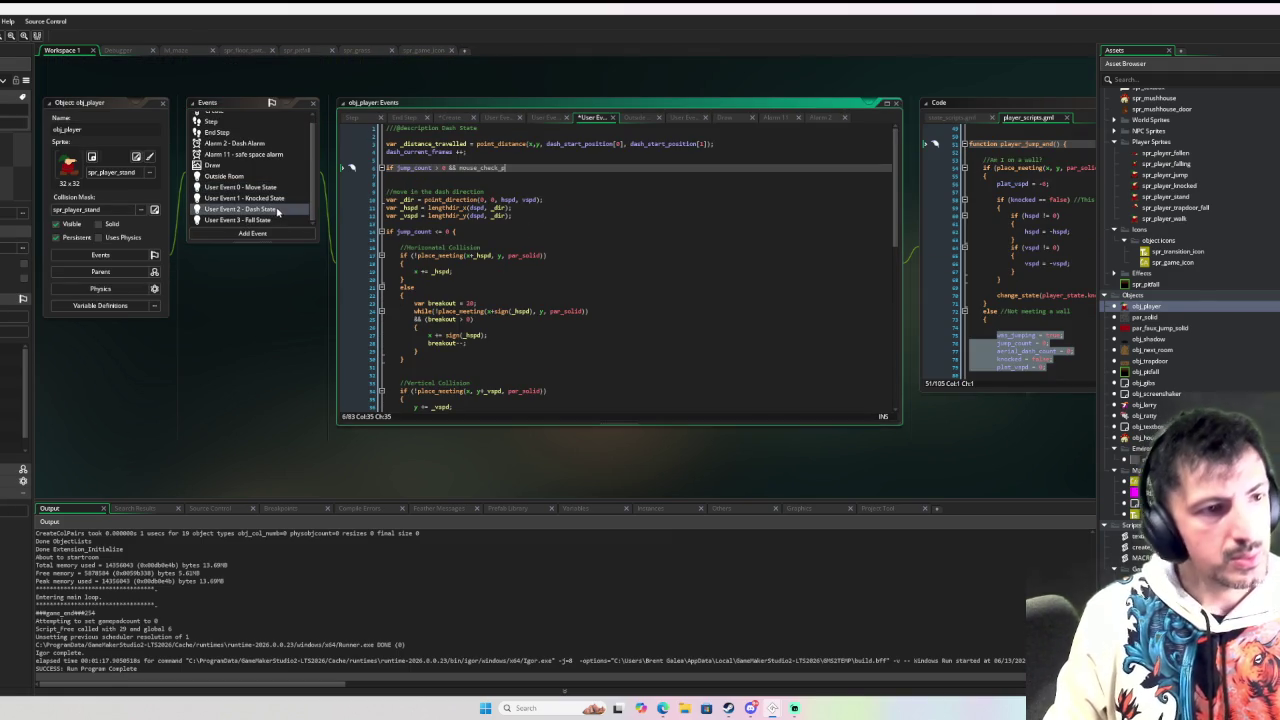
Step: Paste the var _dash_pressed line into Dash State and use _dash_pressed in line 8's condition
{"action": "left_click", "coordinate": [440, 159]}
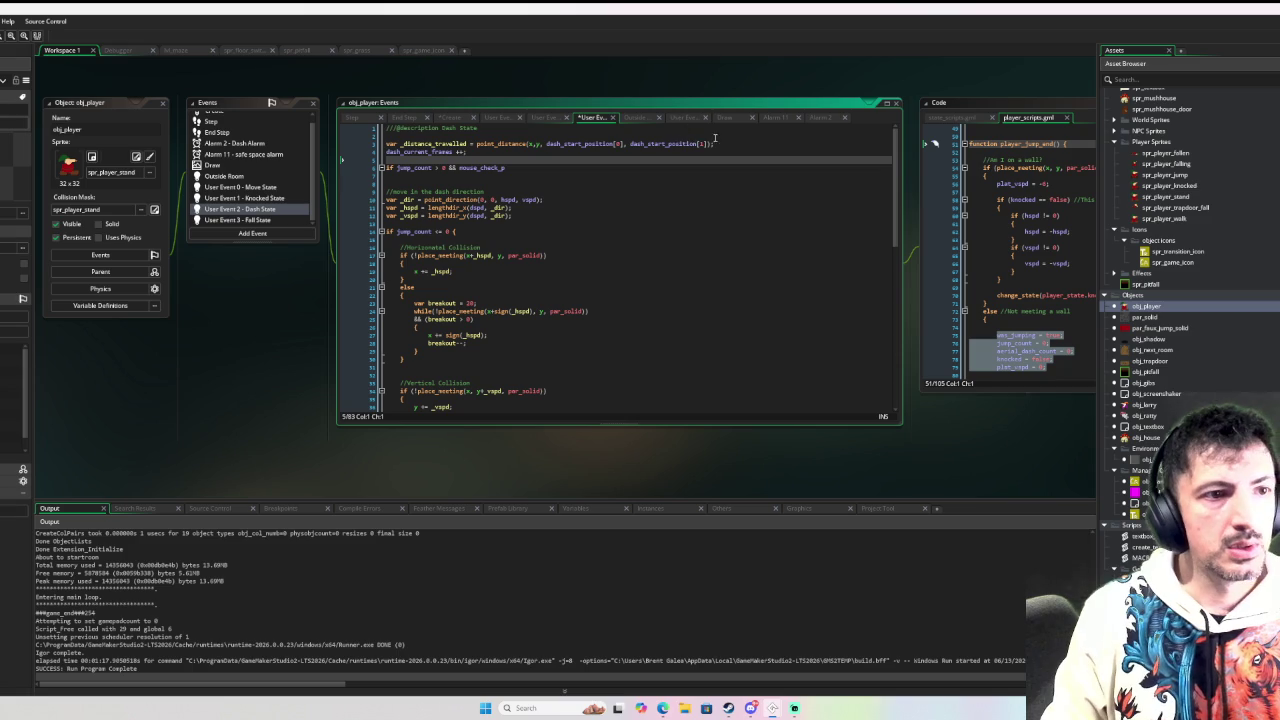
{"action": "triple_click", "coordinate": [758, 143]}
{"action": "key", "text": "Return"}
{"action": "key", "text": "ctrl+v"}
{"action": "key", "text": "Return"}
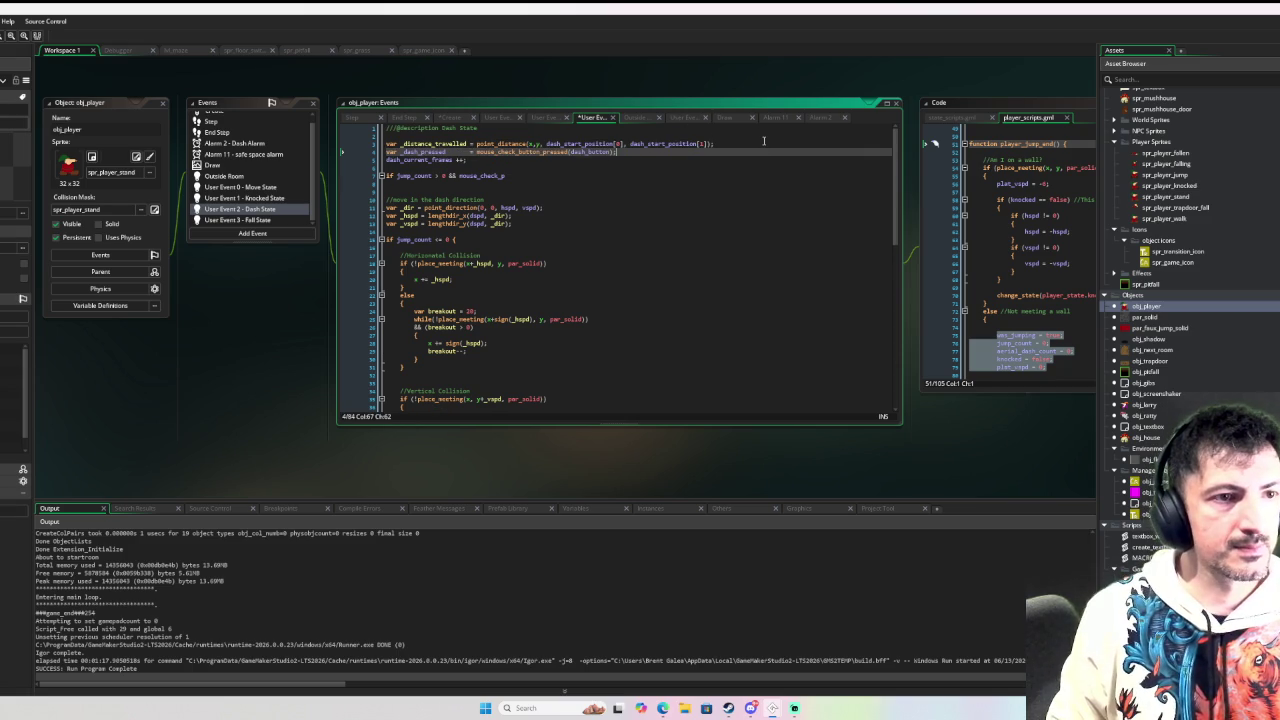
{"action": "double_click", "coordinate": [423, 151]}
{"action": "key", "text": "ctrl+c"}
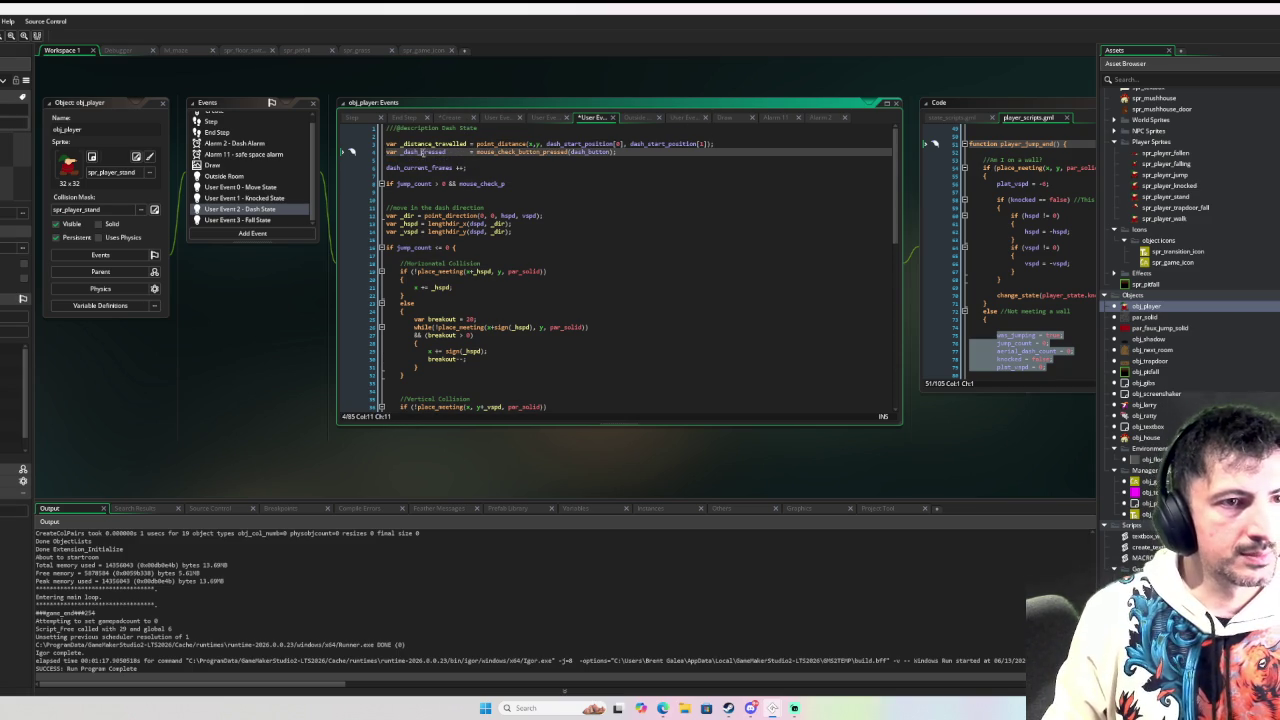
{"action": "double_click", "coordinate": [482, 184]}
{"action": "key", "text": "ctrl+v"}
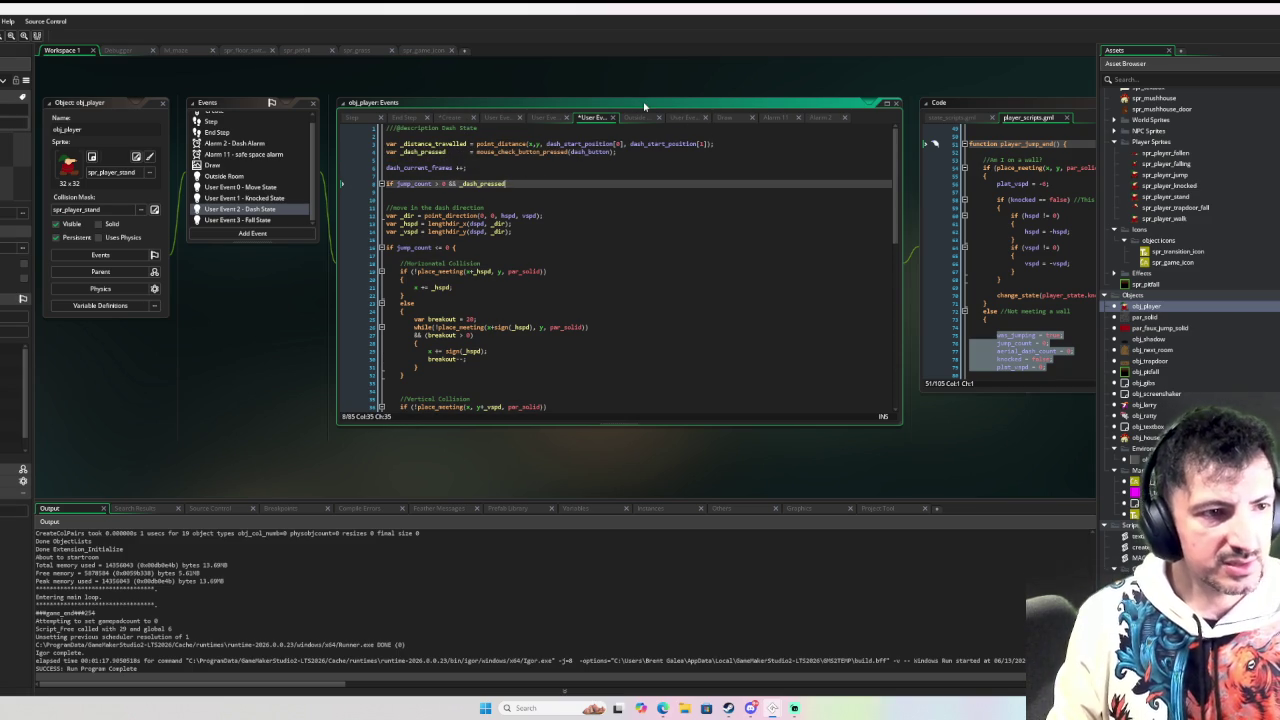
Step: Extend the condition with && aerial_dash_count < aerial_dash_count_max and open a code block
{"action": "type", "text": "&& aer"}
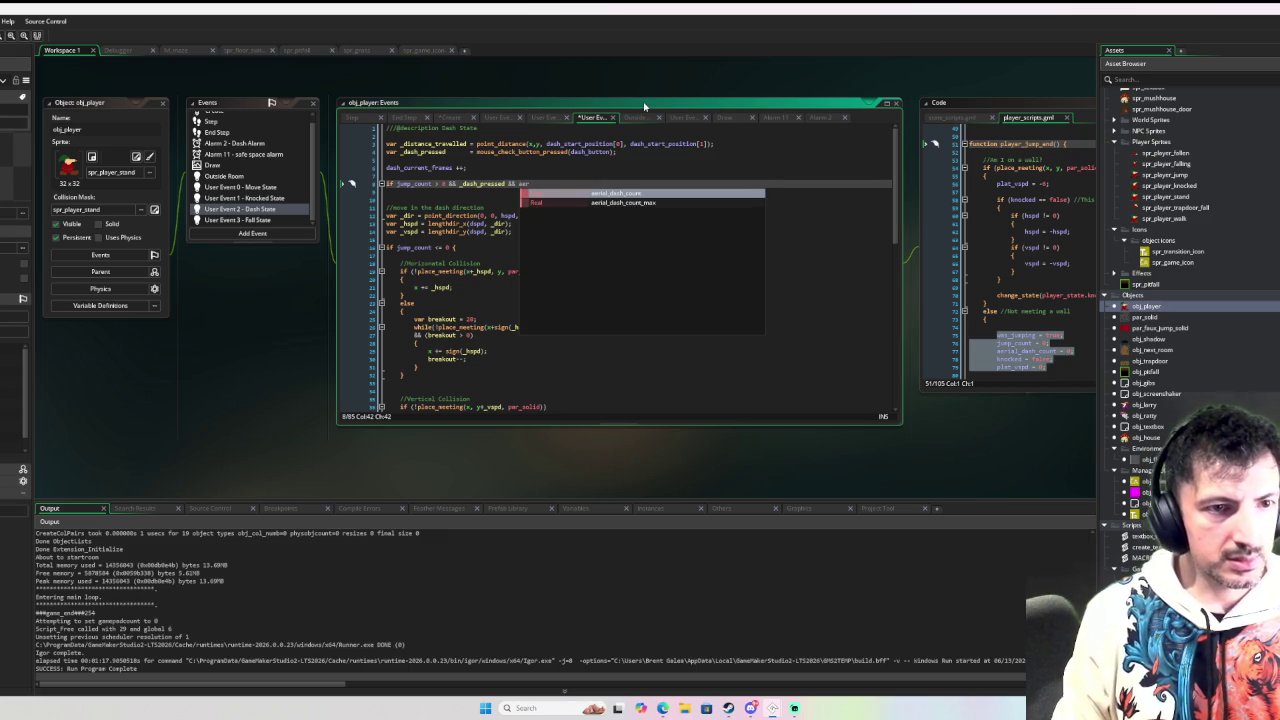
{"action": "key", "text": "Return"}
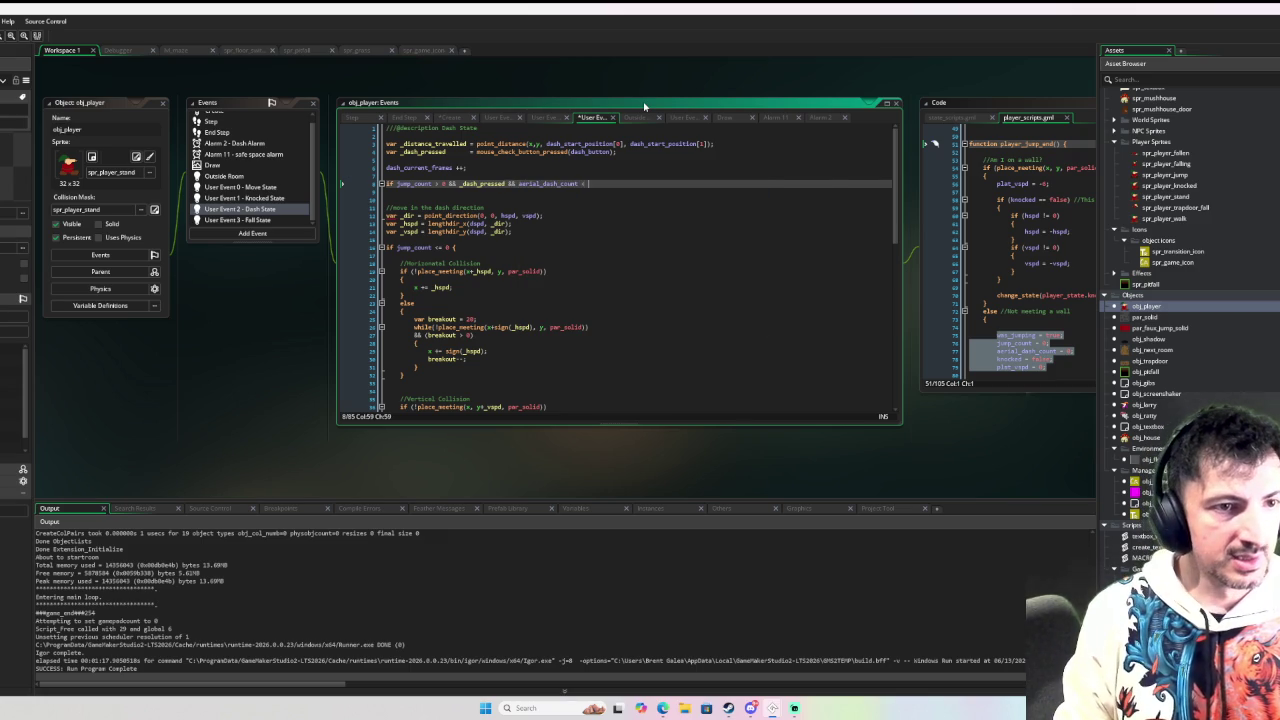
{"action": "type", "text": "aer_max"}
{"action": "key", "text": "Return"}
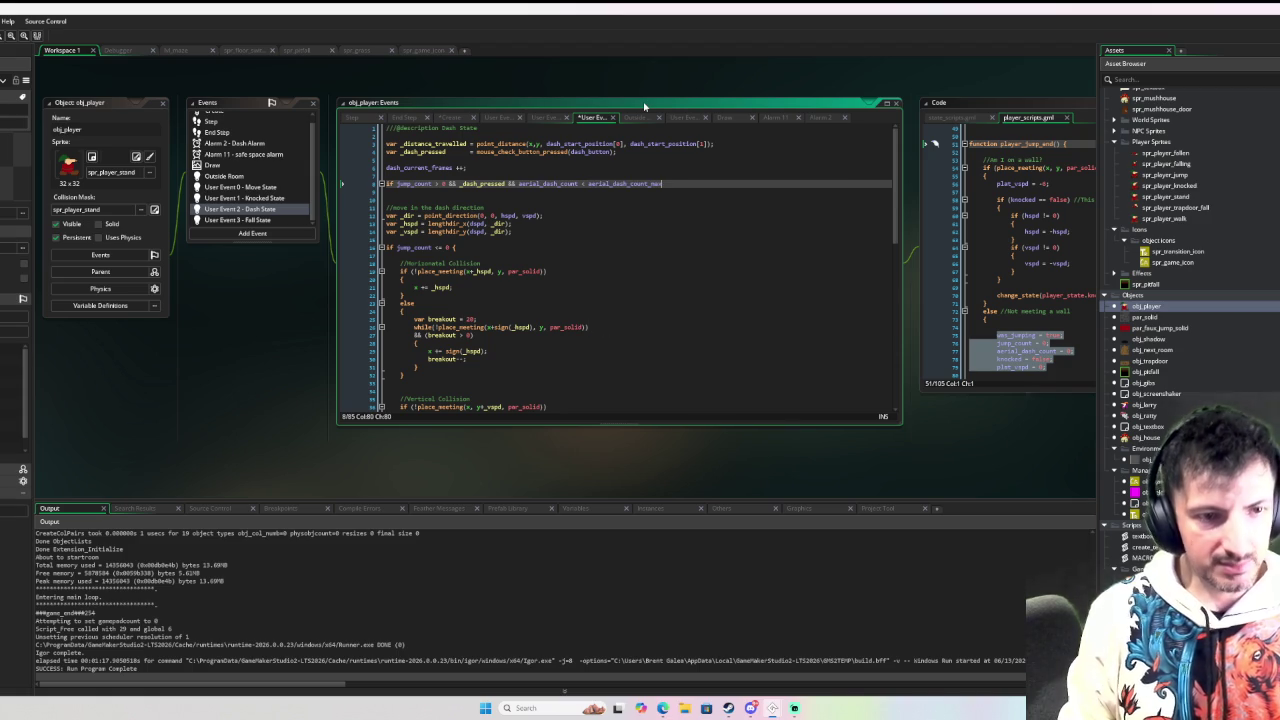
{"action": "type", "text": "{"}
{"action": "key", "text": "Return"}
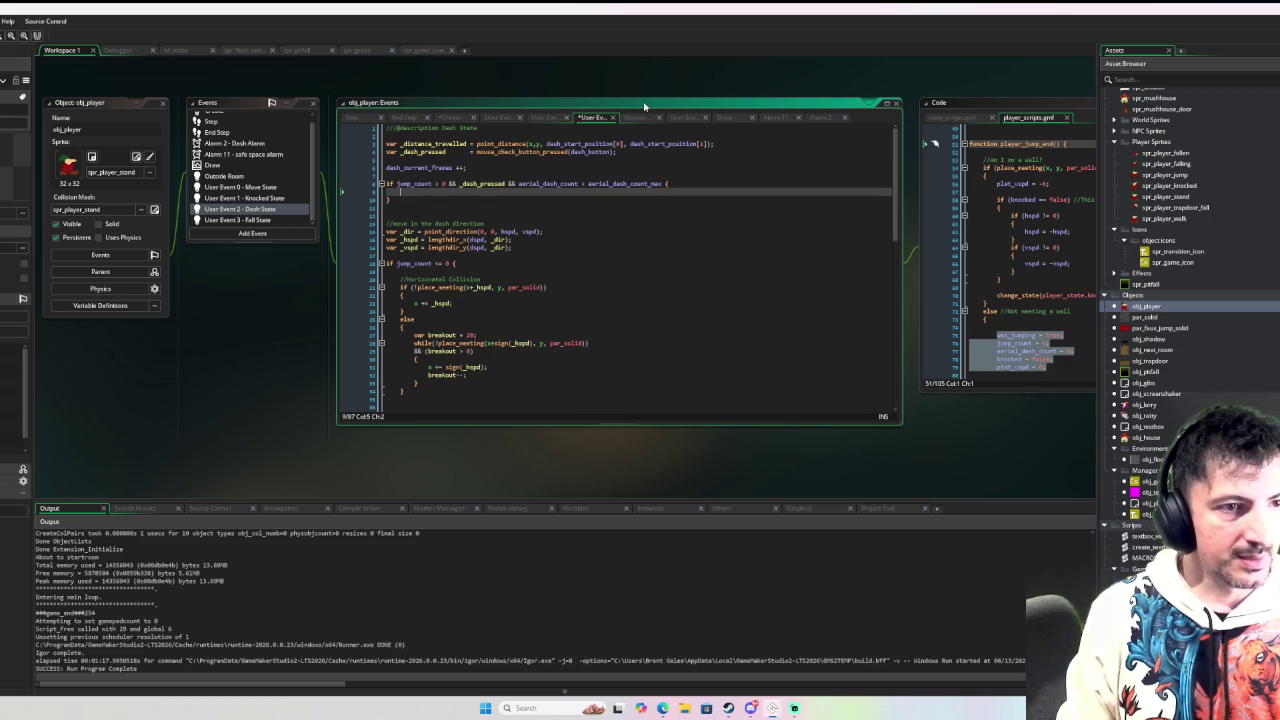
Step: Erase the half-typed player_ function call, leaving the block empty
{"action": "type", "text": "player_d"}
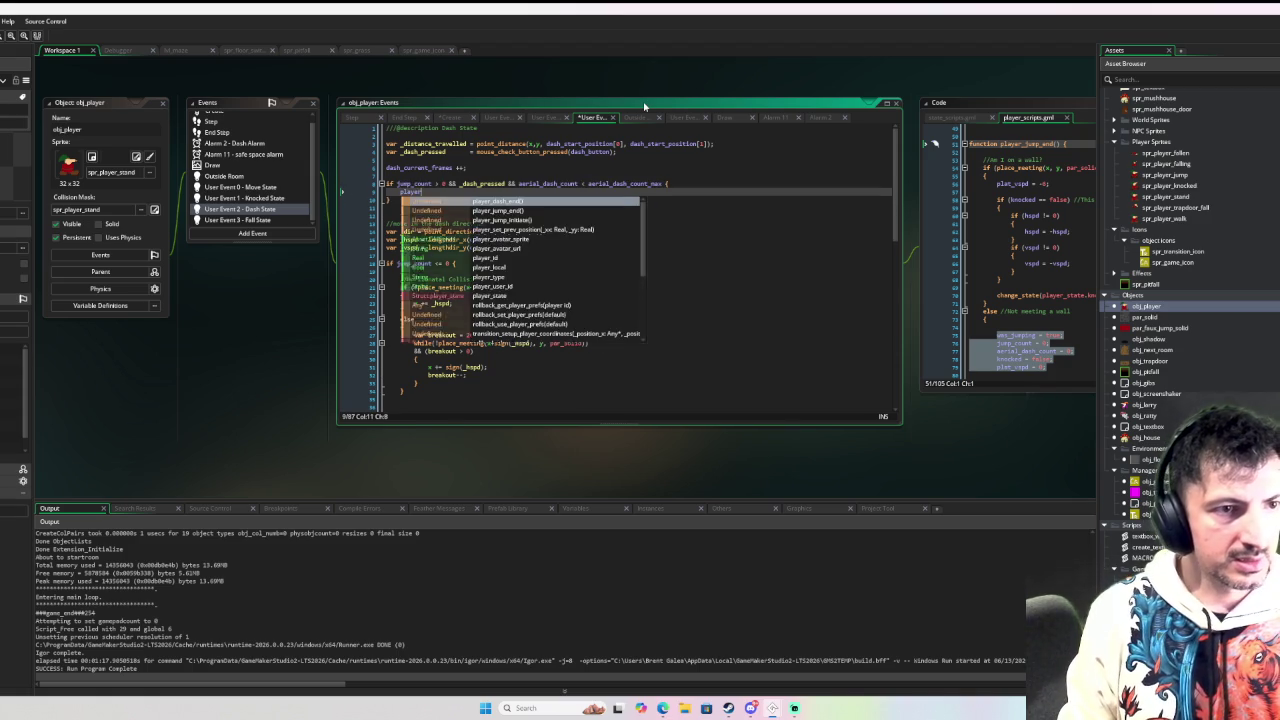
{"action": "key", "text": "BackSpace"}
{"action": "key", "text": "BackSpace"}
{"action": "key", "text": "BackSpace"}
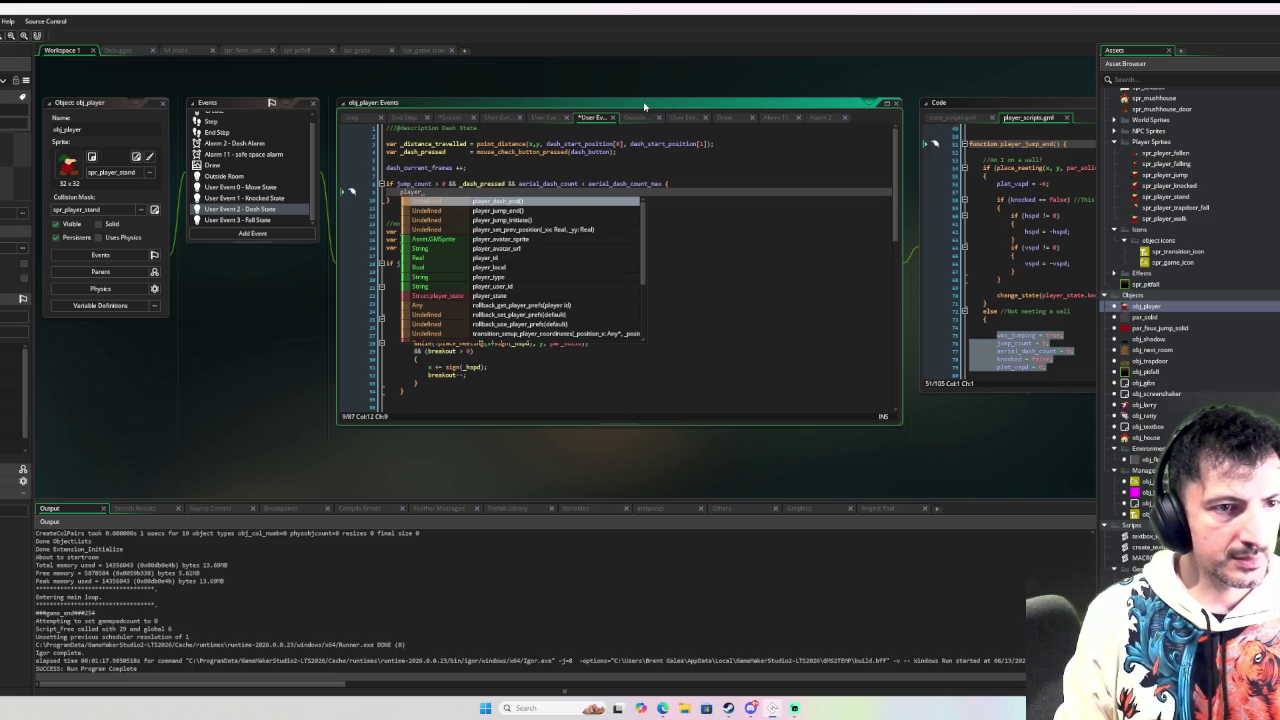
{"action": "key", "text": "BackSpace"}
{"action": "key", "text": "BackSpace"}
{"action": "key", "text": "BackSpace"}
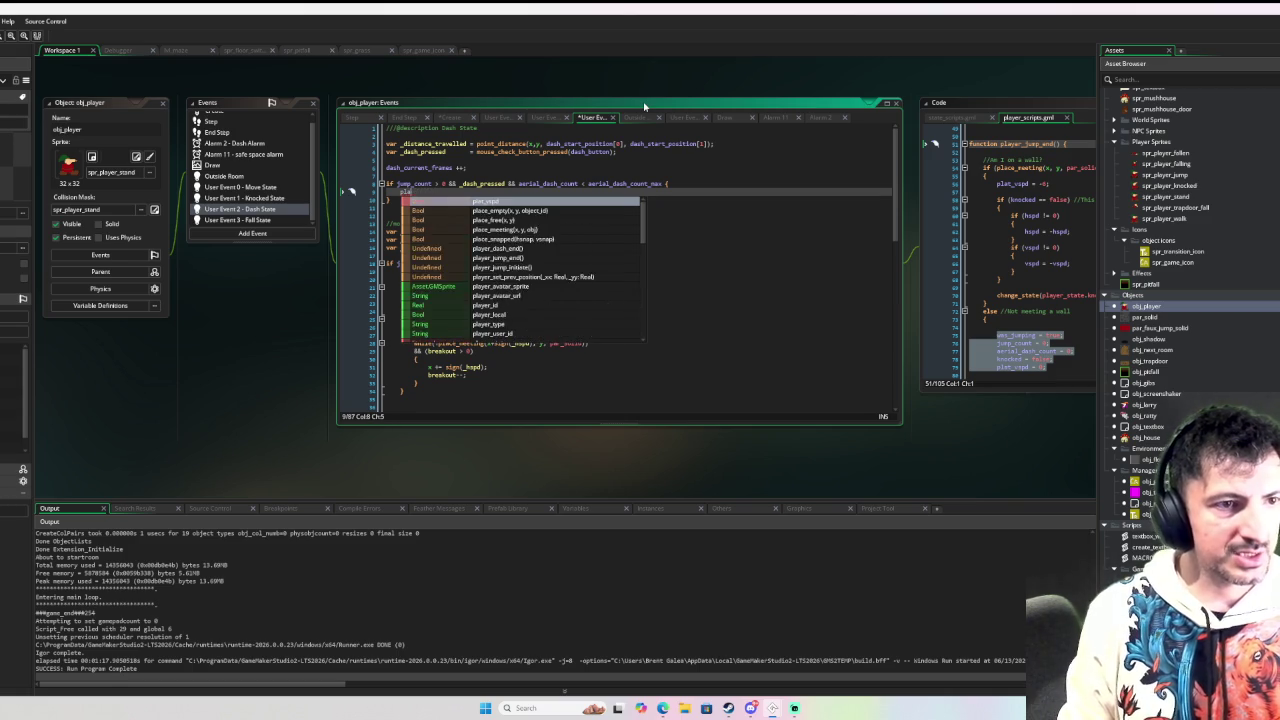
Step: Show Move State's aerial dash code beside the change_state definition from state_scripts.gml
{"action": "left_click", "coordinate": [279, 189]}
{"action": "scroll", "coordinate": [404, 215], "scroll_direction": "down", "scroll_amount": 20}
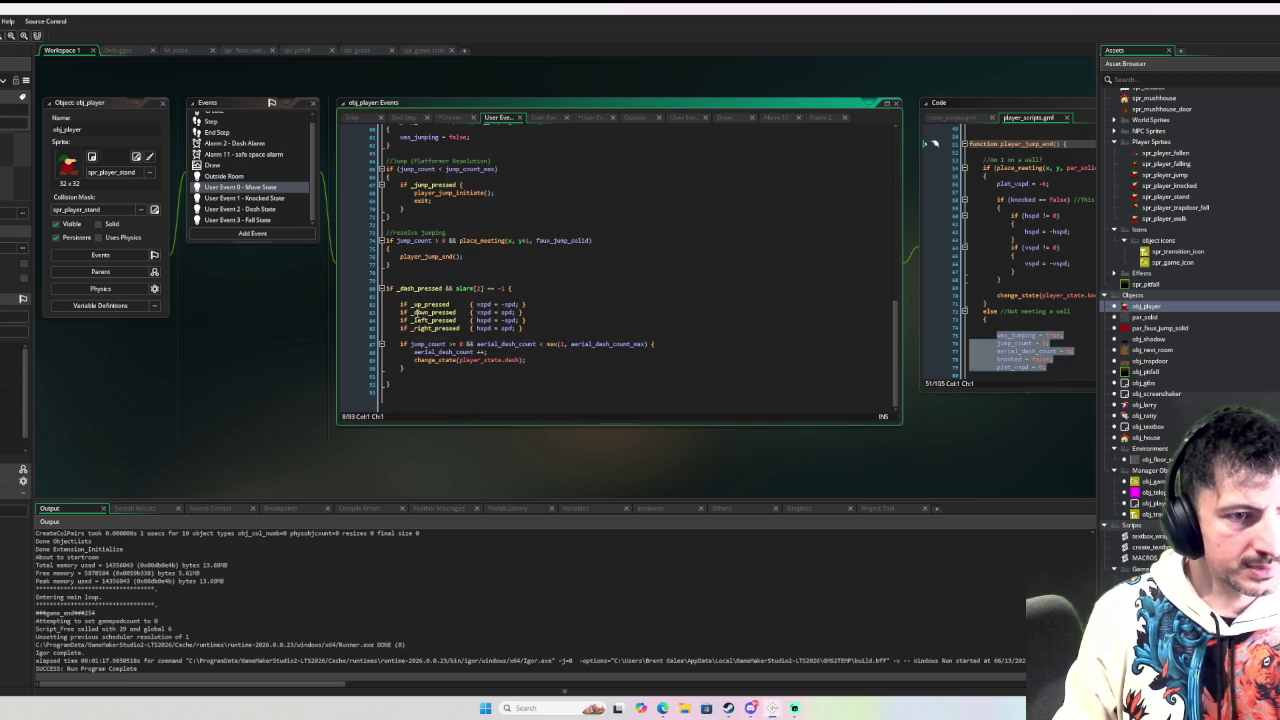
{"action": "middle_click", "coordinate": [440, 360]}
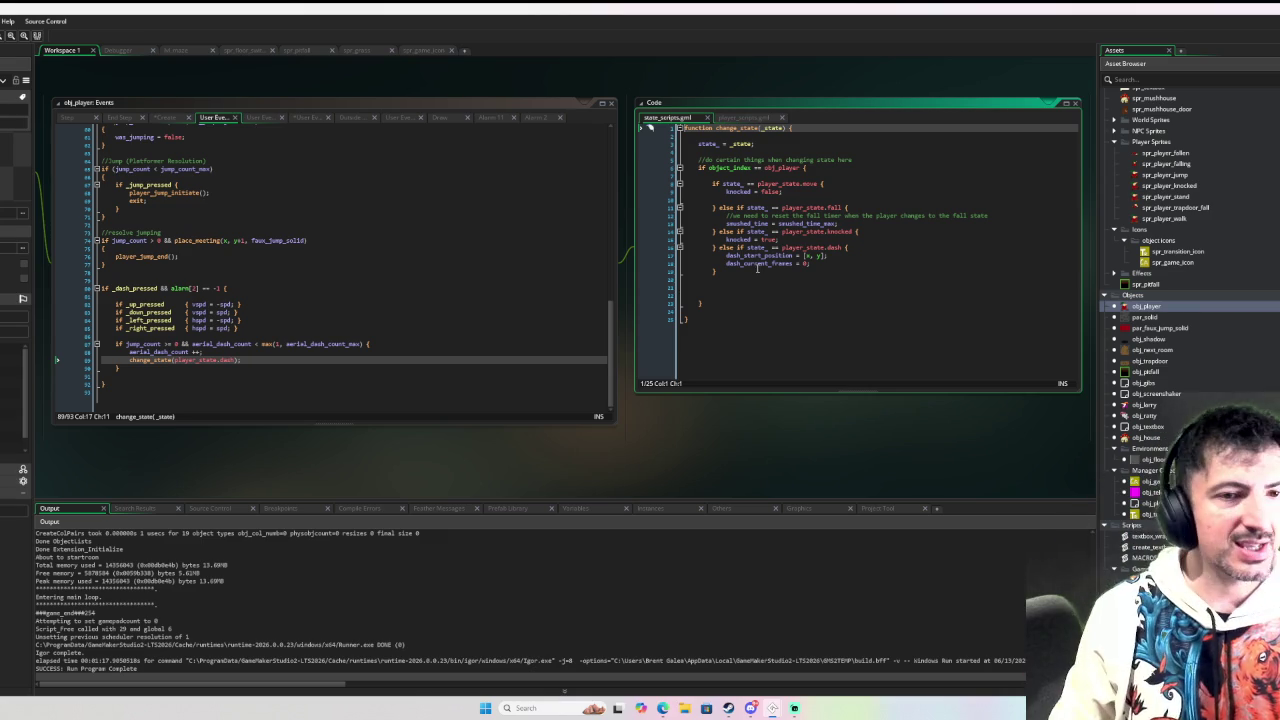
{"action": "left_click", "coordinate": [111, 428]}
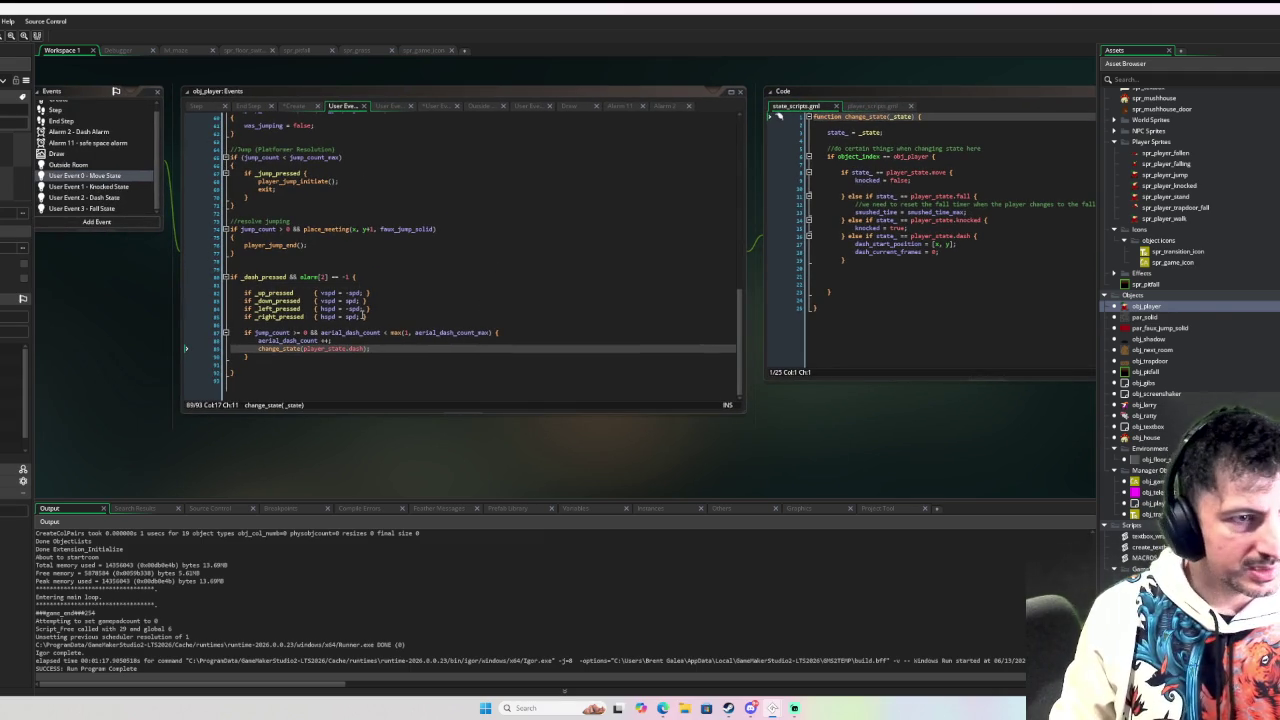
Step: Add an empty function player_initiate_dash() { } just above player_dash_end in player_scripts.gml
{"action": "middle_click", "coordinate": [275, 245]}
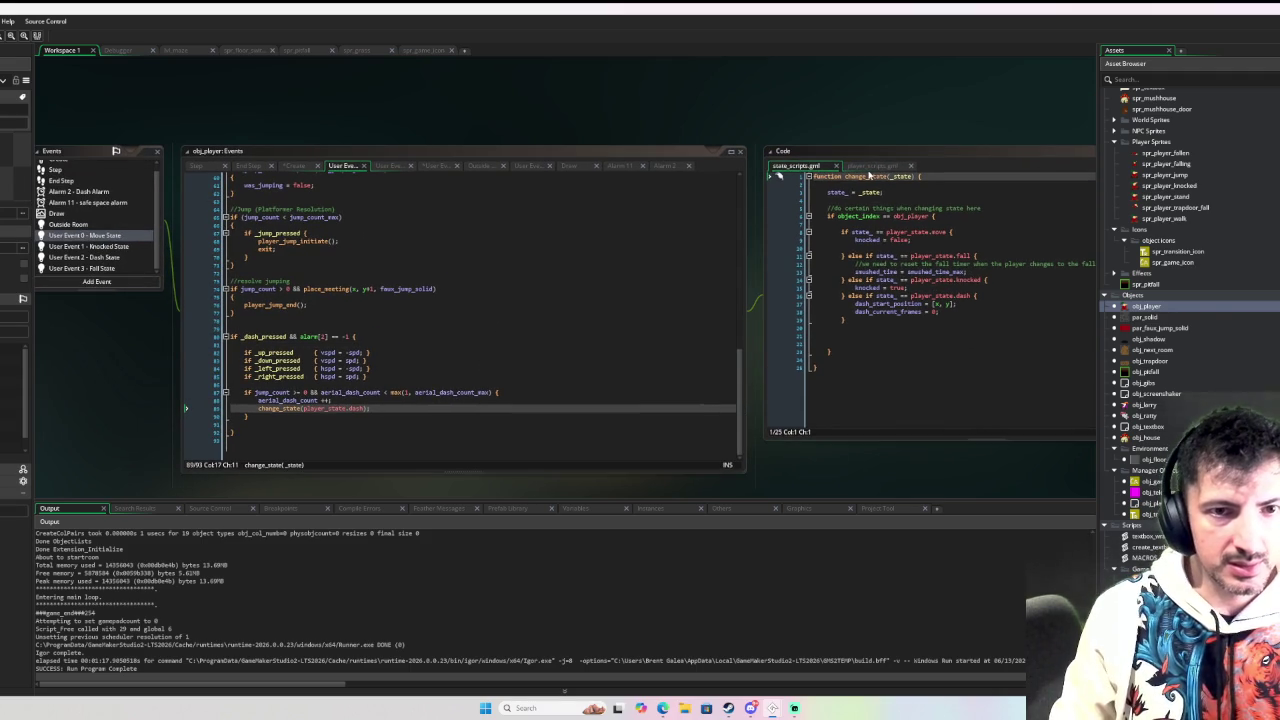
{"action": "scroll", "coordinate": [898, 268], "scroll_direction": "down", "scroll_amount": 9}
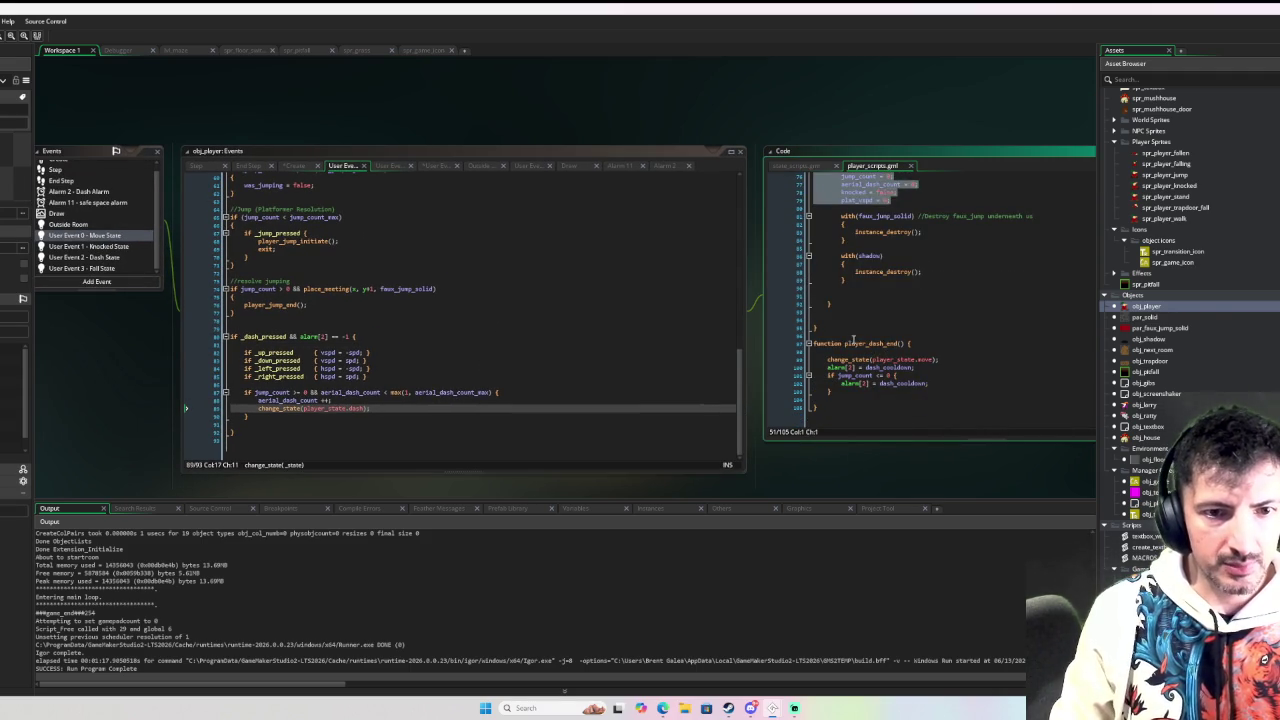
{"action": "left_click", "coordinate": [907, 335]}
{"action": "key", "text": "Return"}
{"action": "key", "text": "Return"}
{"action": "key", "text": "Return"}
{"action": "type", "text": "fu"}
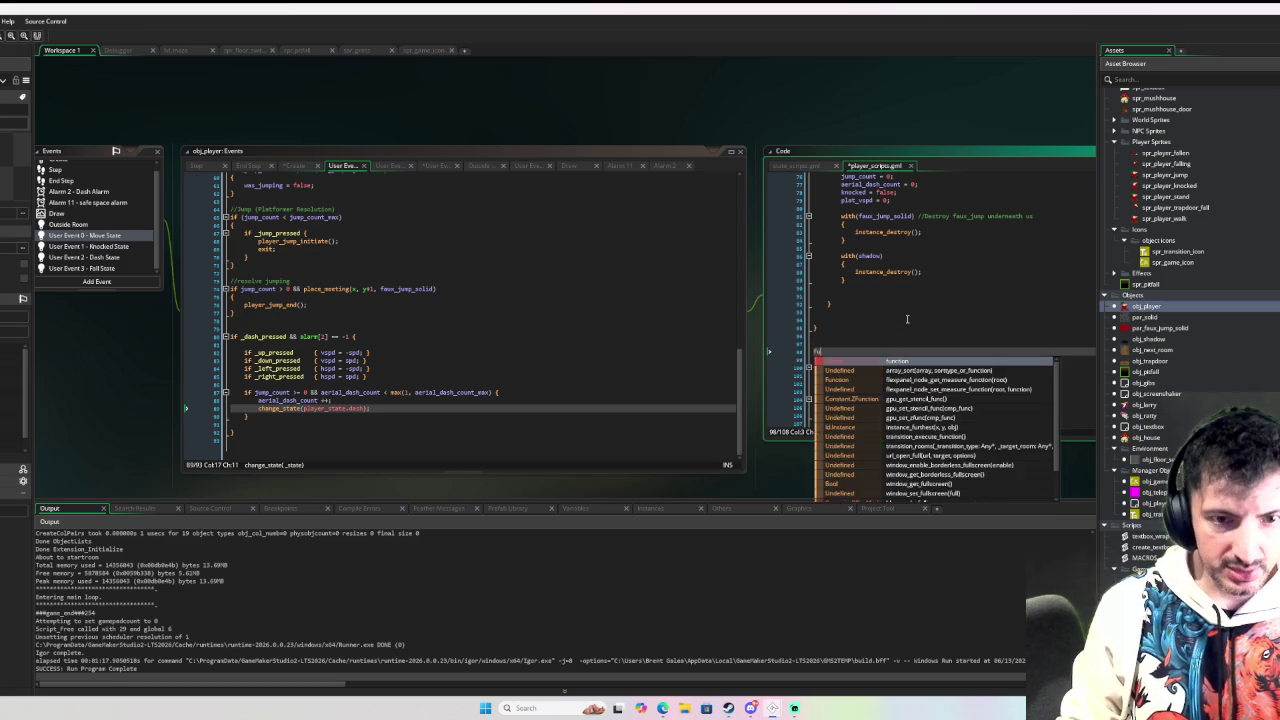
{"action": "type", "text": "nction player_ini"}
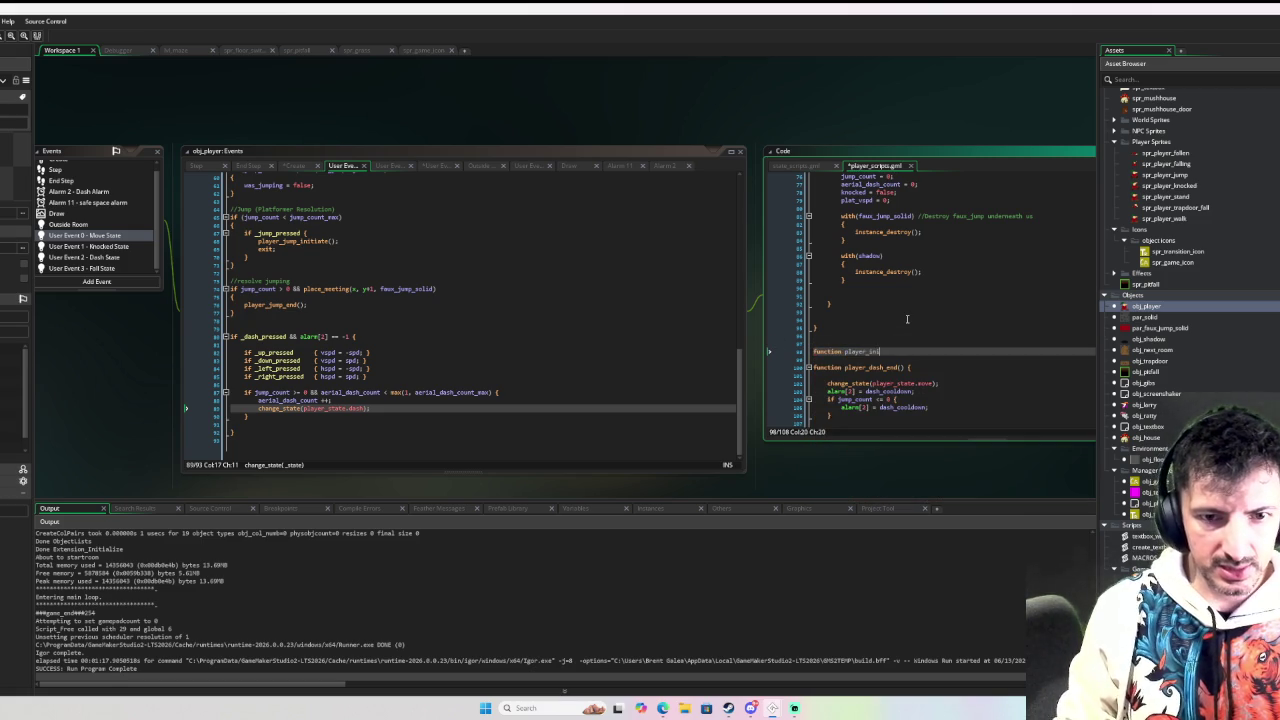
{"action": "type", "text": "tiate_dash"}
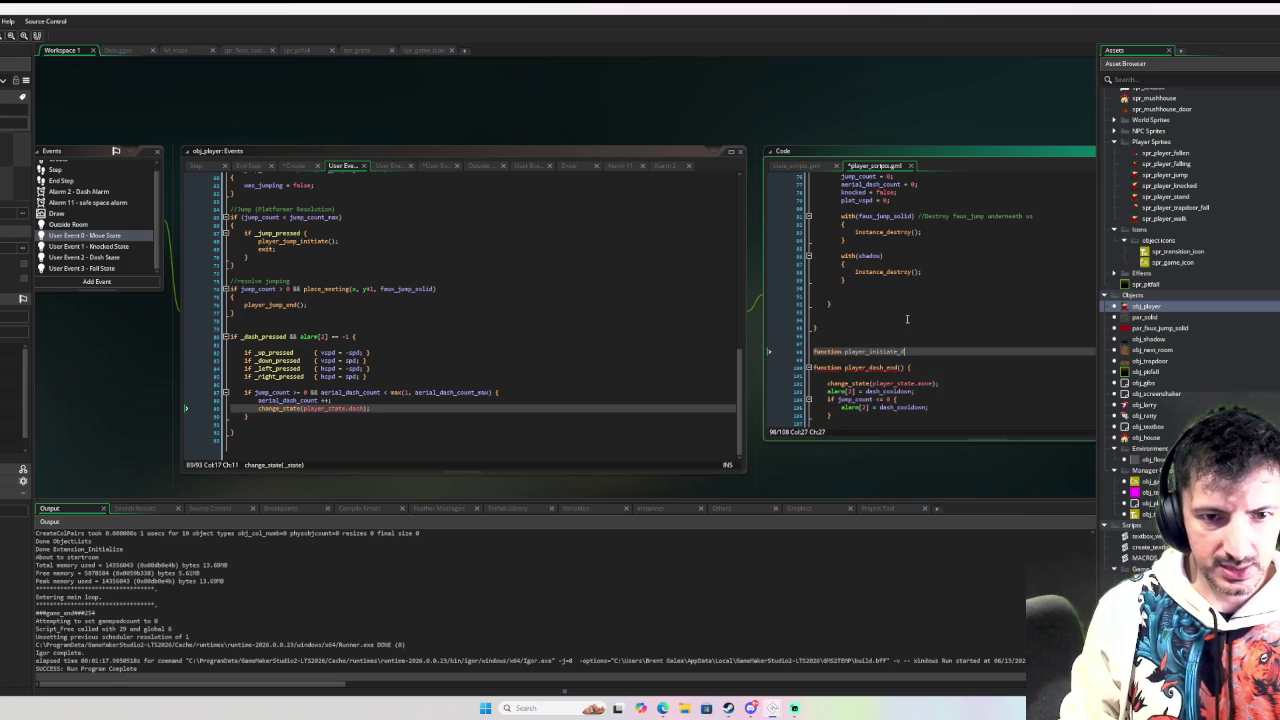
{"action": "type", "text": "() {"}
{"action": "key", "text": "Return"}
{"action": "key", "text": "Return"}
{"action": "type", "text": "}"}
{"action": "key", "text": "Up"}
{"action": "key", "text": "Up"}
{"action": "key", "text": "Tab"}
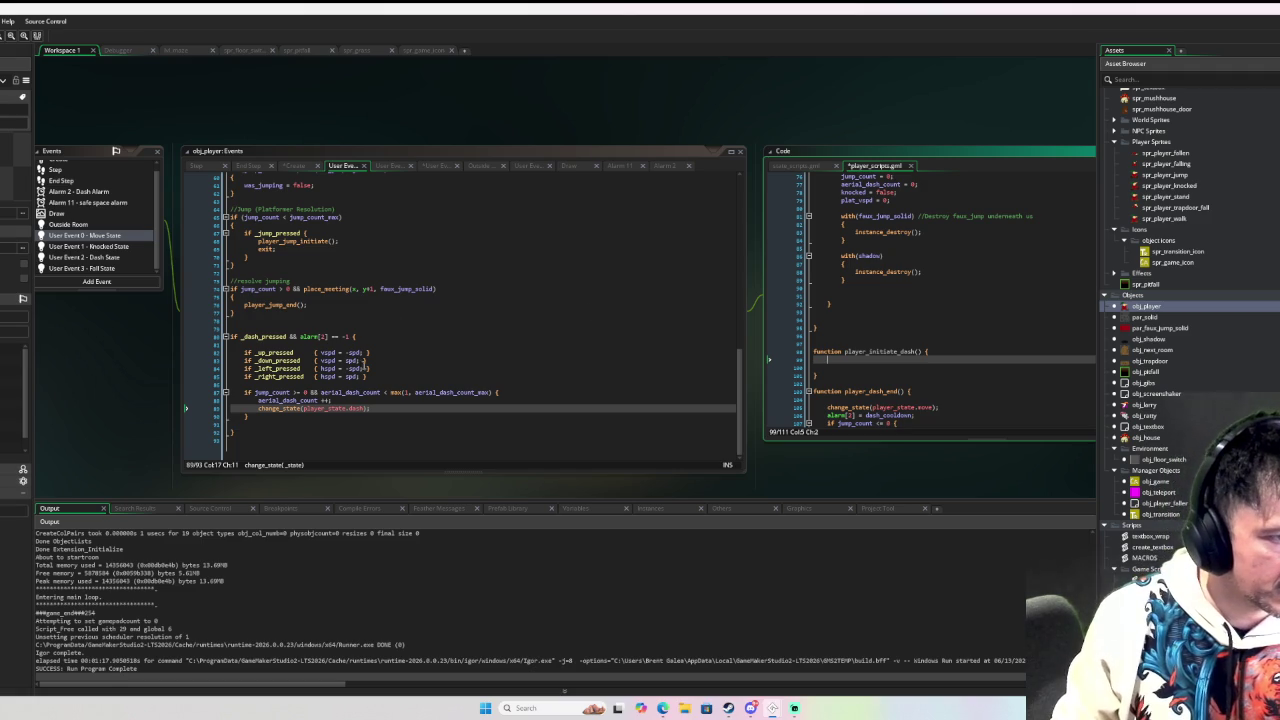
{"action": "left_click_drag", "start_coordinate": [275, 420], "coordinate": [243, 352]}
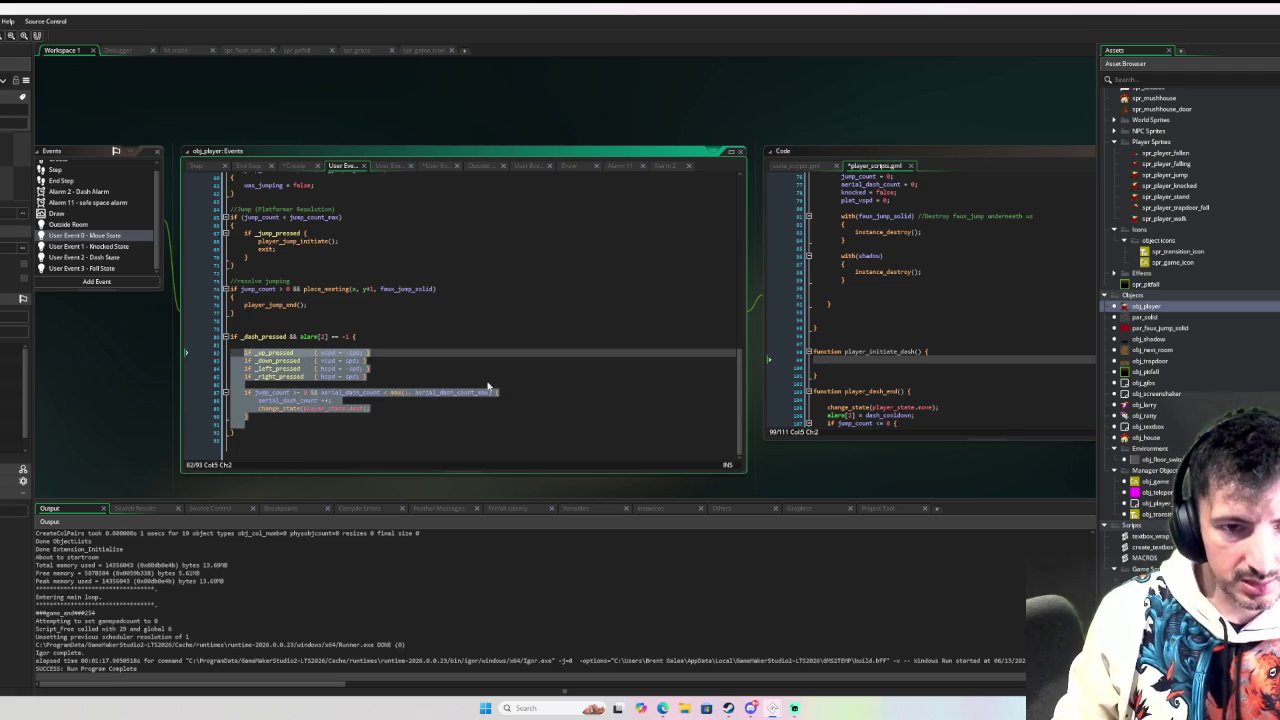
Step: Move Move State's directional dash and aerial dash code into player_initiate_dash, indented one level
{"action": "key", "text": "ctrl+x"}
{"action": "left_click", "coordinate": [841, 360]}
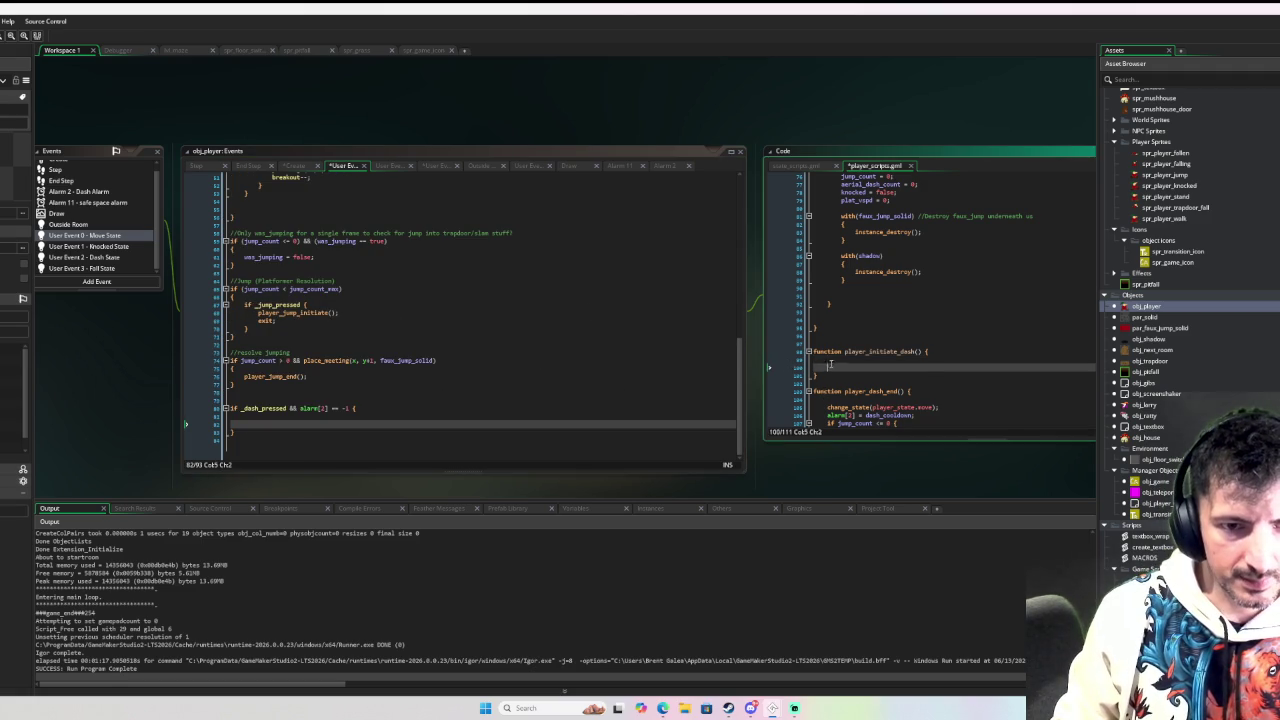
{"action": "key", "text": "ctrl+v"}
{"action": "left_click_drag", "start_coordinate": [841, 367], "coordinate": [812, 291]}
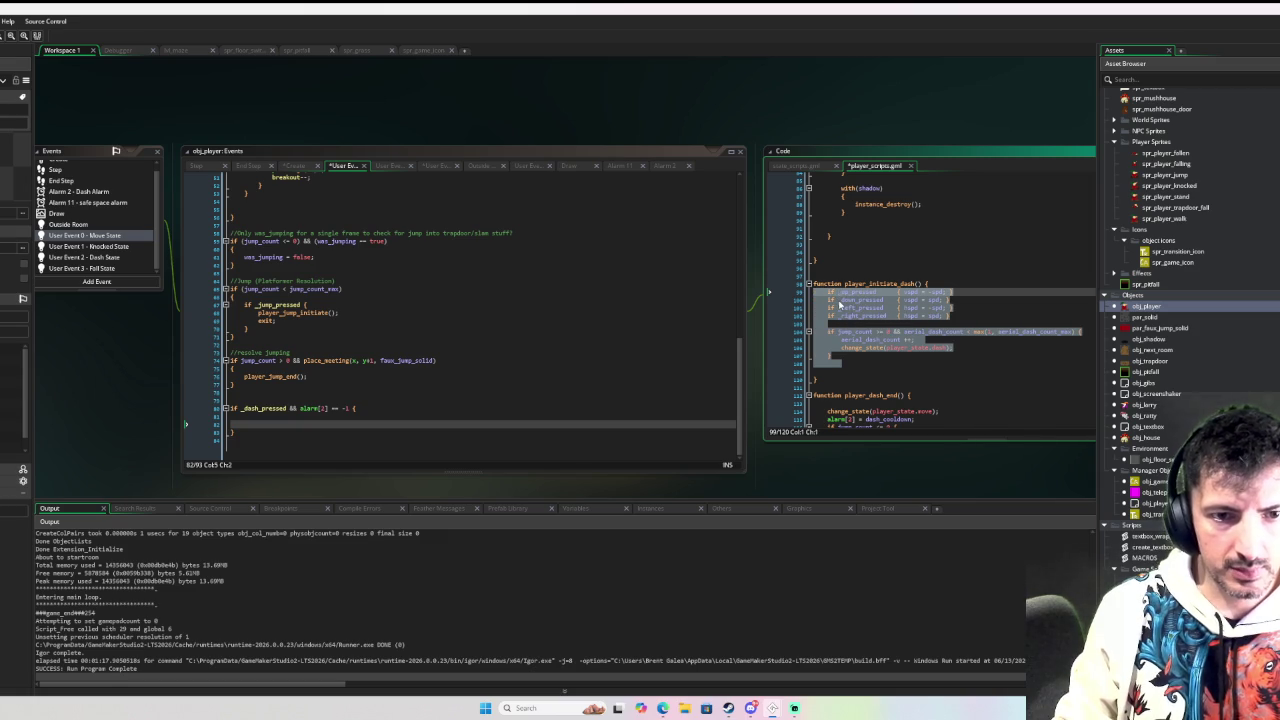
{"action": "key", "text": "Tab"}
{"action": "key", "text": "Return"}
{"action": "key", "text": "Down"}
{"action": "key", "text": "Down"}
{"action": "key", "text": "Down"}
{"action": "key", "text": "BackSpace"}
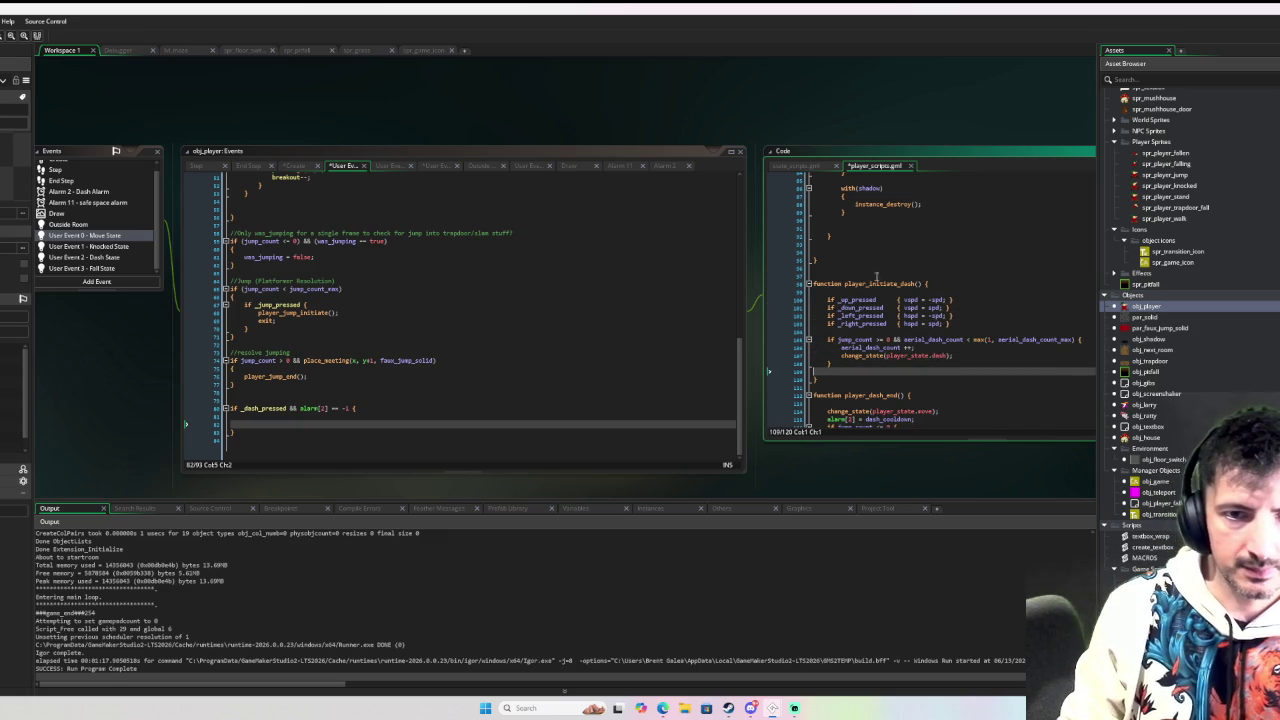
Step: Add the comment //recalculate dash trajectory at the top of player_initiate_dash's body
{"action": "left_click", "coordinate": [845, 285]}
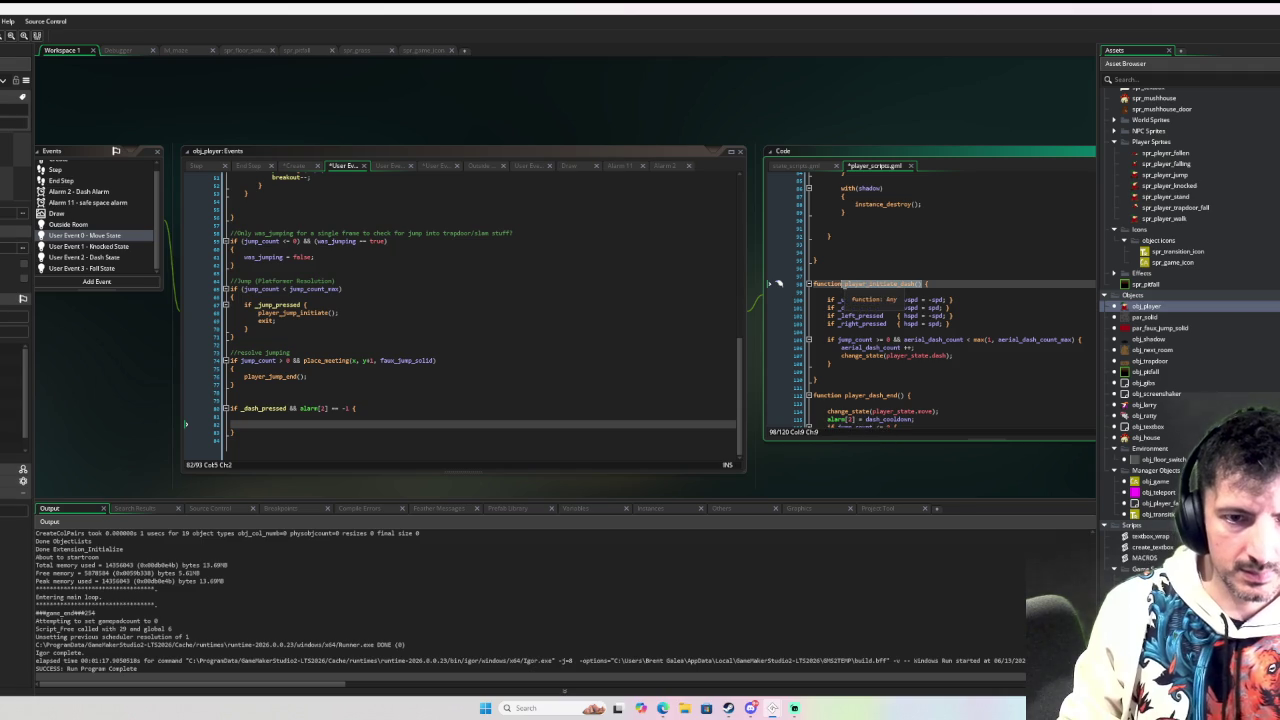
{"action": "key", "text": "Down"}
{"action": "key", "text": "Home"}
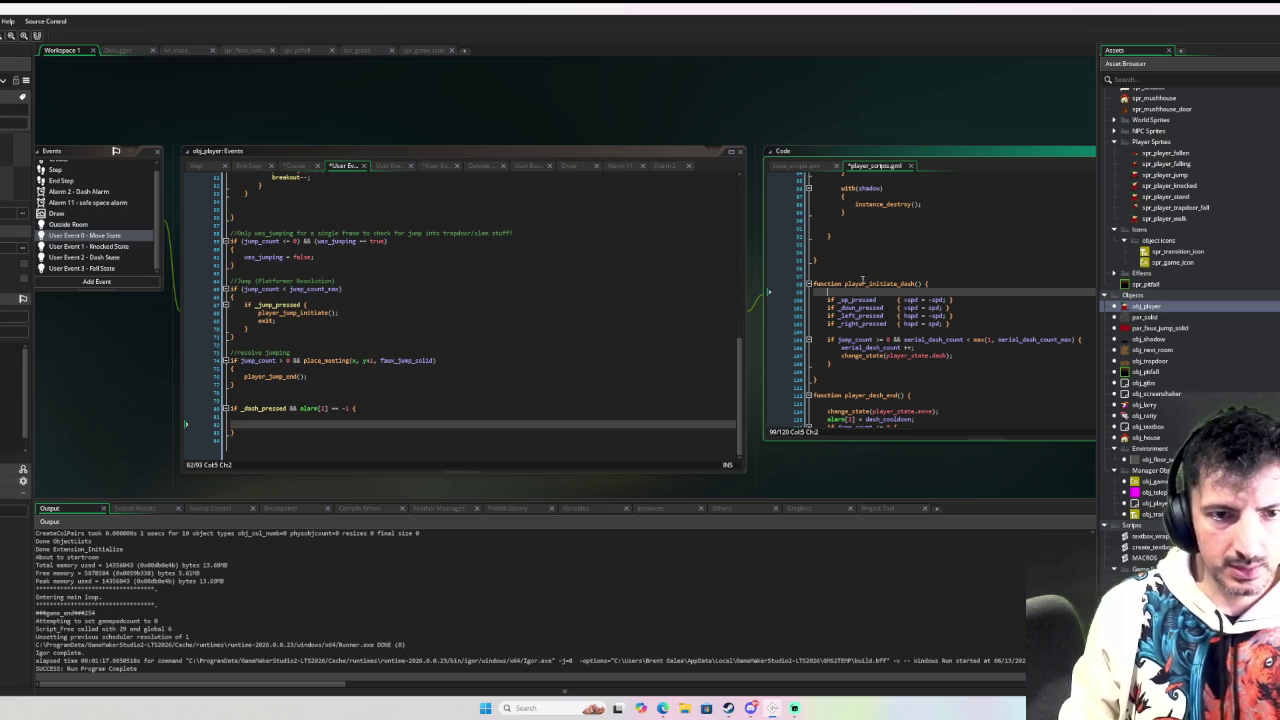
{"action": "key", "text": "Return"}
{"action": "type", "text": "//recal"}
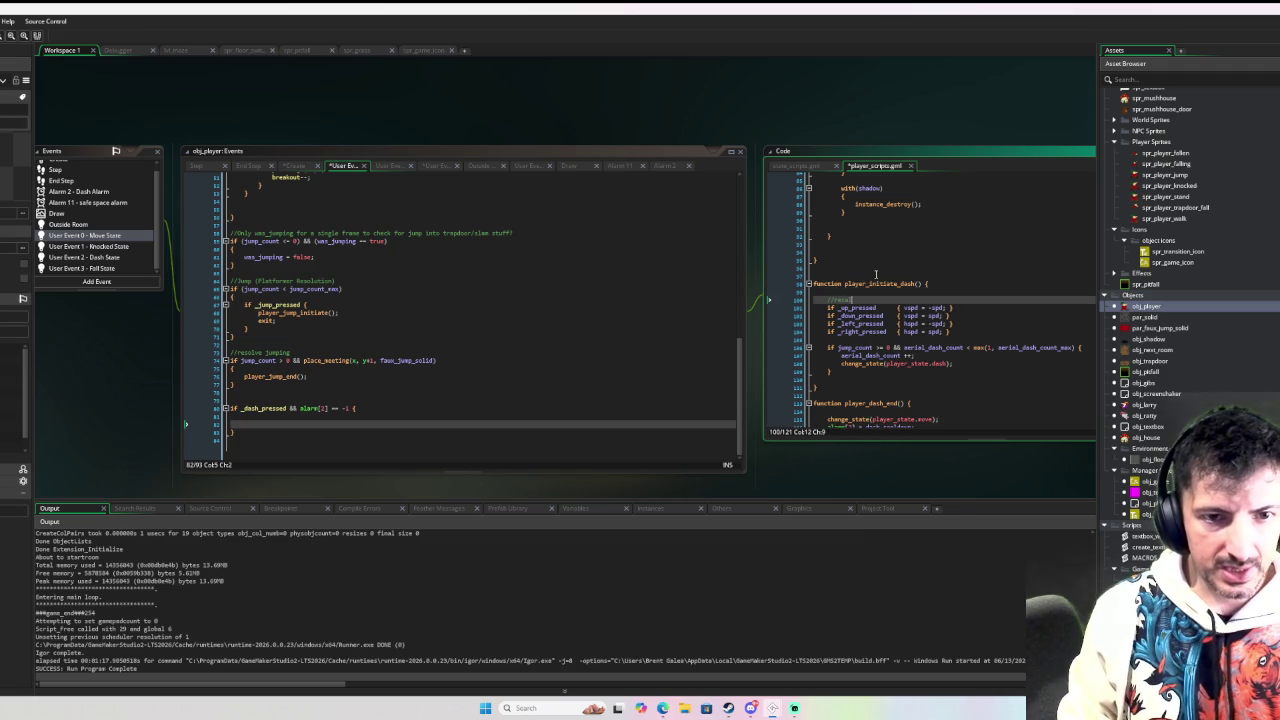
{"action": "type", "text": "culate dash traj"}
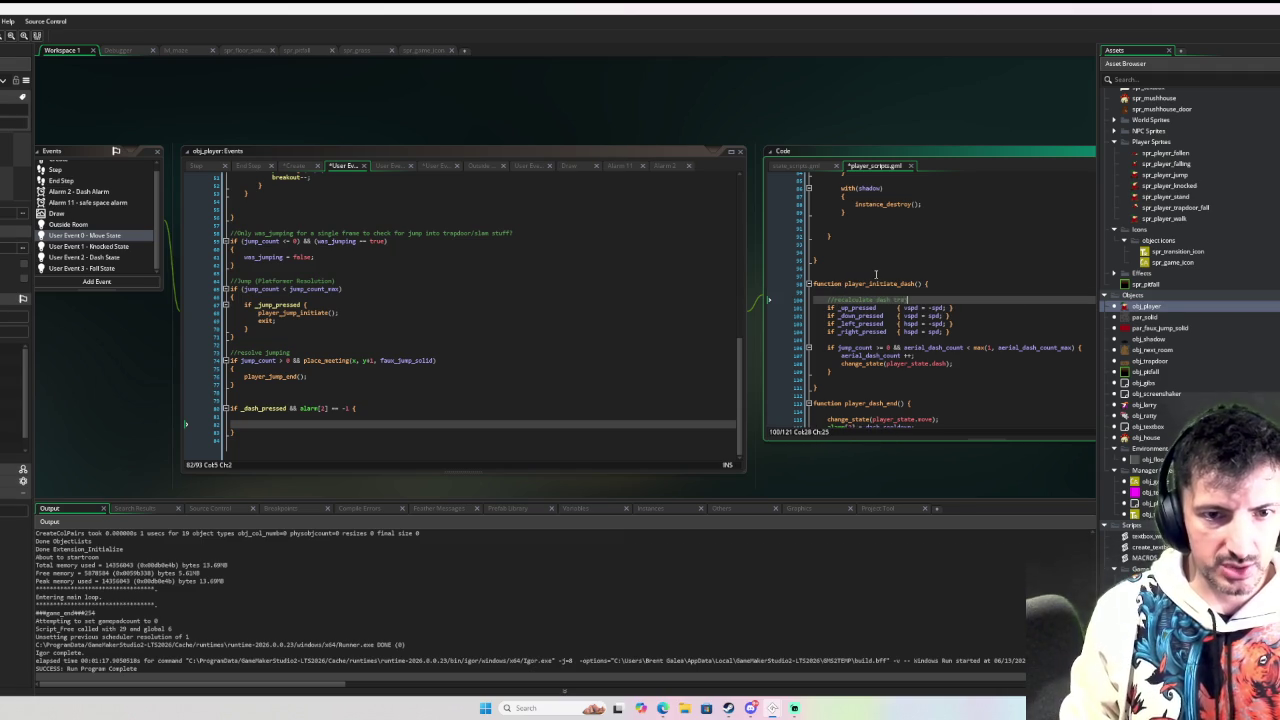
{"action": "type", "text": "ectory"}
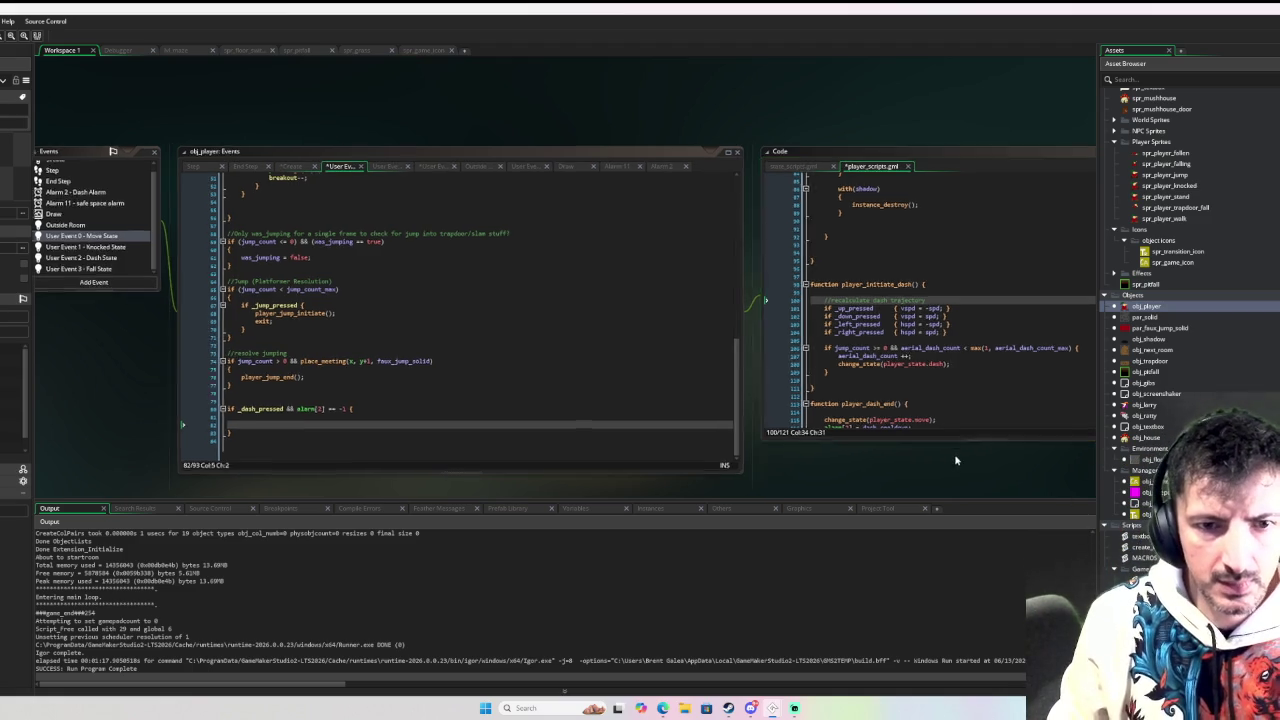
Step: Call player_initiate_dash inside Move State's _dash_pressed and alarm[2] == -1 check, removing the empty line
{"action": "left_click_drag", "start_coordinate": [960, 457], "coordinate": [906, 455]}
{"action": "left_click_drag", "start_coordinate": [866, 282], "coordinate": [789, 283]}
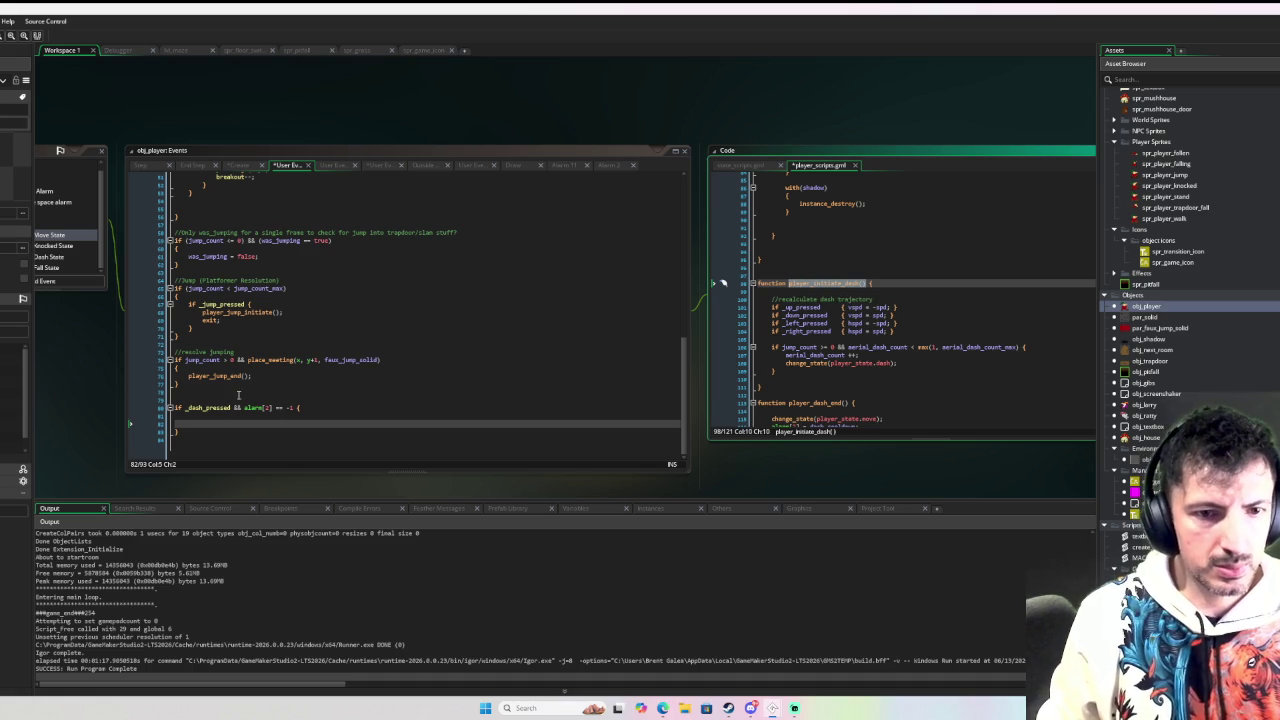
{"action": "left_click", "coordinate": [220, 415]}
{"action": "key", "text": "ctrl+v"}
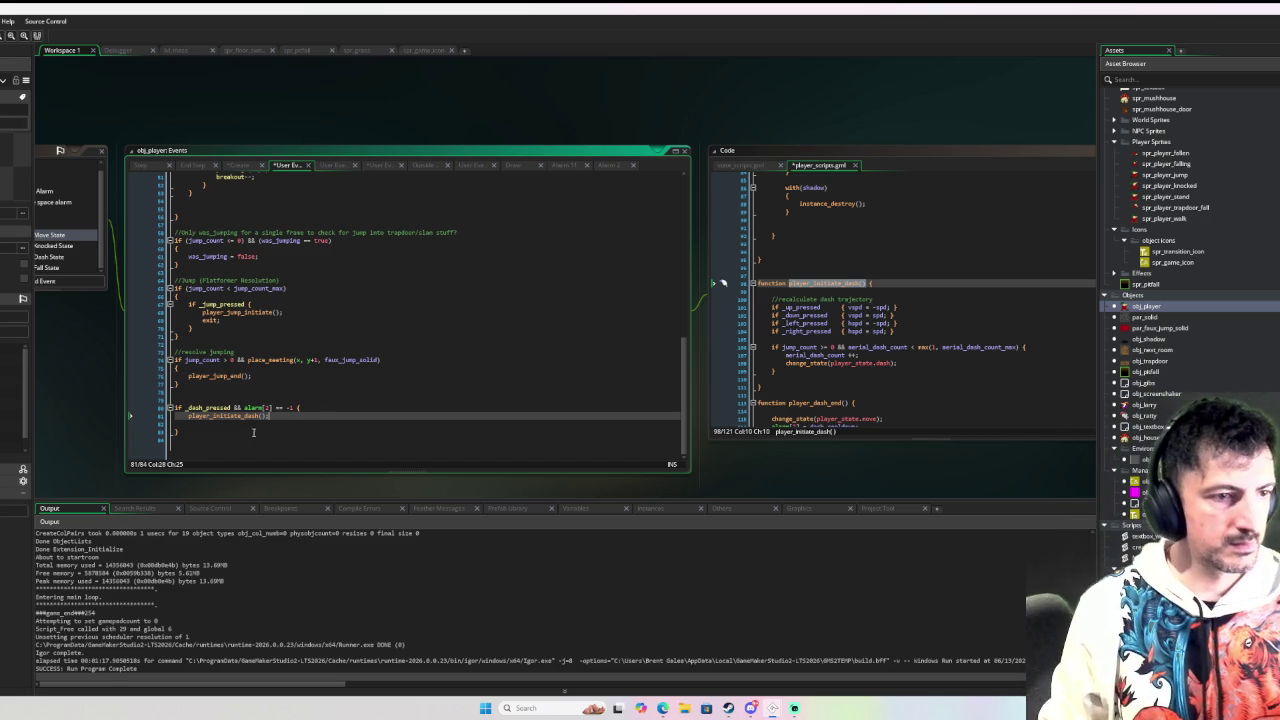
{"action": "key", "text": "Down"}
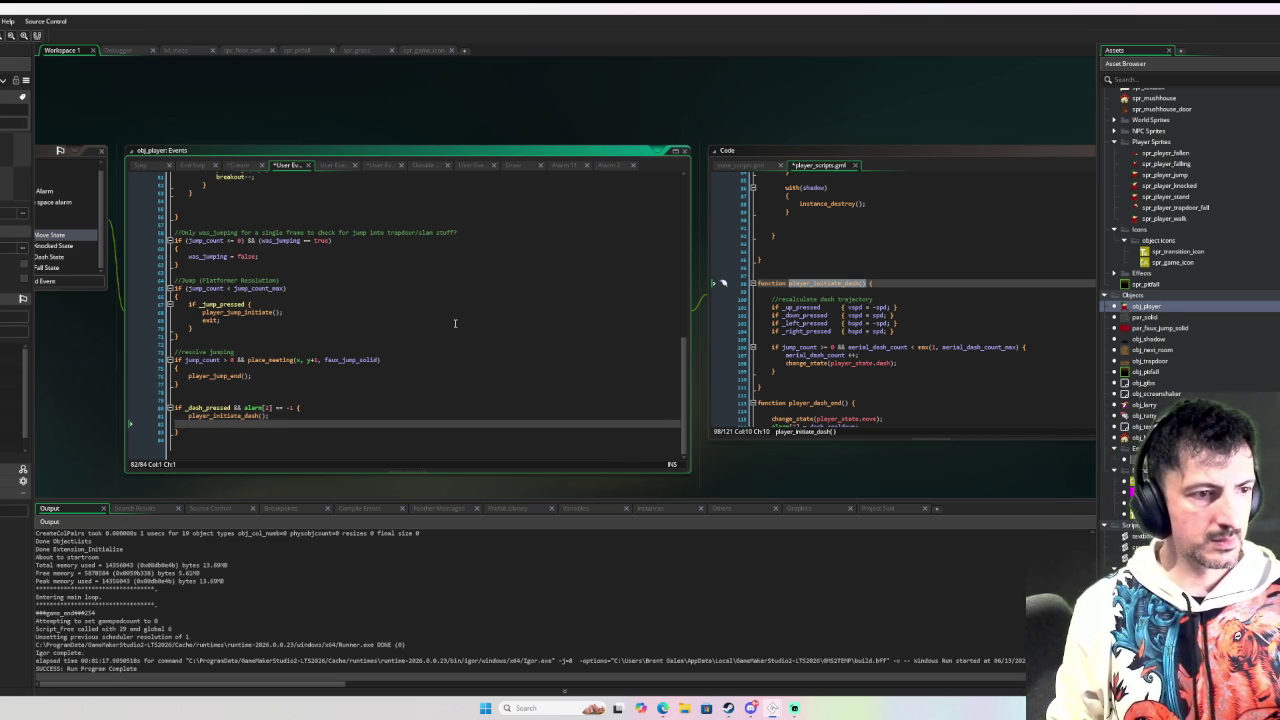
{"action": "key", "text": "BackSpace"}
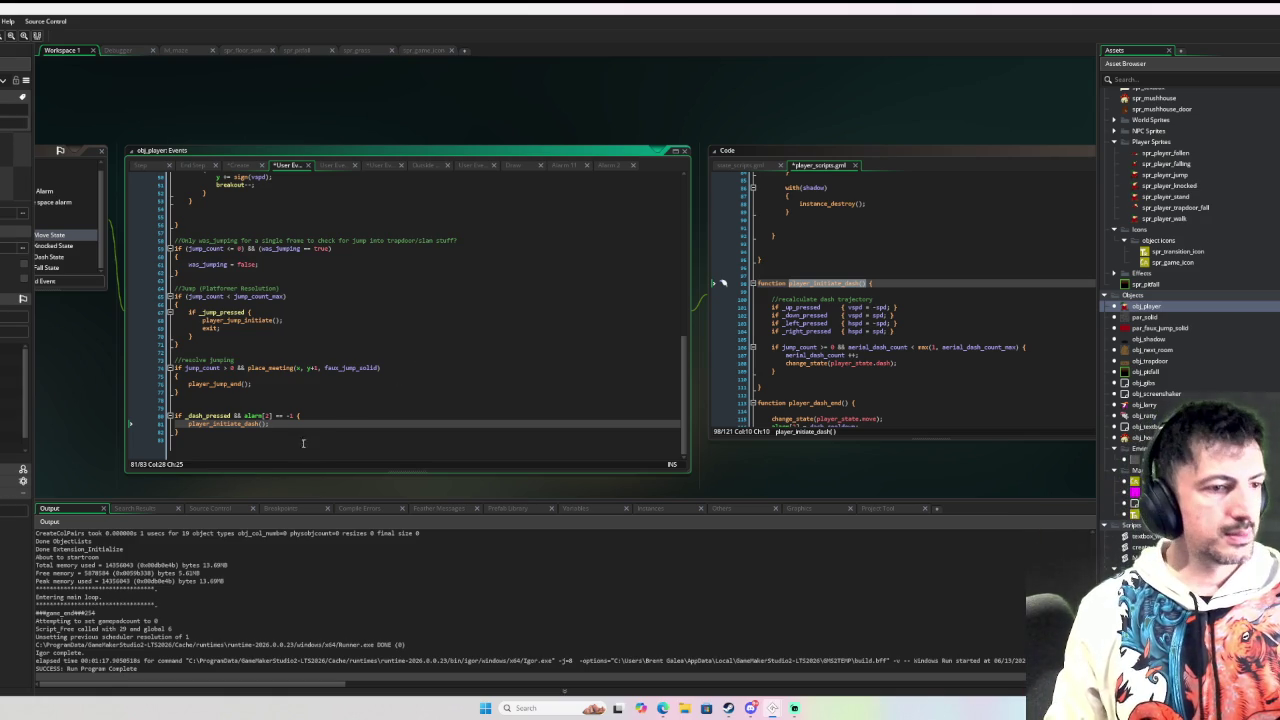
{"action": "left_click_drag", "start_coordinate": [297, 415], "coordinate": [235, 420]}
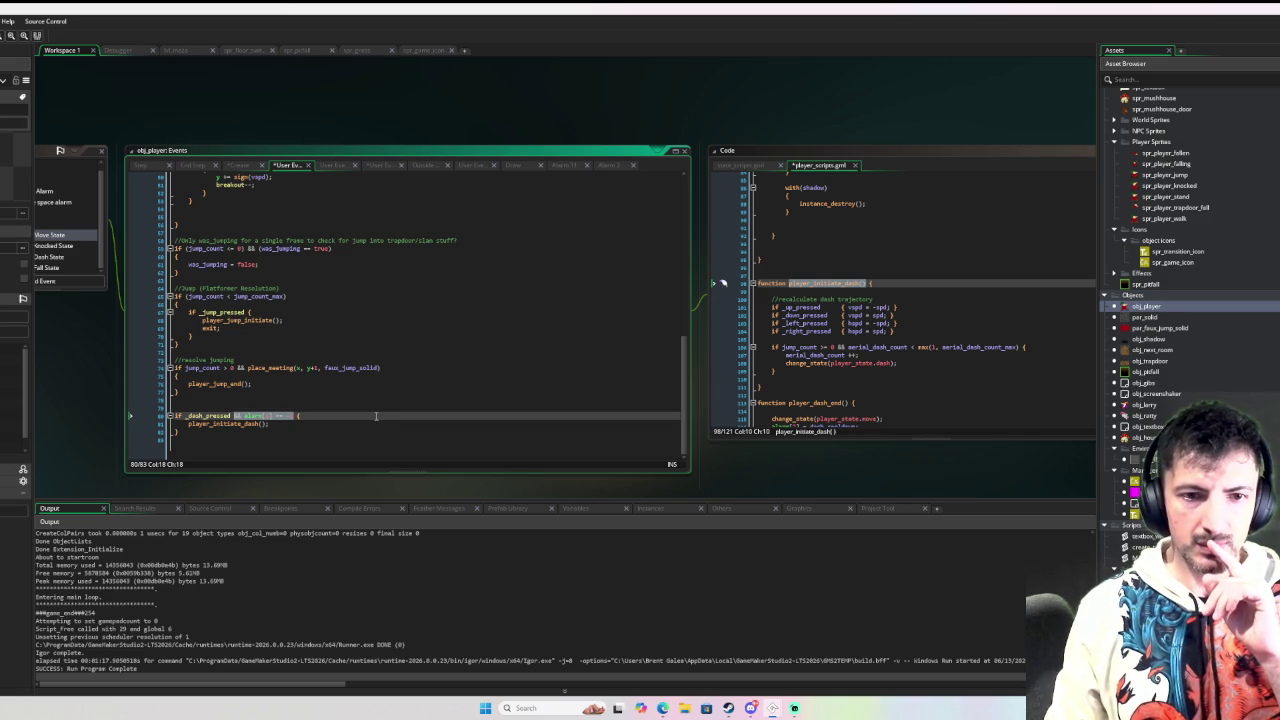
{"action": "scroll", "coordinate": [827, 355], "scroll_direction": "down", "scroll_amount": 3}
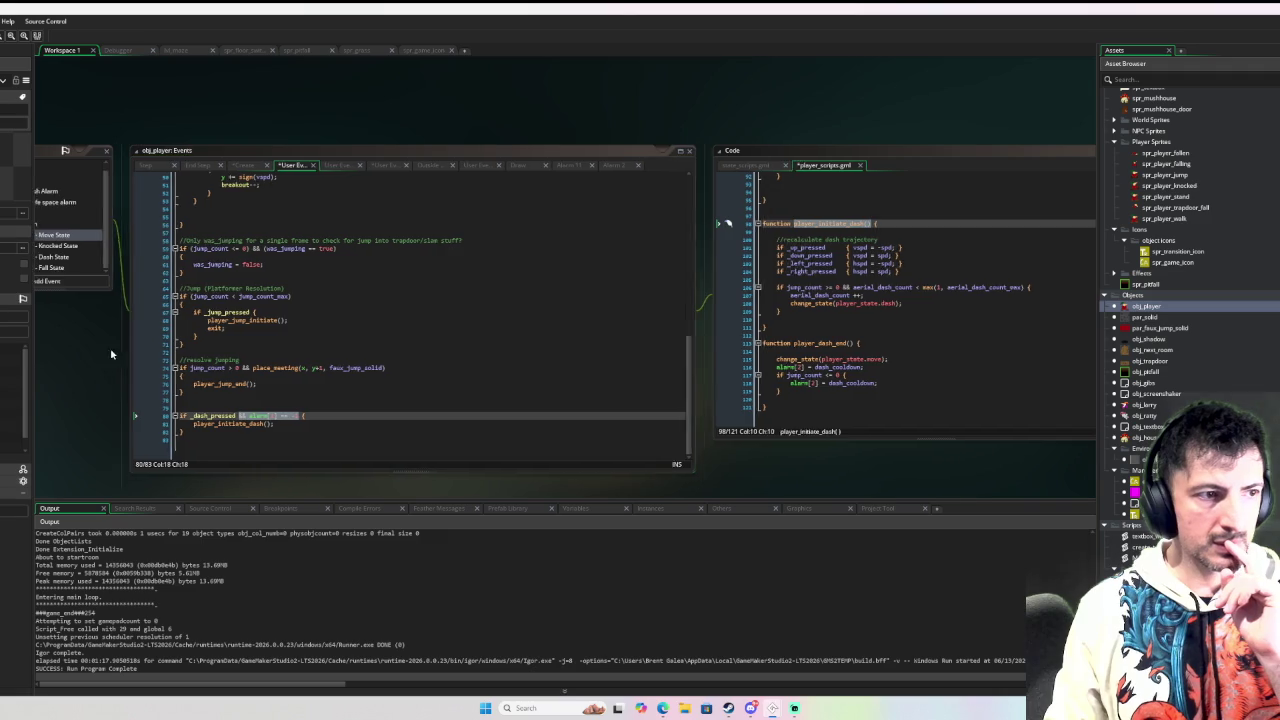
{"action": "left_click_drag", "start_coordinate": [106, 355], "coordinate": [257, 323]}
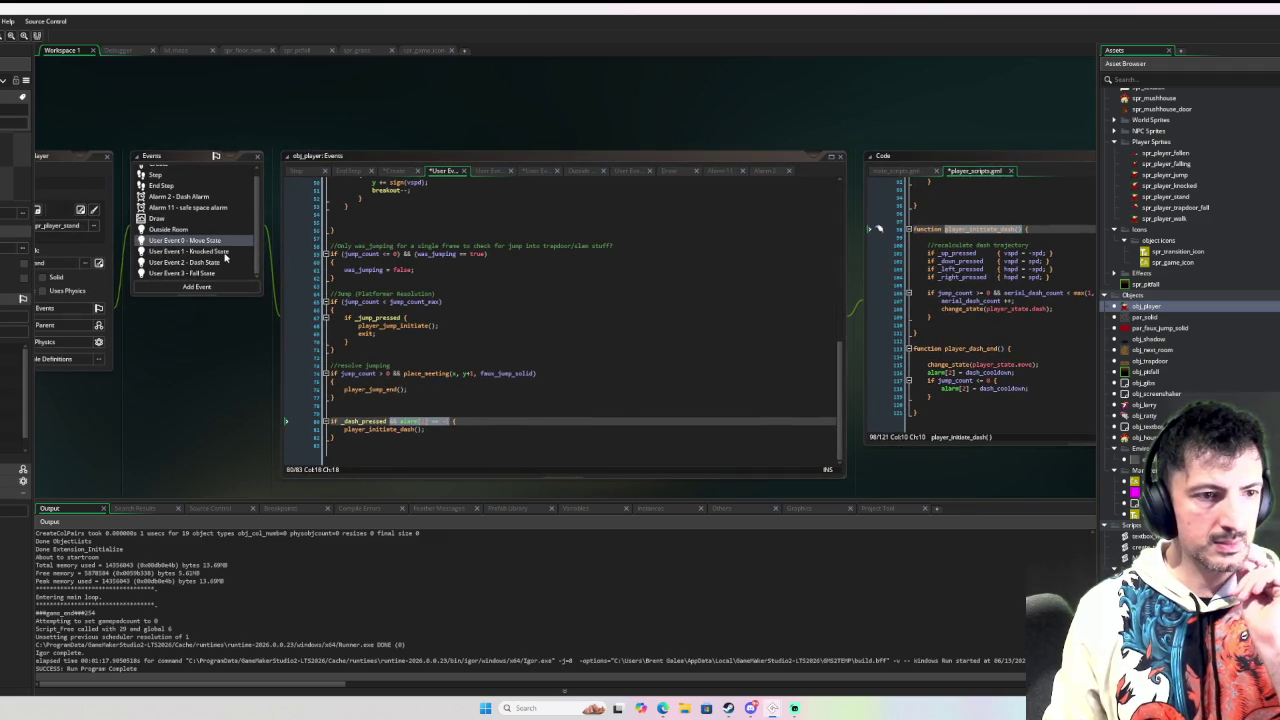
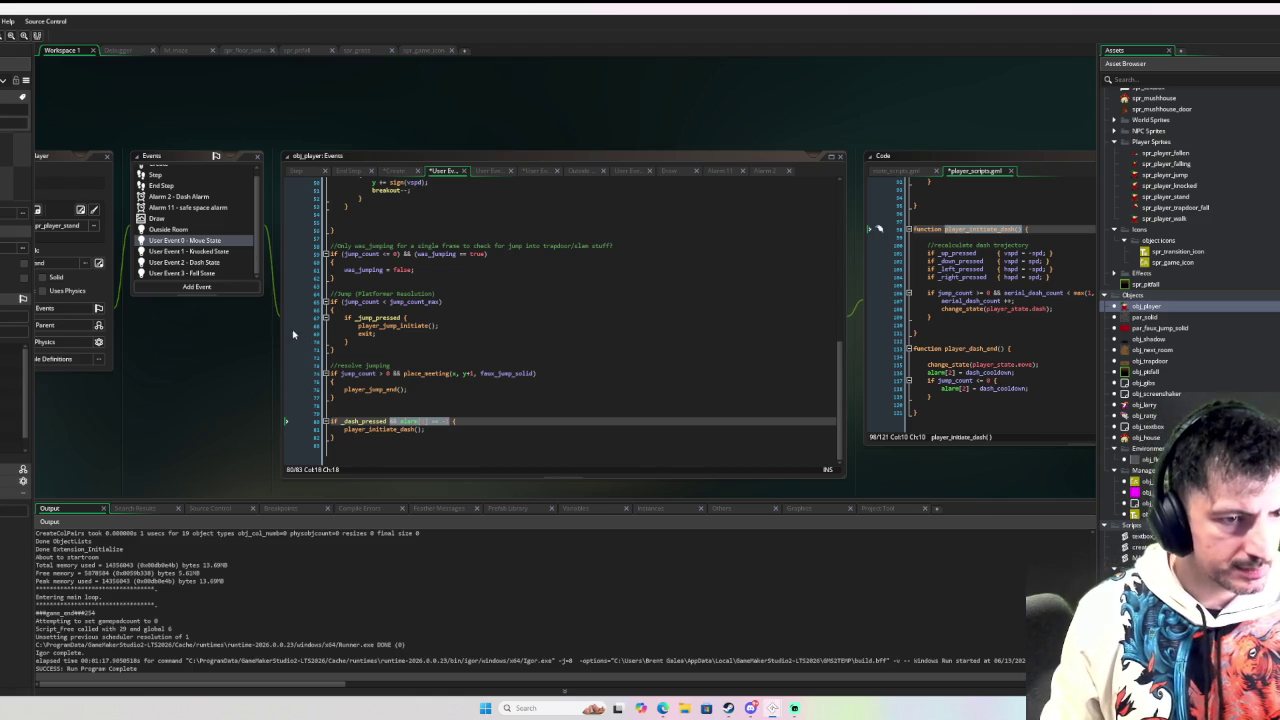
Step: Paste the aerial-dash if-block into the Dash State event after the minimum-frames check, starting a player_d call
{"action": "left_click", "coordinate": [216, 263]}
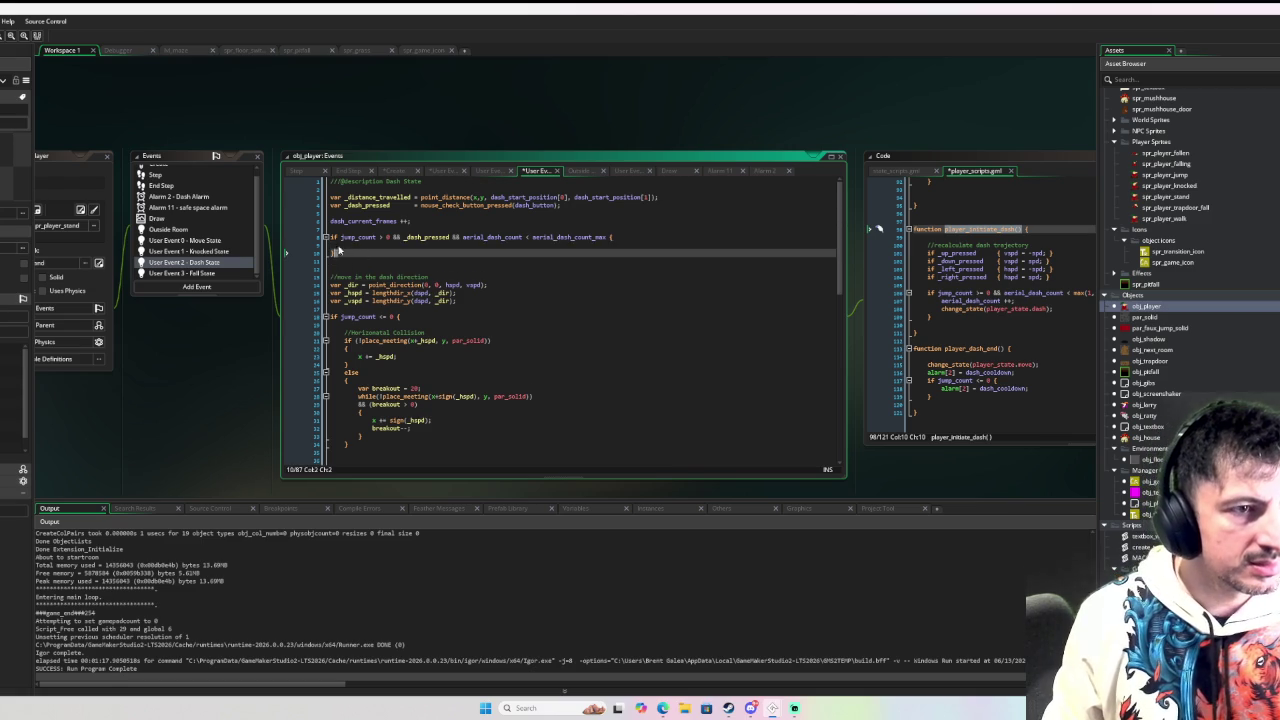
{"action": "left_click_drag", "start_coordinate": [340, 250], "coordinate": [336, 232]}
{"action": "key", "text": "ctrl+c"}
{"action": "scroll", "coordinate": [450, 290], "scroll_direction": "down", "scroll_amount": 15}
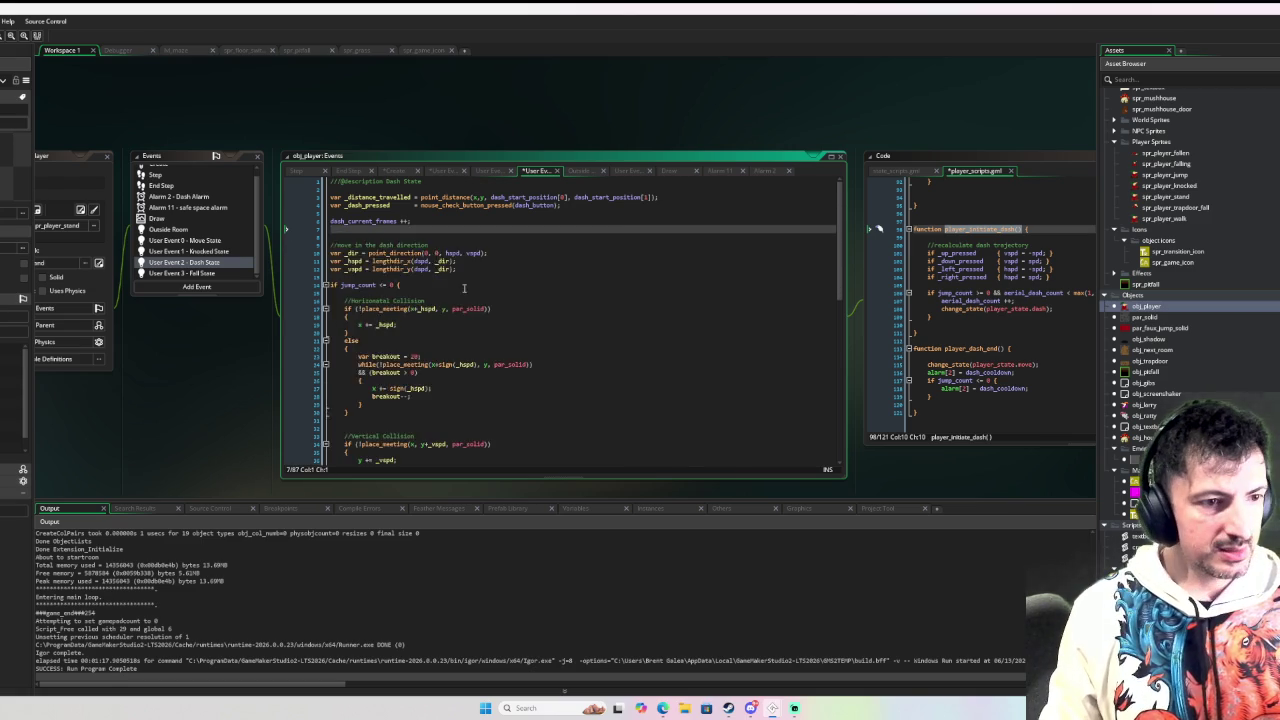
{"action": "left_click", "coordinate": [436, 344]}
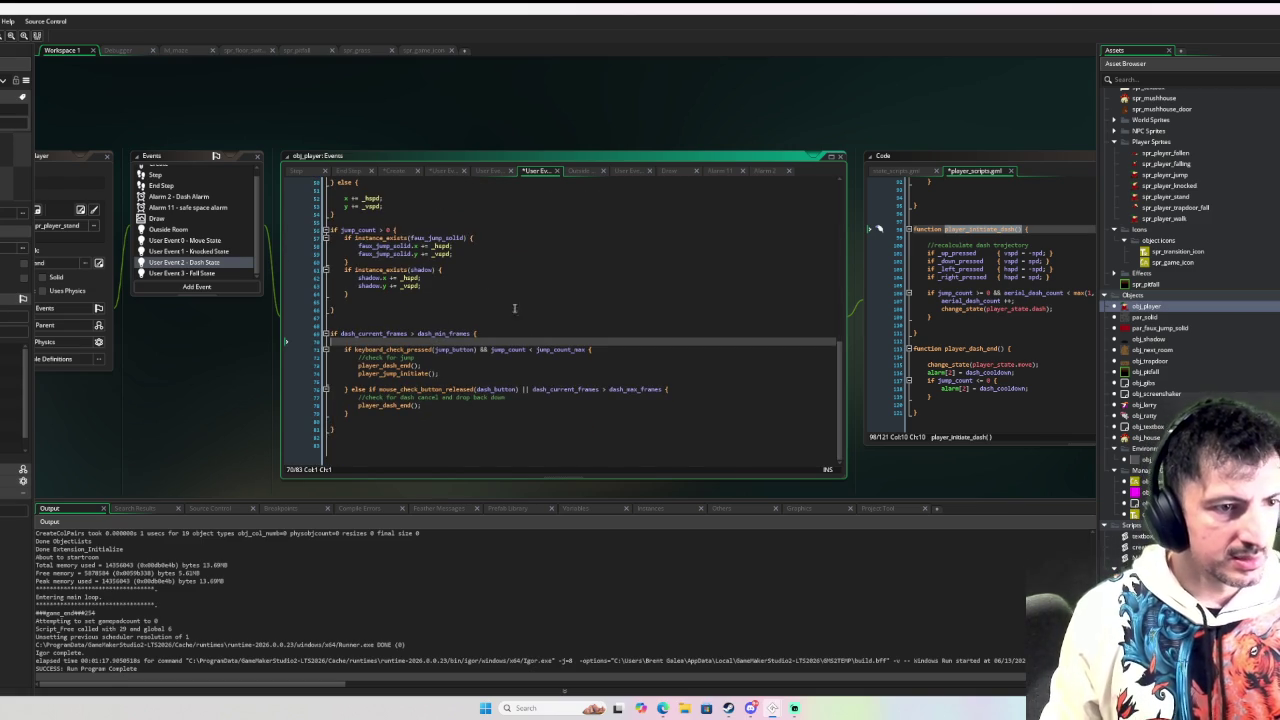
{"action": "key", "text": "Return"}
{"action": "key", "text": "Return"}
{"action": "key", "text": "Up"}
{"action": "key", "text": "ctrl+v"}
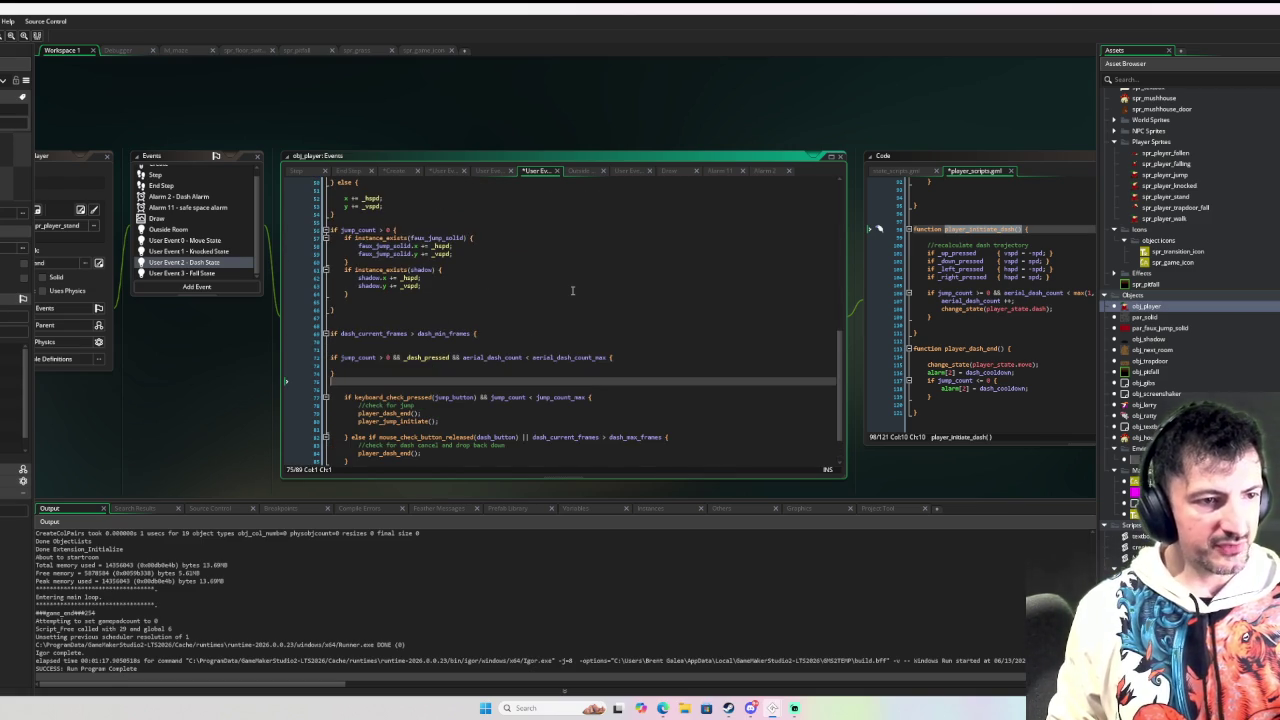
{"action": "key", "text": "shift+Up"}
{"action": "key", "text": "shift+Up"}
{"action": "key", "text": "shift+Up"}
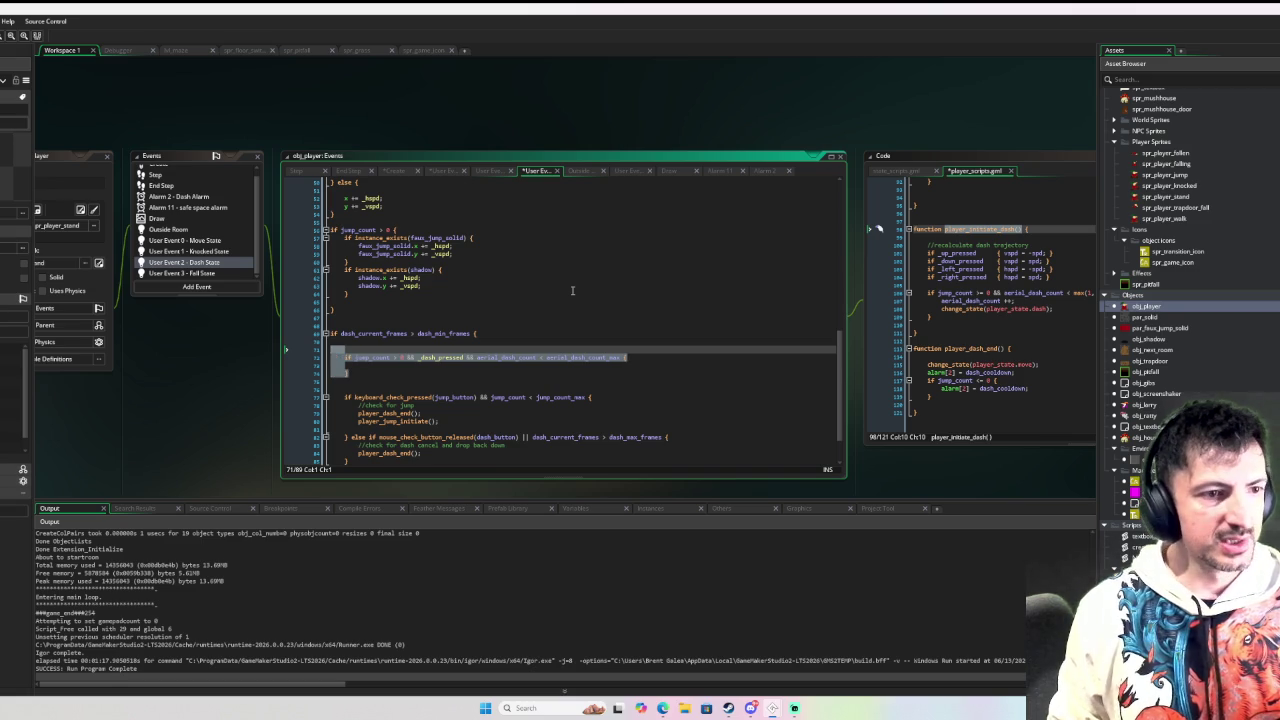
{"action": "key", "text": "Down"}
{"action": "key", "text": "Down"}
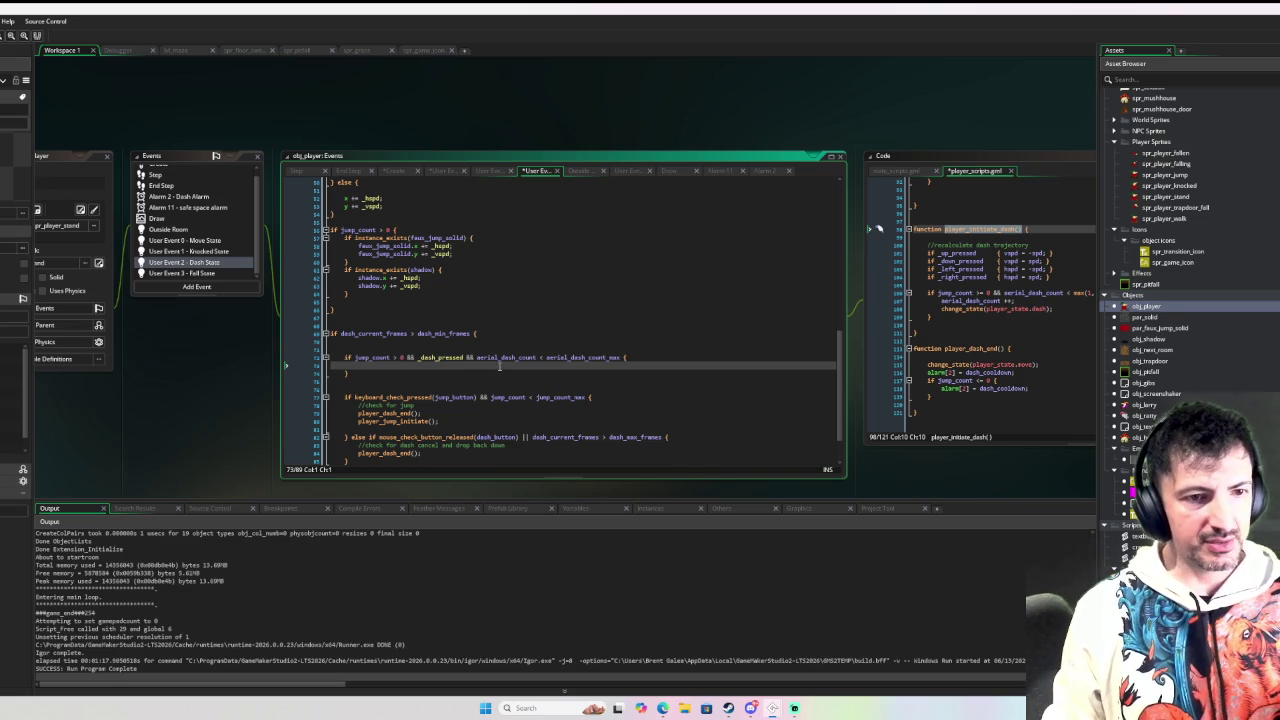
{"action": "key", "text": "Tab"}
{"action": "key", "text": "Tab"}
{"action": "type", "text": "player_d"}
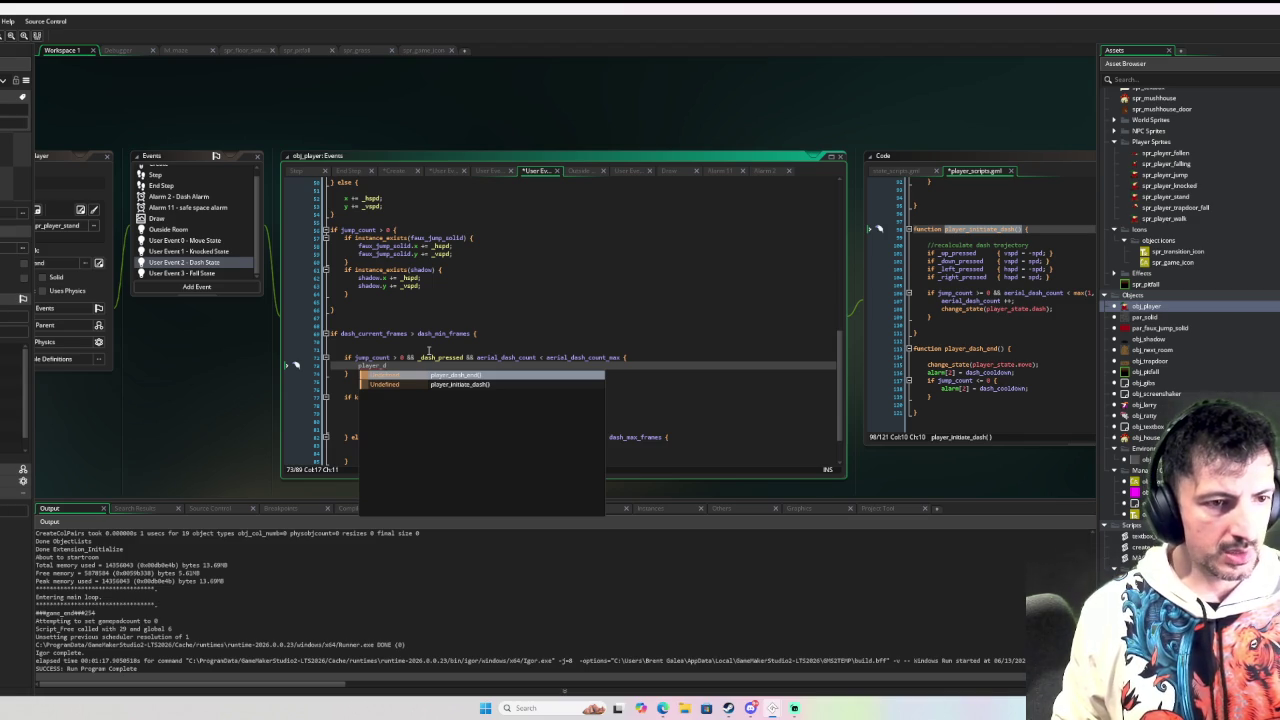
{"action": "key", "text": "Down"}
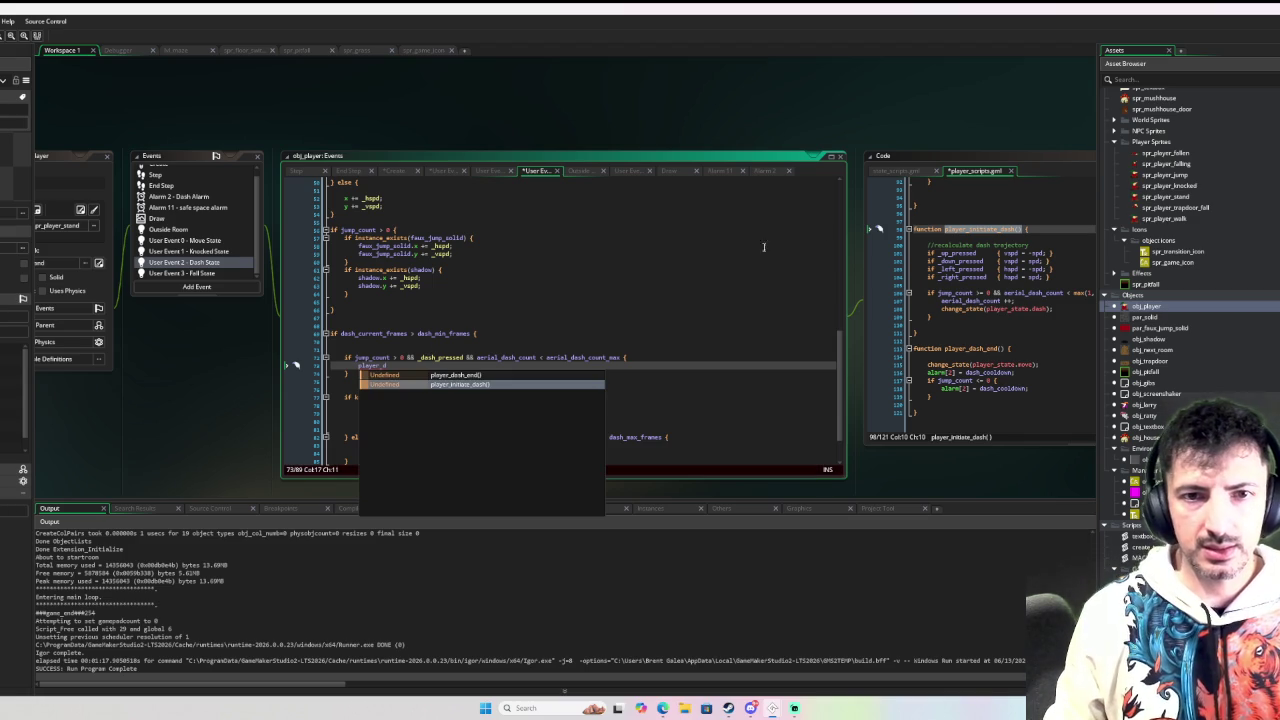
Step: Rename player_initiate_dash to player_dash_initiate in player_scripts and copy the new name
{"action": "left_click", "coordinate": [948, 230]}
{"action": "scroll", "coordinate": [1010, 258], "scroll_direction": "up", "scroll_amount": 5}
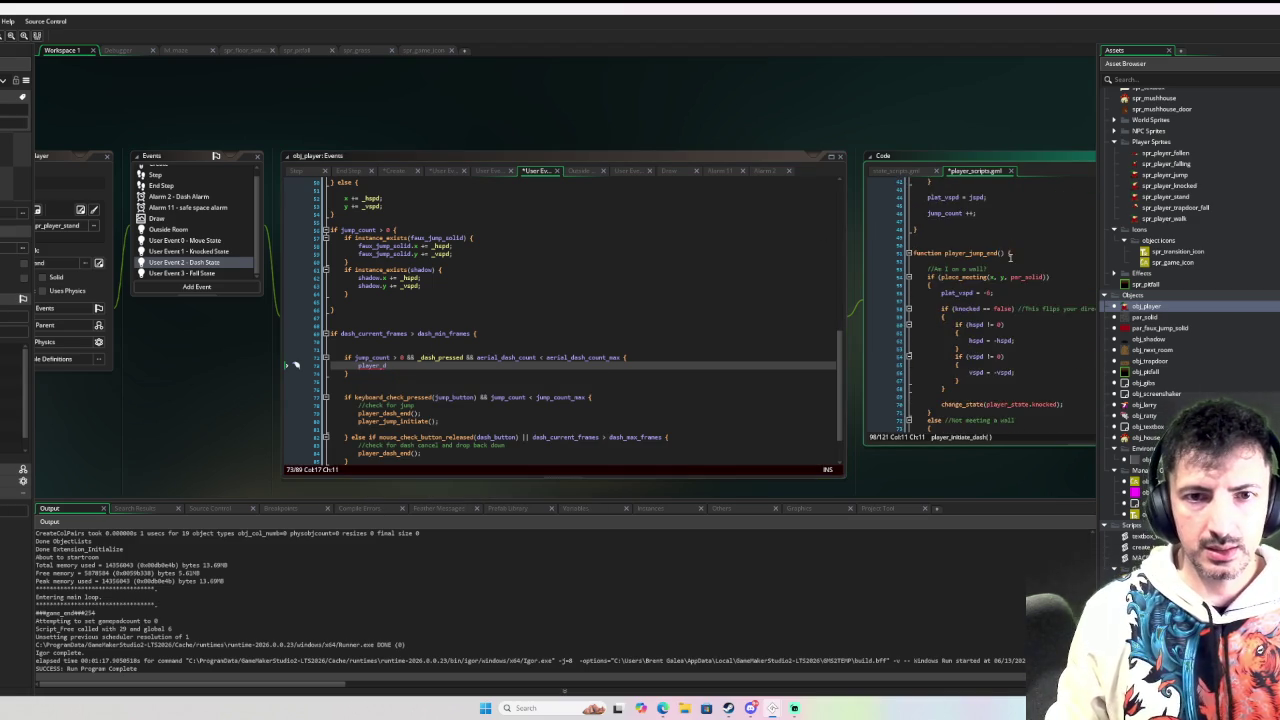
{"action": "scroll", "coordinate": [1010, 258], "scroll_direction": "up", "scroll_amount": 5}
{"action": "scroll", "coordinate": [1010, 257], "scroll_direction": "down", "scroll_amount": 10}
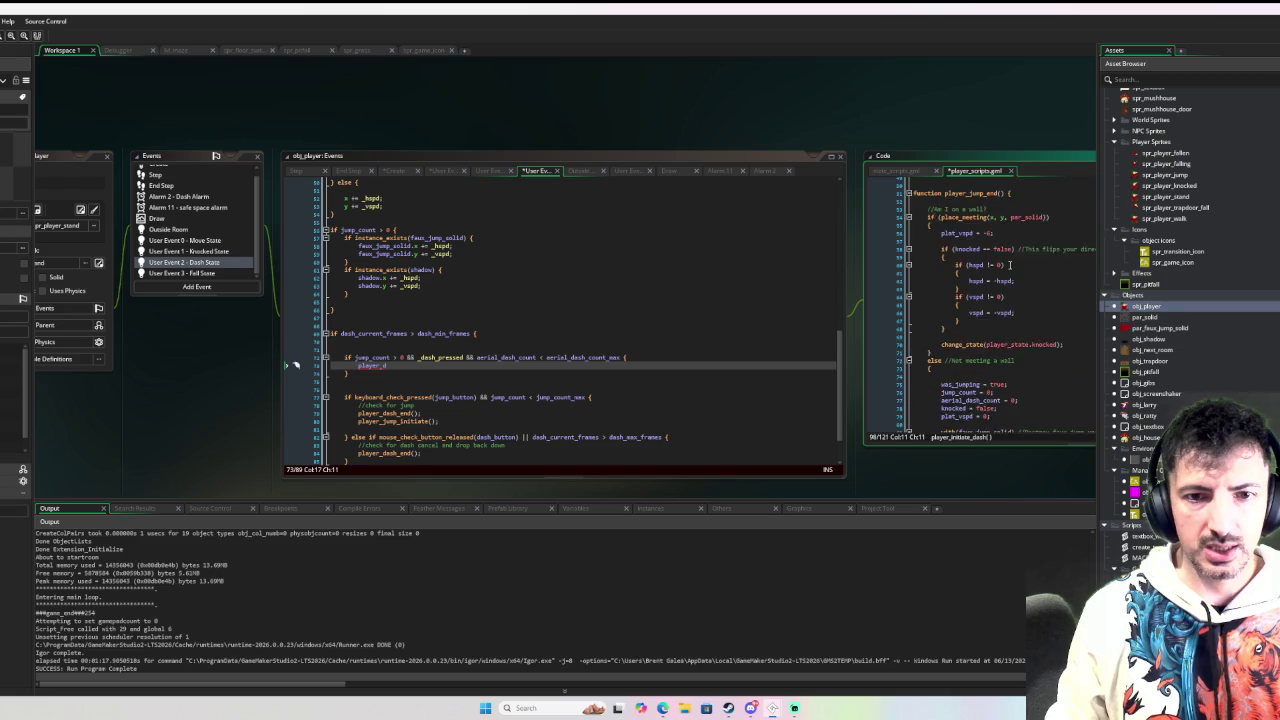
{"action": "double_click", "coordinate": [988, 268]}
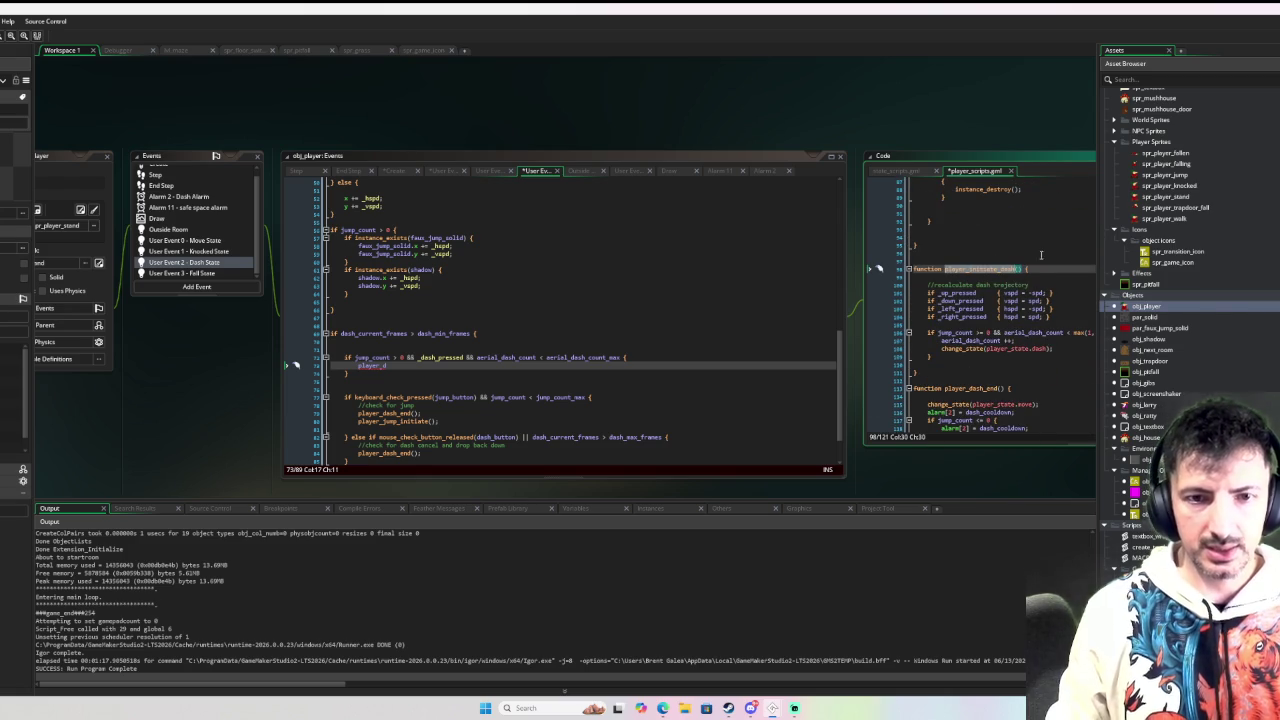
{"action": "type", "text": "player_dash"}
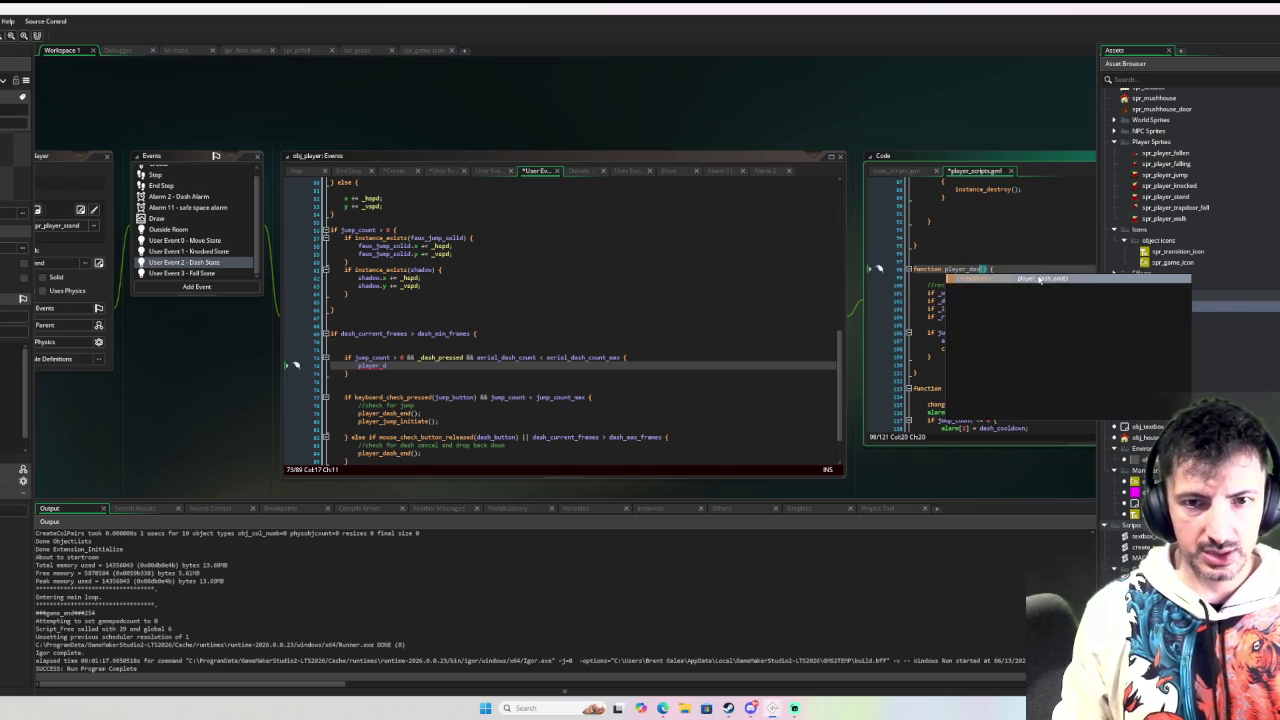
{"action": "type", "text": "_initiate"}
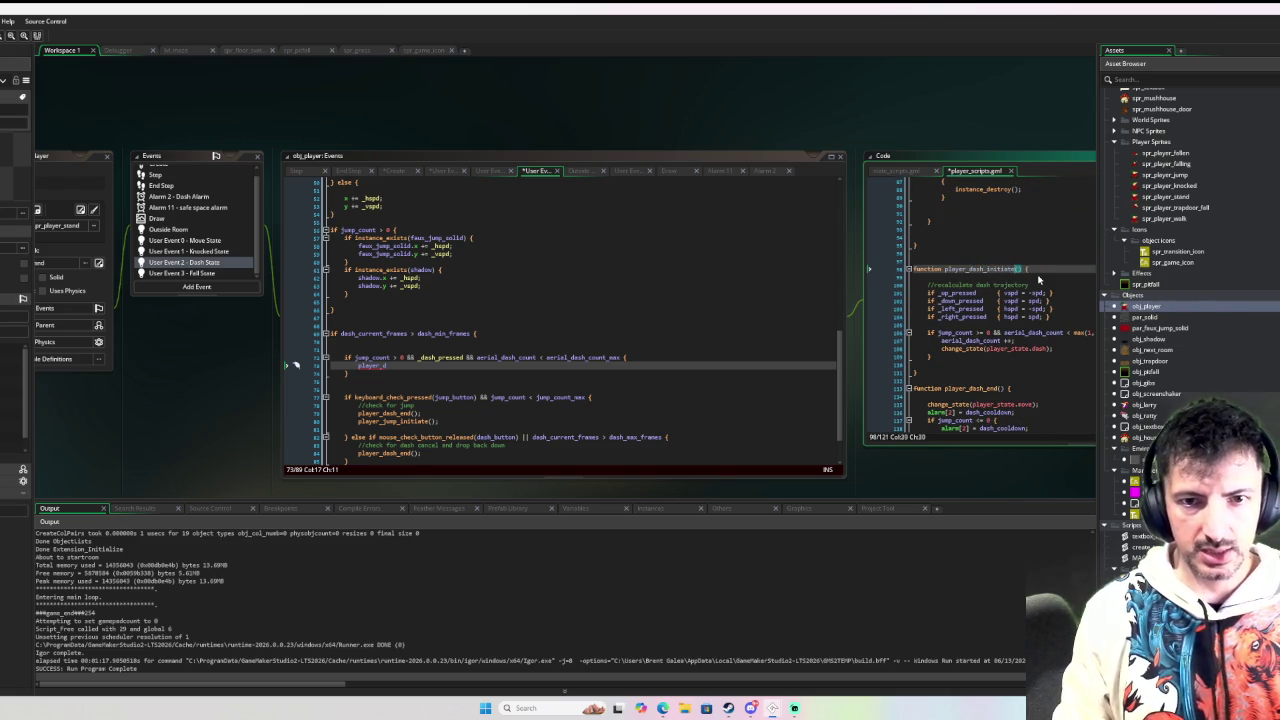
{"action": "key", "text": "Down"}
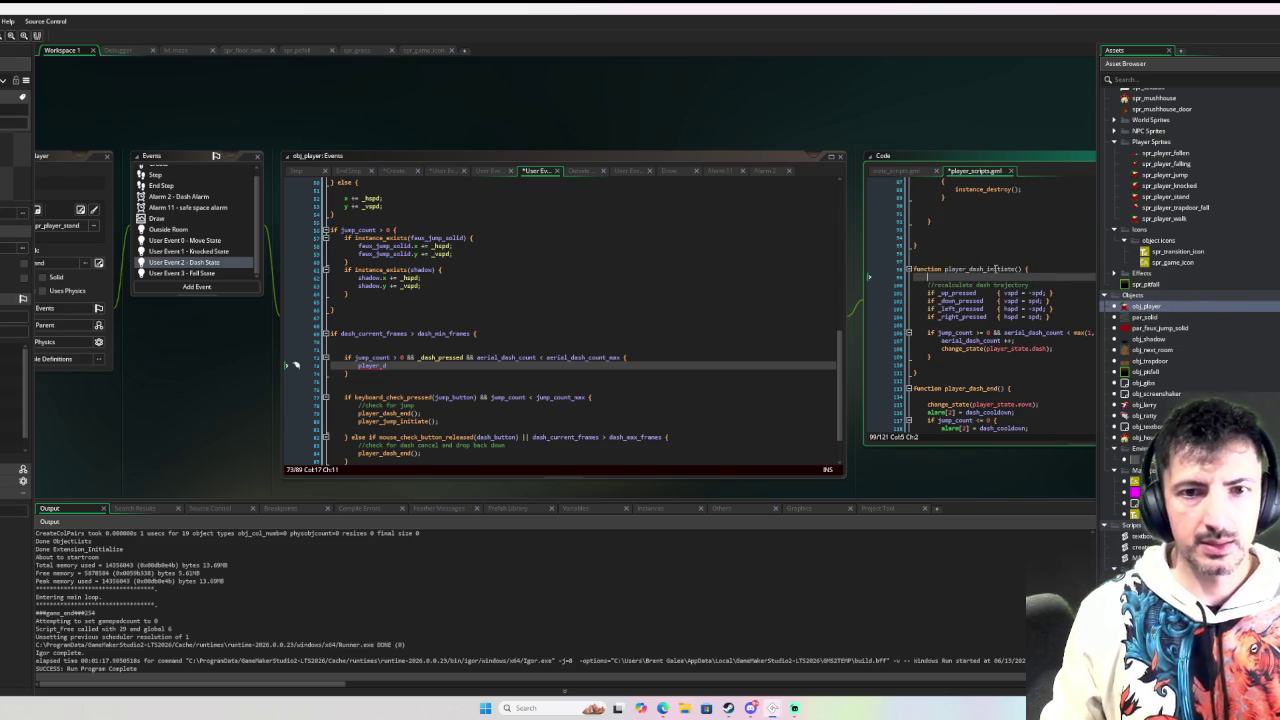
{"action": "double_click", "coordinate": [995, 268]}
{"action": "key", "text": "ctrl+c"}
{"action": "left_click", "coordinate": [195, 241]}
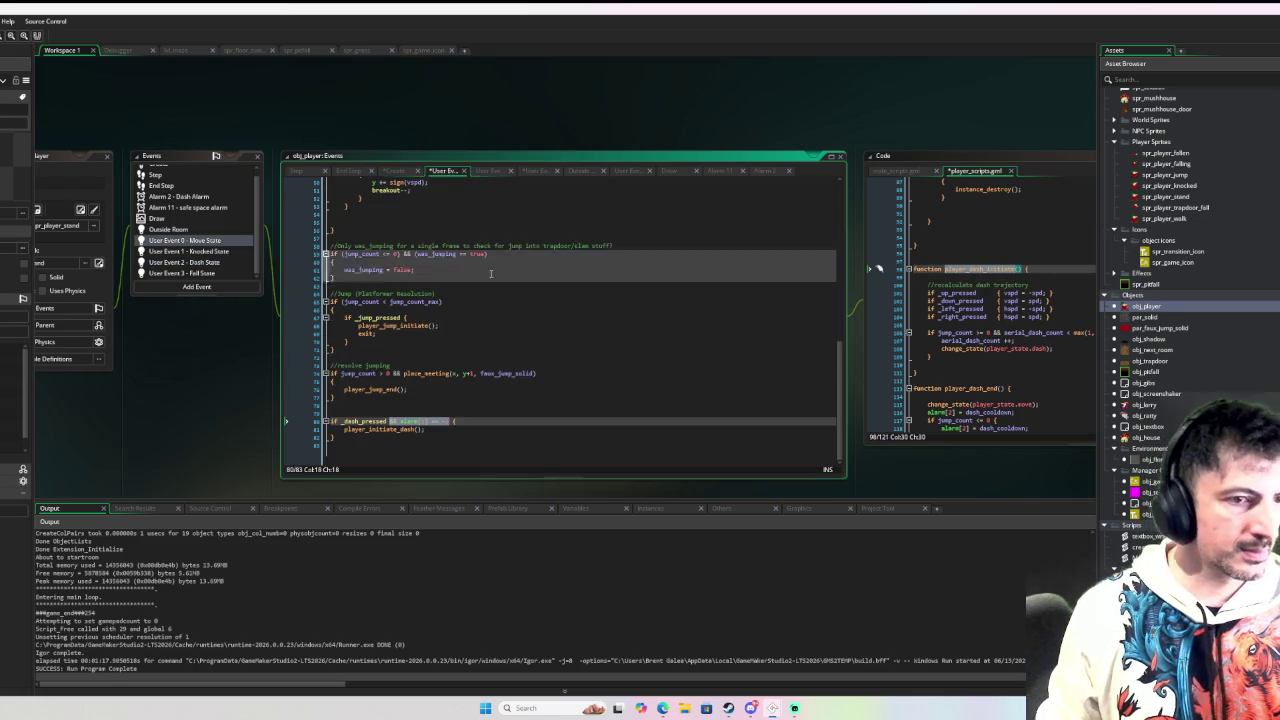
Step: Make the Move State and Dash State events call player_dash_initiate(), then debug-run the game
{"action": "double_click", "coordinate": [401, 431]}
{"action": "key", "text": "ctrl+v"}
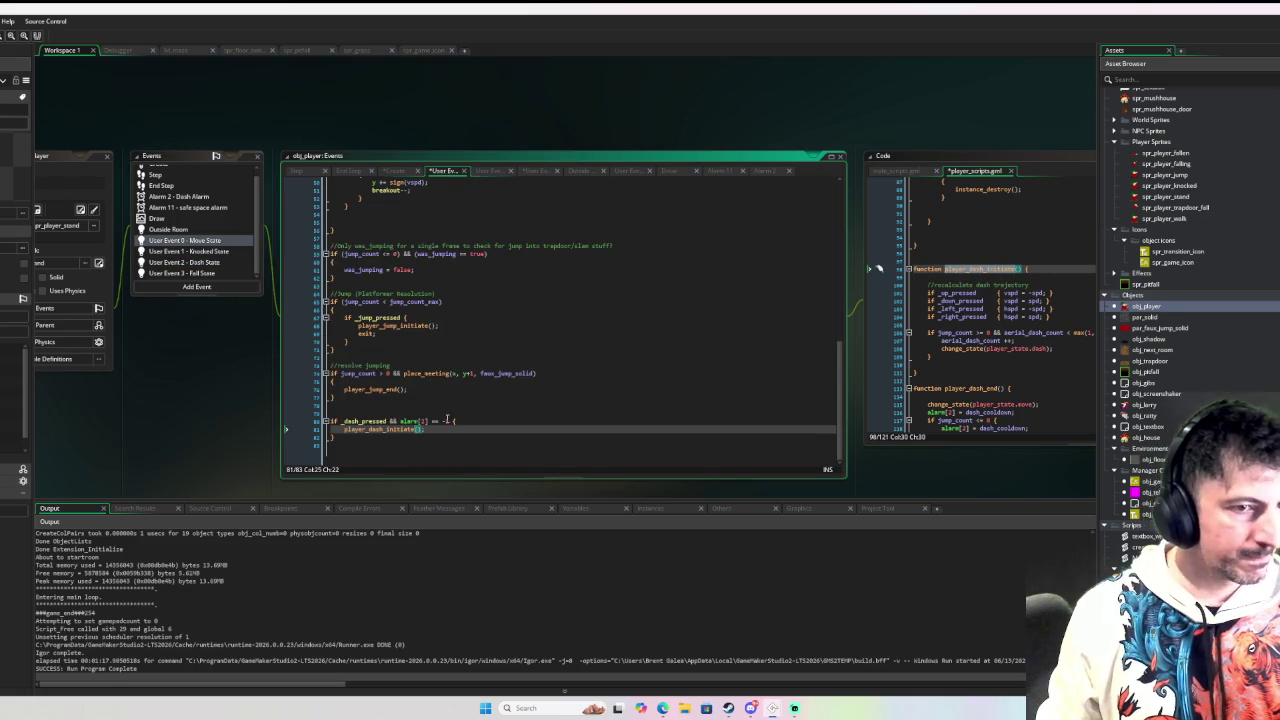
{"action": "left_click", "coordinate": [453, 436]}
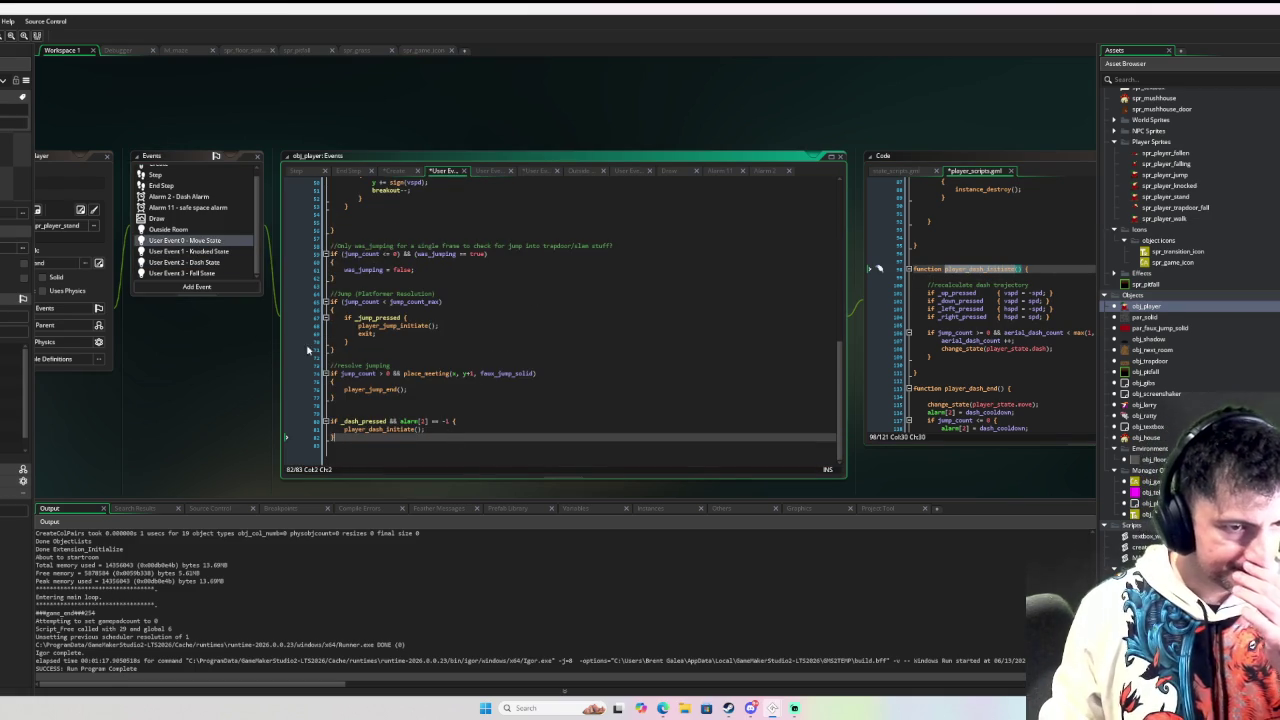
{"action": "left_click", "coordinate": [200, 262]}
{"action": "type", "text": "ash_initiate();"}
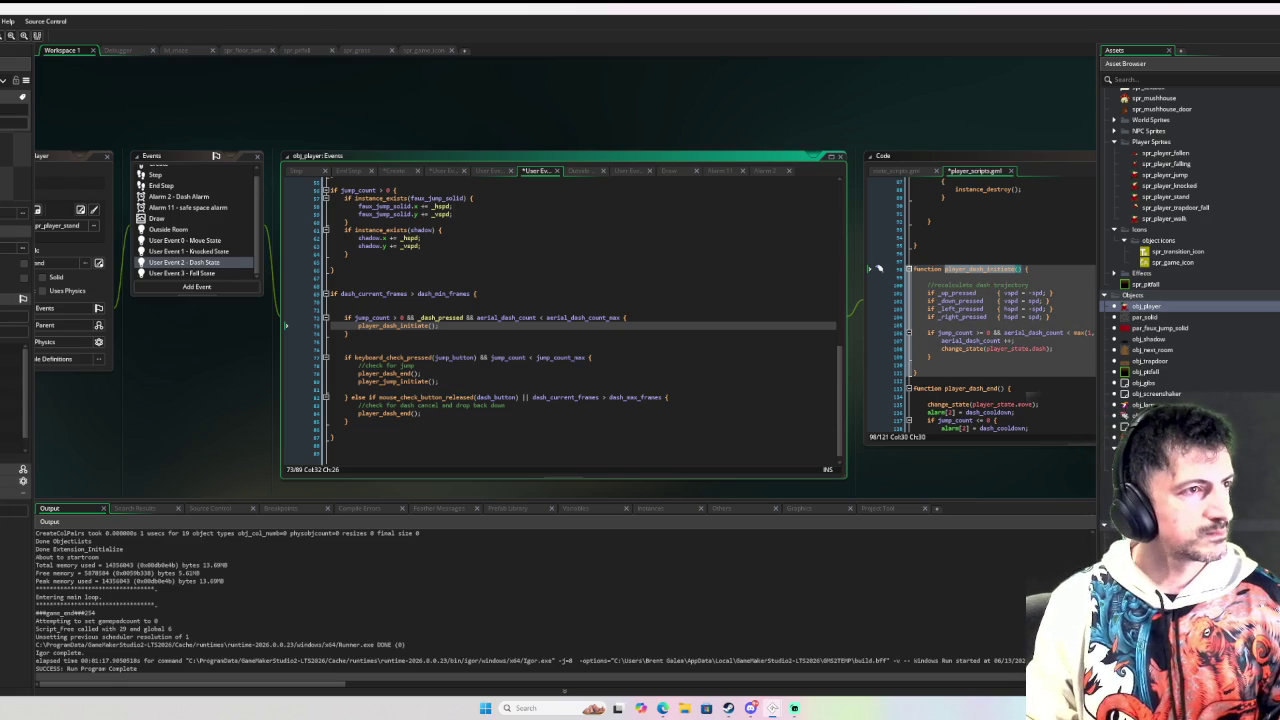
{"action": "key", "text": "F6"}
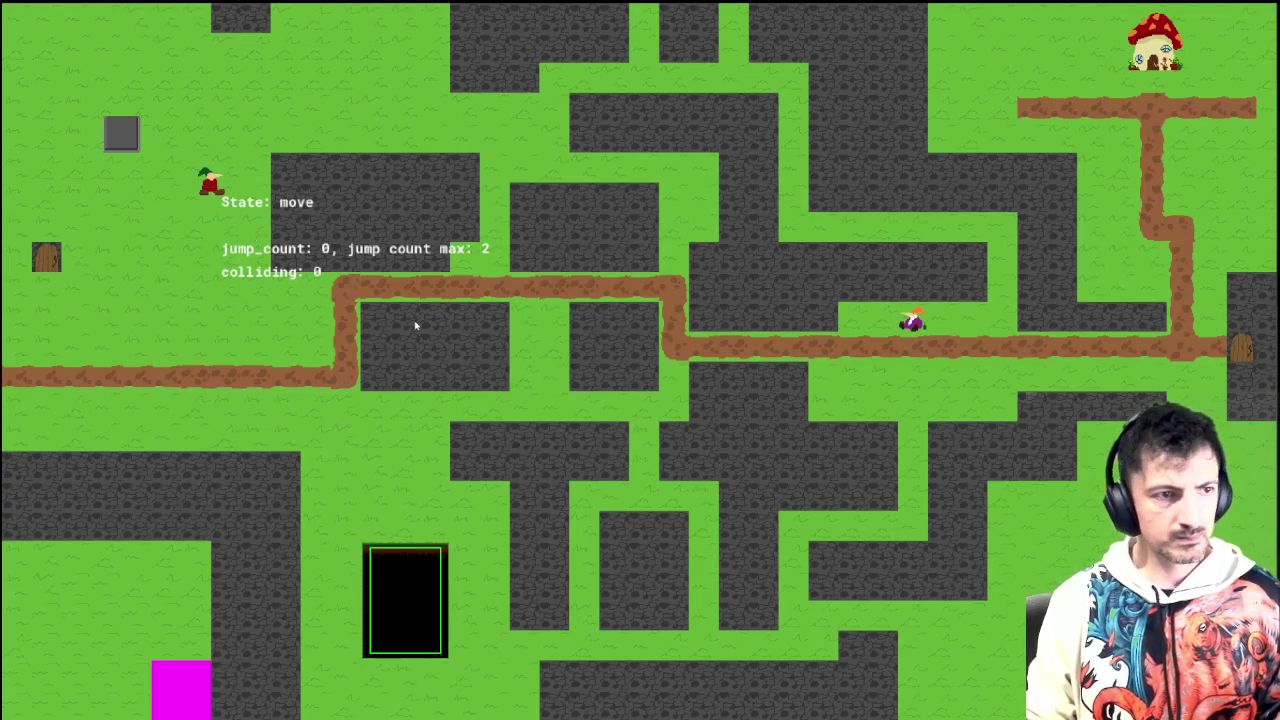
Step: Test moving, jumping and dashing until the code error appears, dismiss it and stop the game
{"action": "key", "text": "Left"}
{"action": "key", "text": "Right"}
{"action": "key", "text": "space"}
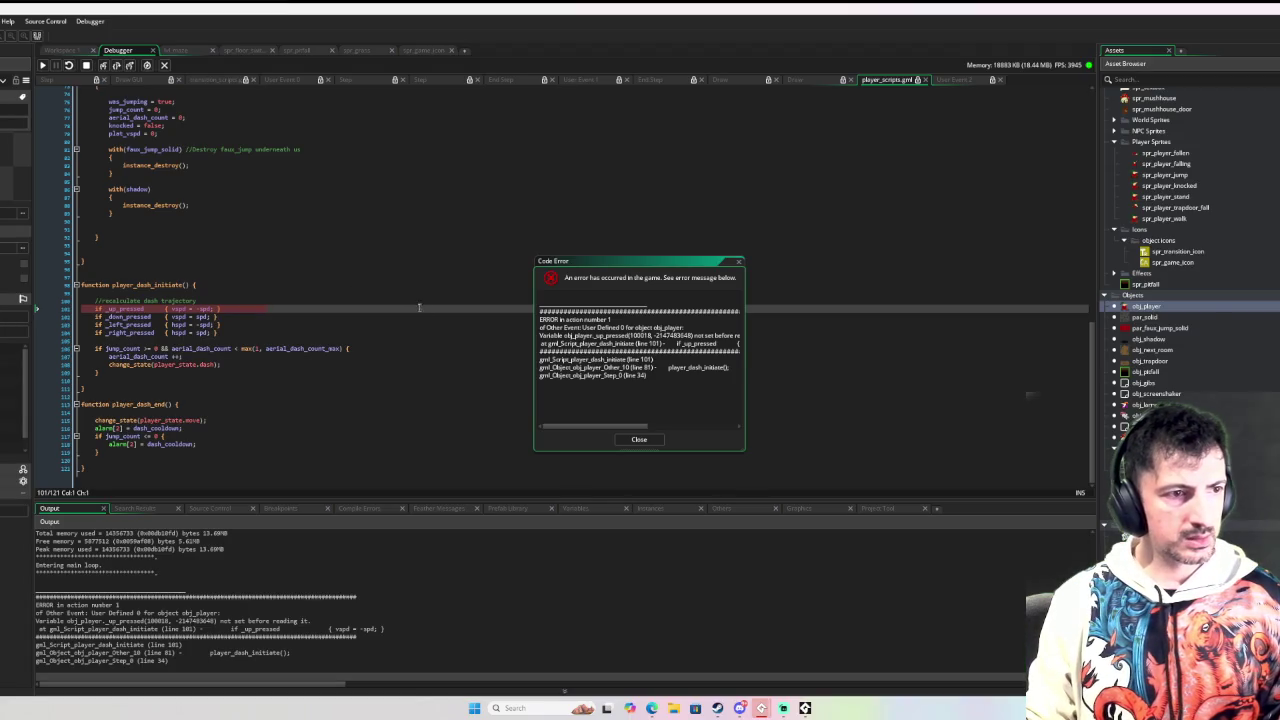
{"action": "left_click", "coordinate": [638, 441]}
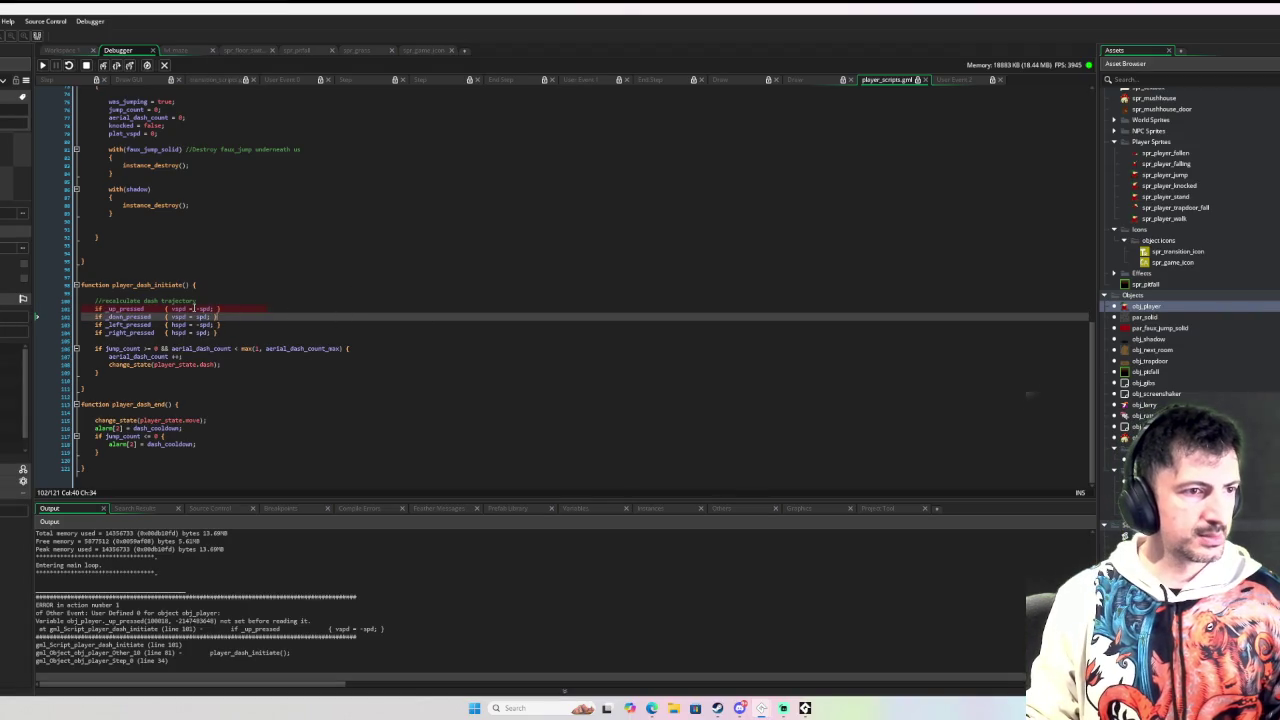
{"action": "left_click", "coordinate": [84, 66]}
Step: Inspect the direction input lines behind the _up_pressed error, then return to Workspace 1
{"action": "left_click", "coordinate": [260, 326]}
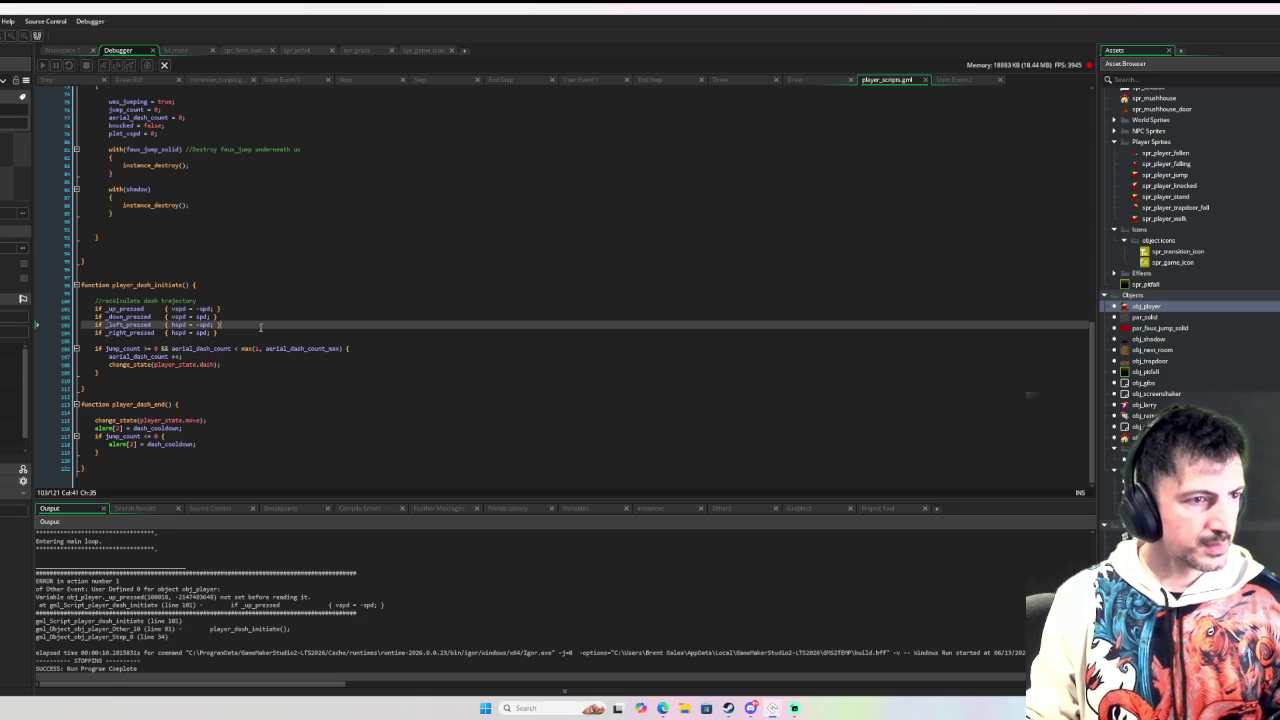
{"action": "left_click", "coordinate": [181, 300]}
{"action": "scroll", "coordinate": [181, 296], "scroll_direction": "up", "scroll_amount": 15}
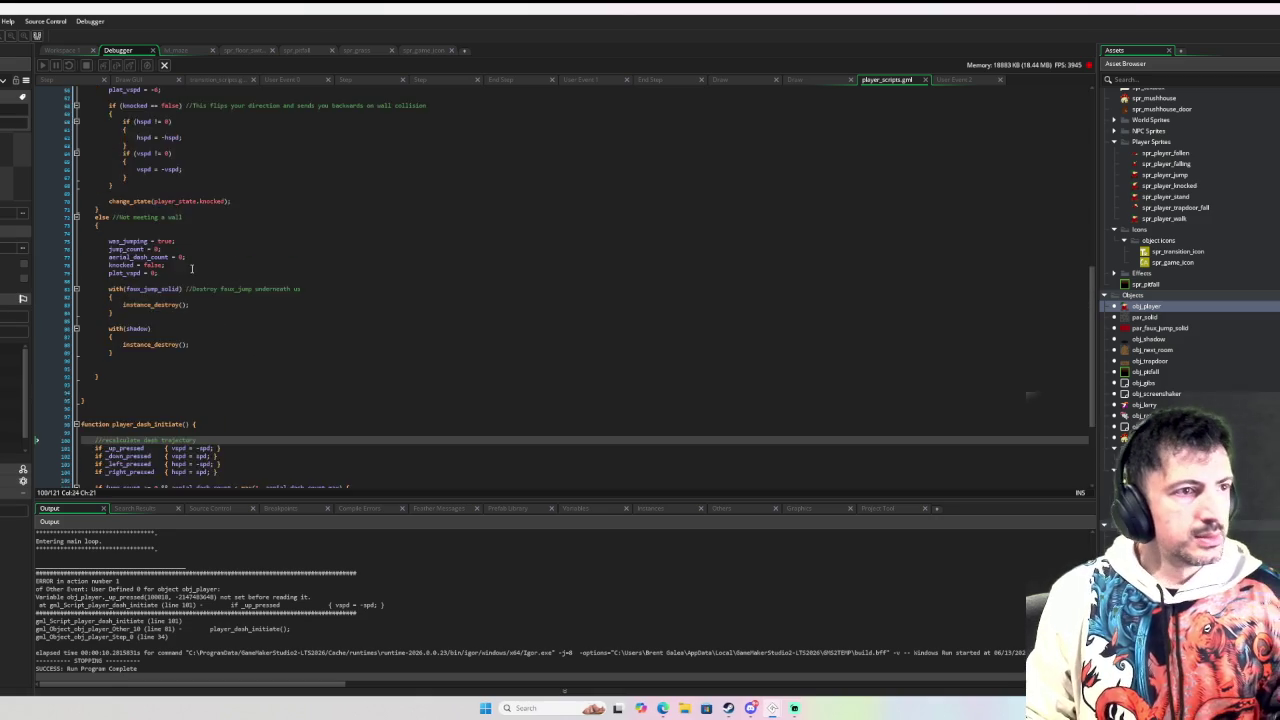
{"action": "left_click", "coordinate": [52, 50]}
{"action": "scroll", "coordinate": [562, 227], "scroll_direction": "up", "scroll_amount": 5}
{"action": "scroll", "coordinate": [562, 227], "scroll_direction": "up", "scroll_amount": 2}
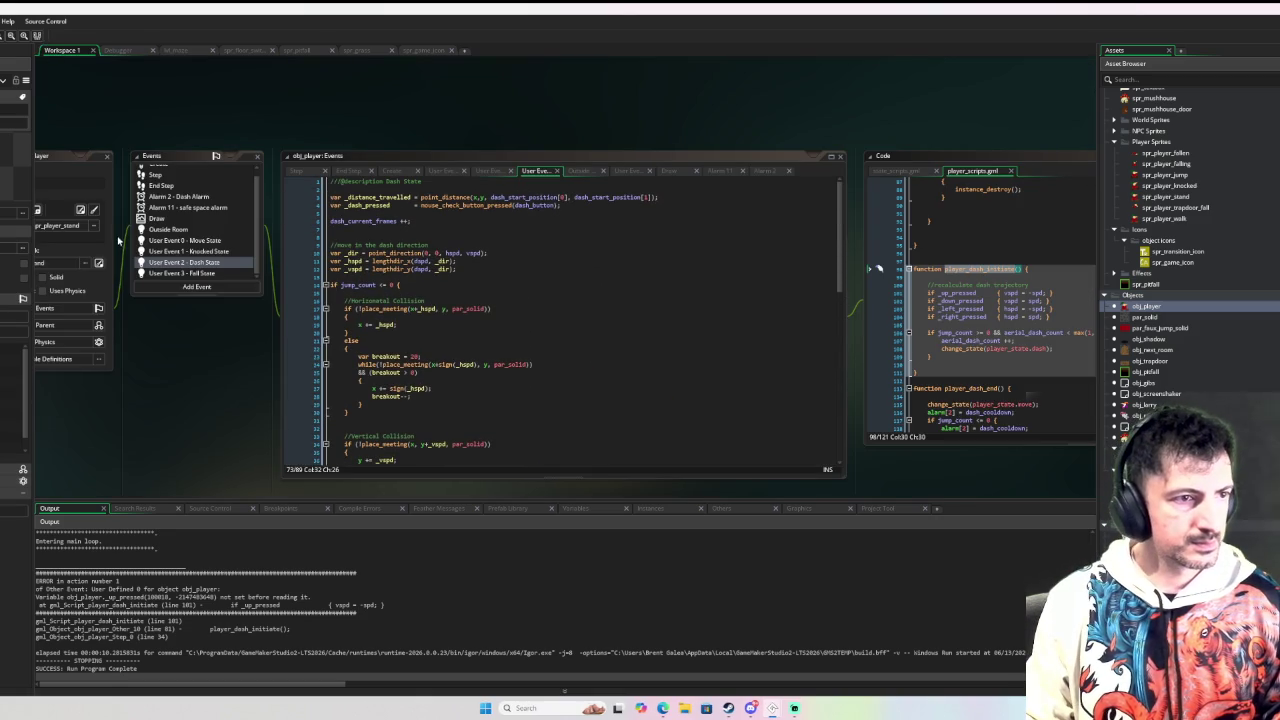
Step: Copy the four direction input checks from Move State into player_dash_initiate
{"action": "left_click", "coordinate": [184, 240]}
{"action": "scroll", "coordinate": [598, 250], "scroll_direction": "up", "scroll_amount": 10}
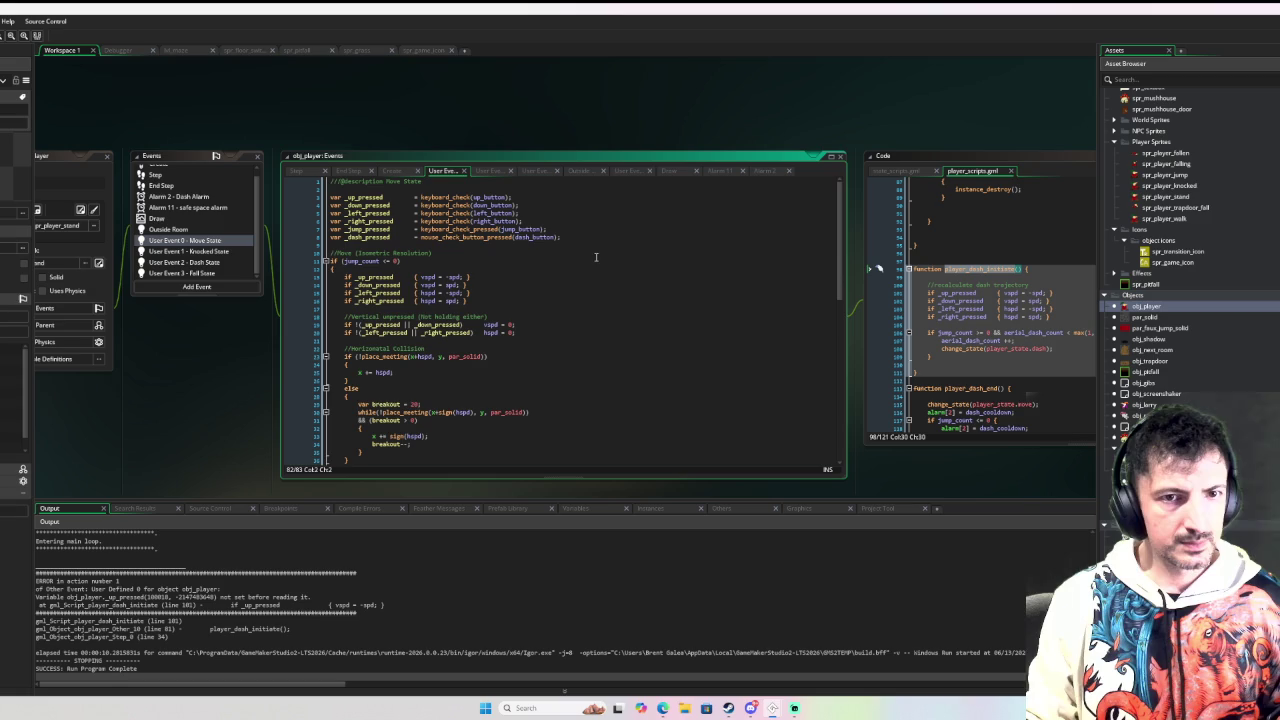
{"action": "left_click_drag", "start_coordinate": [530, 221], "coordinate": [305, 198]}
{"action": "key", "text": "ctrl+c"}
{"action": "left_click", "coordinate": [951, 387]}
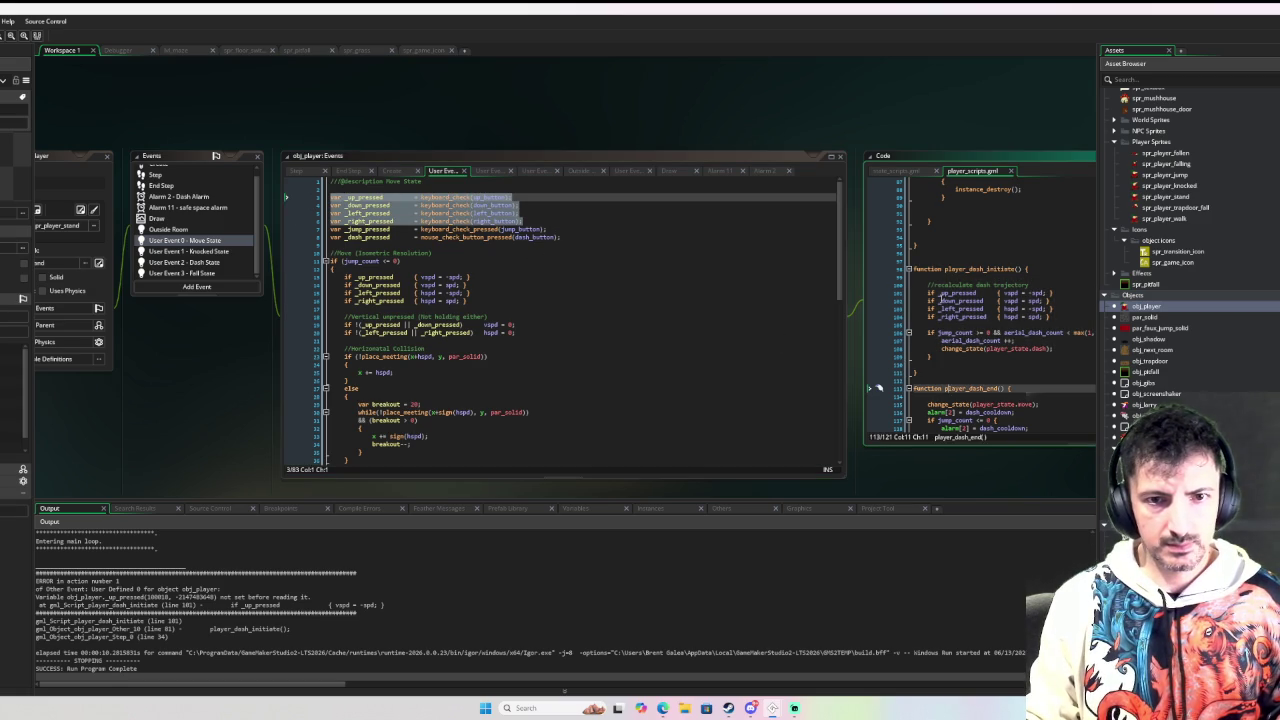
{"action": "left_click", "coordinate": [940, 276]}
{"action": "key", "text": "ctrl+v"}
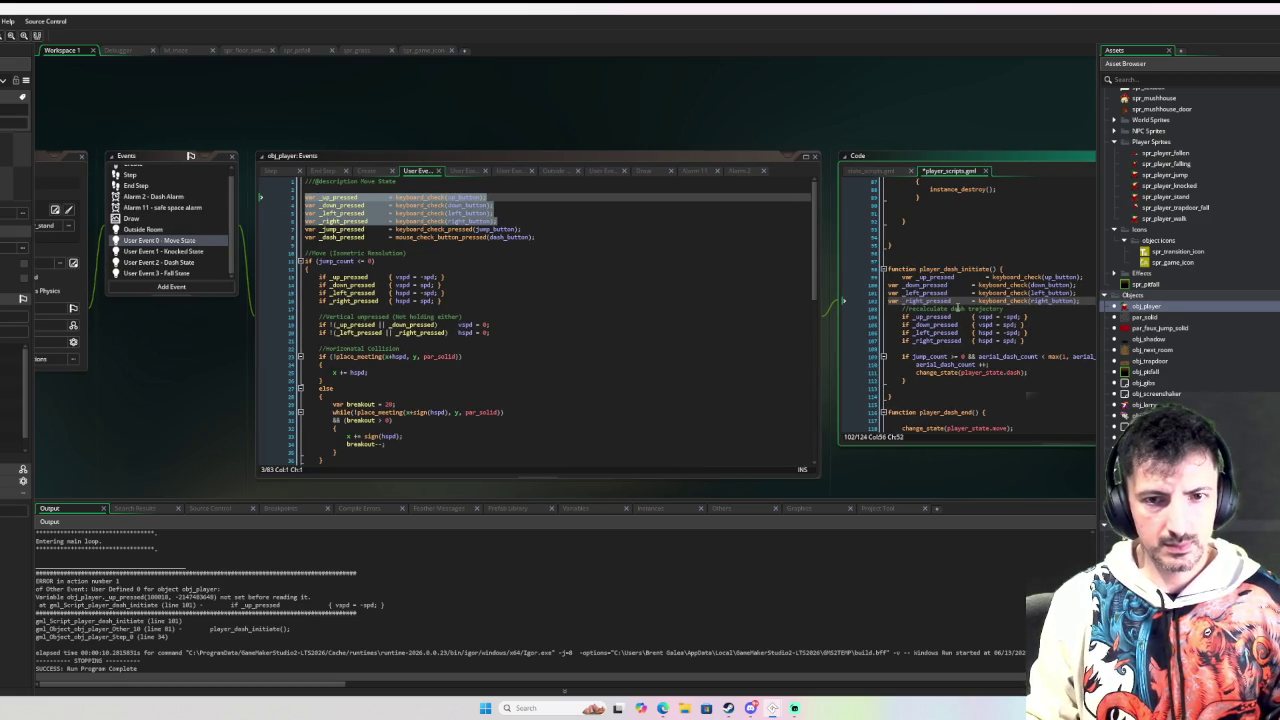
Step: Add a blank line before the 'recalculate dash trajectory' comment and debug-run with F6
{"action": "left_click_drag", "start_coordinate": [1091, 300], "coordinate": [888, 285]}
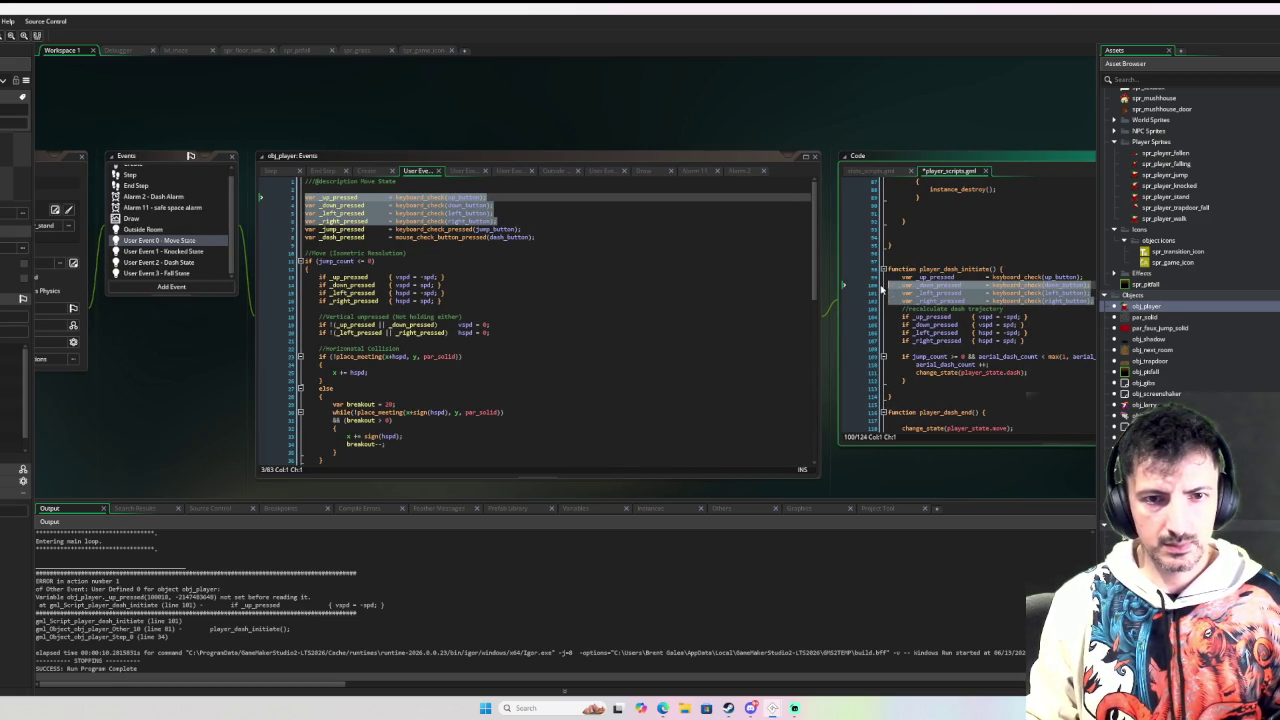
{"action": "left_click", "coordinate": [897, 309]}
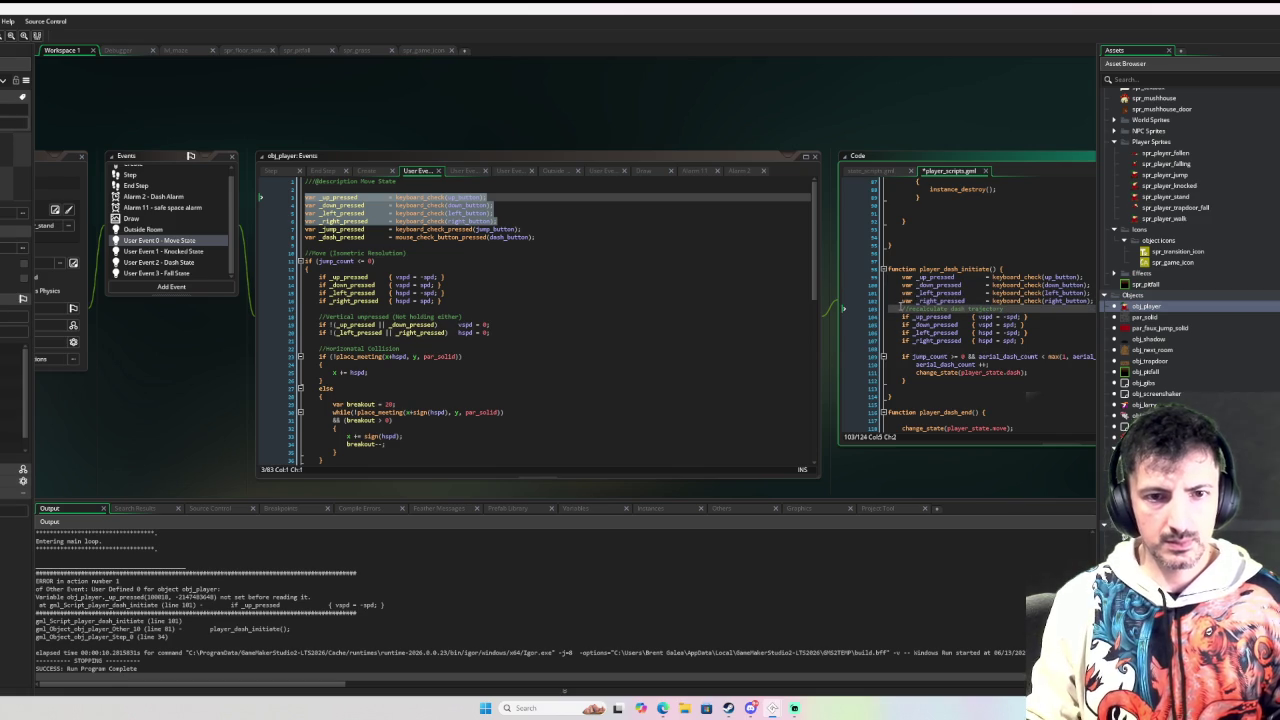
{"action": "key", "text": "Return"}
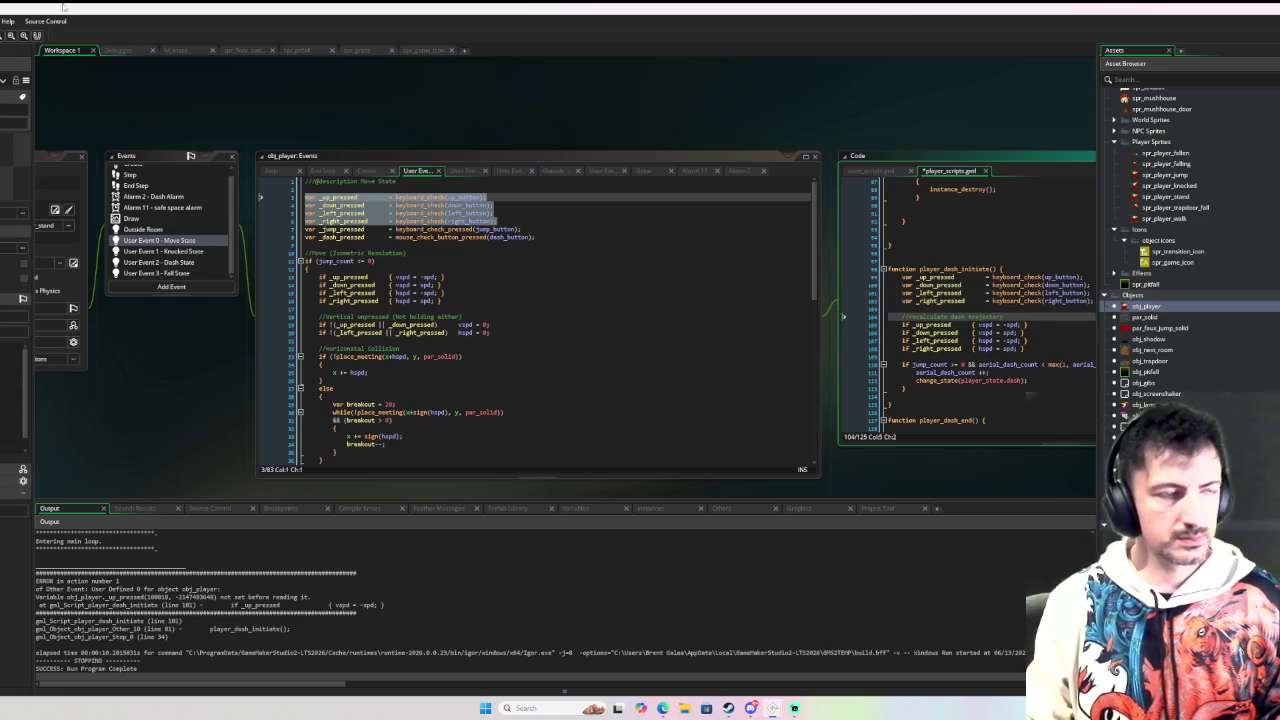
{"action": "key", "text": "F6"}
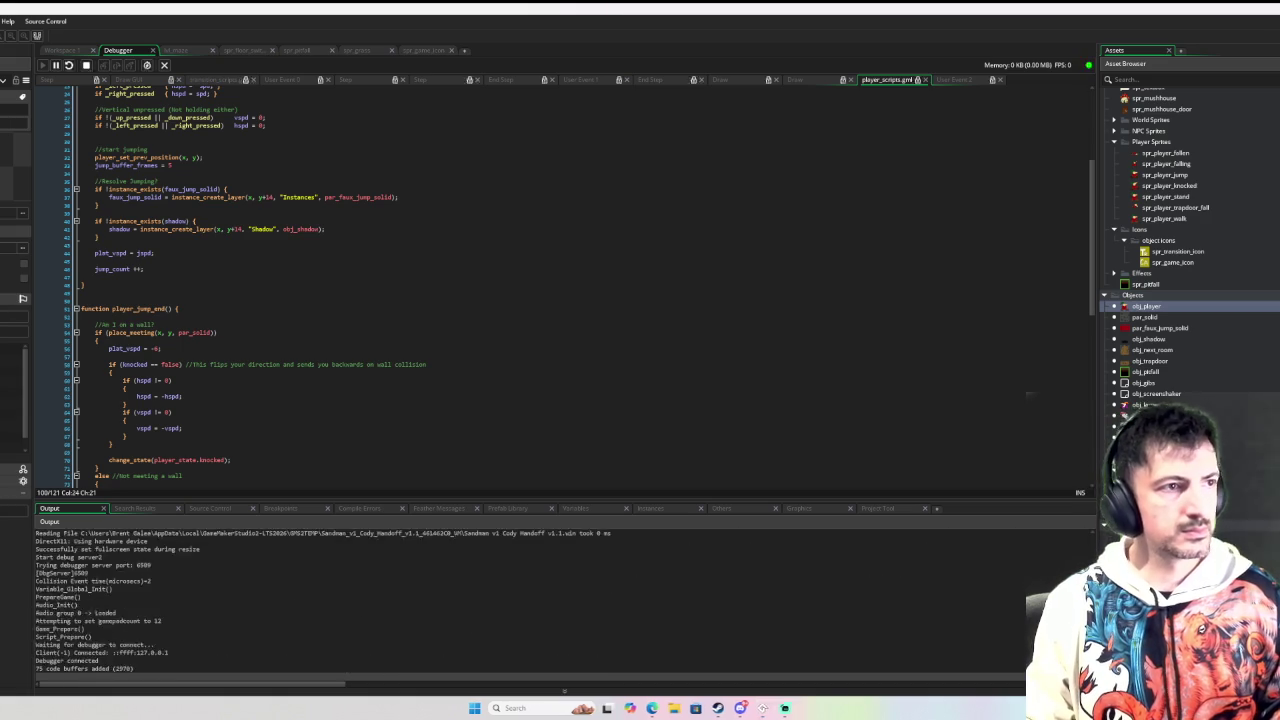
Step: Close the game, go to the aerial_dash_count_max line in the Create event, and relaunch with F6
{"action": "key", "text": "Escape"}
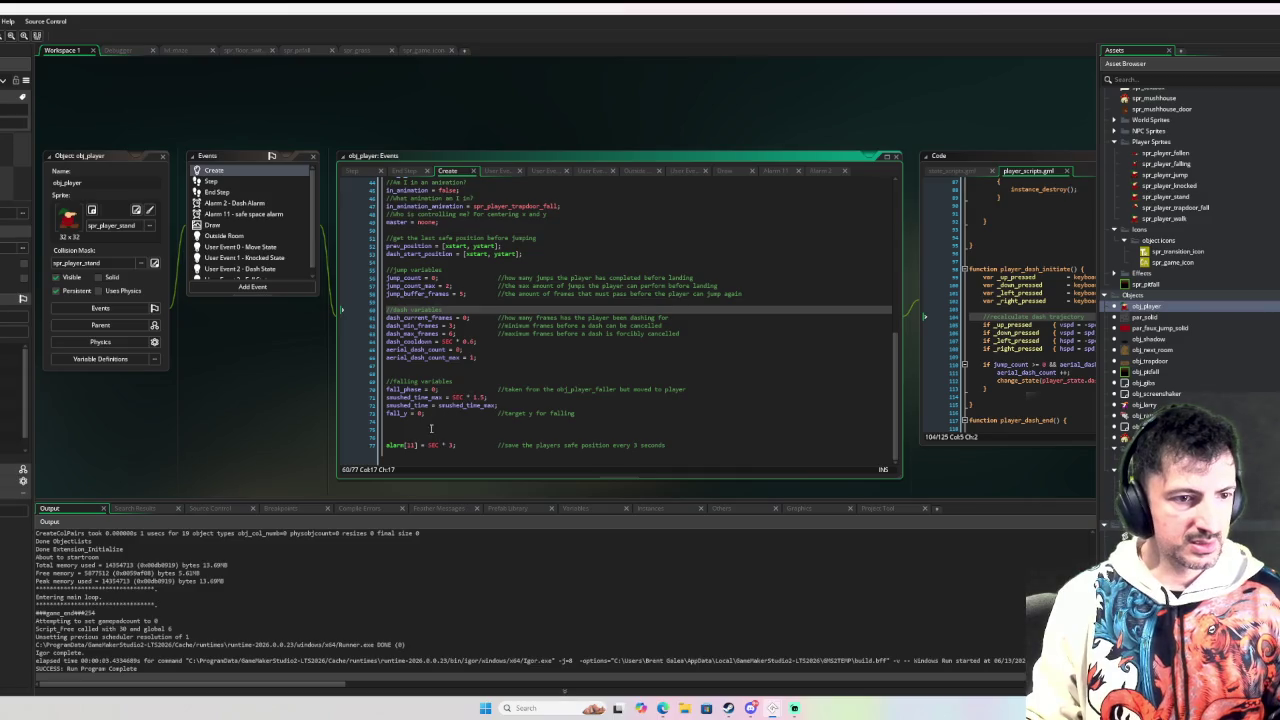
{"action": "left_click", "coordinate": [474, 357]}
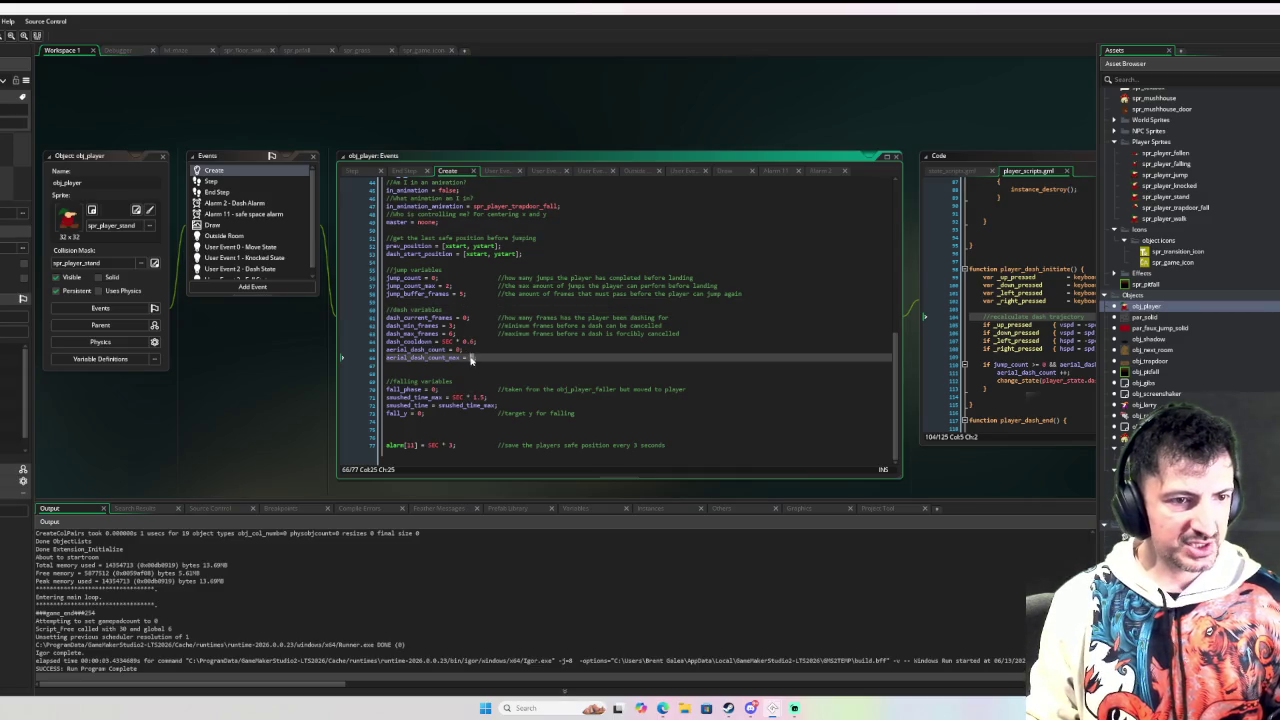
{"action": "type", "text": "3"}
{"action": "key", "text": "F6"}
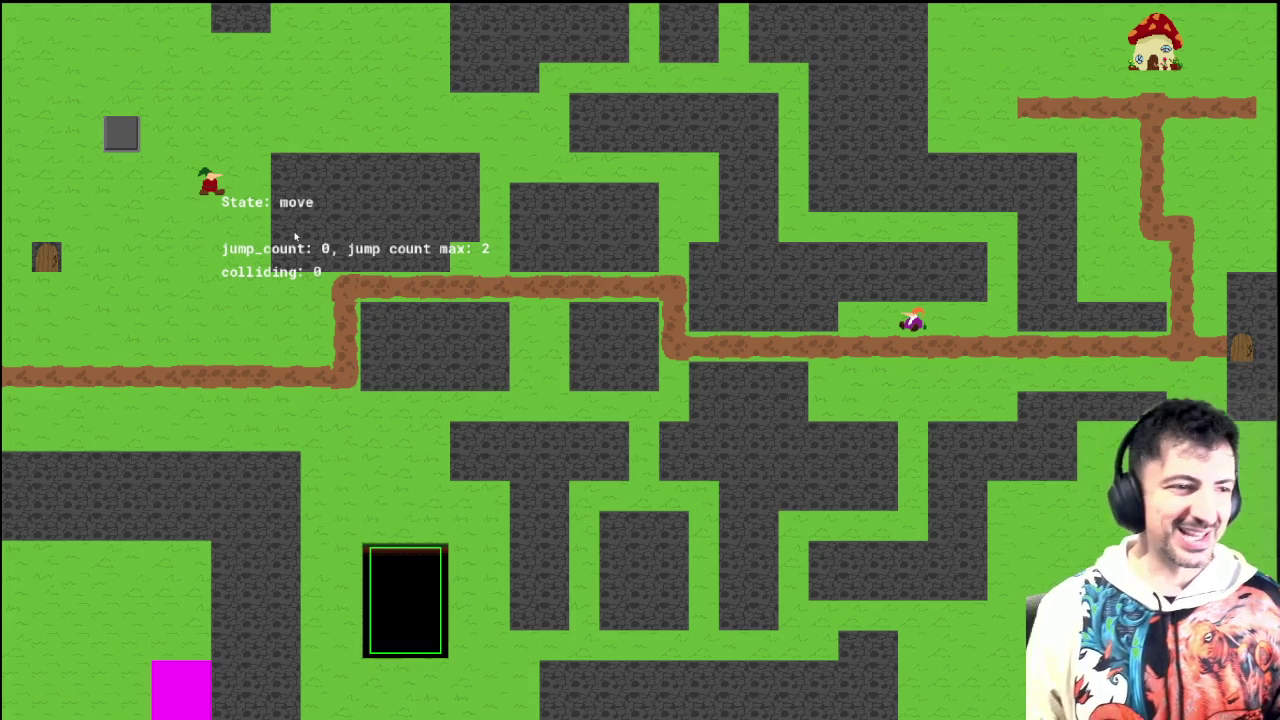
Step: Walk, jump and dash through the maze until the player hits a wall and gets knocked, then close the game
{"action": "key", "text": "Down"}
{"action": "key", "text": "space"}
{"action": "key", "text": "Right"}
{"action": "key", "text": "Left"}
{"action": "key", "text": "space"}
{"action": "key", "text": "Right"}
{"action": "key", "text": "Left"}
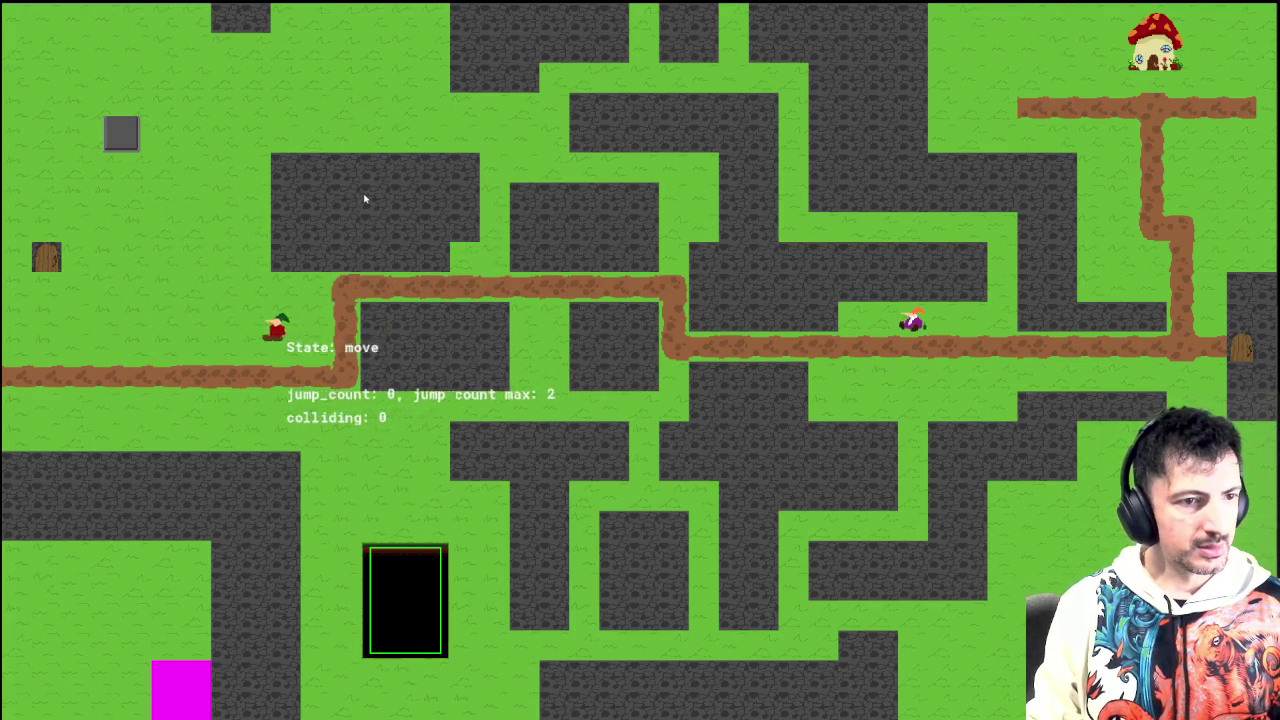
{"action": "key", "text": "space"}
{"action": "key", "text": "Right"}
{"action": "key", "text": "Left"}
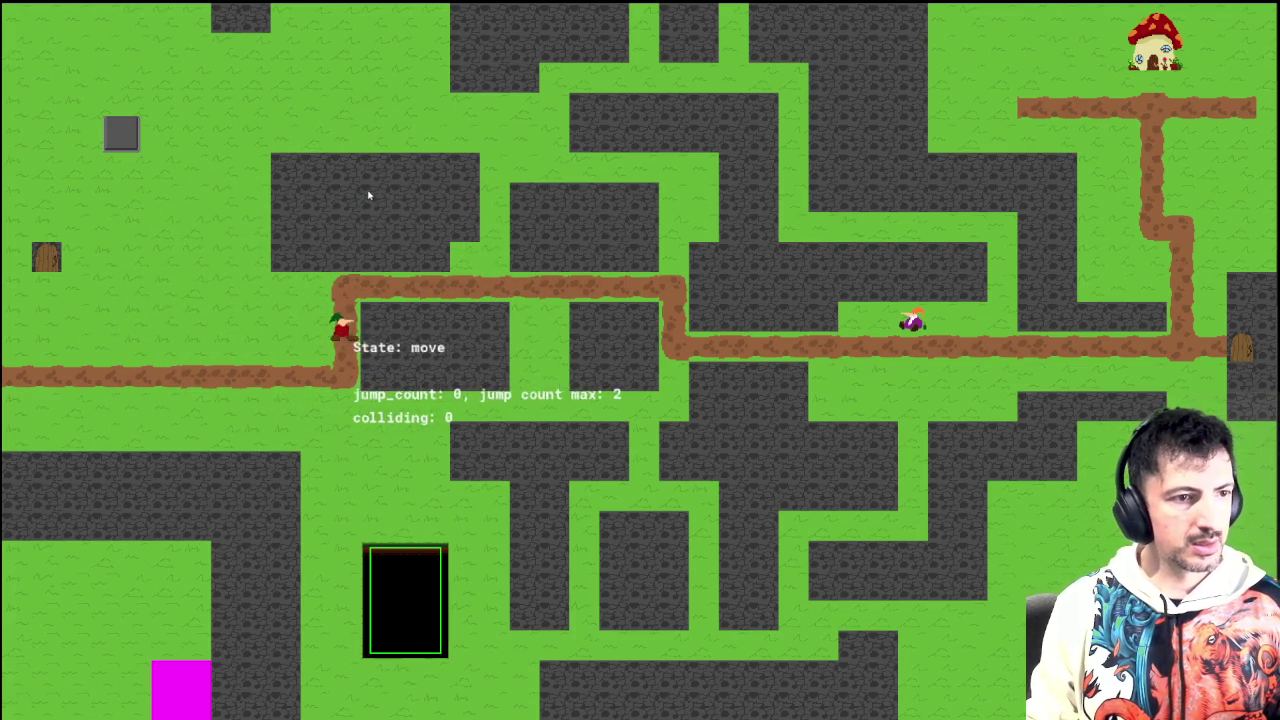
{"action": "key", "text": "space"}
{"action": "key", "text": "Right"}
{"action": "key", "text": "shift"}
{"action": "key", "text": "Left"}
{"action": "key", "text": "space"}
{"action": "key", "text": "Right"}
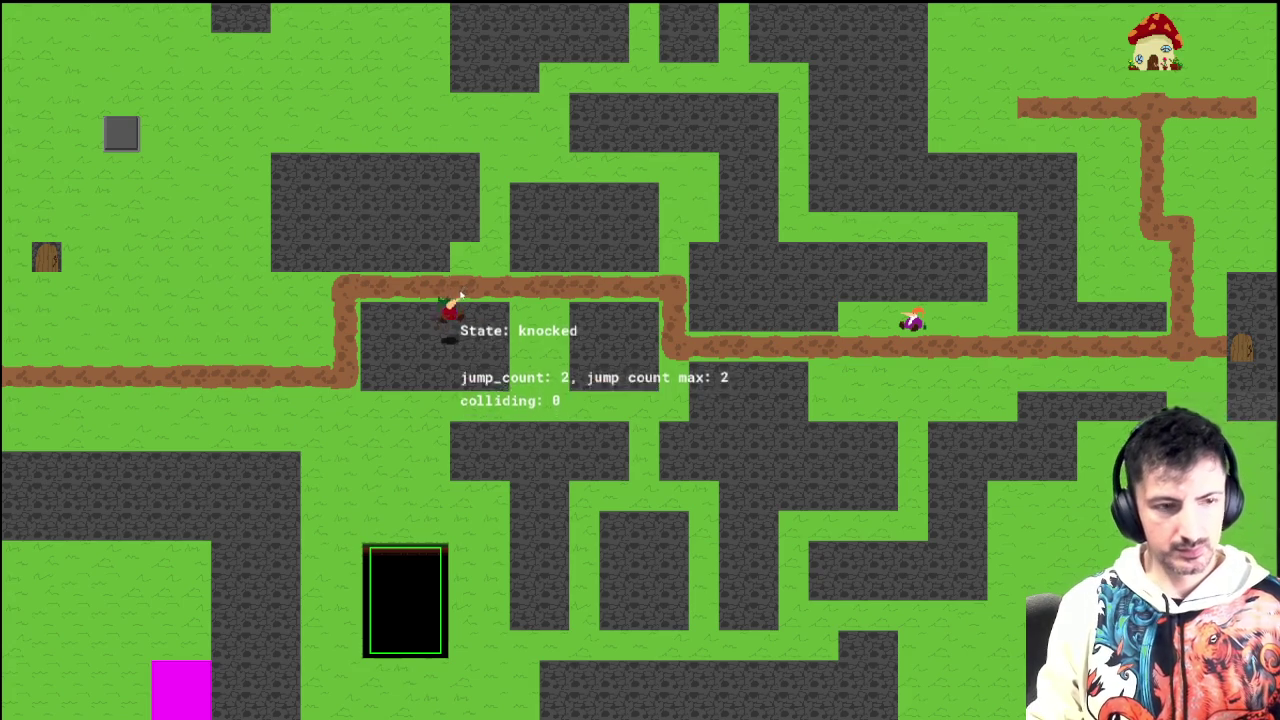
{"action": "key", "text": "Escape"}
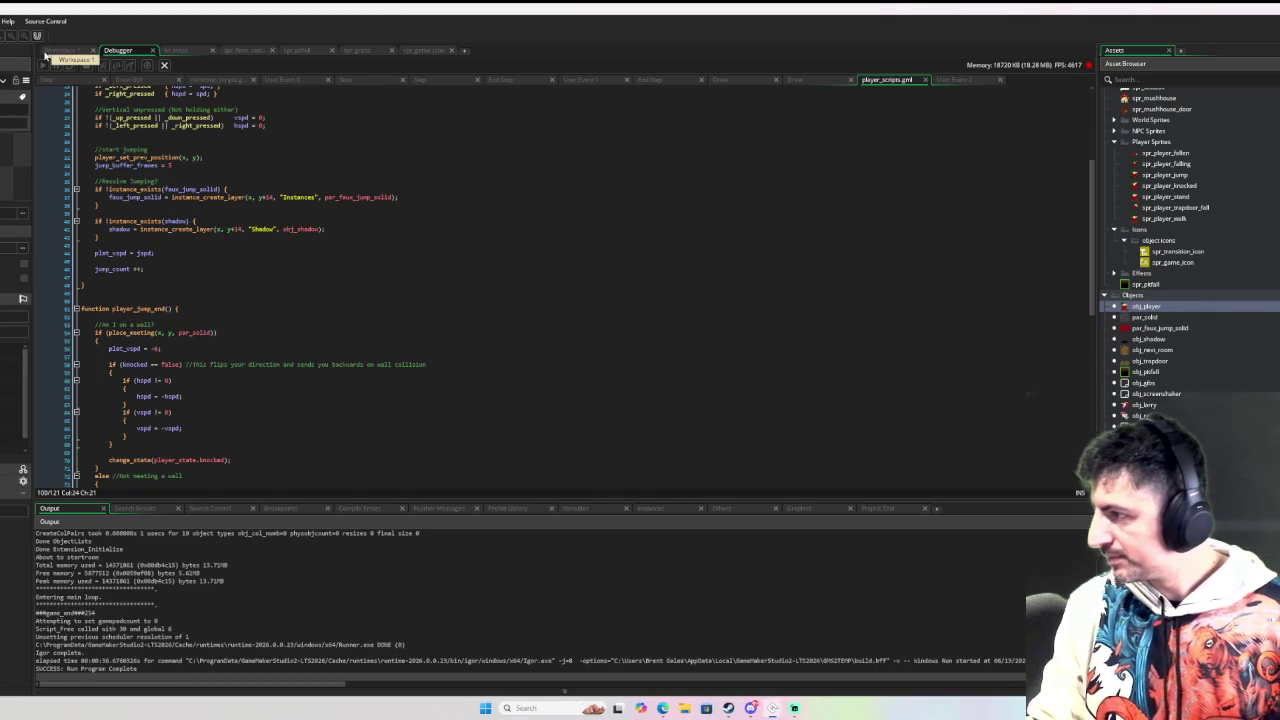
Step: In obj_player's Draw event, uncomment the hspd/vspd/plat_vspd/jspd line with row multiplier 4, then debug-run
{"action": "left_click", "coordinate": [58, 51]}
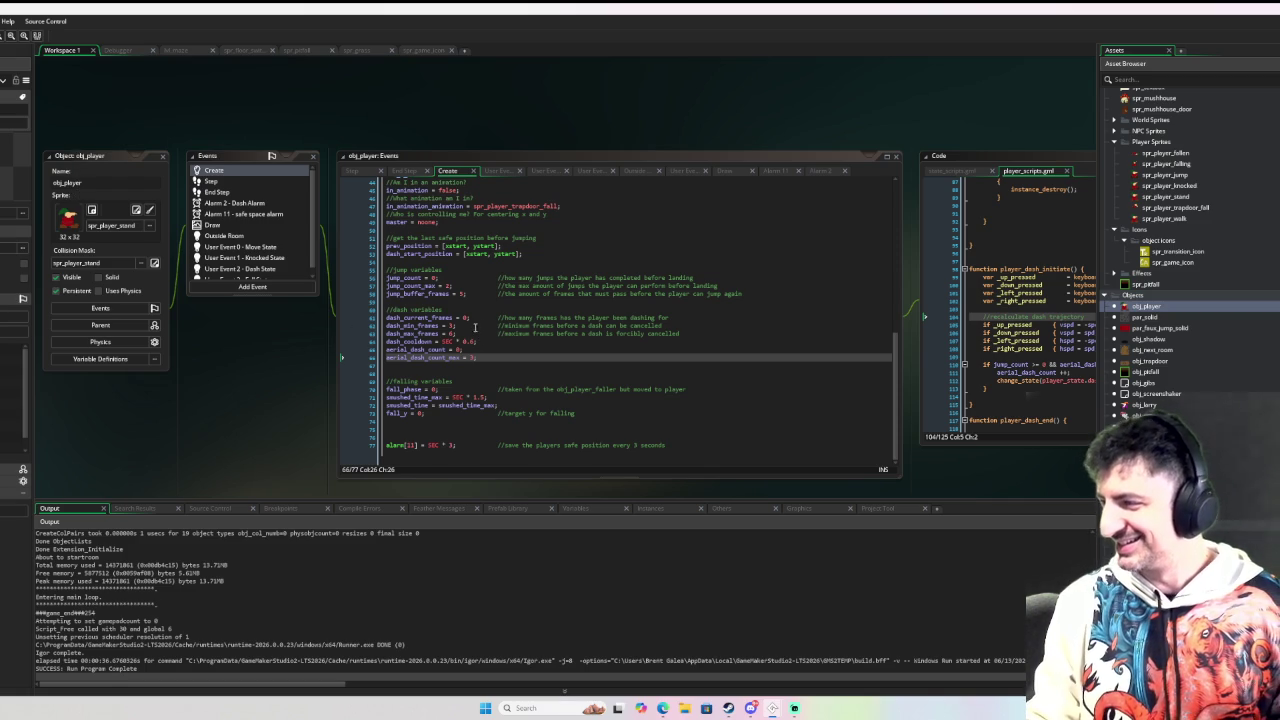
{"action": "left_click", "coordinate": [267, 229]}
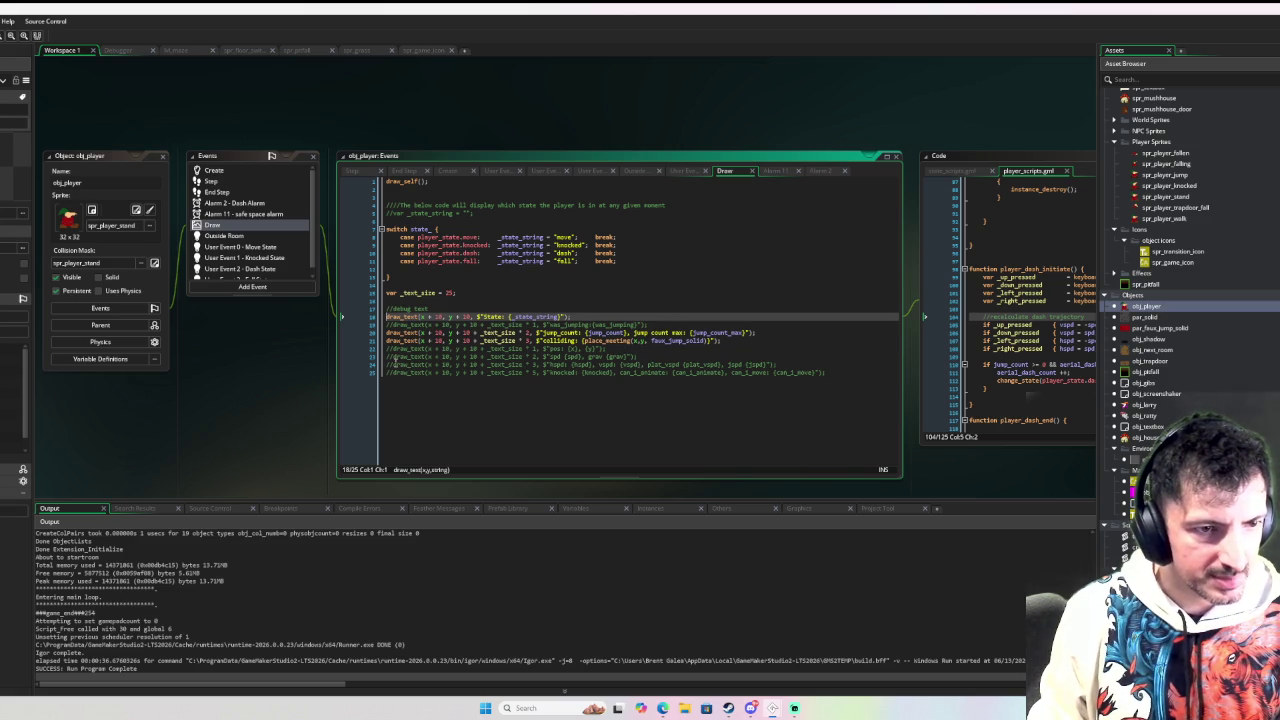
{"action": "left_click", "coordinate": [394, 365]}
{"action": "key", "text": "BackSpace"}
{"action": "key", "text": "BackSpace"}
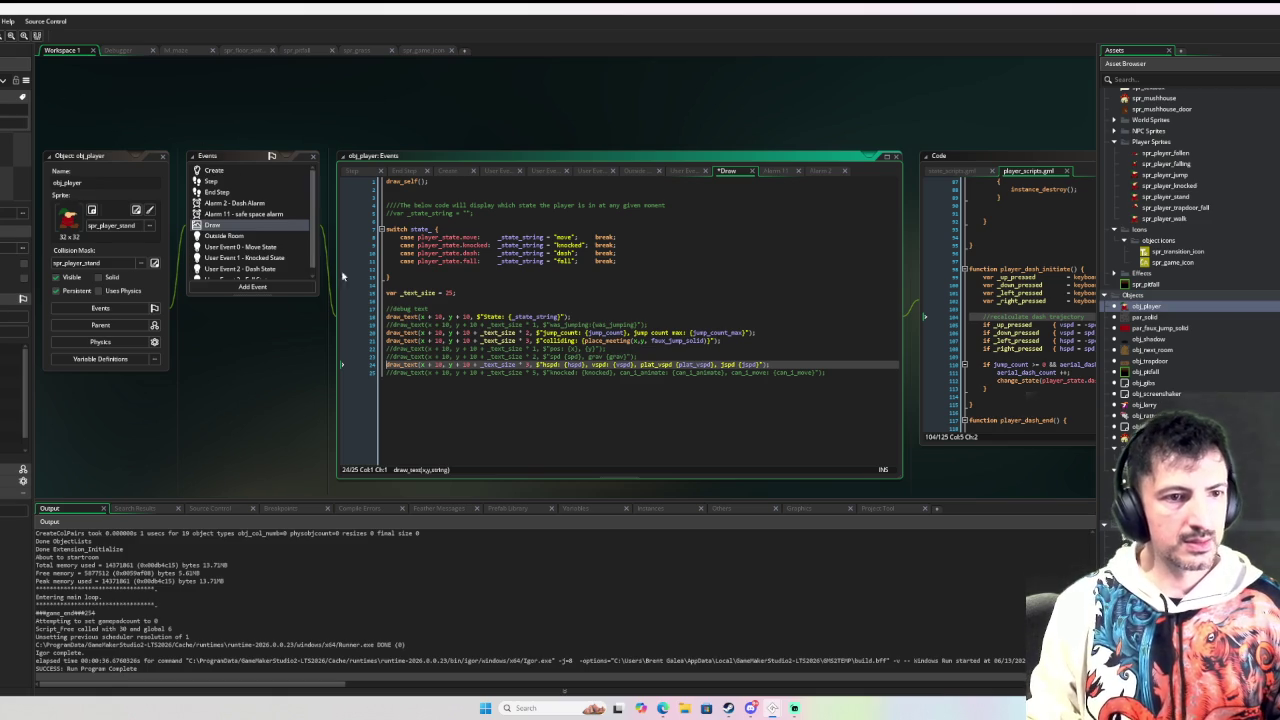
{"action": "double_click", "coordinate": [527, 364]}
{"action": "type", "text": "4"}
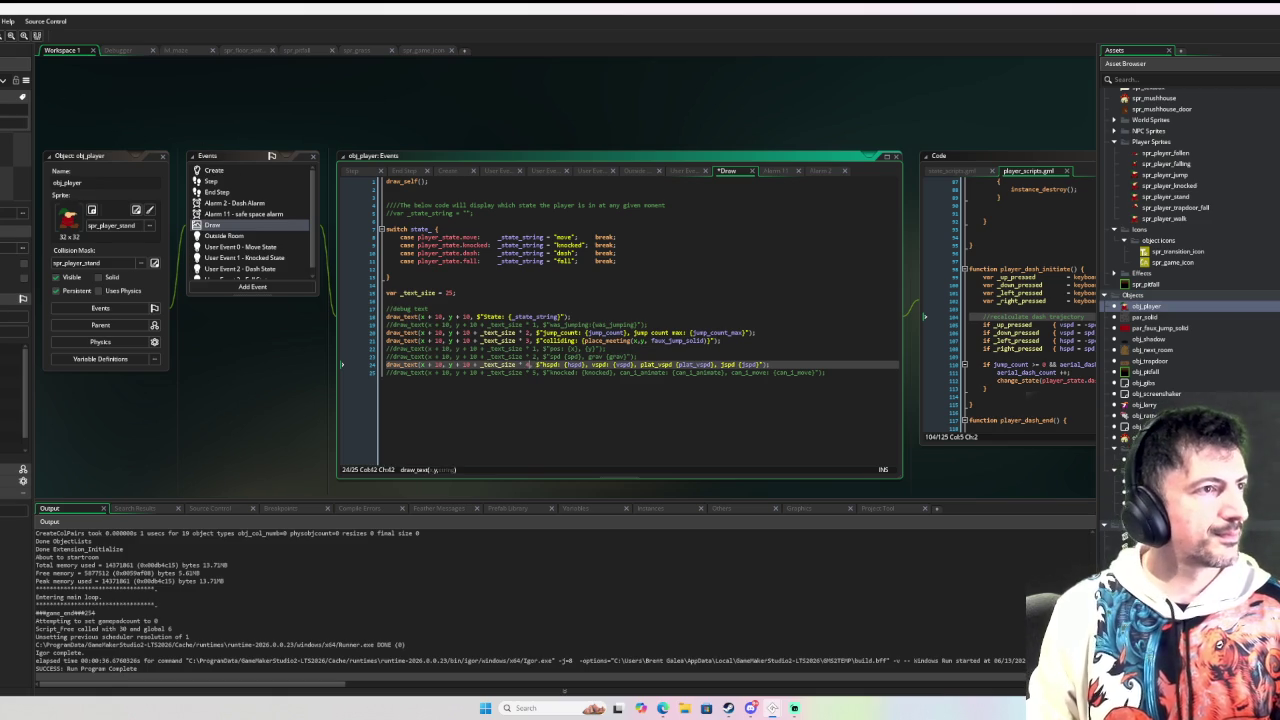
{"action": "key", "text": "F6"}
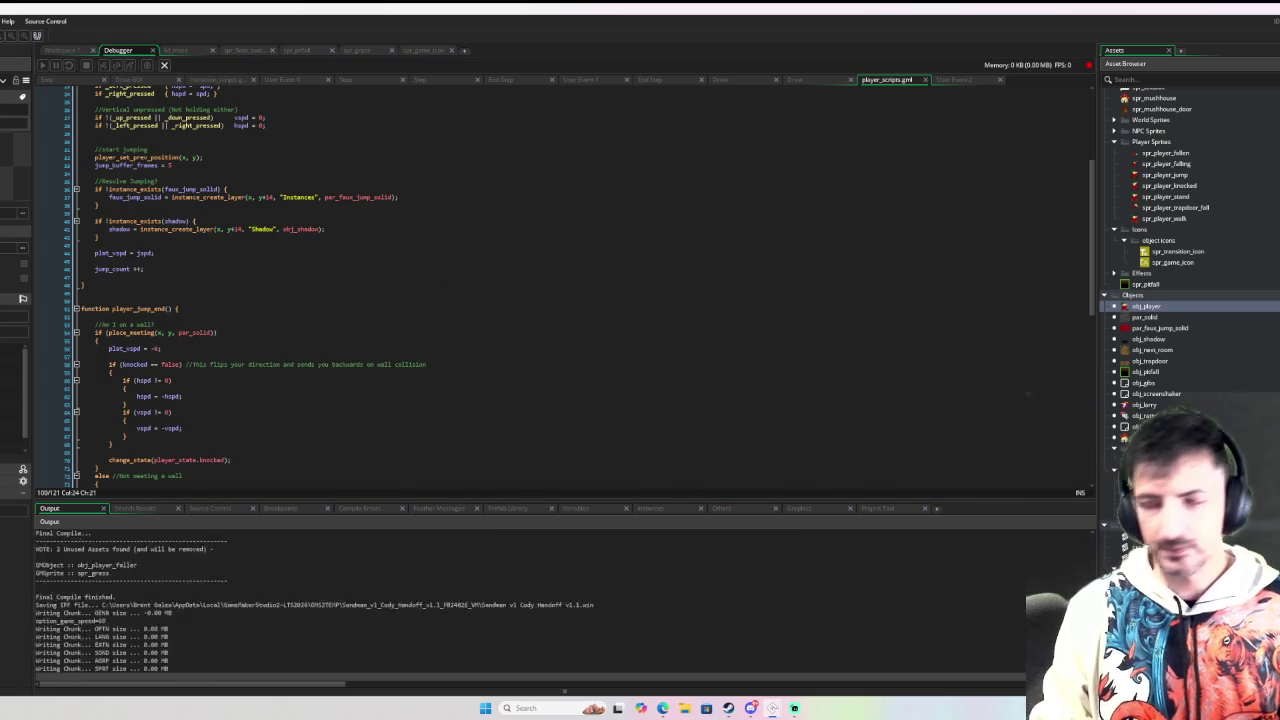
Step: Run and jump the player through the maze and onto the dark block
{"action": "key", "text": "Left"}
{"action": "key", "text": "Right"}
{"action": "key", "text": "Left"}
{"action": "key", "text": "space"}
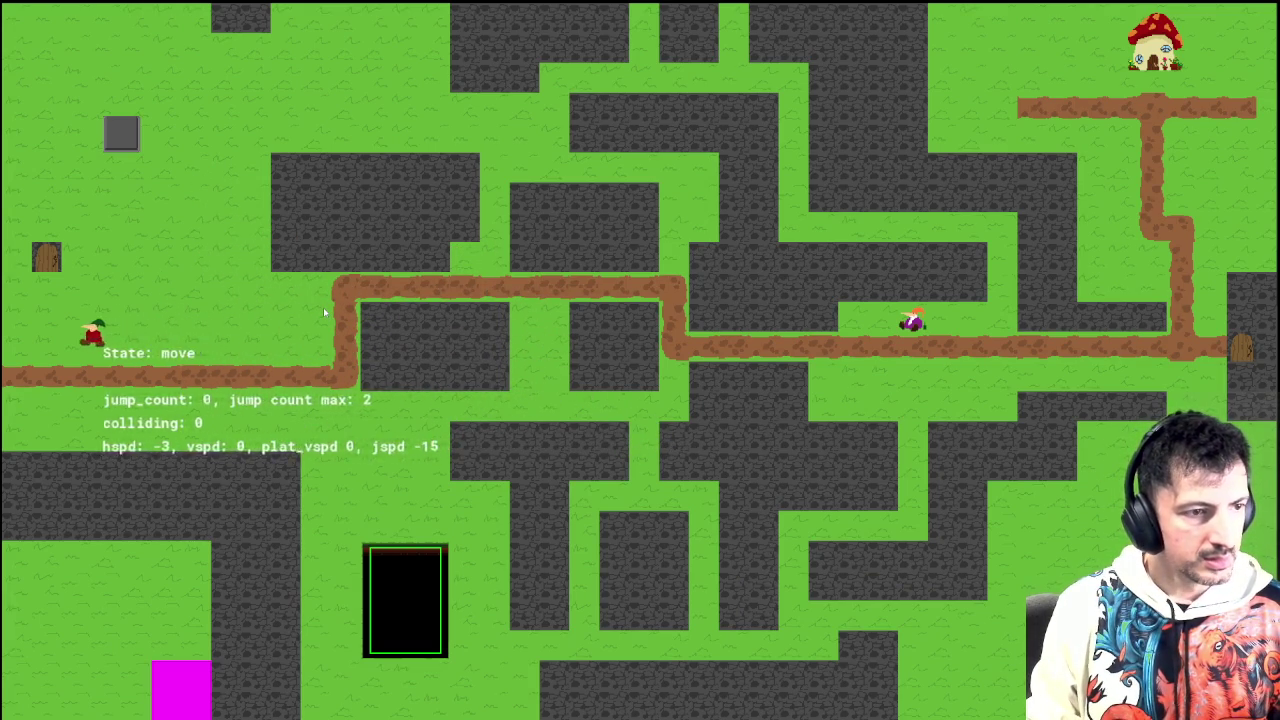
{"action": "key", "text": "Right"}
{"action": "key", "text": "space"}
{"action": "key", "text": "space"}
{"action": "key", "text": "Left"}
{"action": "key", "text": "Right"}
{"action": "key", "text": "space"}
{"action": "key", "text": "Right"}
{"action": "key", "text": "space"}
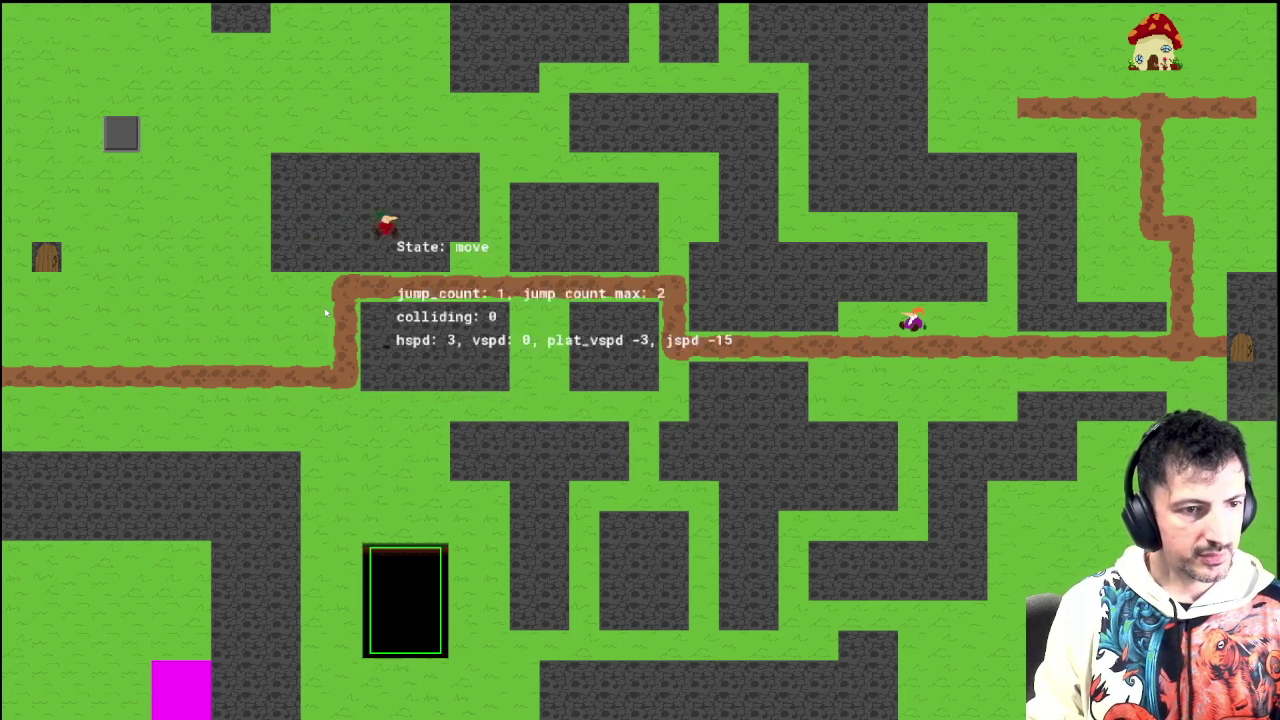
{"action": "key", "text": "Up"}
{"action": "key", "text": "Left"}
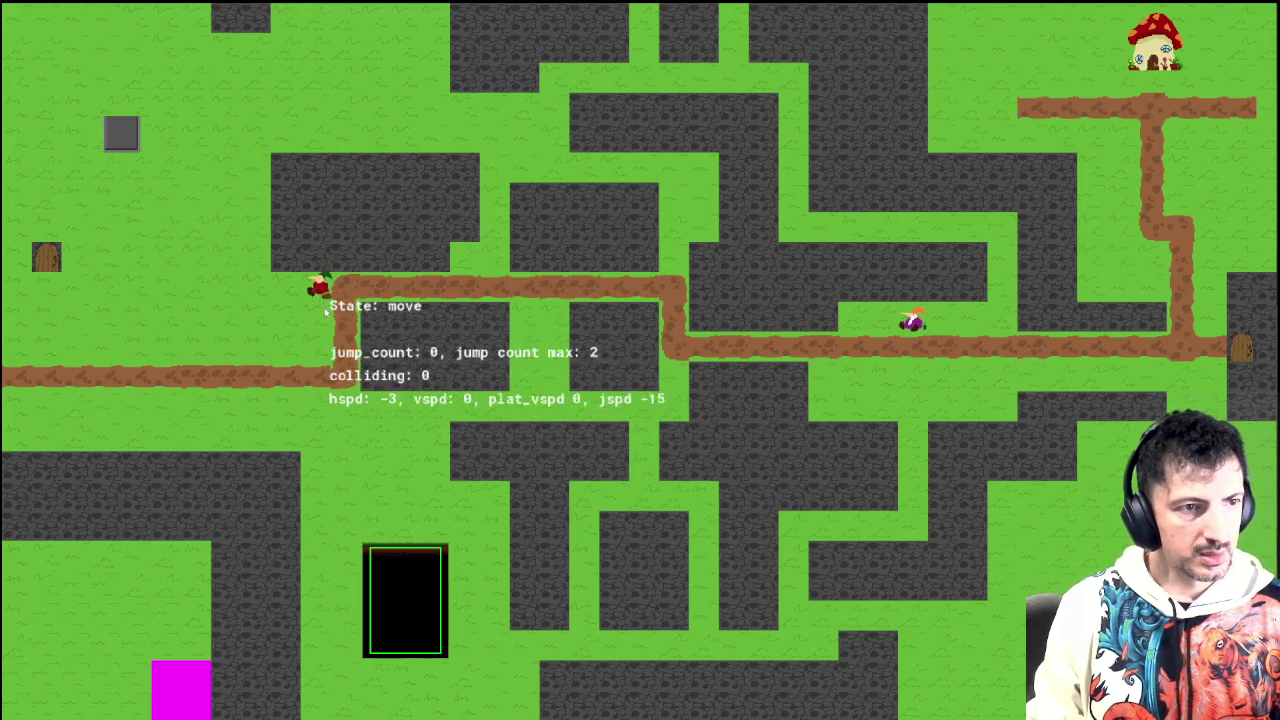
{"action": "key", "text": "Right"}
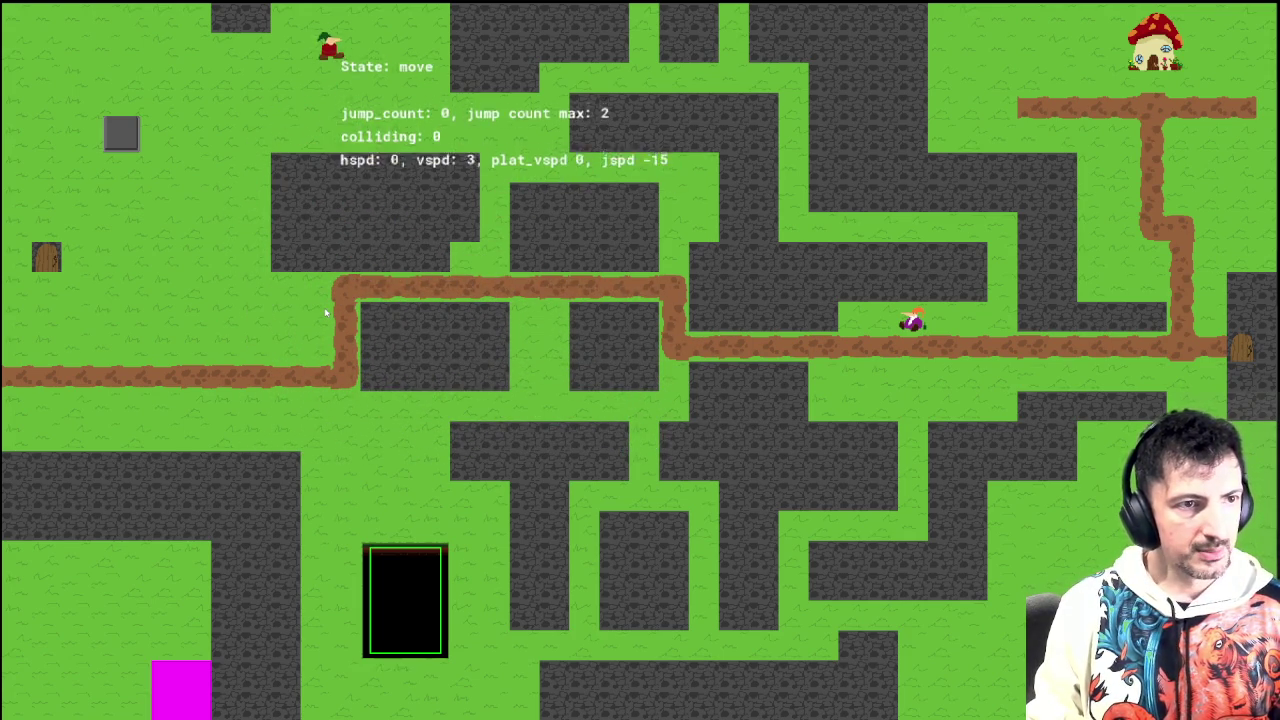
{"action": "key", "text": "space"}
{"action": "key", "text": "space"}
{"action": "key", "text": "space"}
Step: Dash the player into walls to trigger knockbacks, then double-jump into the ? block
{"action": "key", "text": "Left"}
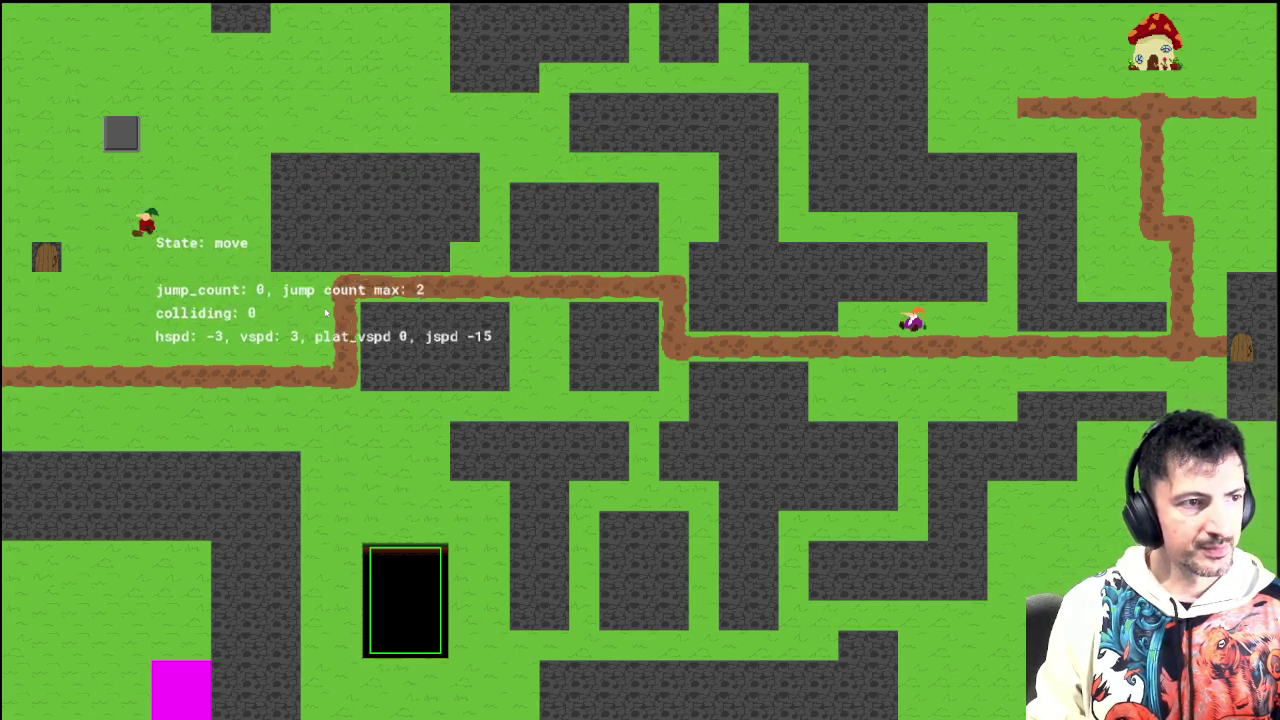
{"action": "key", "text": "space"}
{"action": "key", "text": "Right"}
{"action": "key", "text": "shift"}
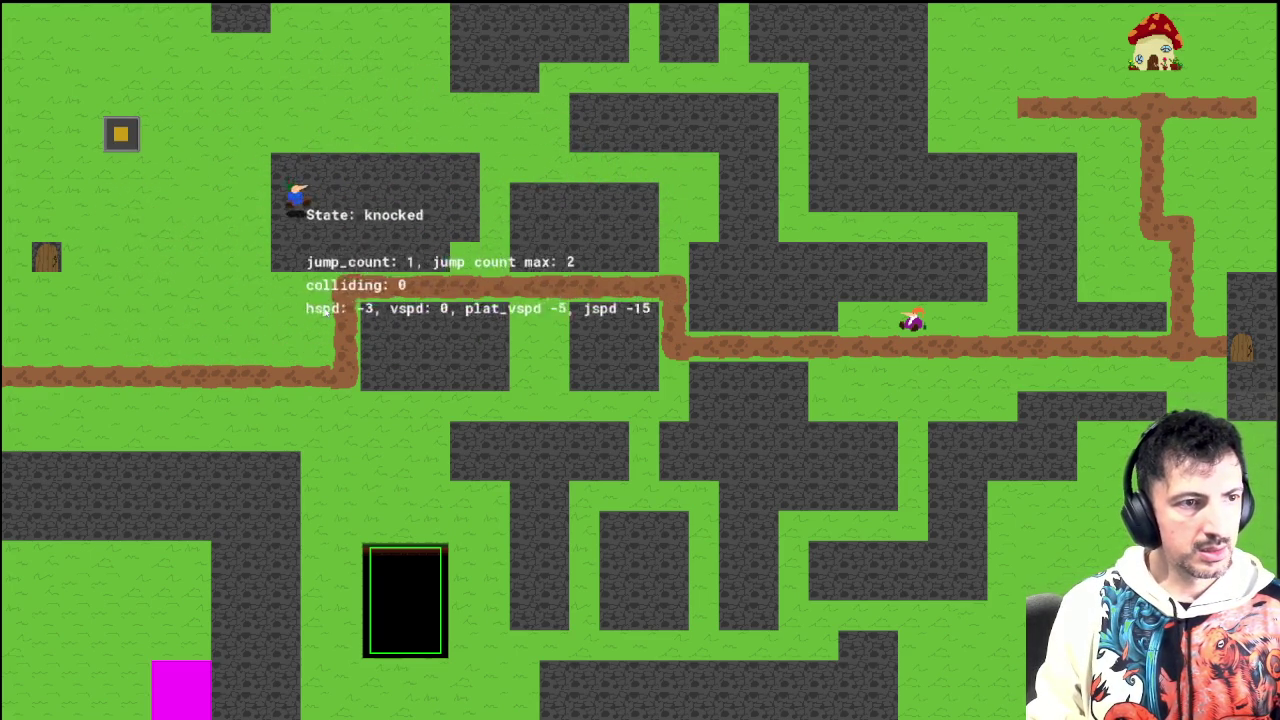
{"action": "key", "text": "Left"}
{"action": "key", "text": "Right"}
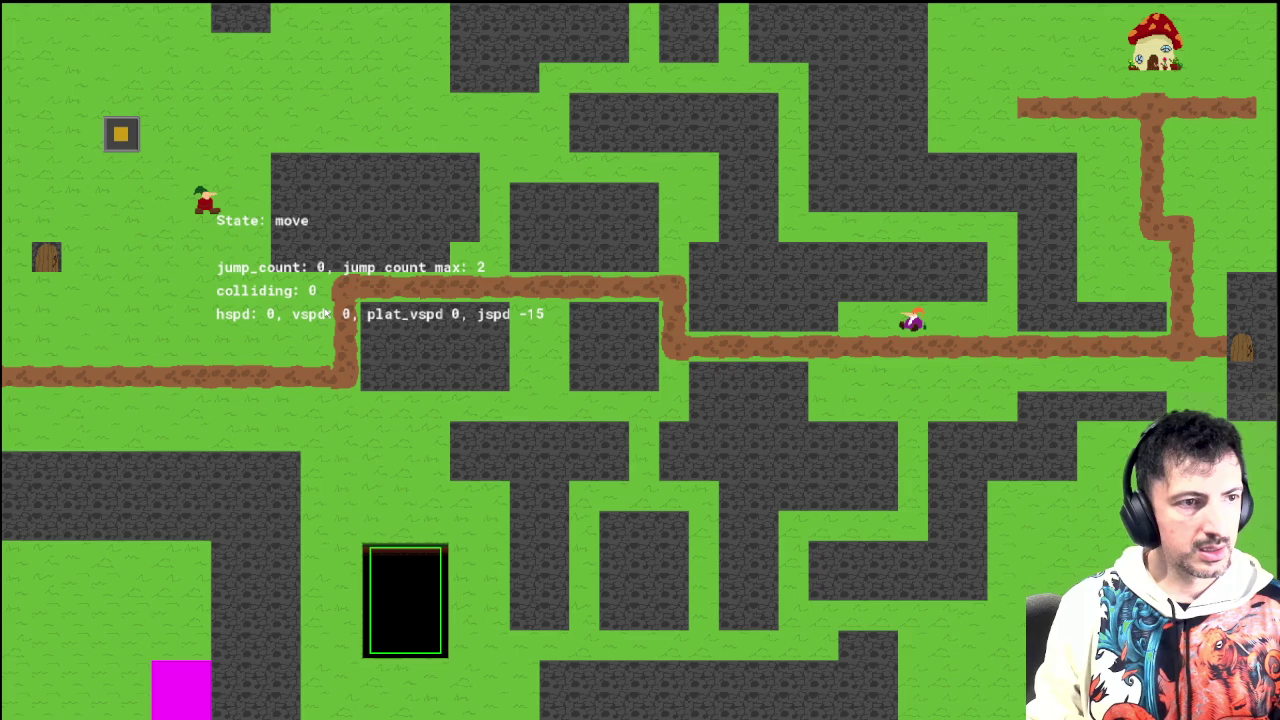
{"action": "key", "text": "Left"}
{"action": "key", "text": "space"}
{"action": "key", "text": "Right"}
{"action": "key", "text": "shift"}
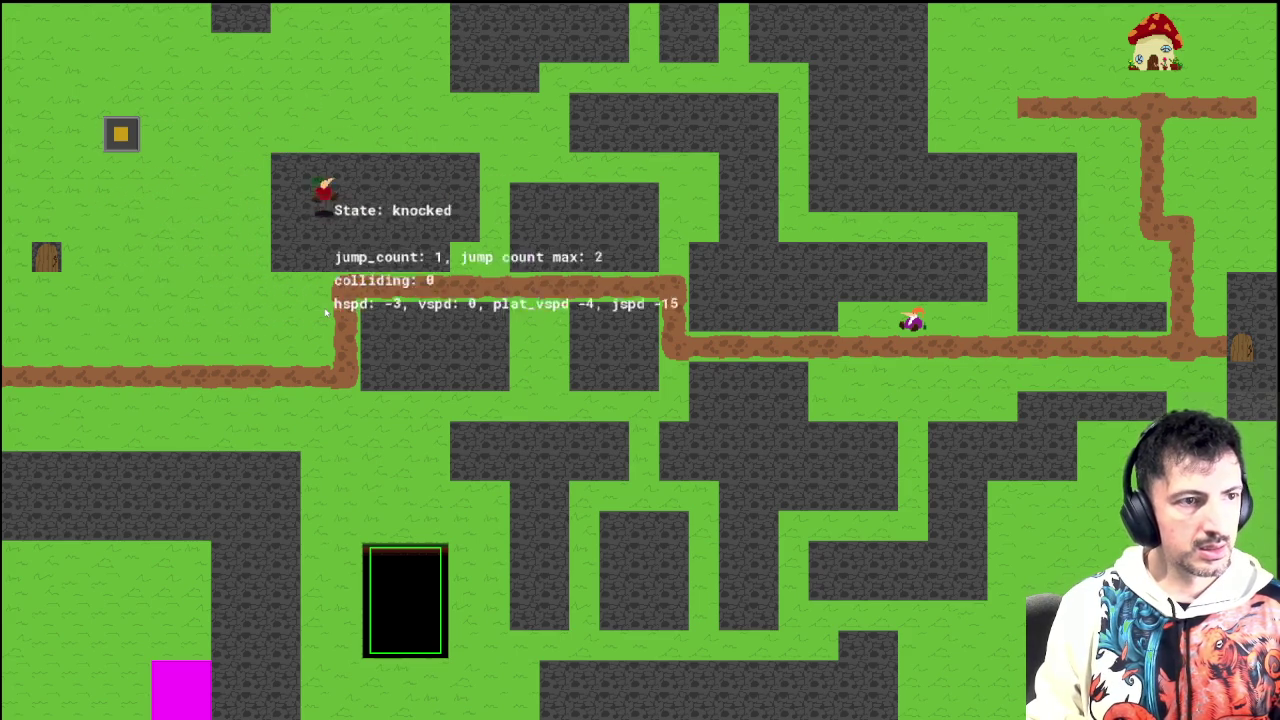
{"action": "key", "text": "space"}
{"action": "key", "text": "Left"}
{"action": "key", "text": "Right"}
{"action": "key", "text": "space"}
{"action": "key", "text": "shift"}
{"action": "key", "text": "Left"}
{"action": "key", "text": "Right"}
{"action": "key", "text": "space"}
{"action": "key", "text": "space"}
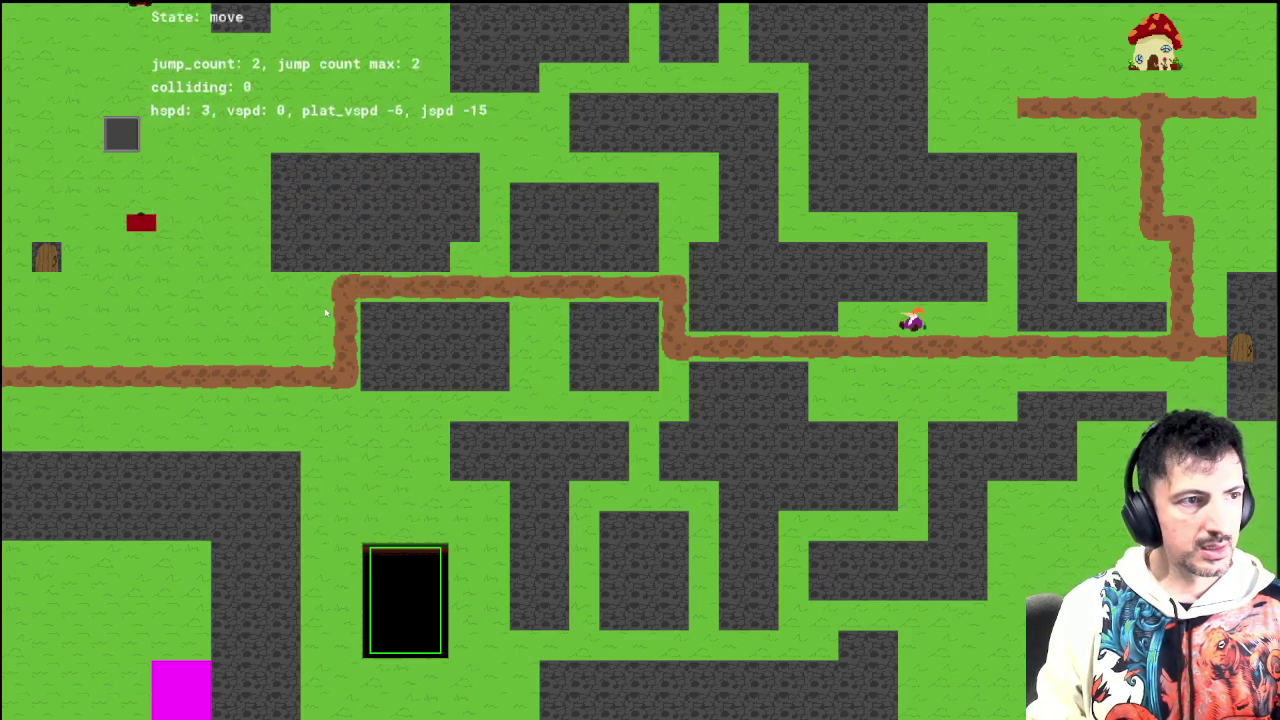
Step: Jump the player into a block to test knockback, then climb onto the upper path
{"action": "key", "text": "Left"}
{"action": "key", "text": "Right"}
{"action": "key", "text": "space"}
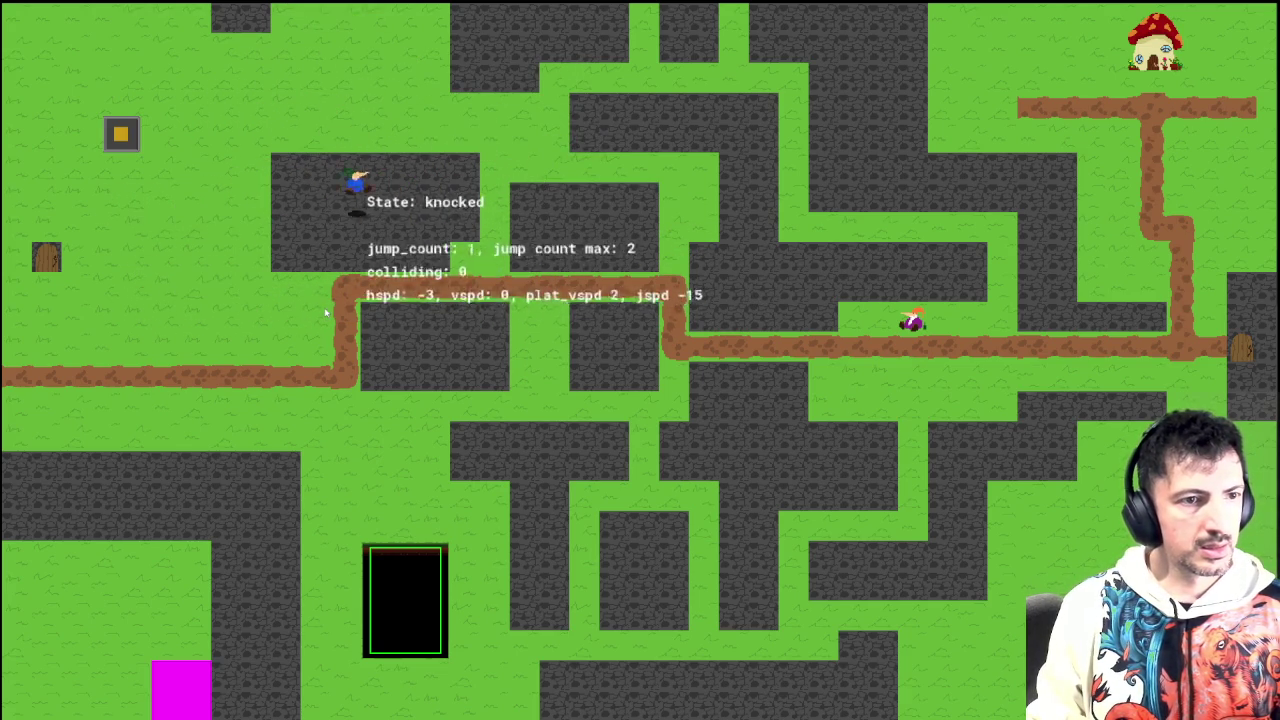
{"action": "key", "text": "space"}
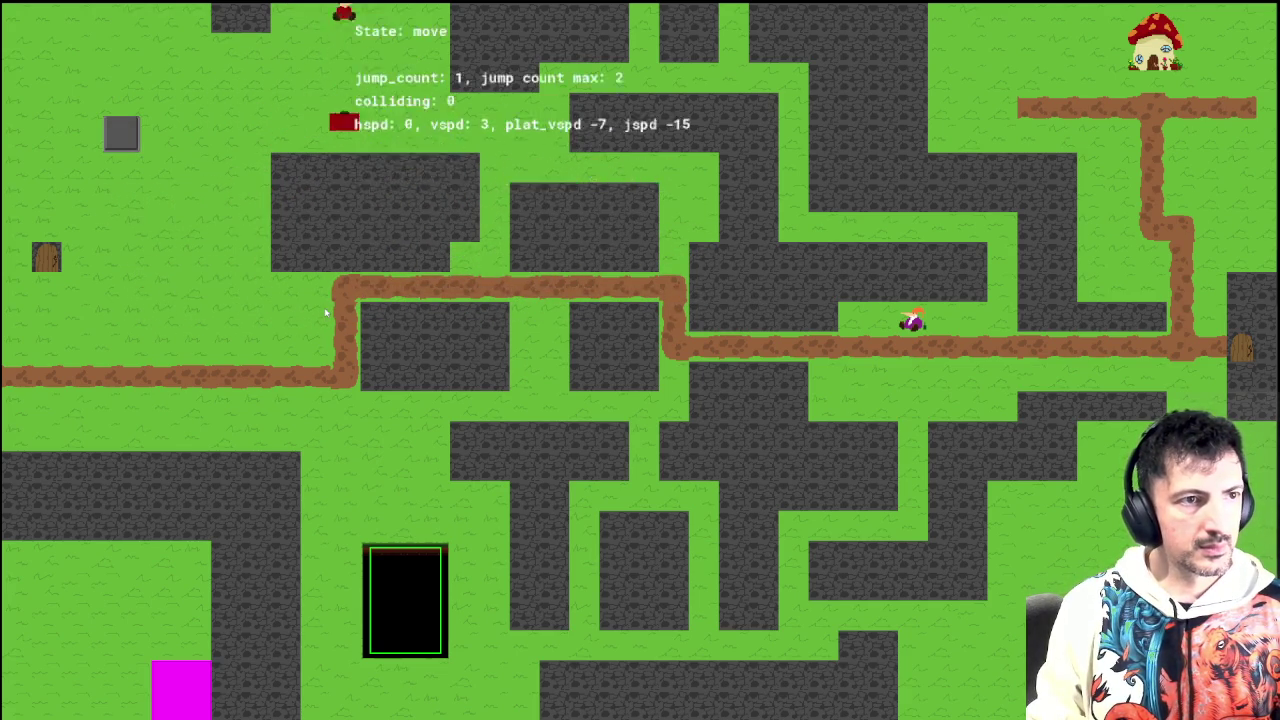
{"action": "key", "text": "Up"}
{"action": "key", "text": "space"}
{"action": "key", "text": "Left"}
{"action": "key", "text": "Right"}
{"action": "key", "text": "space"}
{"action": "key", "text": "Right"}
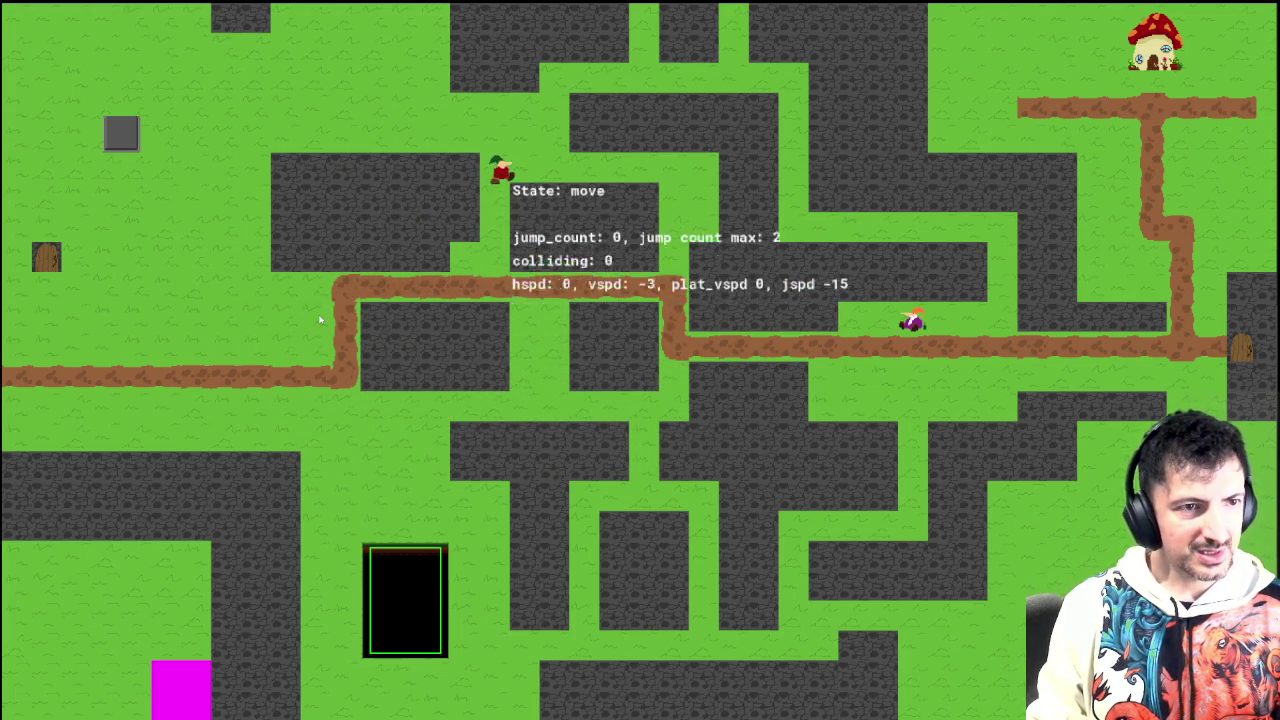
{"action": "key", "text": "Left"}
{"action": "key", "text": "space"}
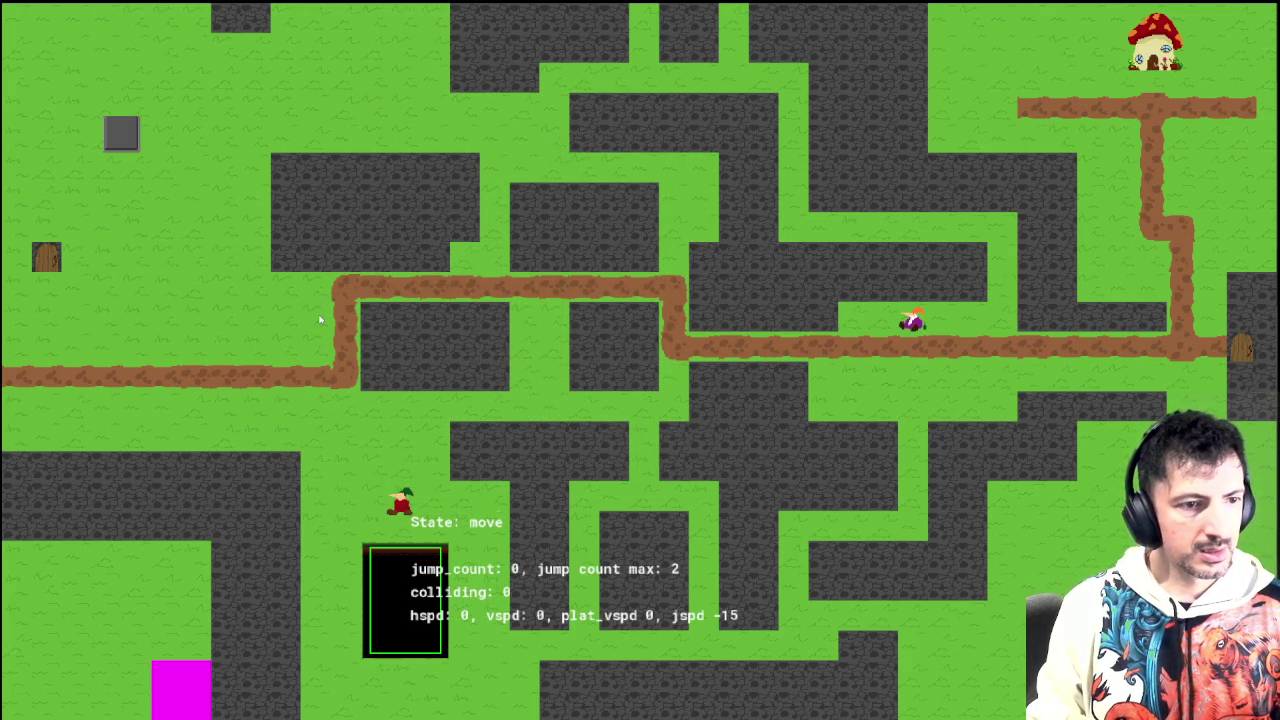
{"action": "key", "text": "Left"}
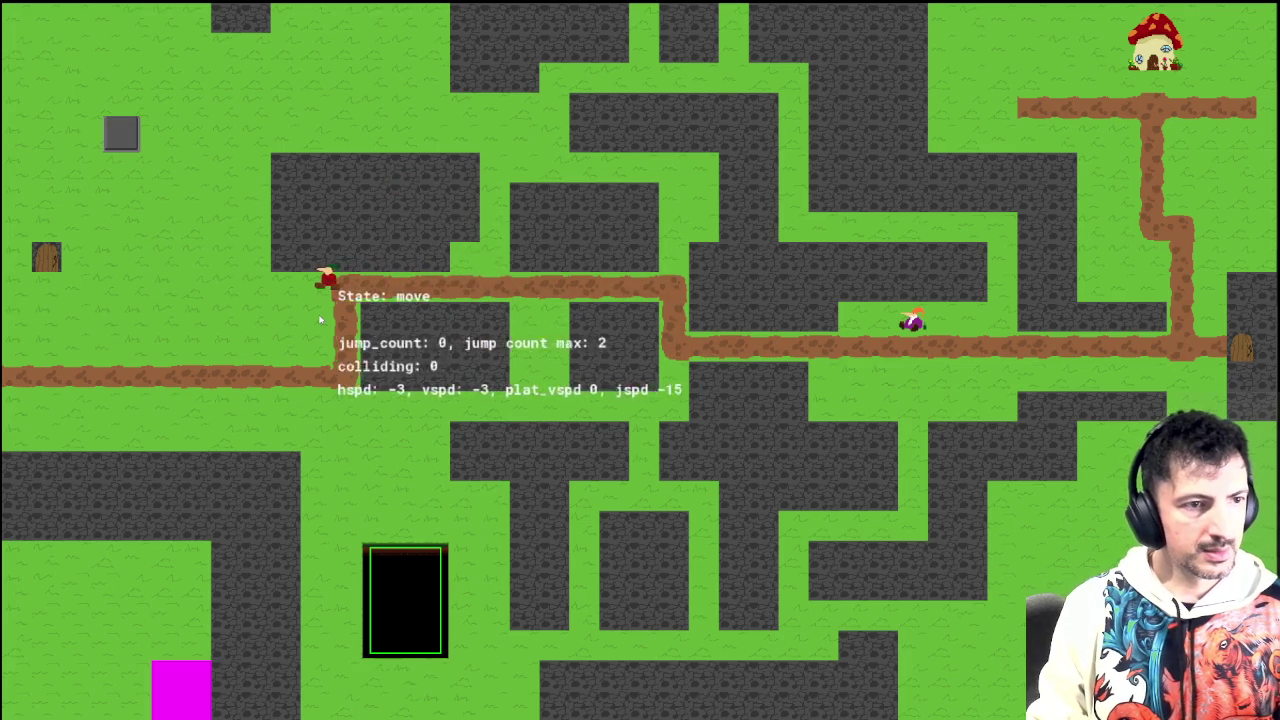
{"action": "key", "text": "Right"}
{"action": "key", "text": "space"}
Step: Run and jump back and forth, hit a wall for another knockback, then close the game
{"action": "key", "text": "Left"}
{"action": "key", "text": "Right"}
{"action": "key", "text": "space"}
{"action": "key", "text": "Left"}
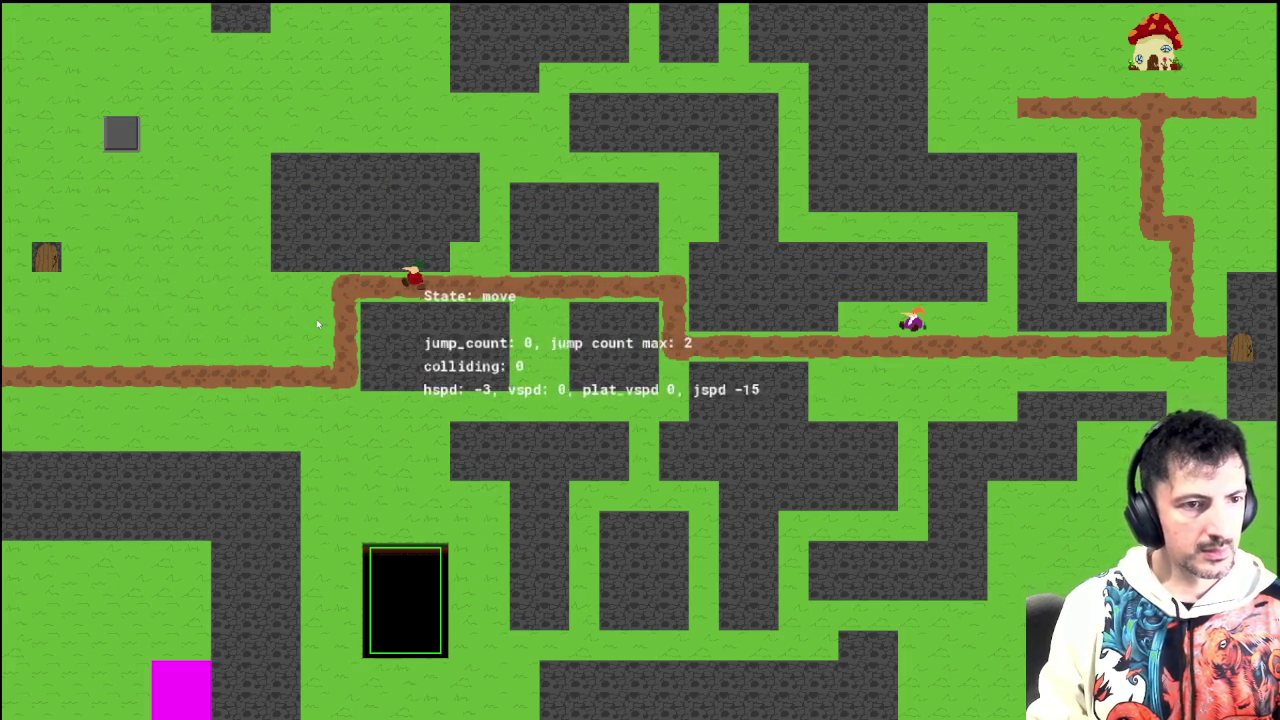
{"action": "key", "text": "Right"}
{"action": "key", "text": "space"}
{"action": "key", "text": "Left"}
{"action": "key", "text": "space"}
{"action": "key", "text": "Right"}
{"action": "key", "text": "space"}
{"action": "key", "text": "Left"}
{"action": "key", "text": "space"}
{"action": "key", "text": "Right"}
{"action": "key", "text": "space"}
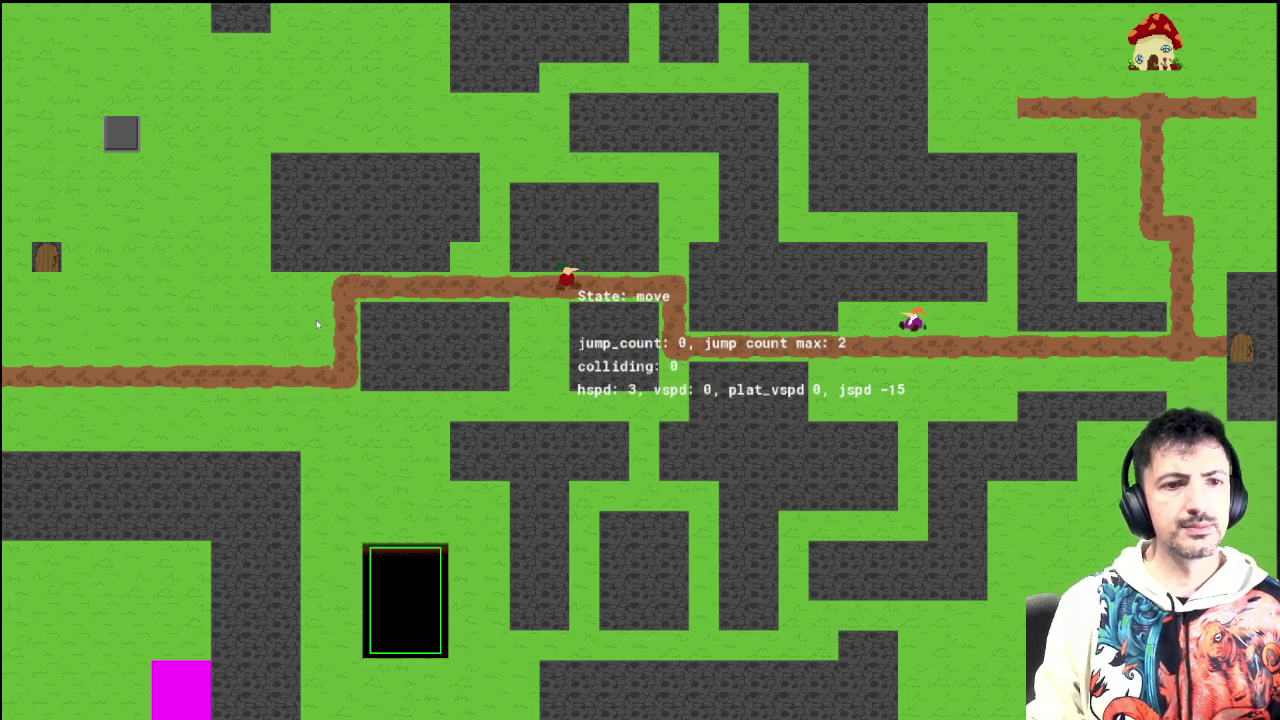
{"action": "key", "text": "Right"}
{"action": "key", "text": "space"}
{"action": "key", "text": "Right"}
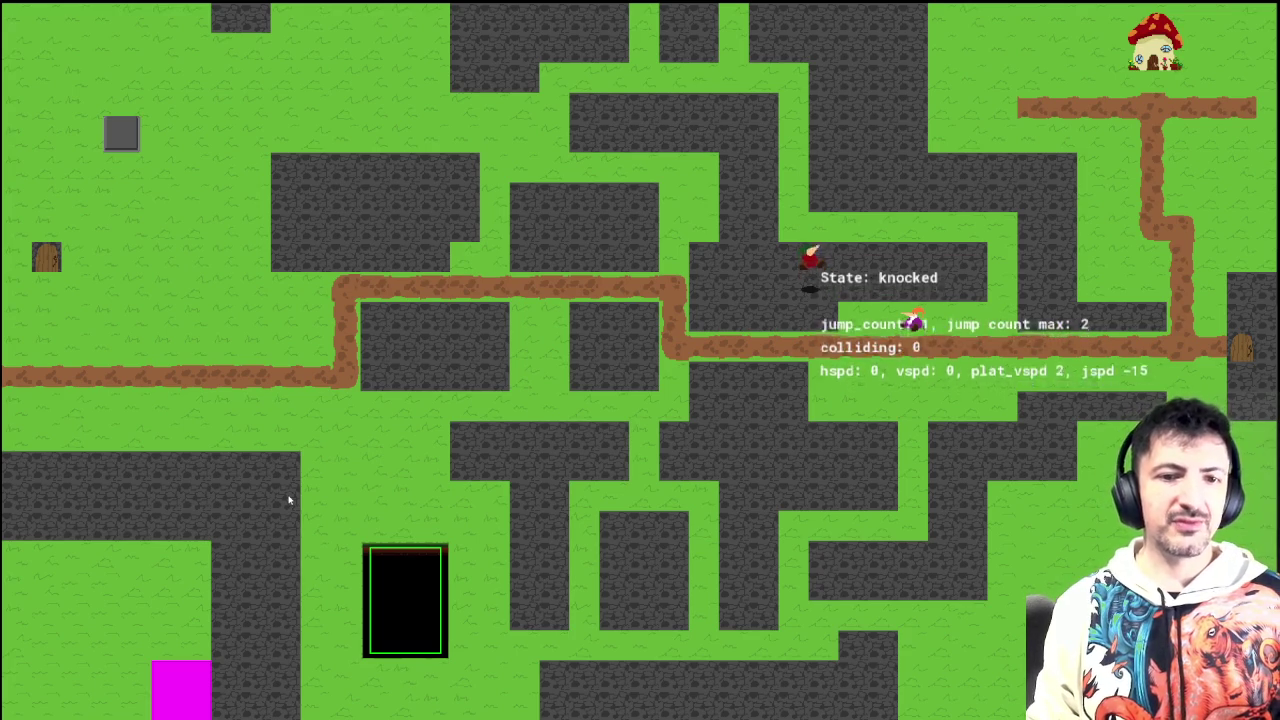
{"action": "key", "text": "Escape"}
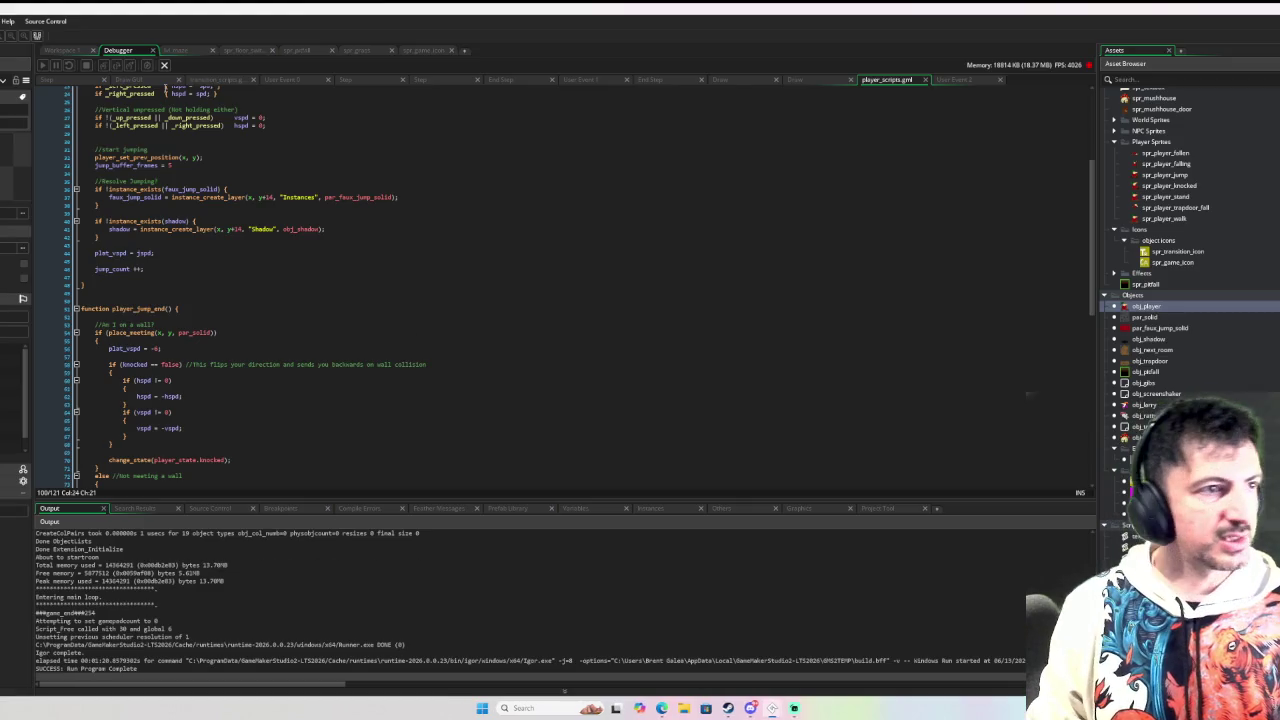
Step: Open obj_player's Knocked State user event and make room after the wall-bounce block
{"action": "left_click", "coordinate": [80, 56]}
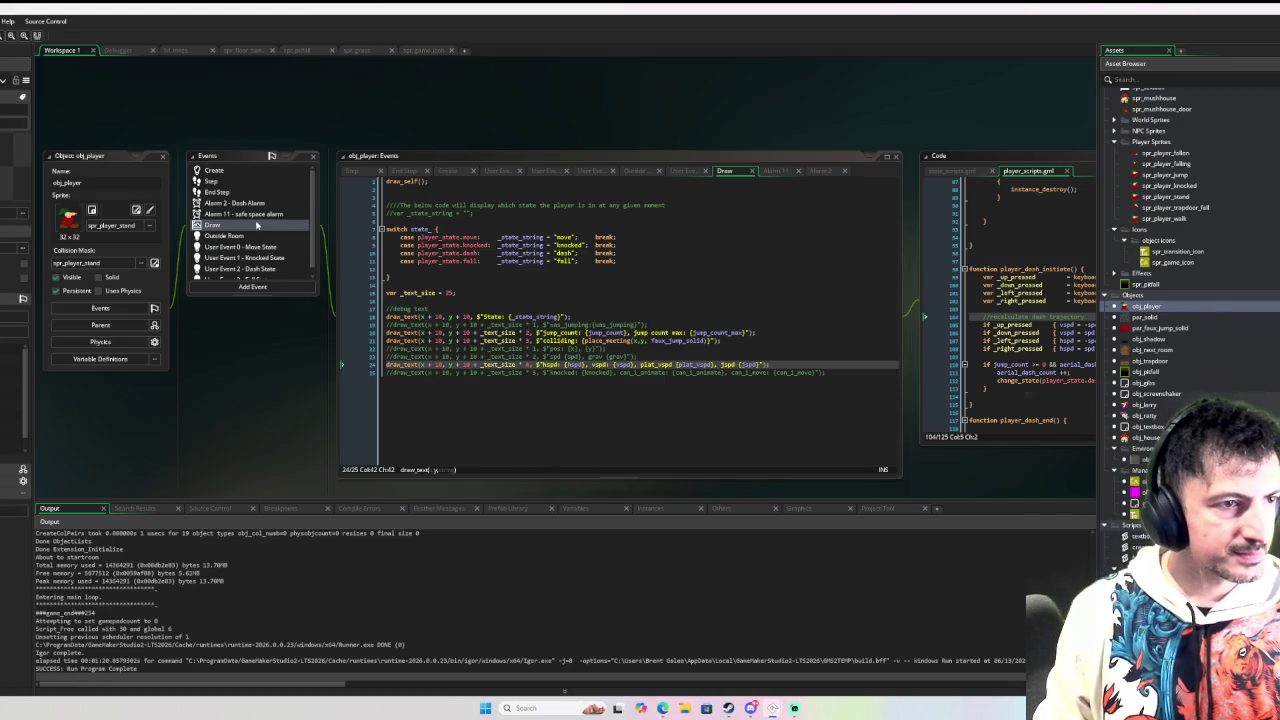
{"action": "scroll", "coordinate": [258, 229], "scroll_direction": "down", "scroll_amount": 1}
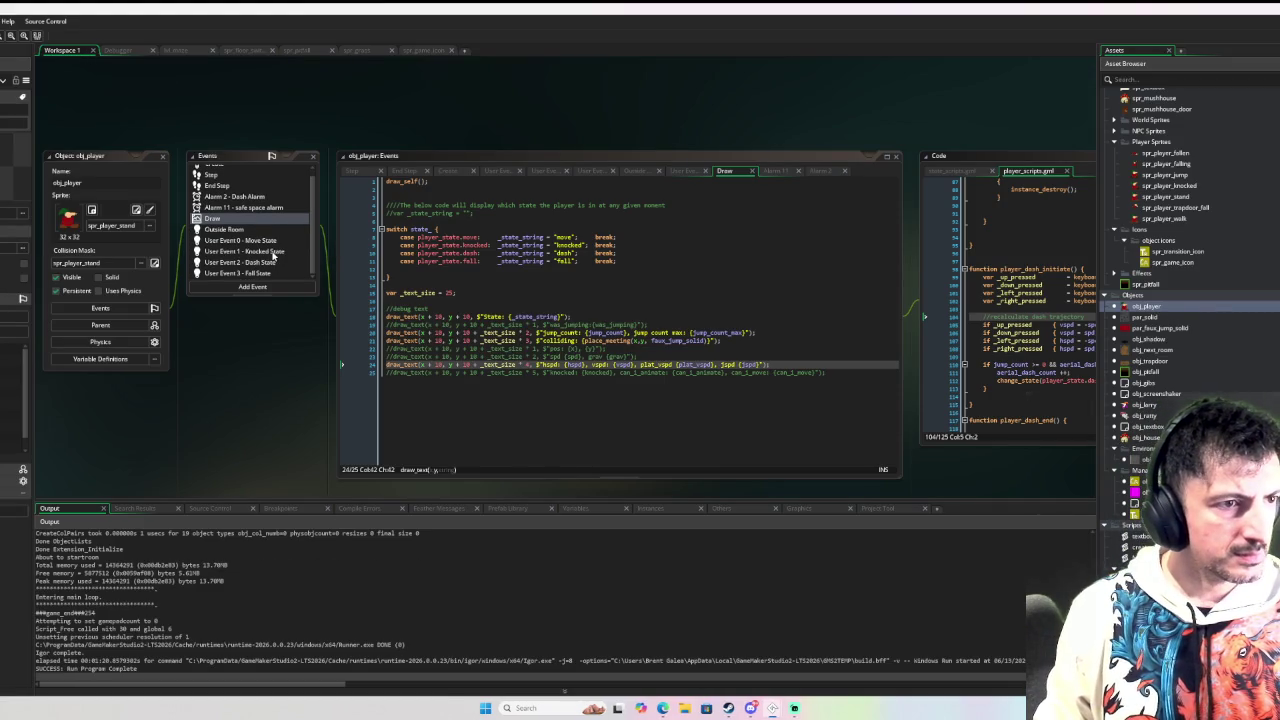
{"action": "double_click", "coordinate": [273, 254]}
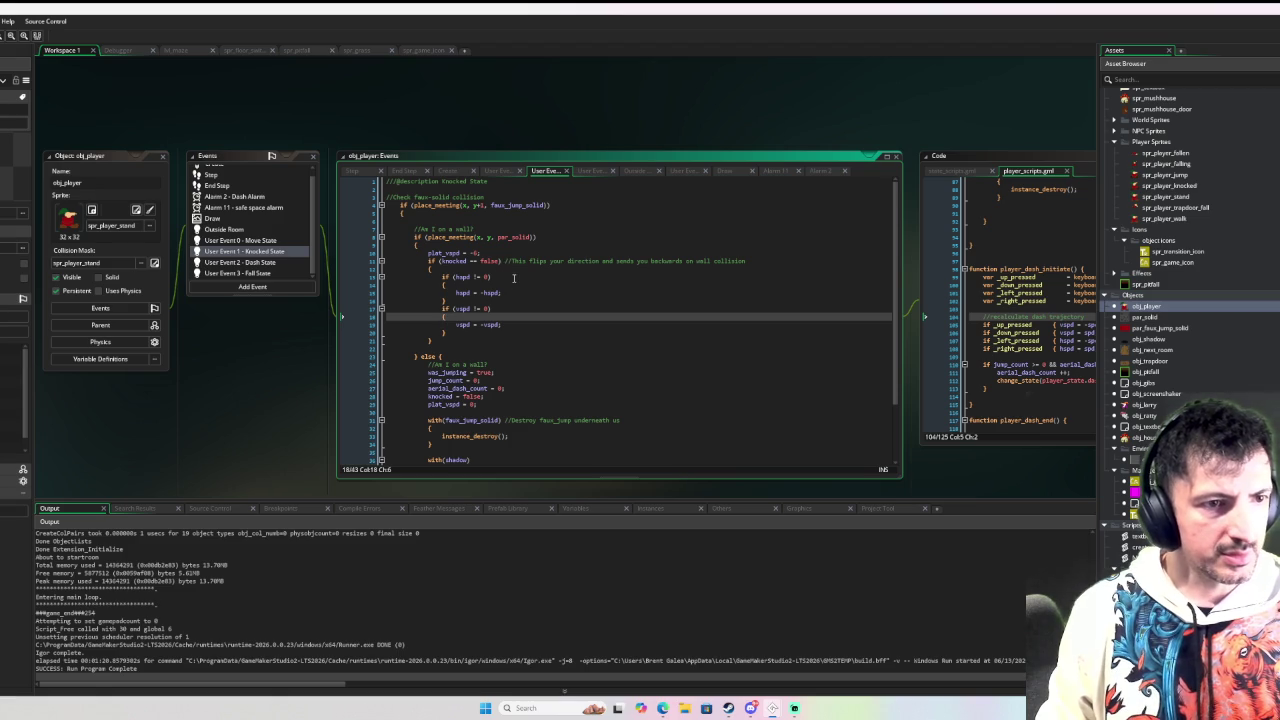
{"action": "left_click", "coordinate": [476, 334]}
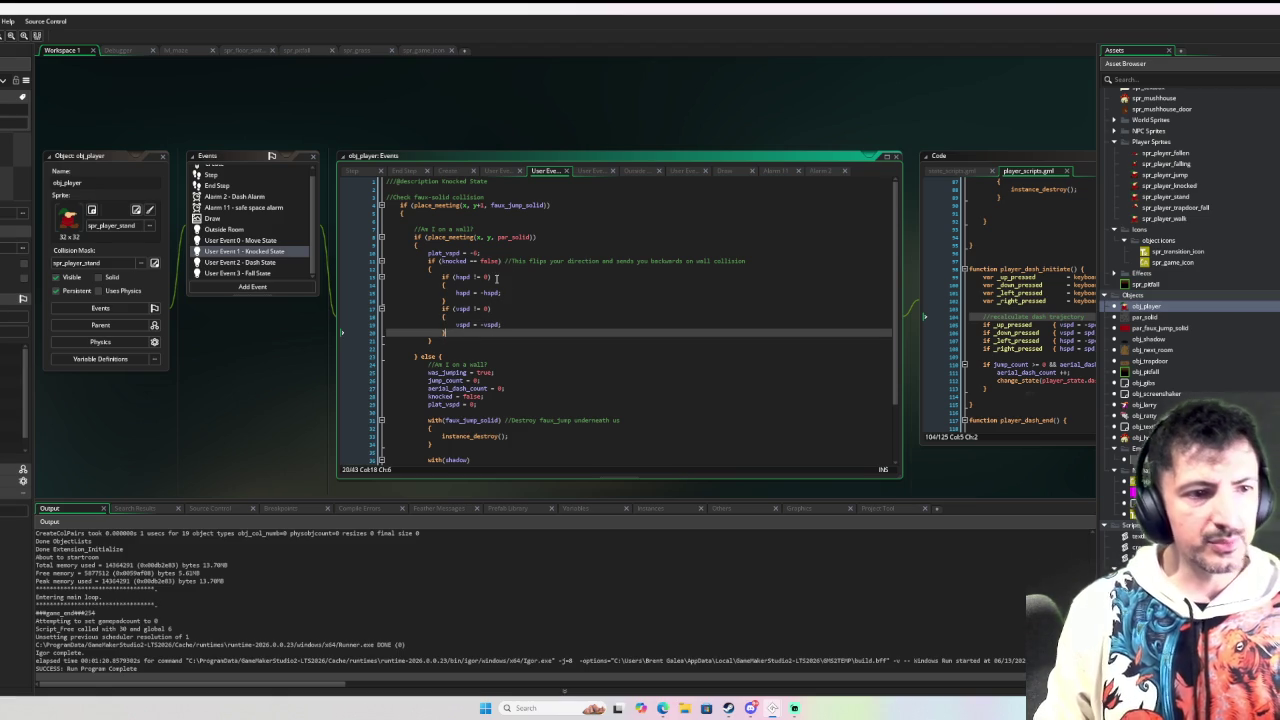
{"action": "key", "text": "Return"}
{"action": "key", "text": "Return"}
{"action": "key", "text": "Return"}
{"action": "key", "text": "Up"}
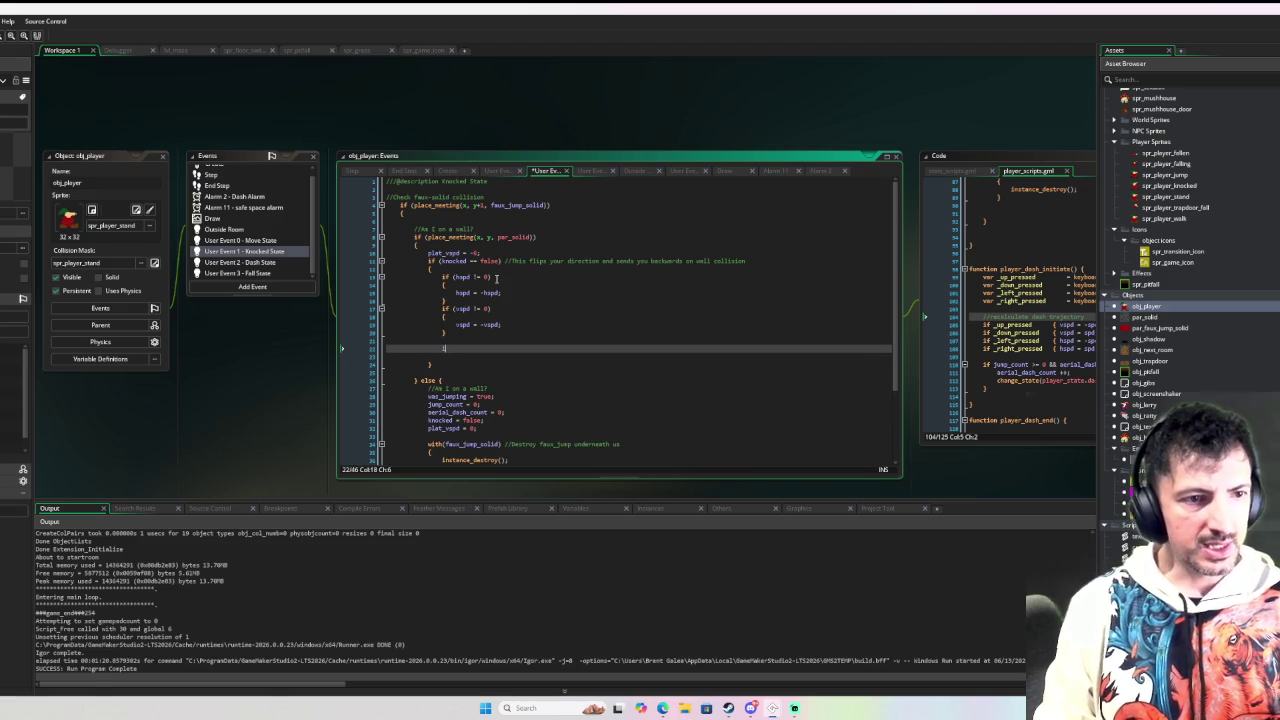
Step: Add an hspd == 0 && vspd == 0 check computing point_direction(x, y, prev_position[0], prev_position[1])
{"action": "type", "text": "spd"}
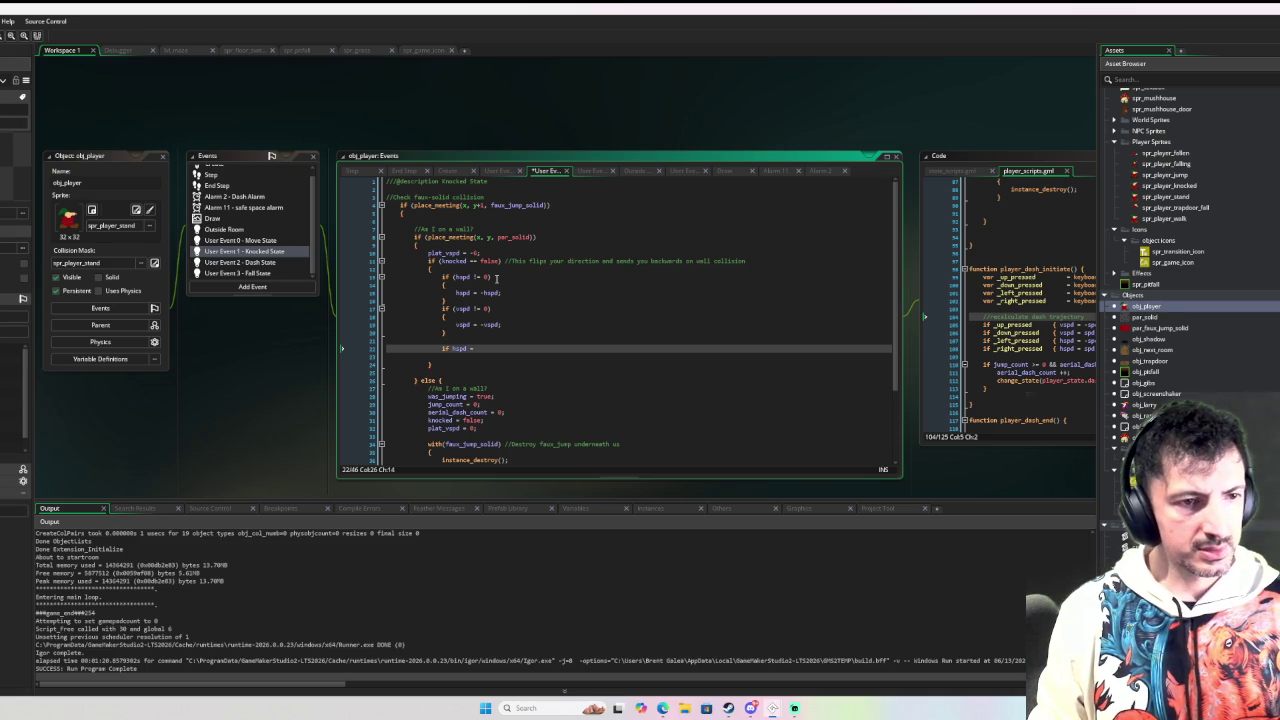
{"action": "type", "text": " == 0 "}
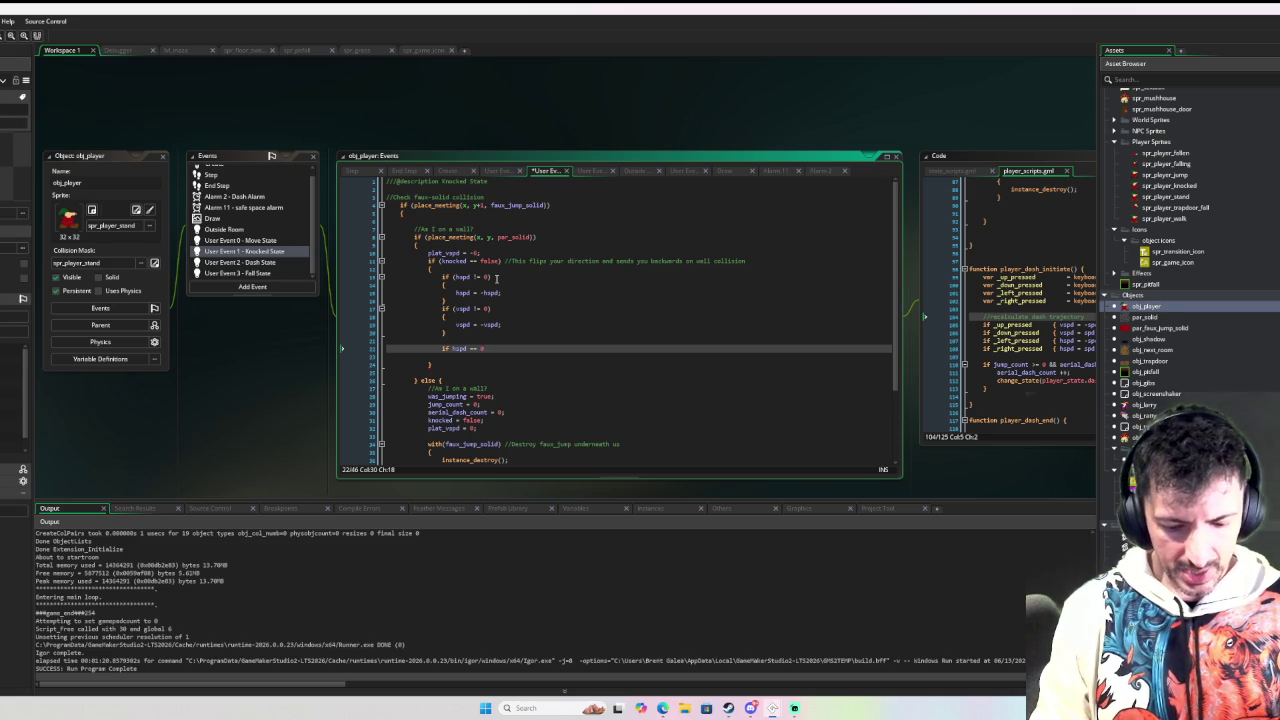
{"action": "type", "text": "&& vspd == 0 {"}
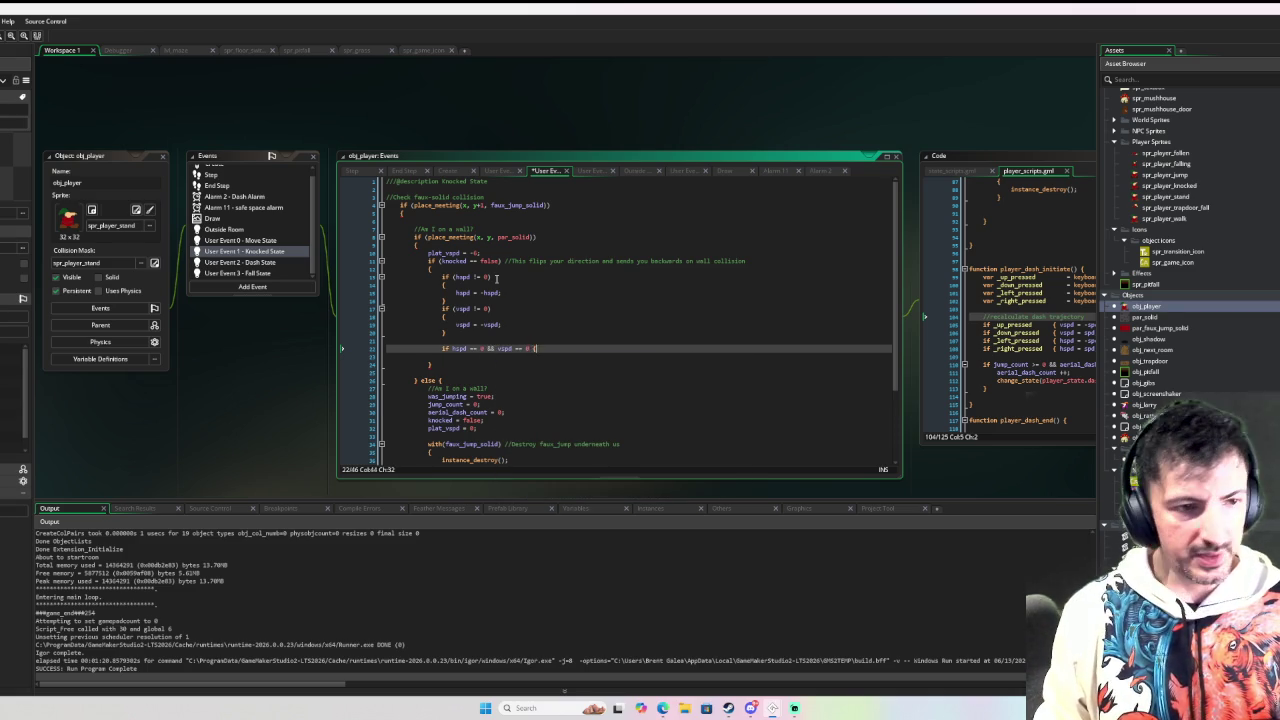
{"action": "key", "text": "Return"}
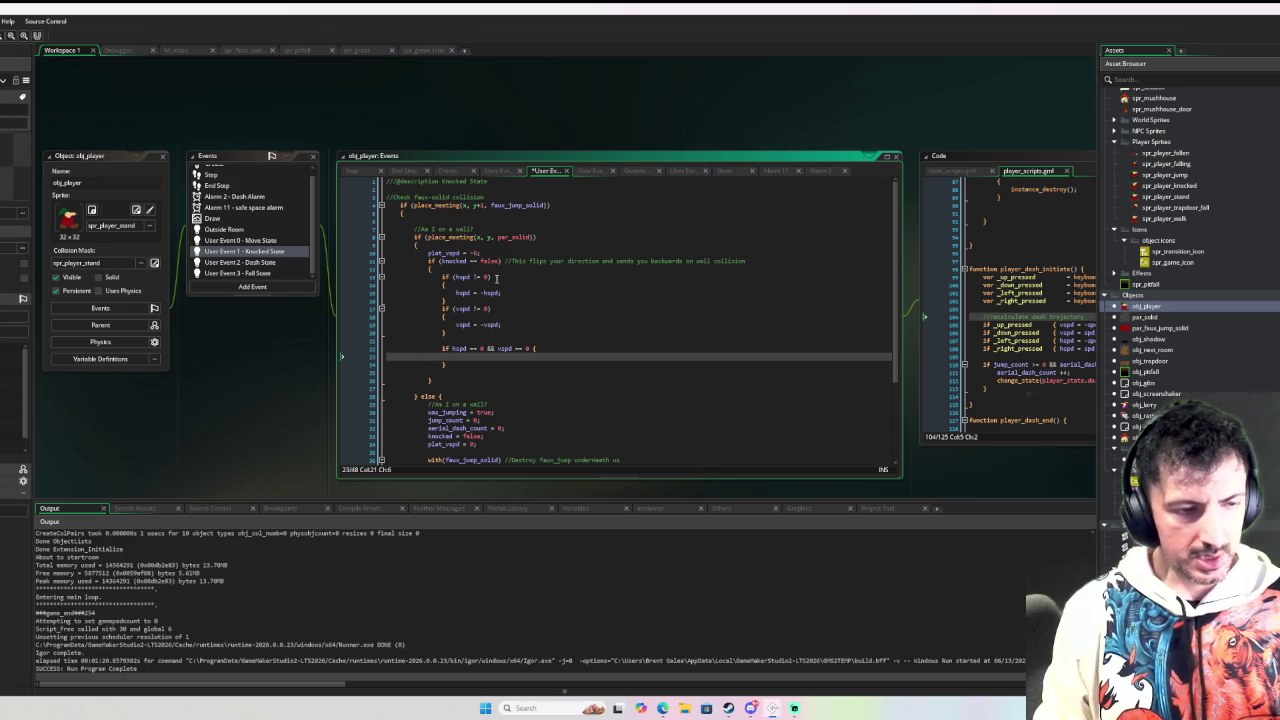
{"action": "type", "text": "f"}
{"action": "key", "text": "BackSpace"}
{"action": "type", "text": "var"}
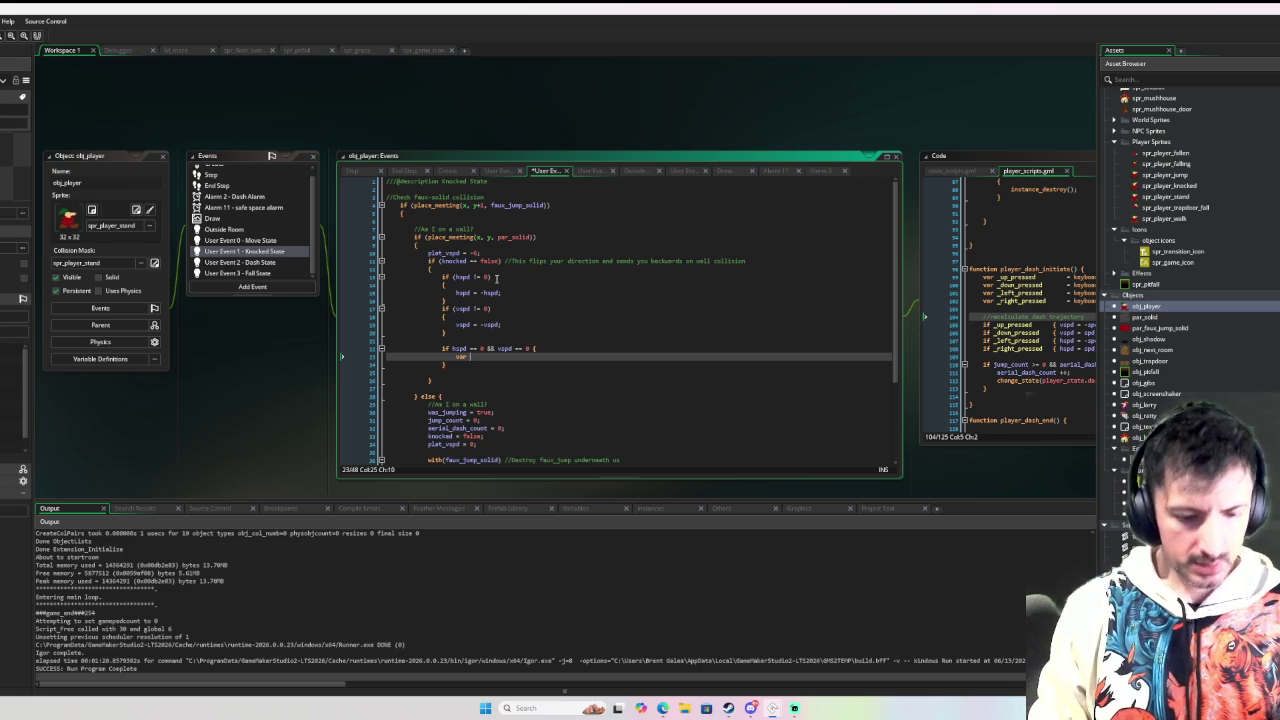
{"action": "type", "text": "_d"}
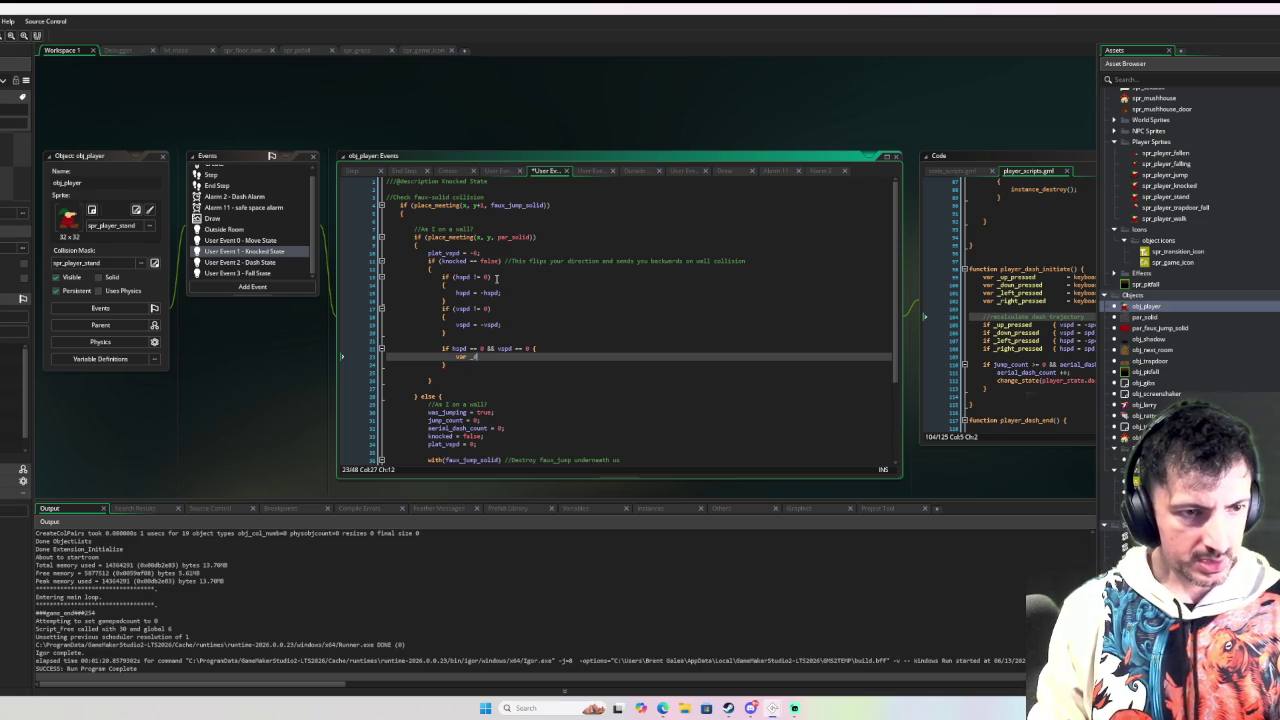
{"action": "type", "text": "irection to"}
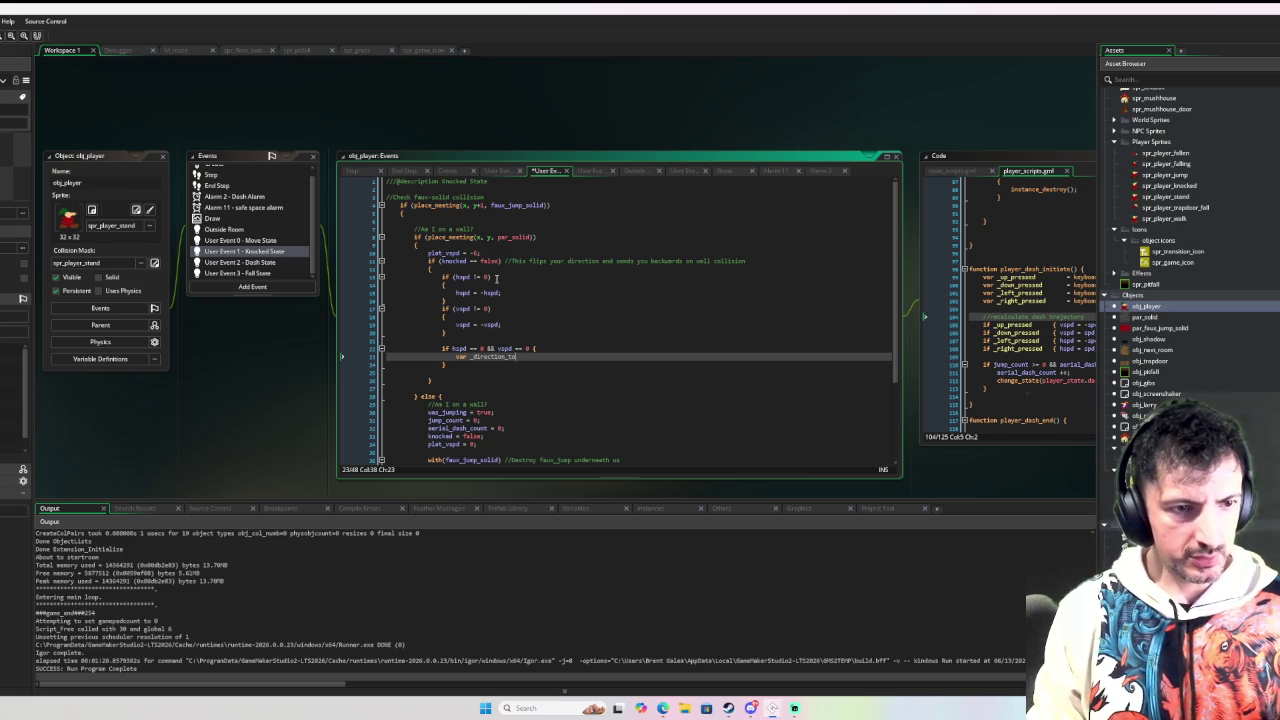
{"action": "type", "text": "_previous"}
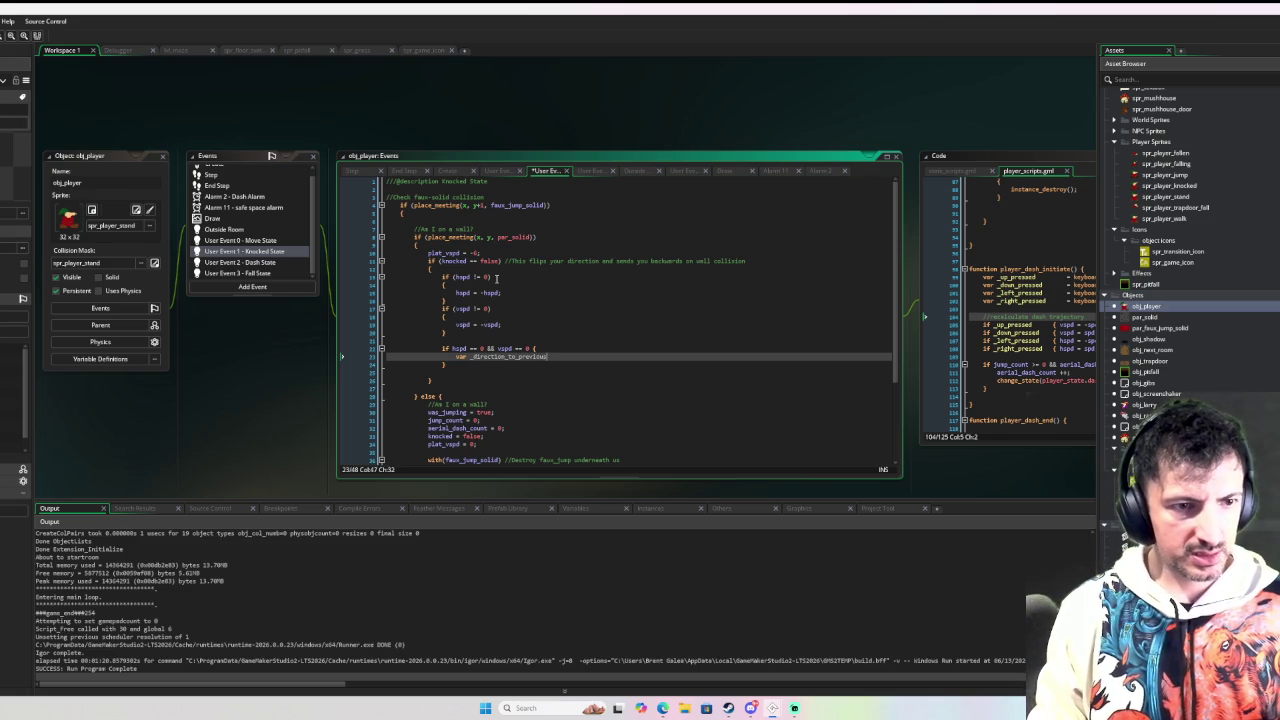
{"action": "type", "text": "safe_position = "}
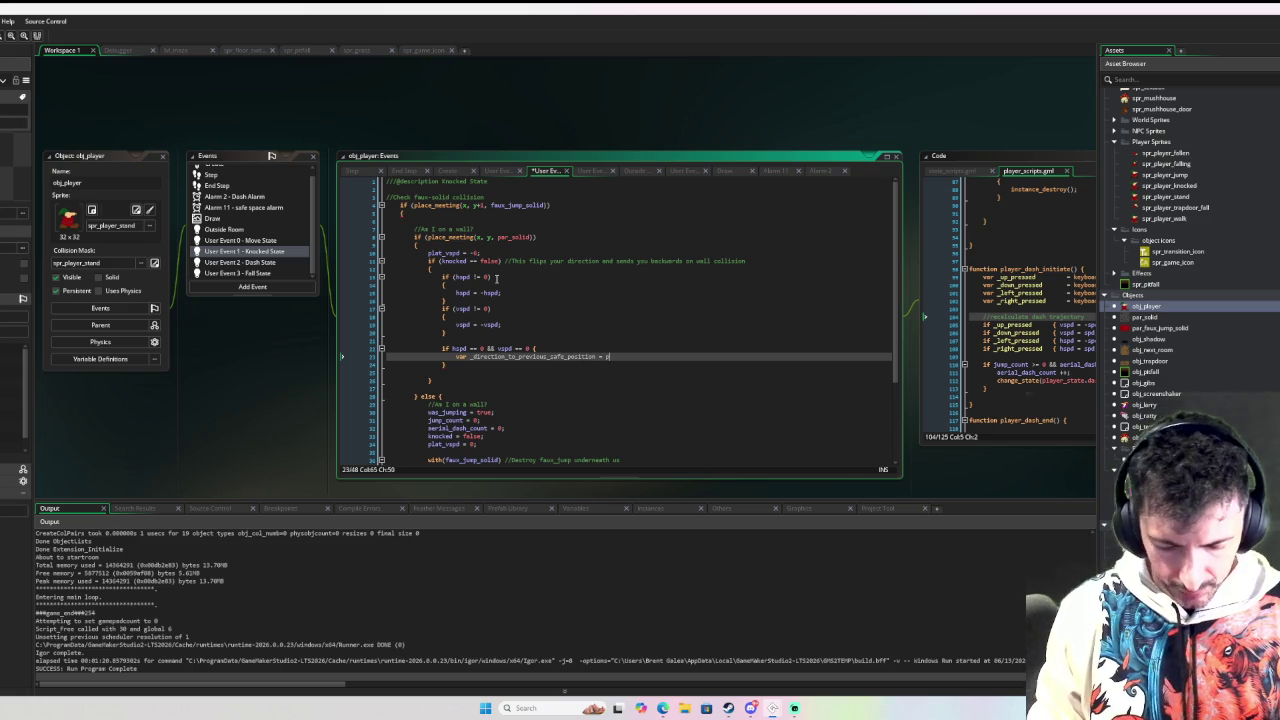
{"action": "type", "text": "point_direc"}
{"action": "key", "text": "Return"}
{"action": "type", "text": "(x,y, p"}
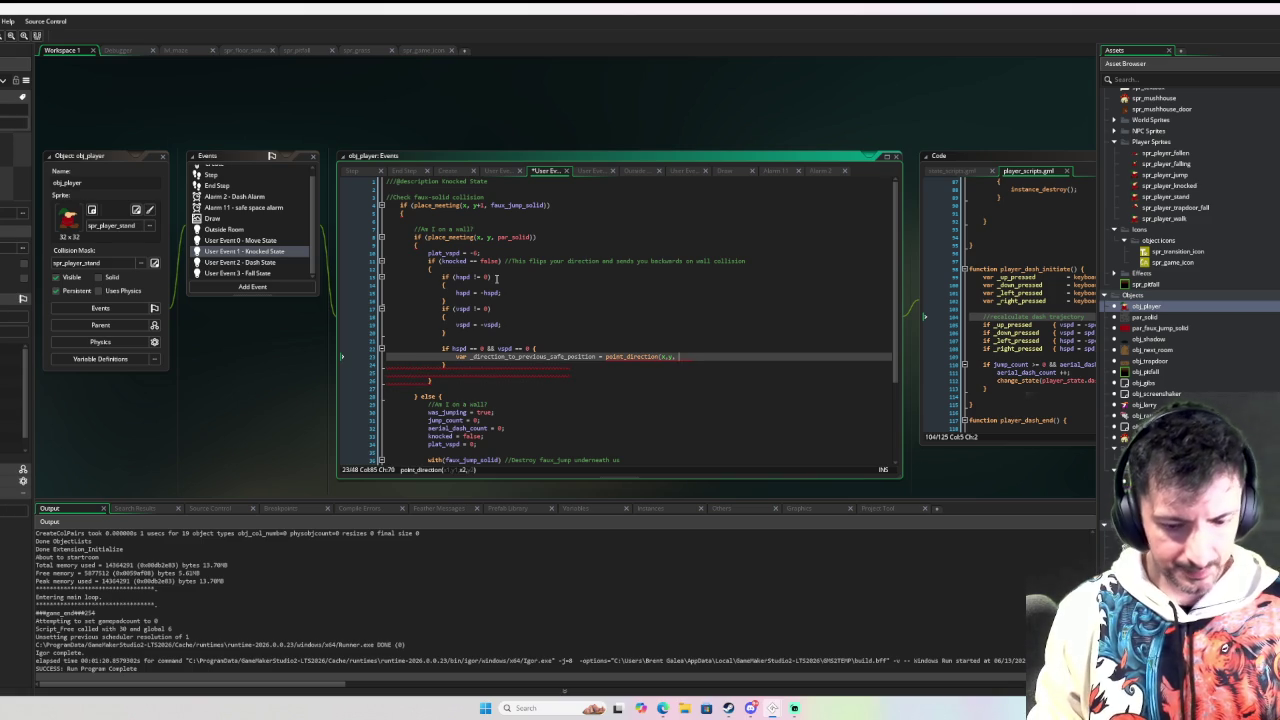
{"action": "type", "text": "rev_position["}
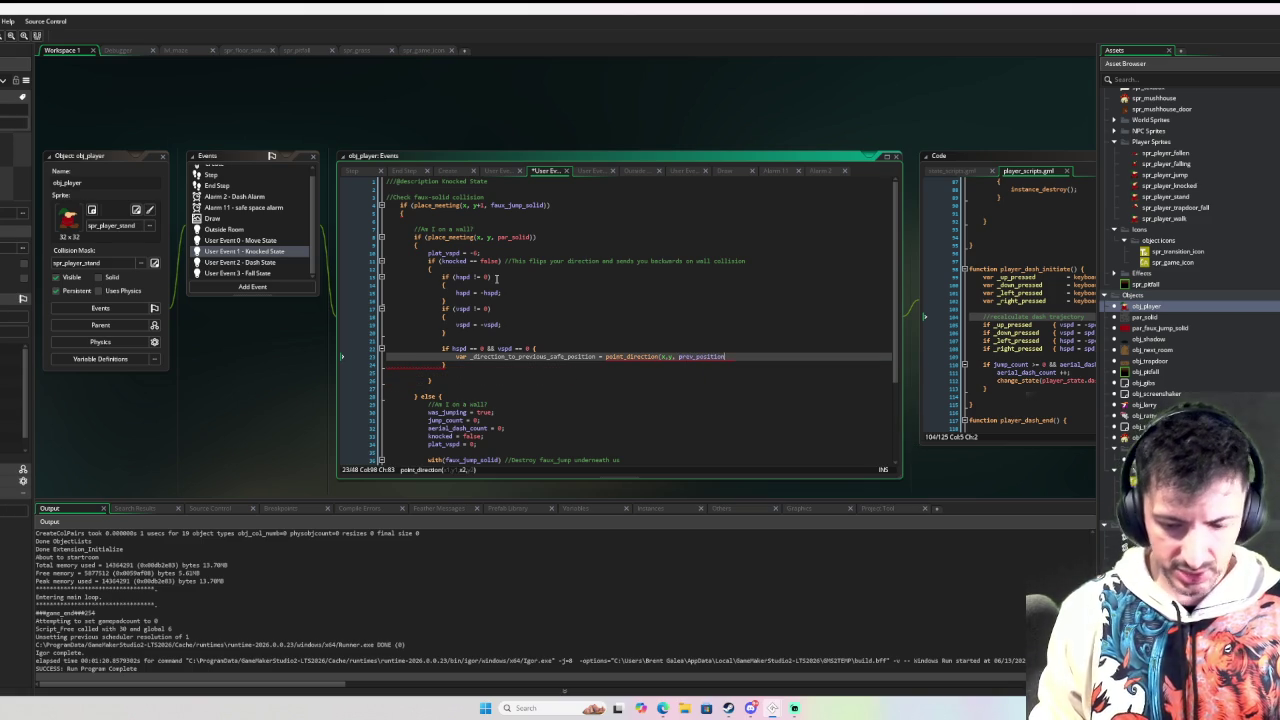
{"action": "type", "text": "0], prev"}
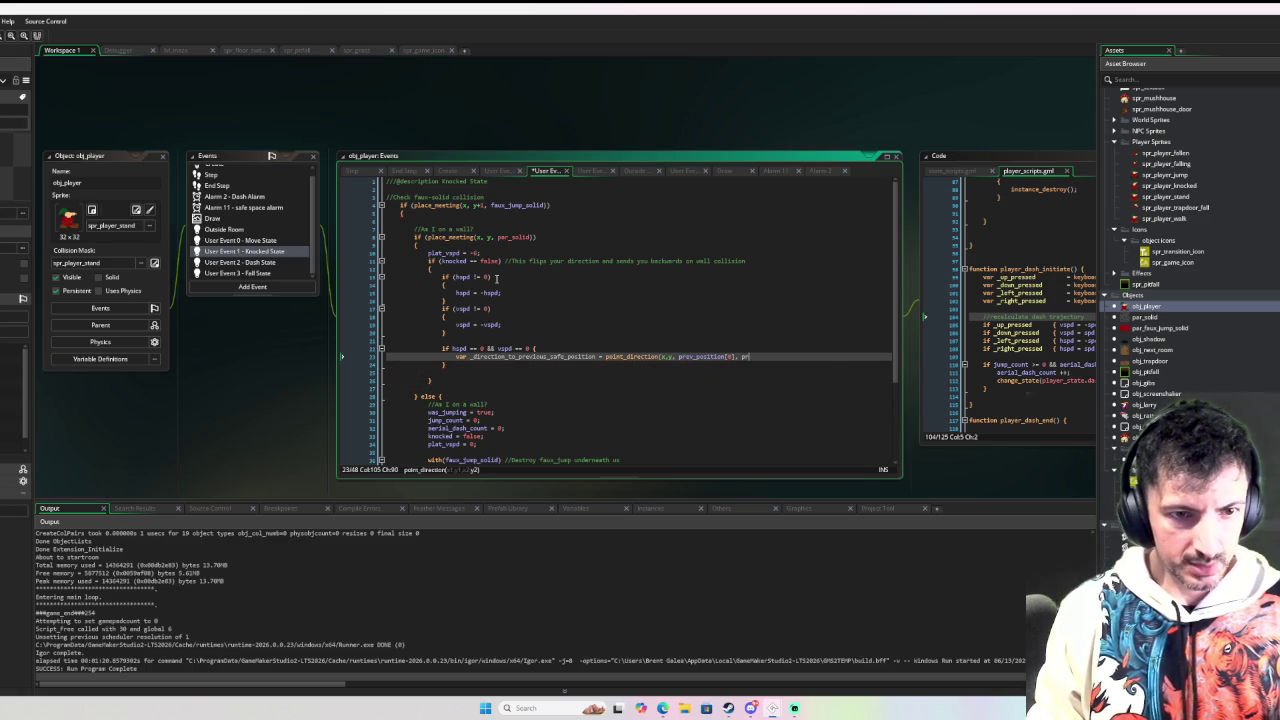
{"action": "key", "text": "Return"}
{"action": "type", "text": "[1]"}
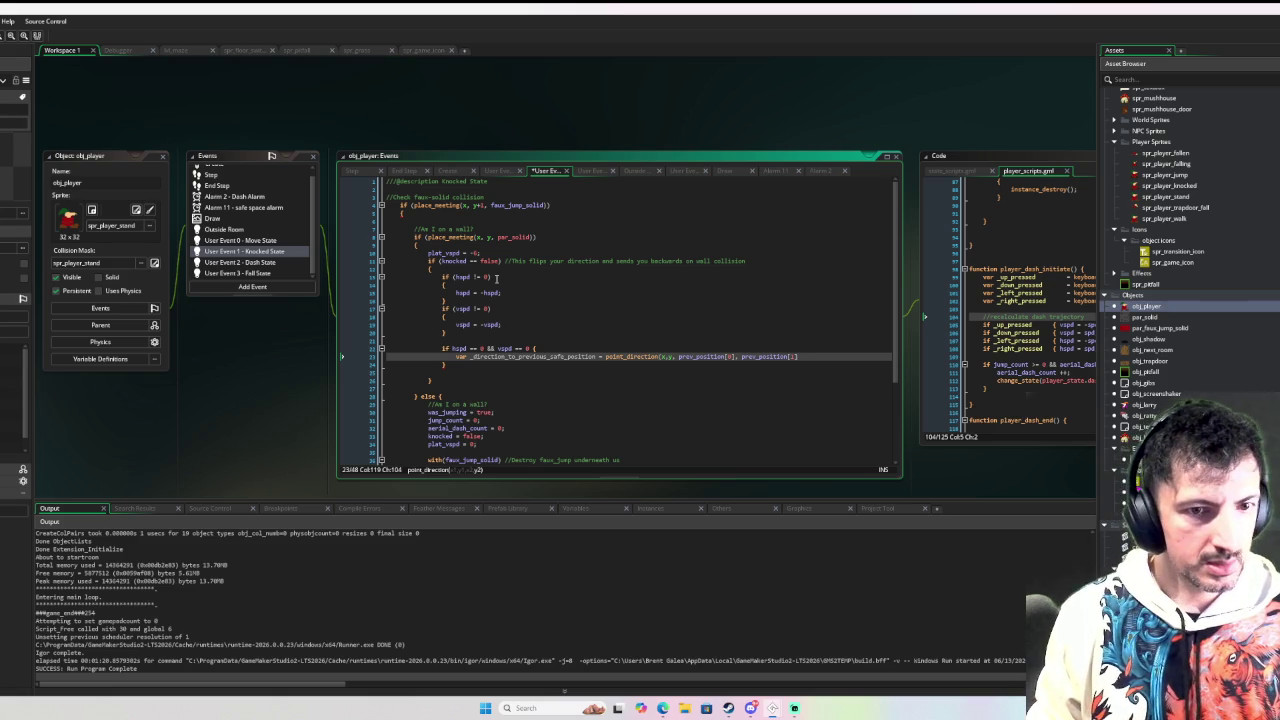
{"action": "type", "text": ");"}
{"action": "key", "text": "Return"}
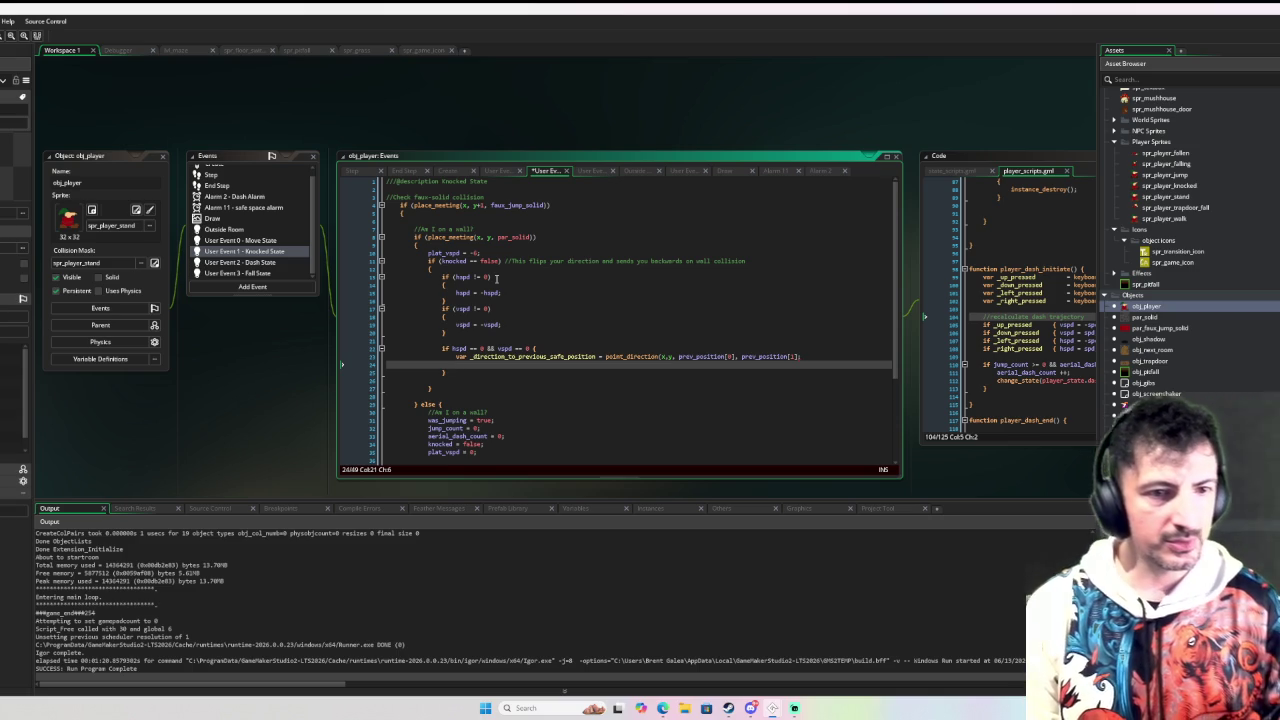
{"action": "key", "text": "Up"}
{"action": "key", "text": "Home"}
{"action": "key", "text": "Return"}
{"action": "key", "text": "Up"}
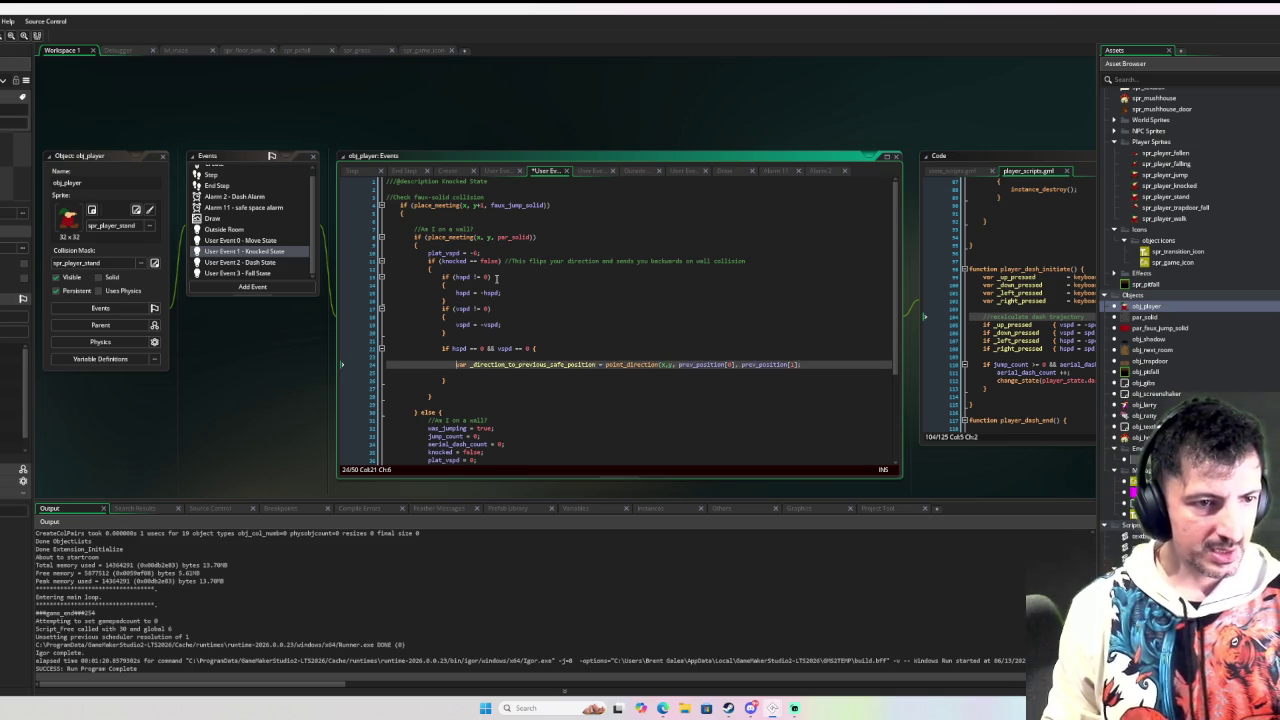
Step: Add show_message("recalculating bounceback direction"); above the direction line
{"action": "type", "text": "show_message(\""}
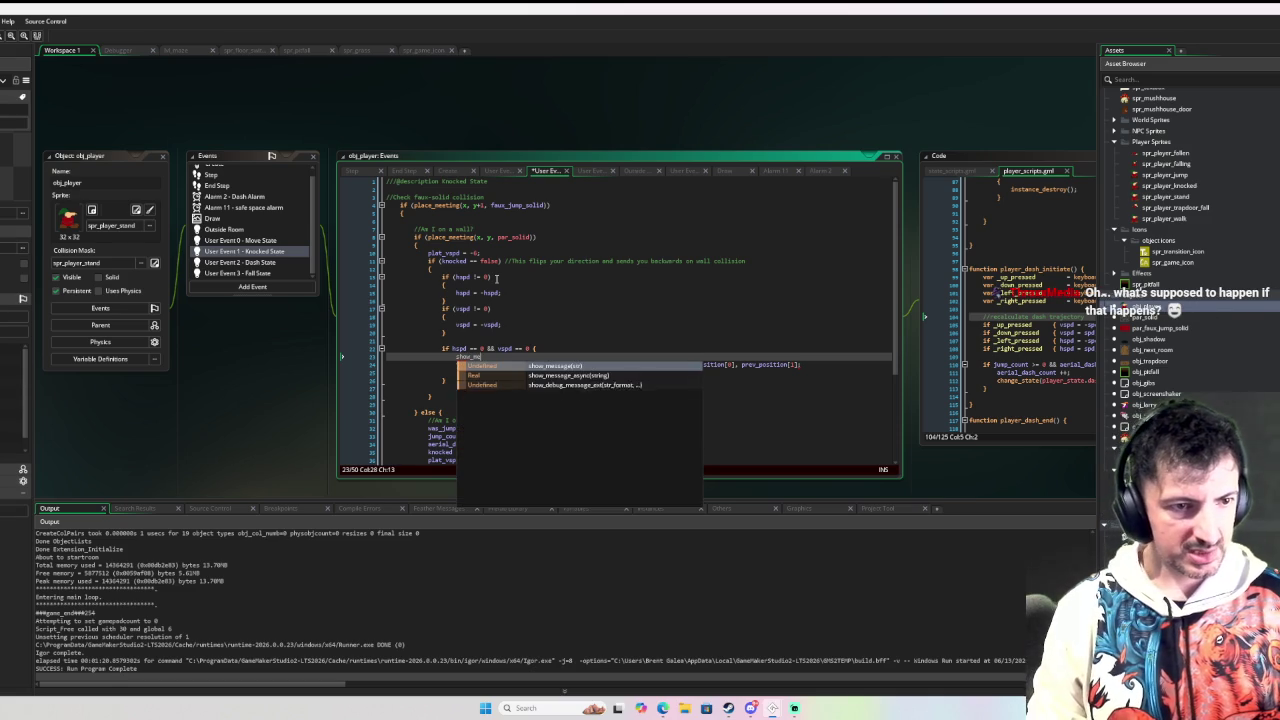
{"action": "key", "text": "BackSpace"}
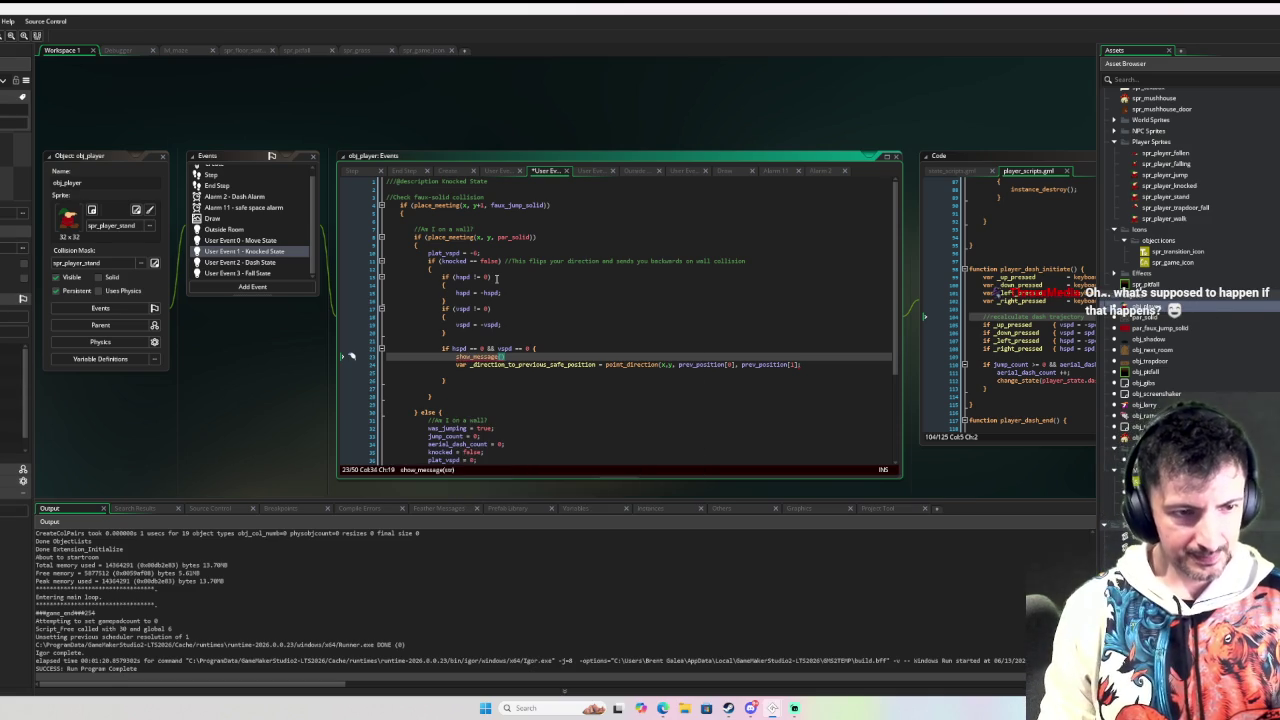
{"action": "key", "text": "ctrl+space"}
{"action": "key", "text": "Escape"}
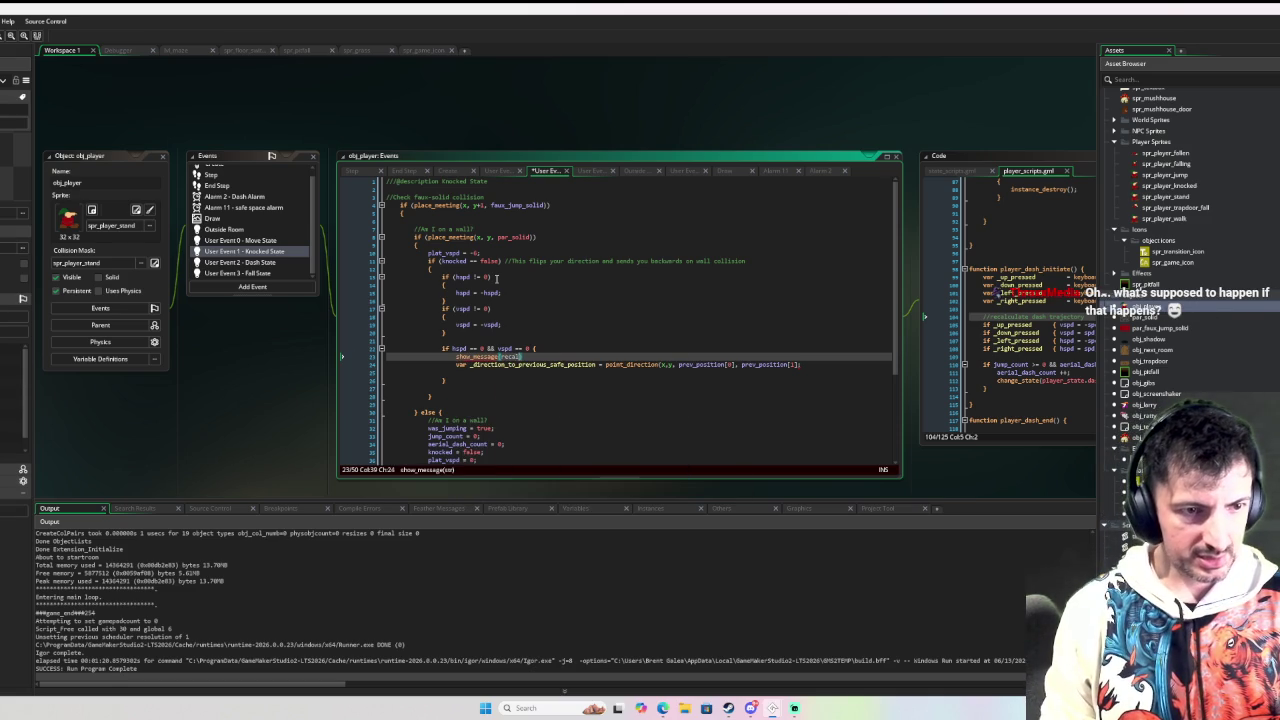
{"action": "key", "text": "ctrl+space"}
{"action": "type", "text": "\"recalcul"}
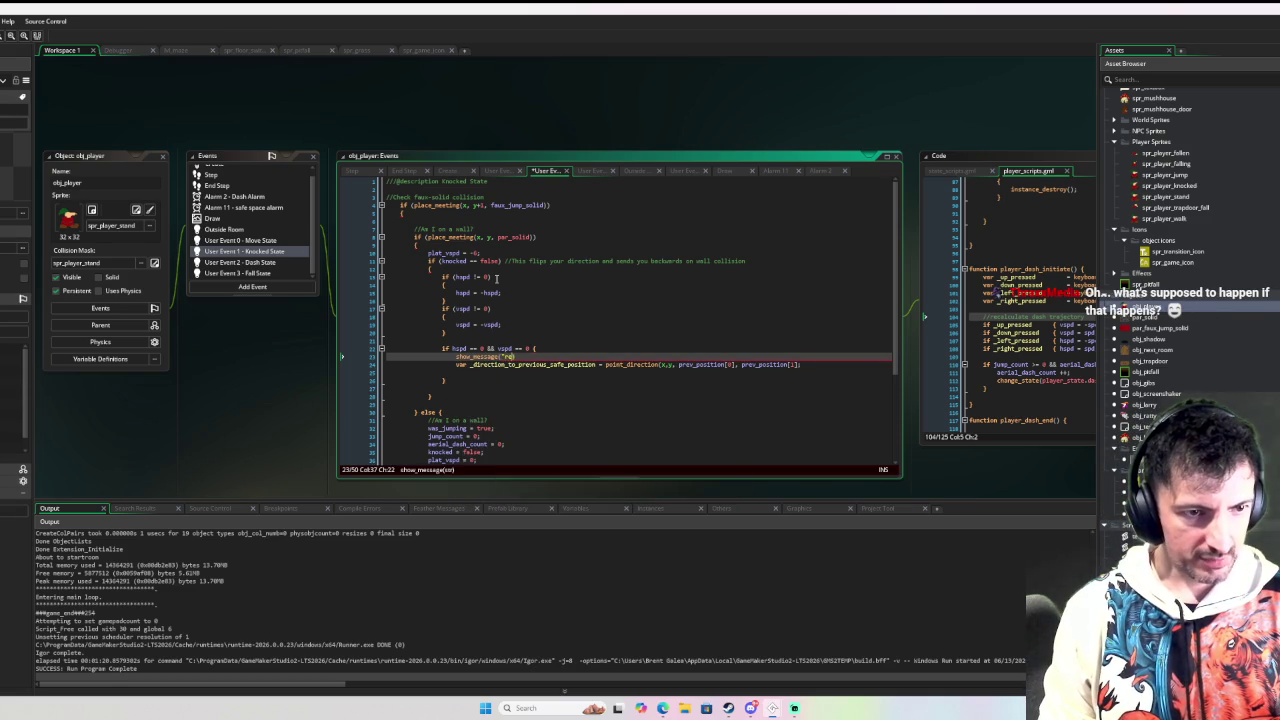
{"action": "type", "text": "ating bounjce"}
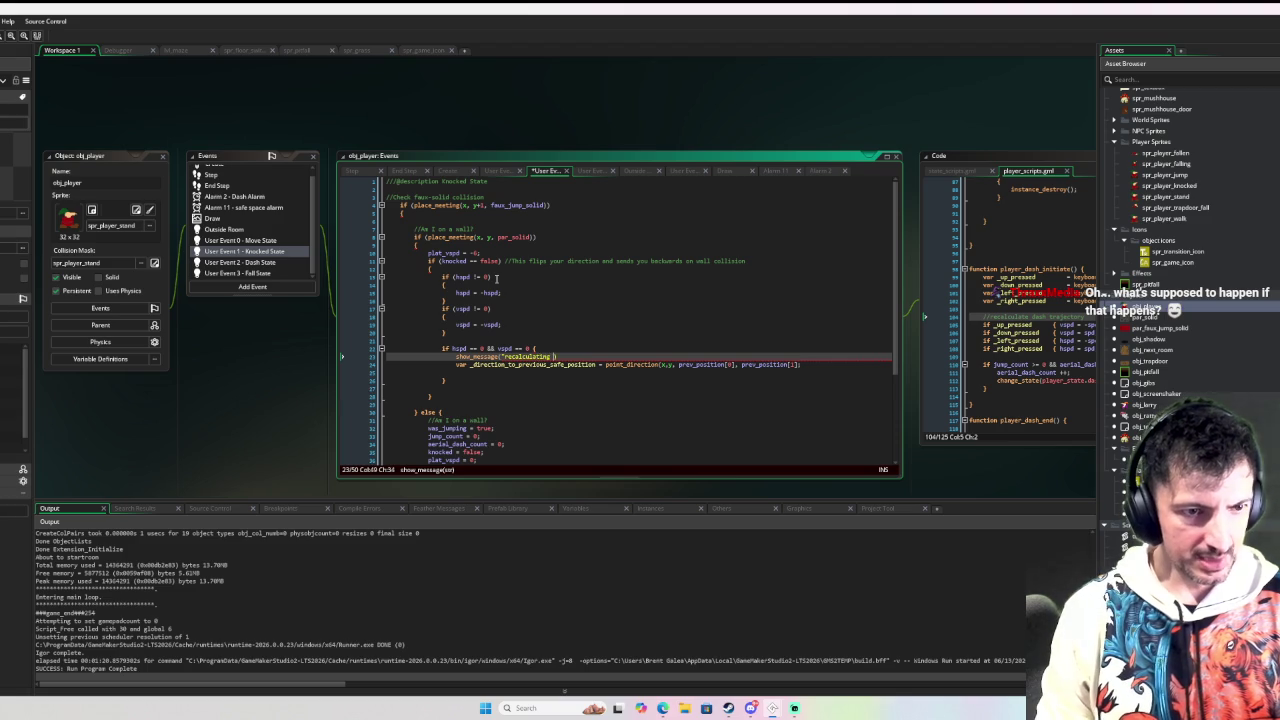
{"action": "key", "text": "BackSpace"}
{"action": "key", "text": "BackSpace"}
{"action": "key", "text": "BackSpace"}
{"action": "type", "text": "ceback dir"}
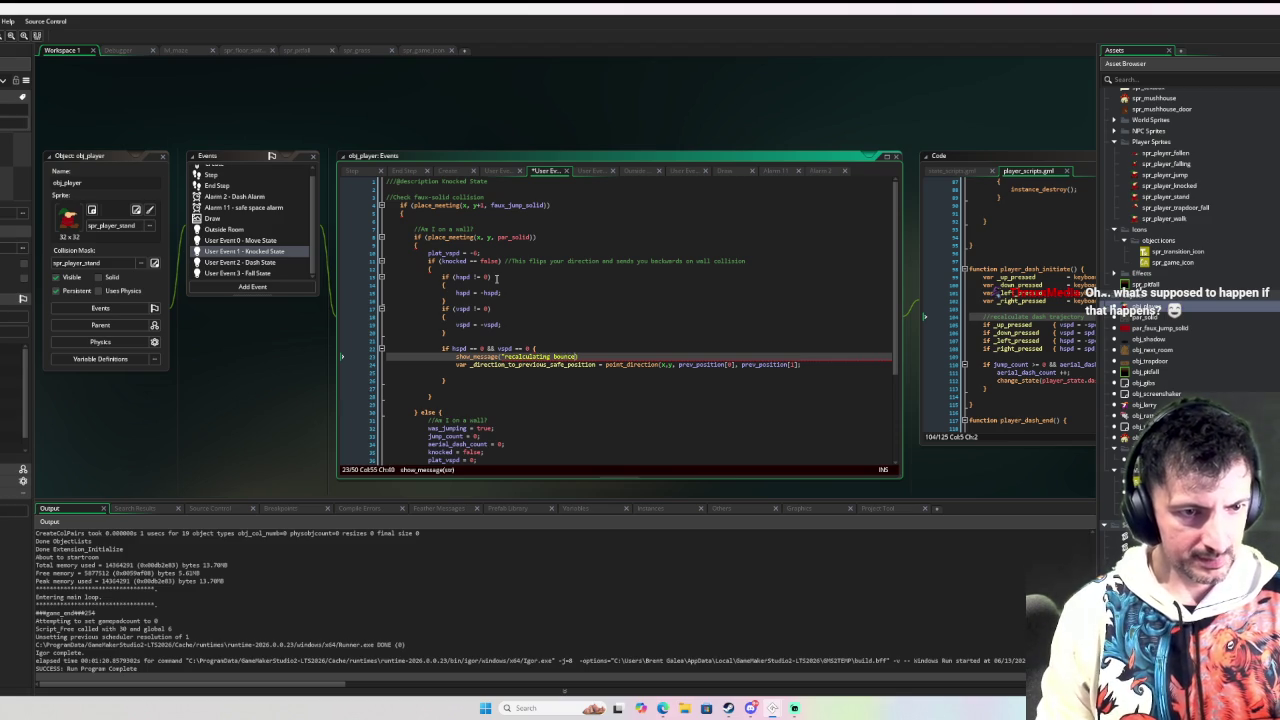
{"action": "type", "text": ");"}
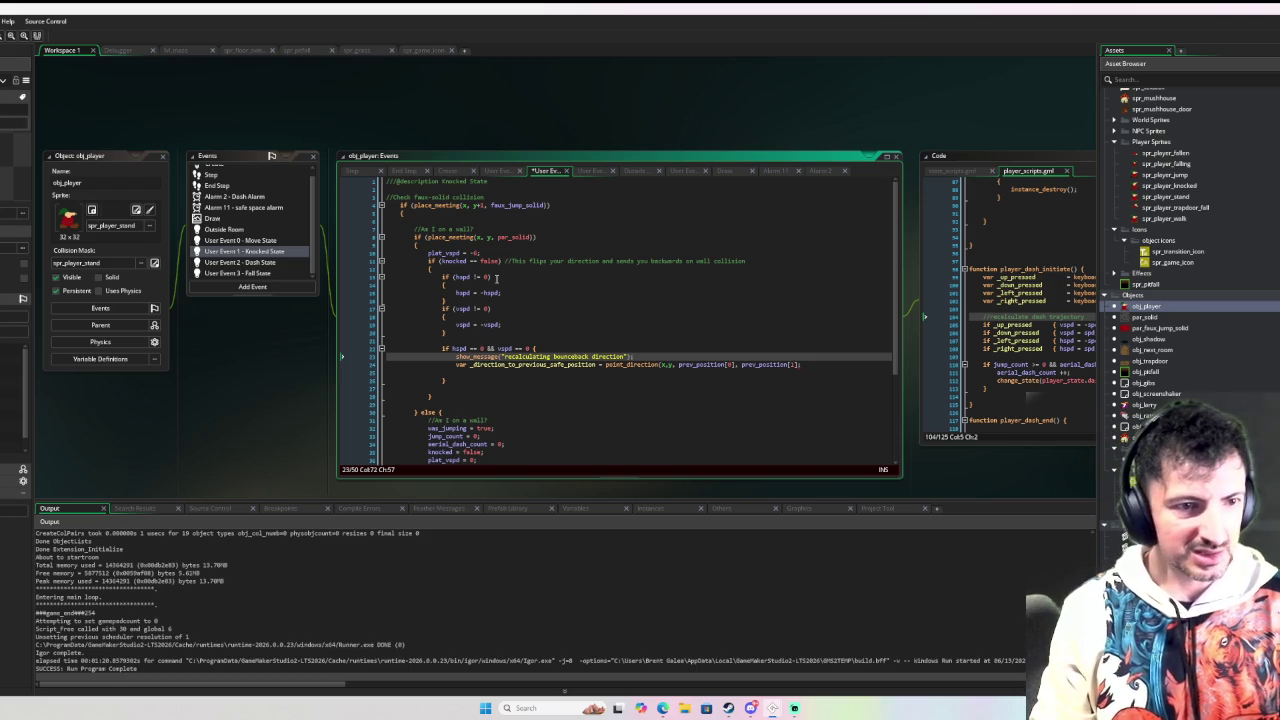
Step: Start a var _hspd = lengthdir_x( line below the direction calculation
{"action": "key", "text": "Down"}
{"action": "key", "text": "Down"}
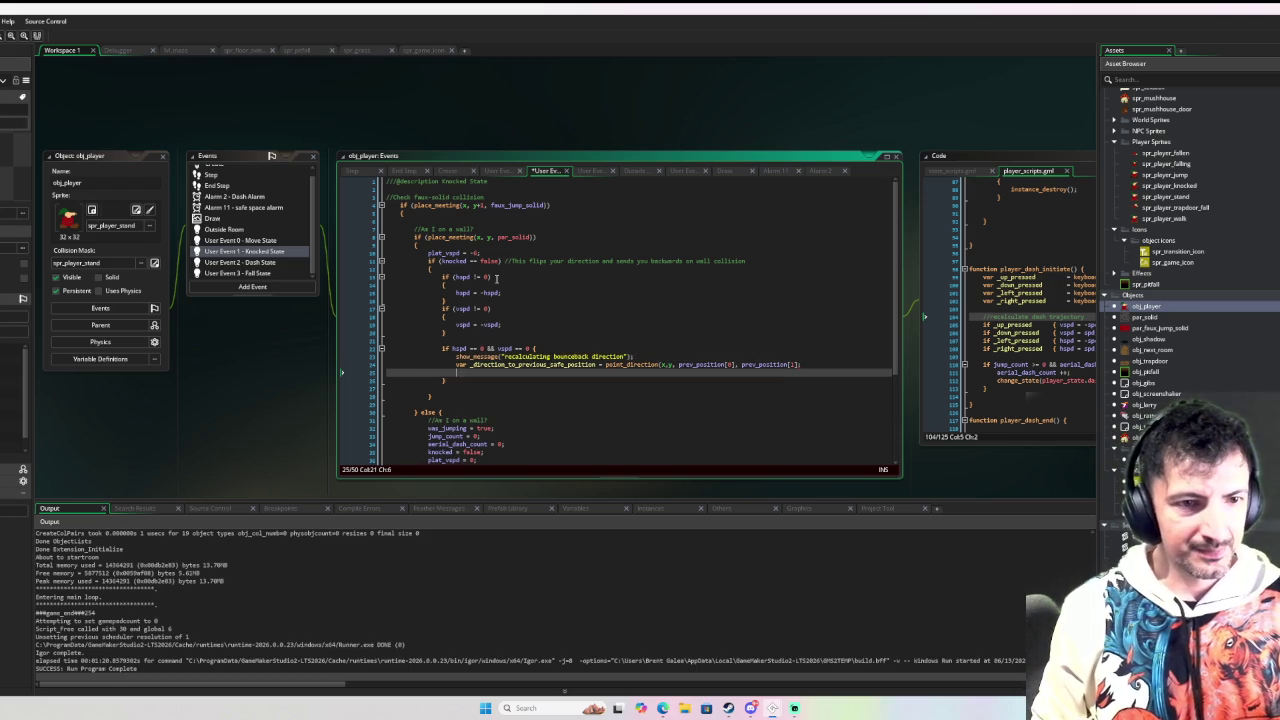
{"action": "key", "text": "Up"}
{"action": "key", "text": "End"}
{"action": "key", "text": "Left"}
{"action": "key", "text": "Left"}
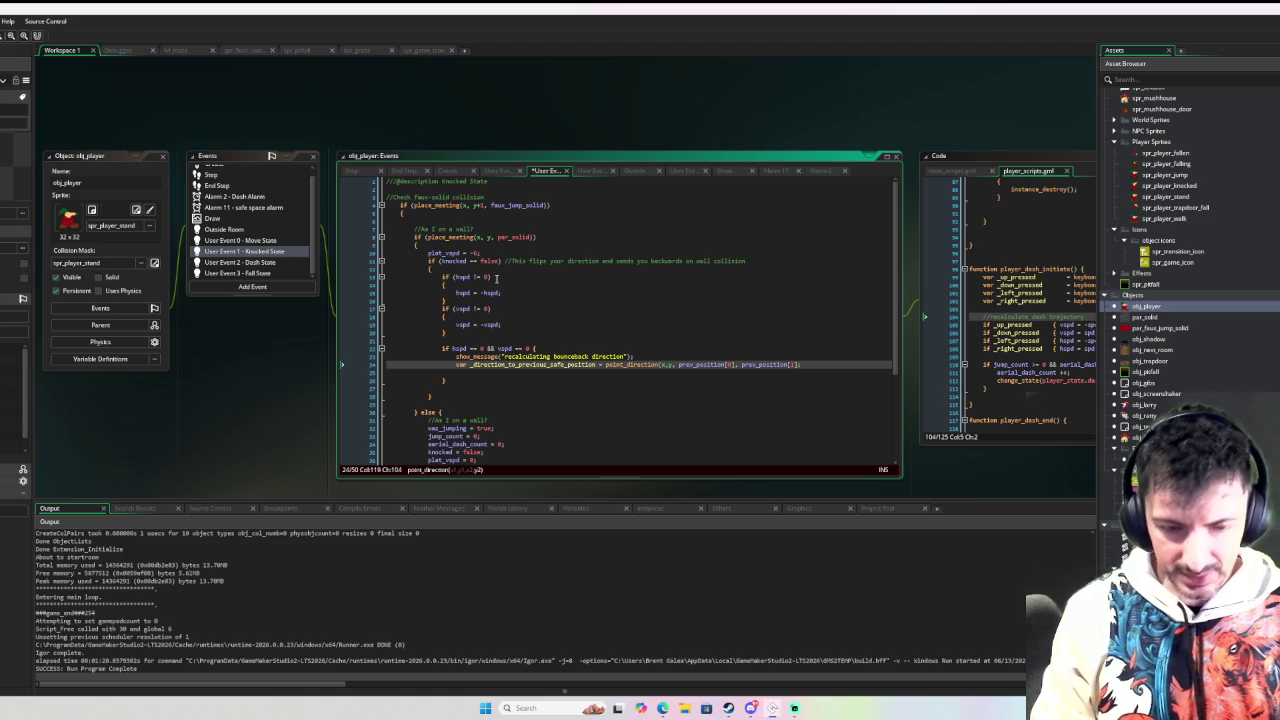
{"action": "key", "text": "End"}
{"action": "key", "text": "Return"}
{"action": "type", "text": "var _"}
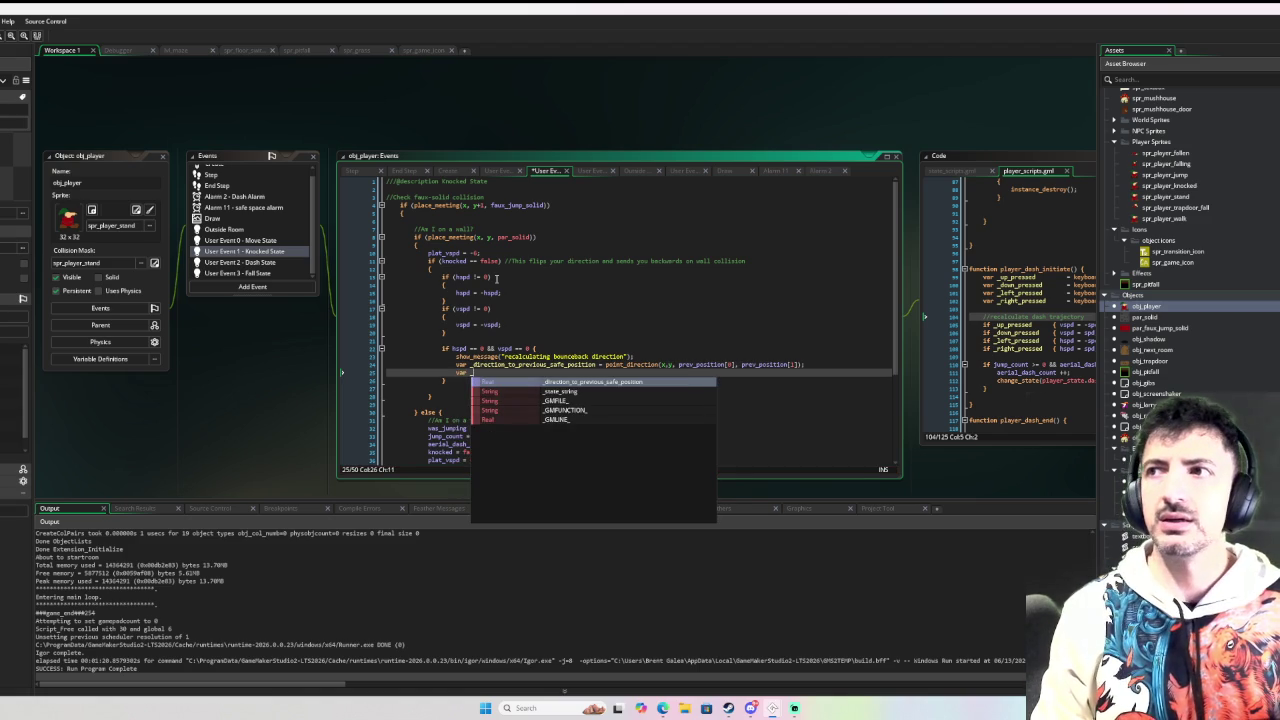
{"action": "type", "text": "hspd "}
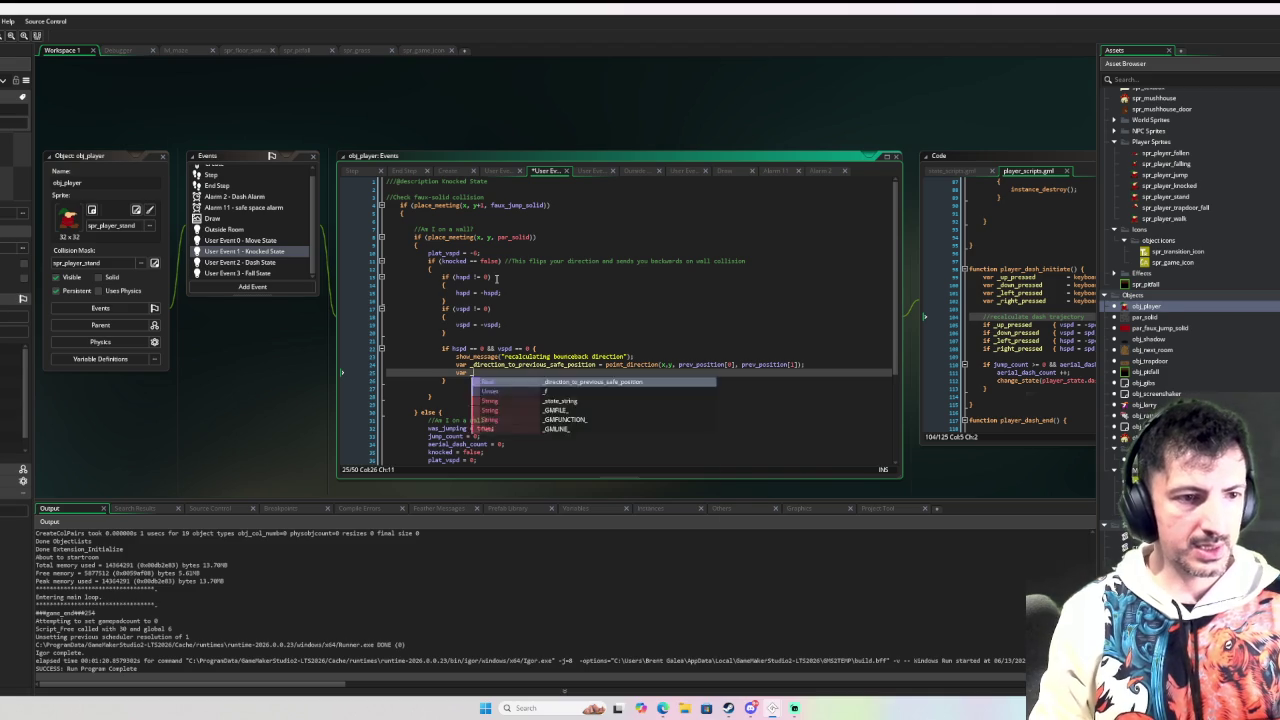
{"action": "type", "text": "= "}
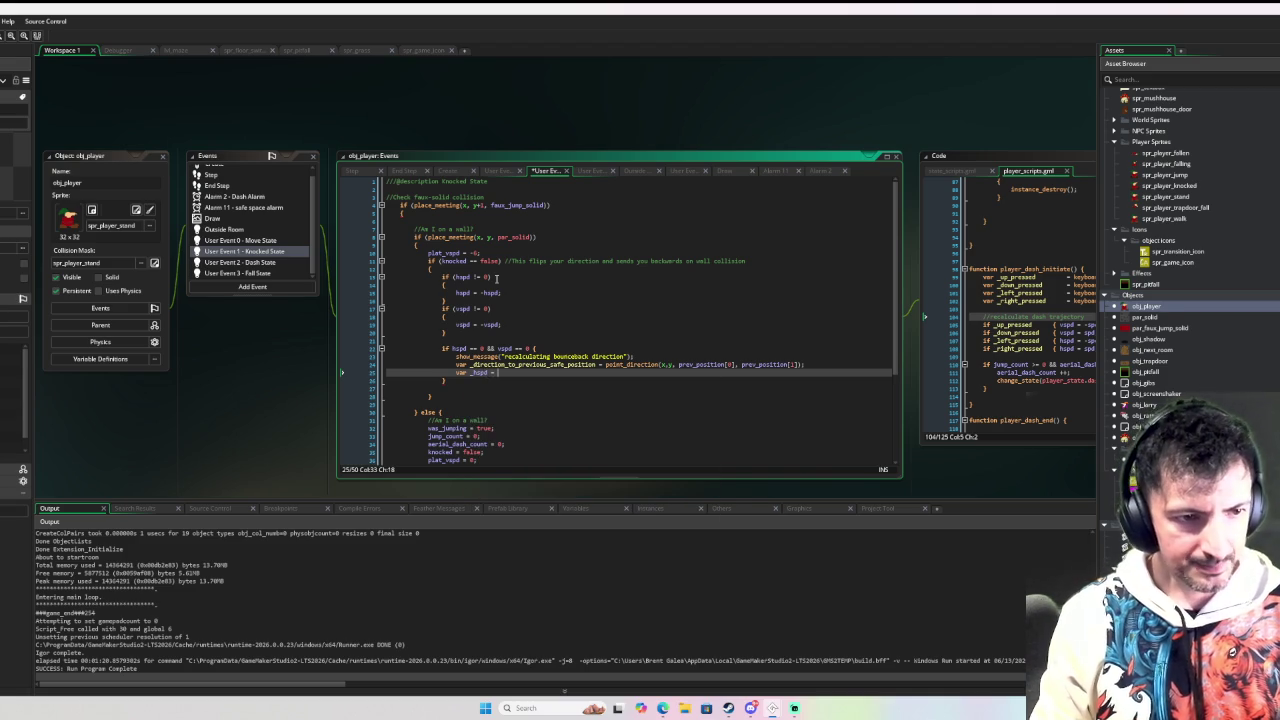
{"action": "type", "text": "lengt"}
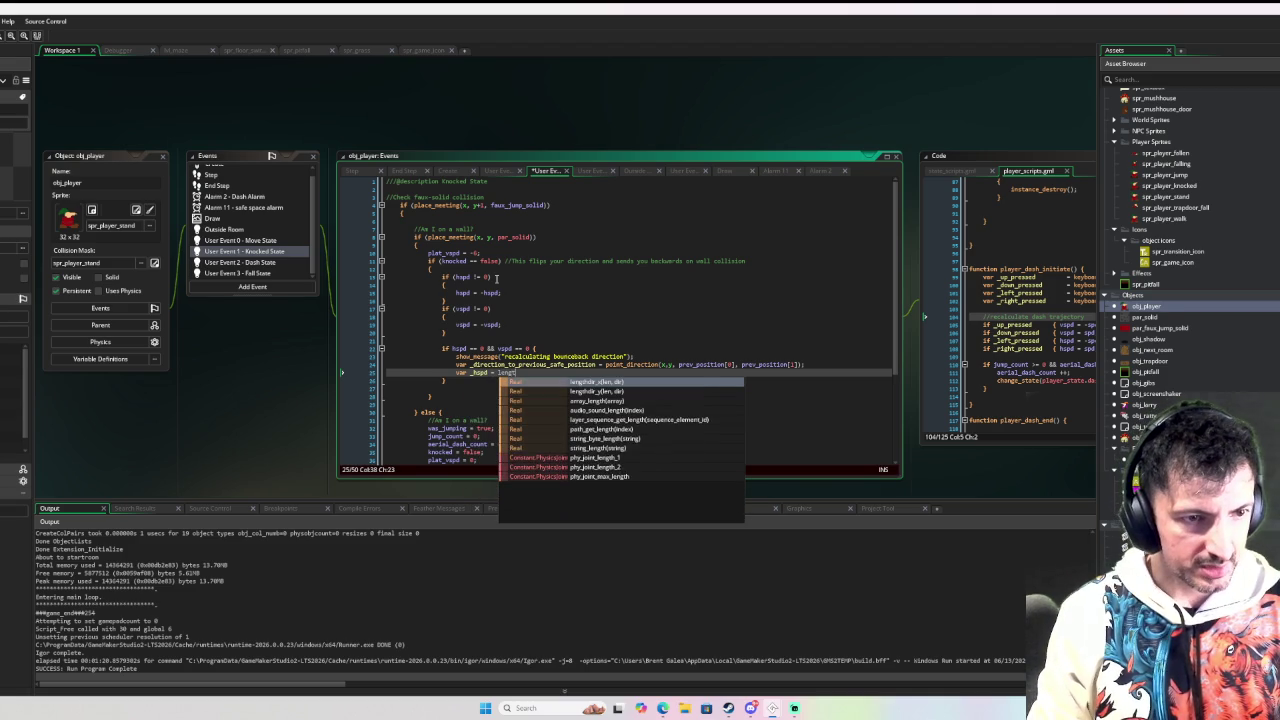
{"action": "type", "text": "hdir_"}
{"action": "key", "text": "Return"}
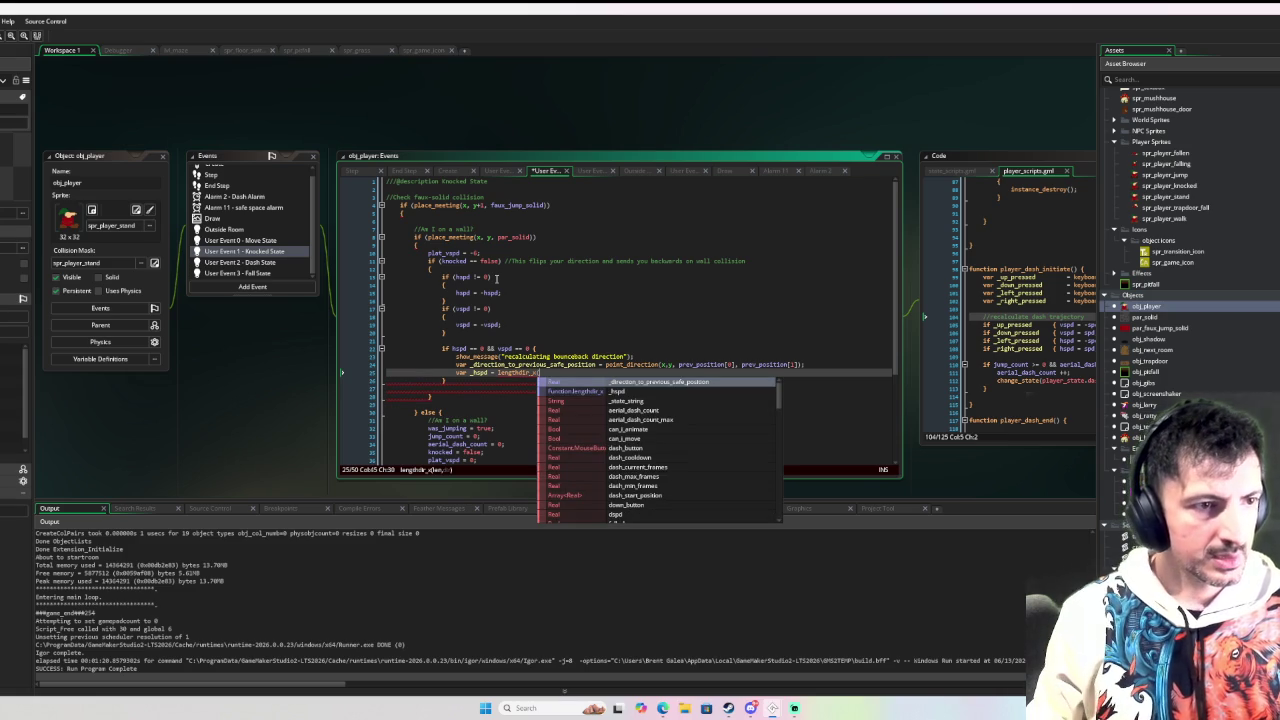
{"action": "scroll", "coordinate": [212, 185], "scroll_direction": "up", "scroll_amount": 2}
{"action": "left_click", "coordinate": [212, 175]}
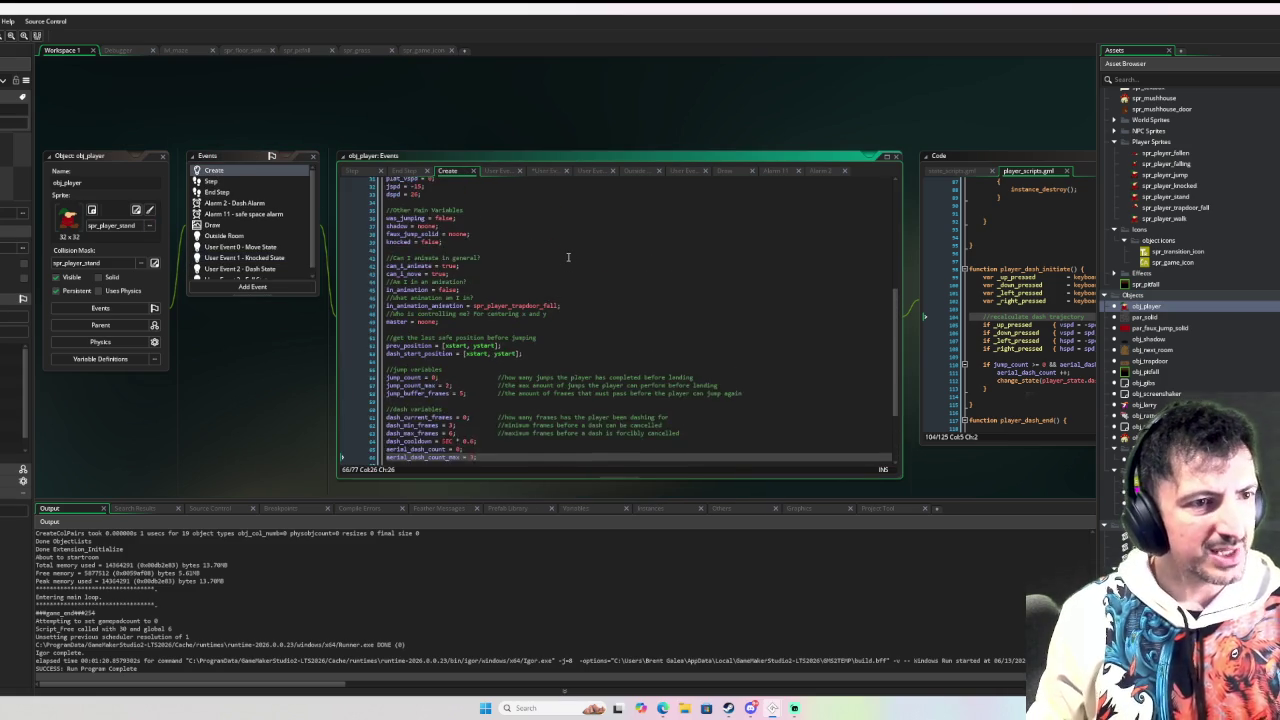
Step: Check the spd variable in obj_player's Create event
{"action": "scroll", "coordinate": [572, 255], "scroll_direction": "up", "scroll_amount": 9}
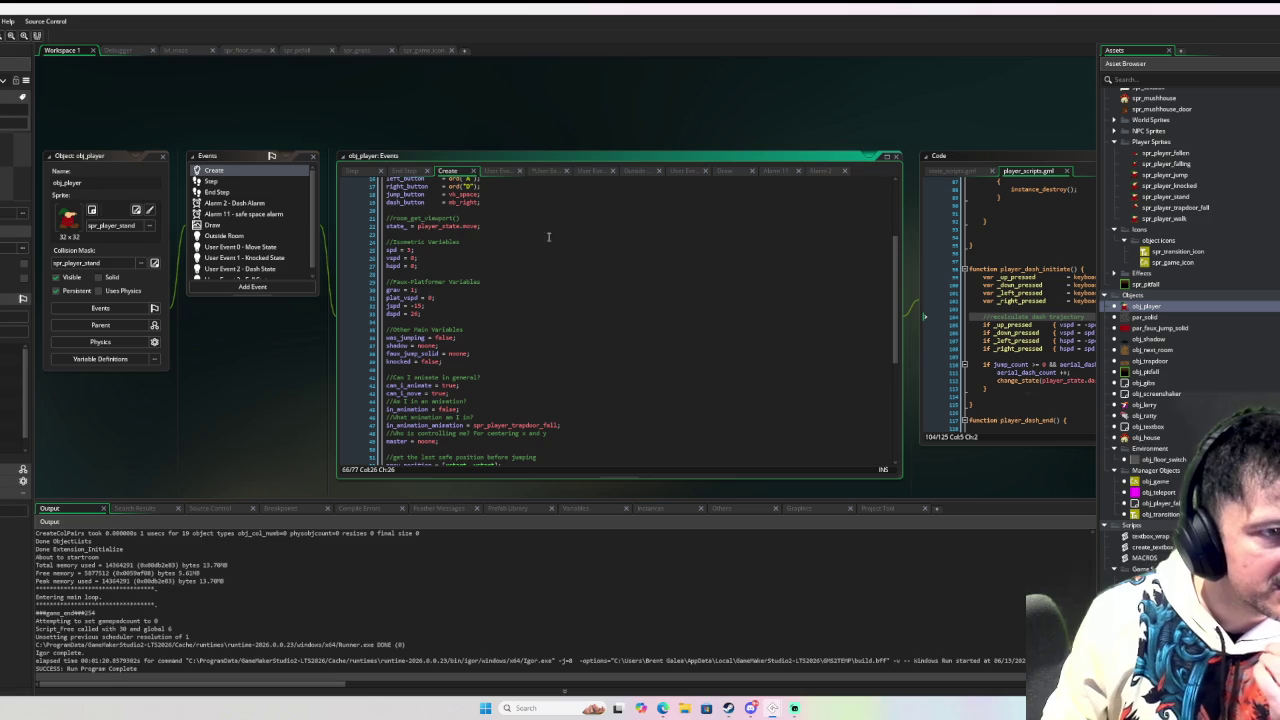
{"action": "double_click", "coordinate": [391, 250]}
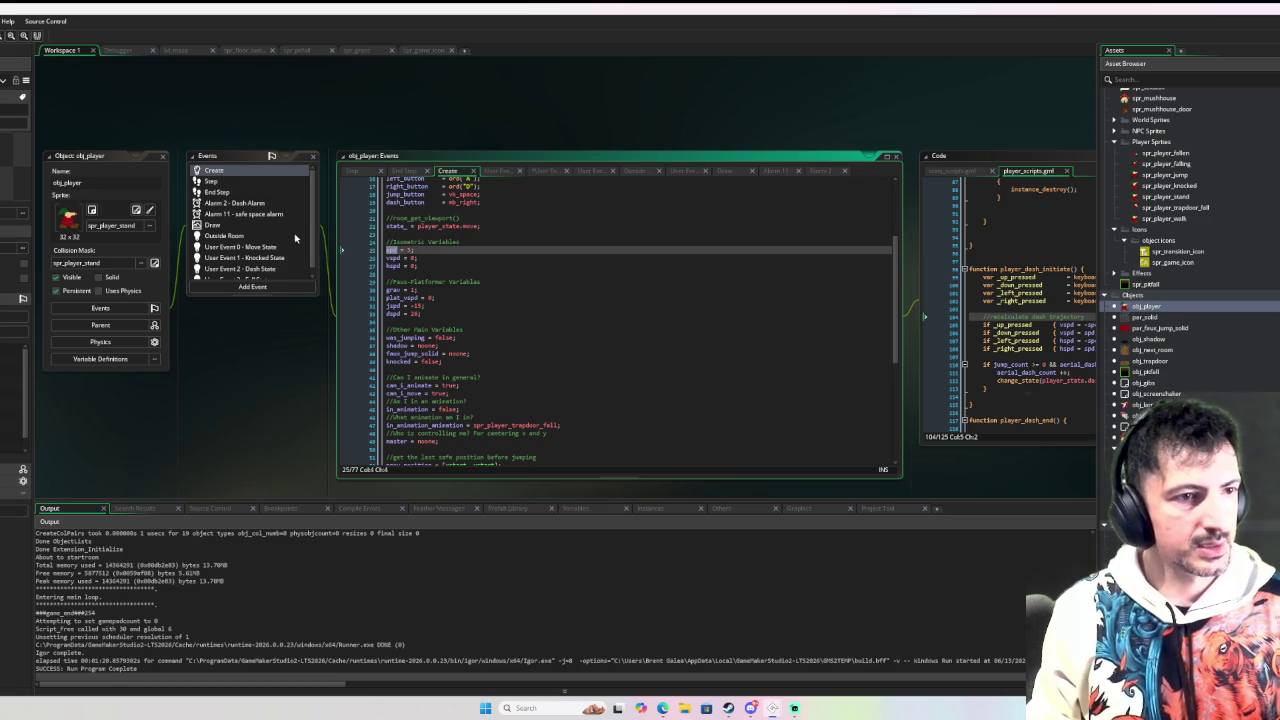
{"action": "scroll", "coordinate": [281, 236], "scroll_direction": "down", "scroll_amount": 1}
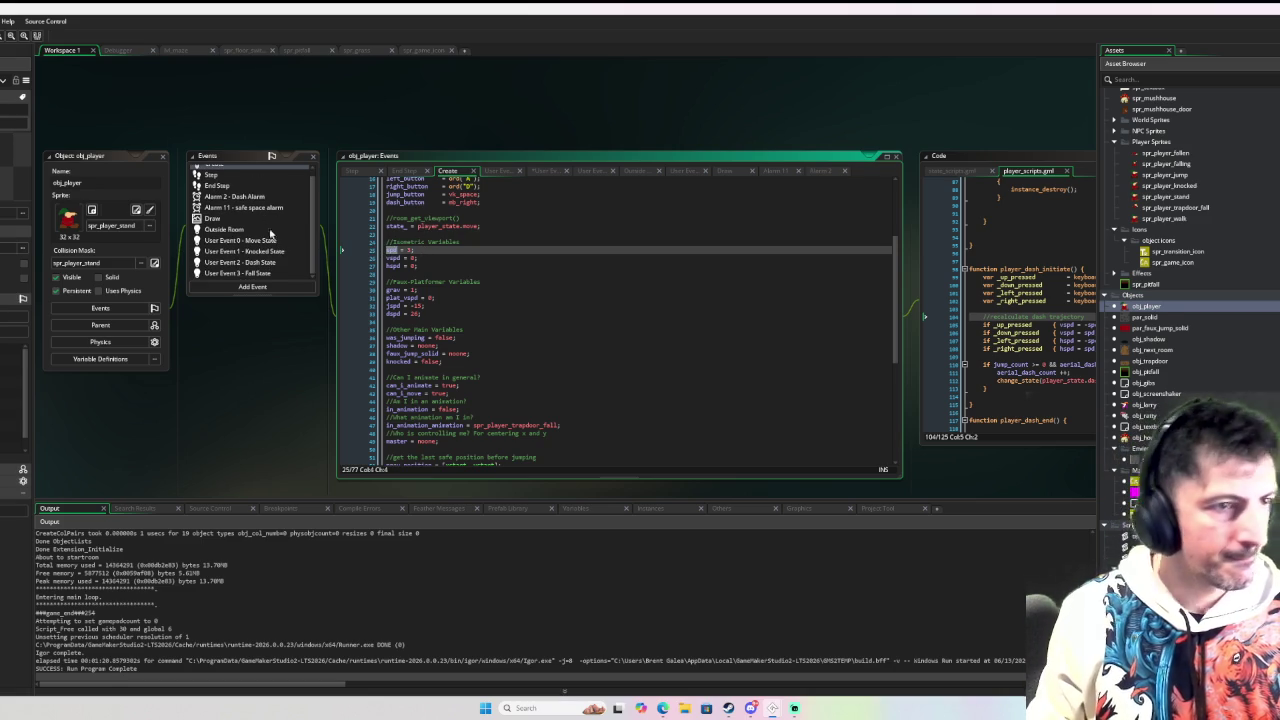
Step: Review the Move State user event code, then switch to the music browser
{"action": "left_click", "coordinate": [300, 241]}
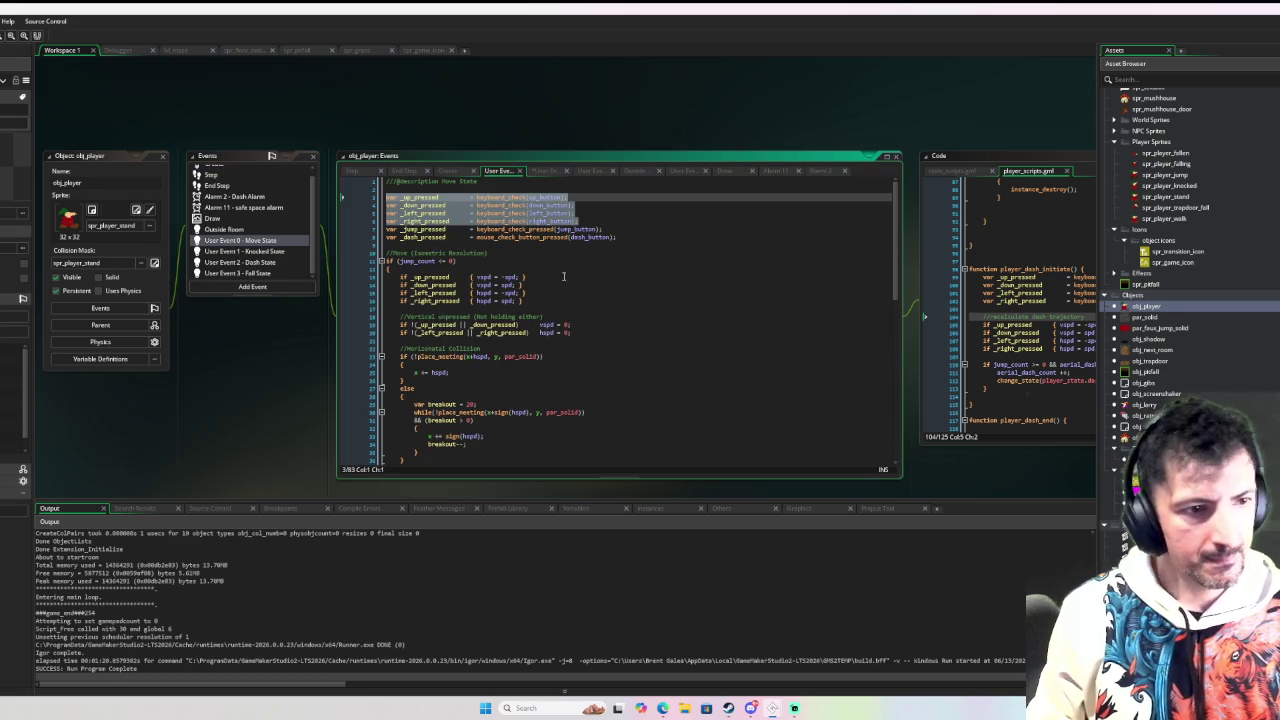
{"action": "scroll", "coordinate": [563, 276], "scroll_direction": "down", "scroll_amount": 10}
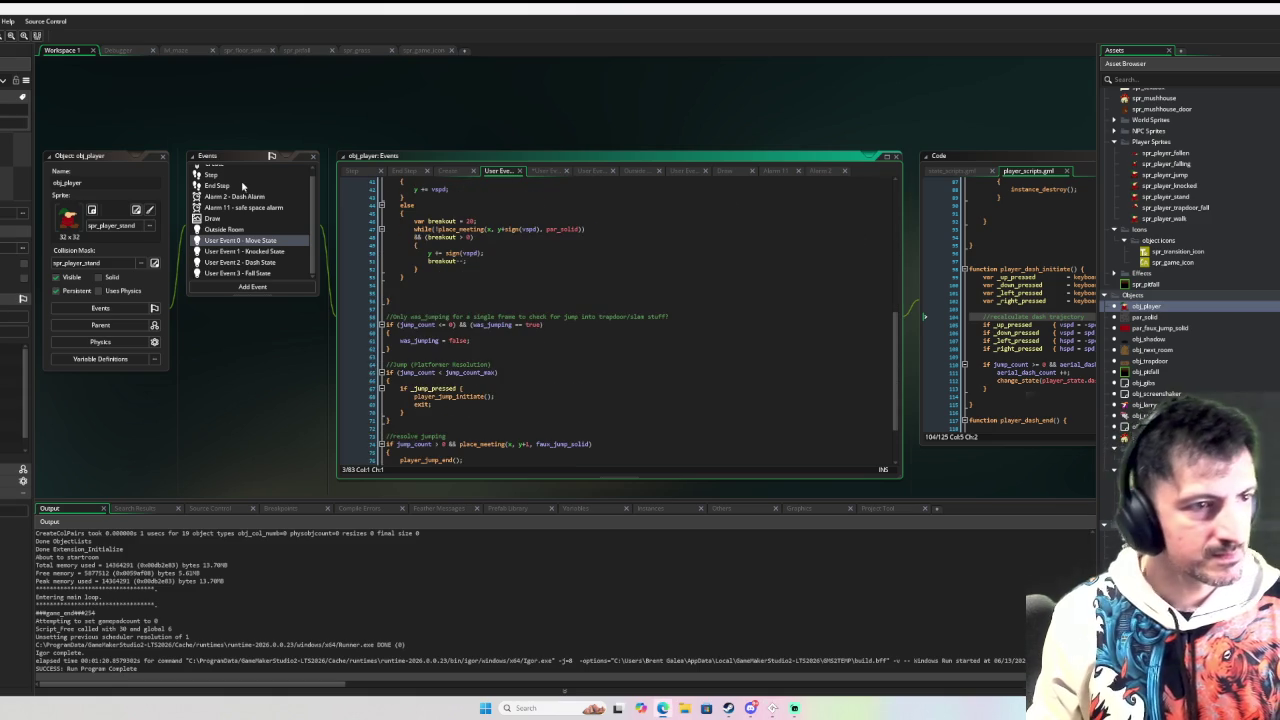
{"action": "scroll", "coordinate": [253, 201], "scroll_direction": "up", "scroll_amount": 1}
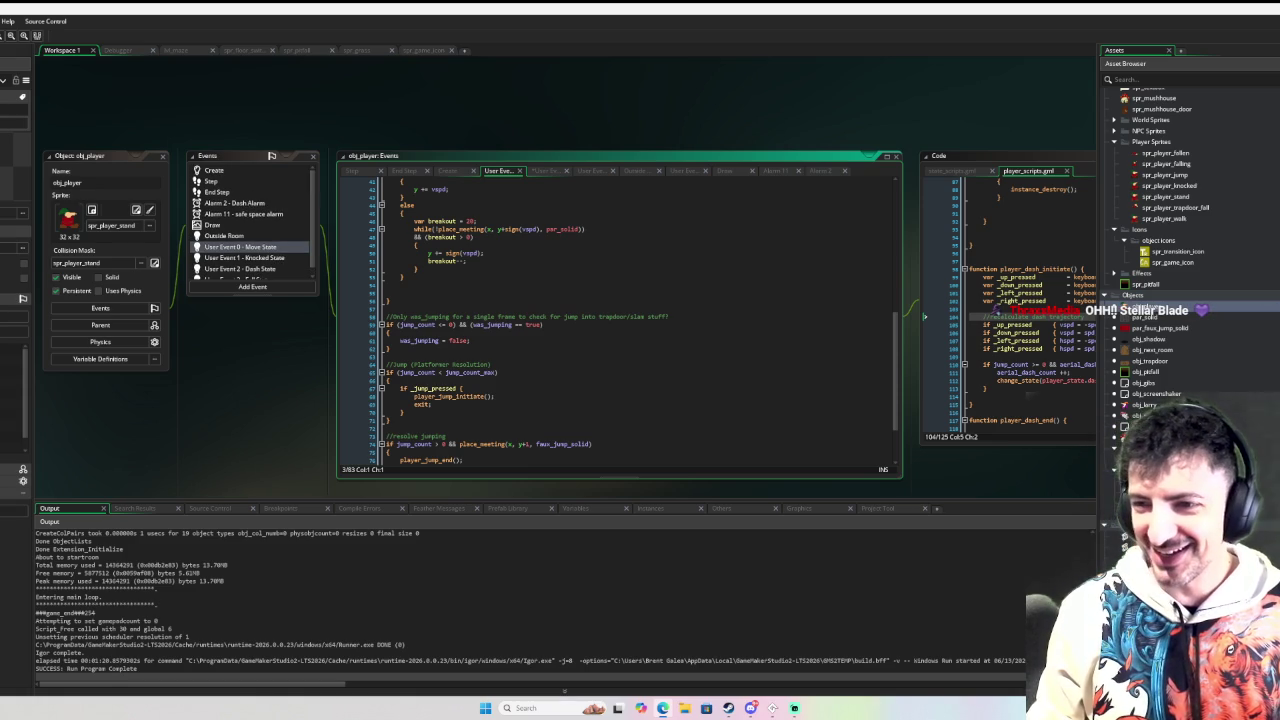
{"action": "key", "text": "alt+Tab"}
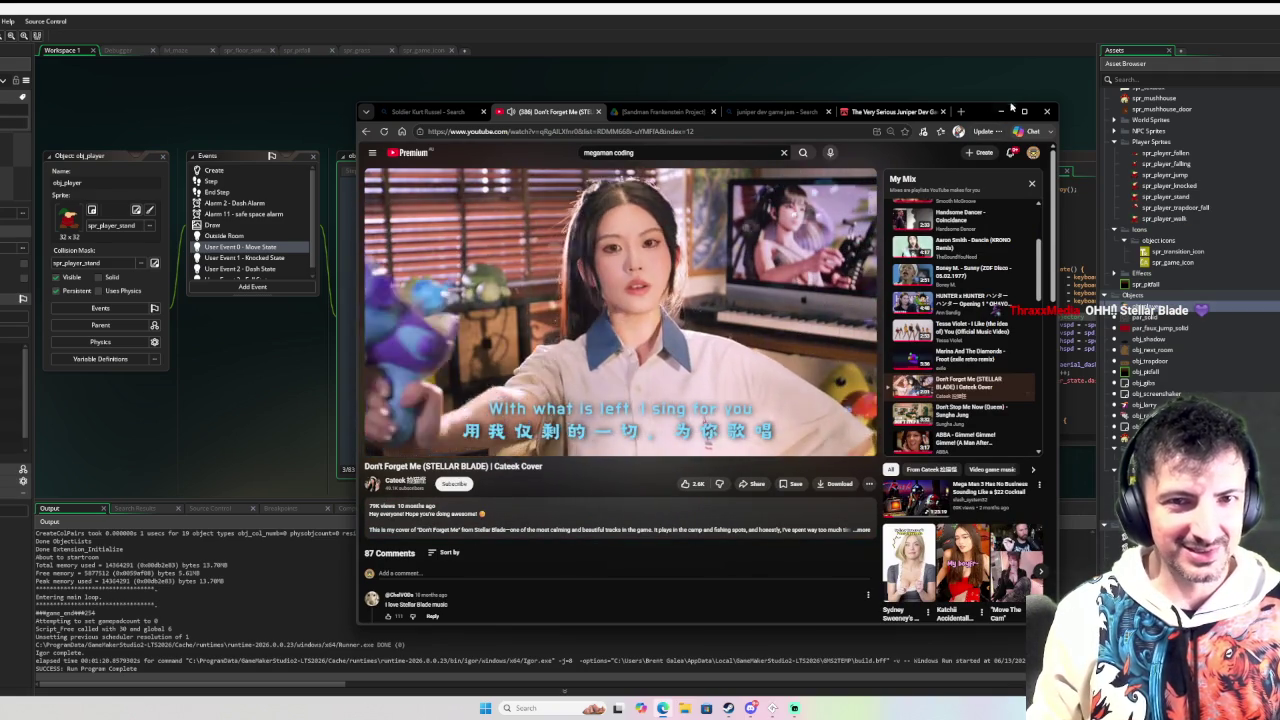
Step: Nudge the YouTube browser window right and minimize it to return to GameMaker
{"action": "left_click_drag", "start_coordinate": [983, 115], "coordinate": [1143, 113]}
{"action": "left_click", "coordinate": [1162, 110]}
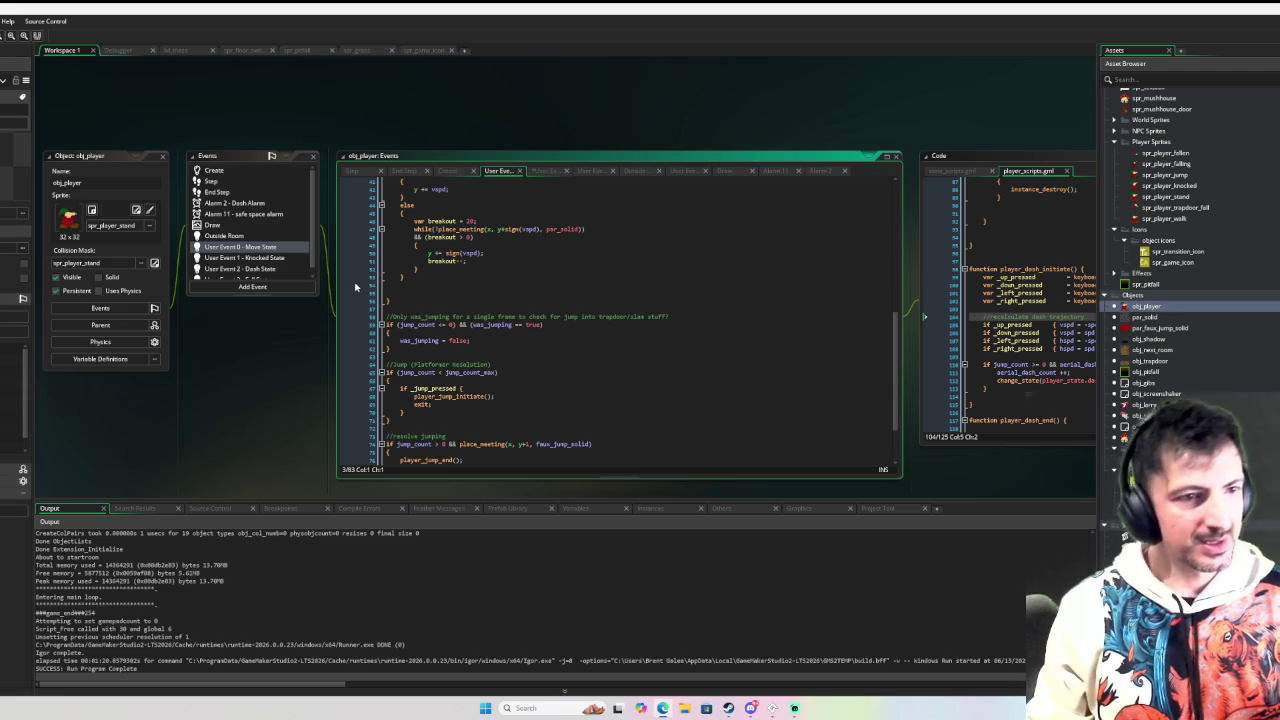
Step: Finish lengthdir_x(spd, _direction_to_previous_safe_position), add a matching vspd line, and drop the var prefixes
{"action": "left_click", "coordinate": [265, 259]}
{"action": "double_click", "coordinate": [265, 259]}
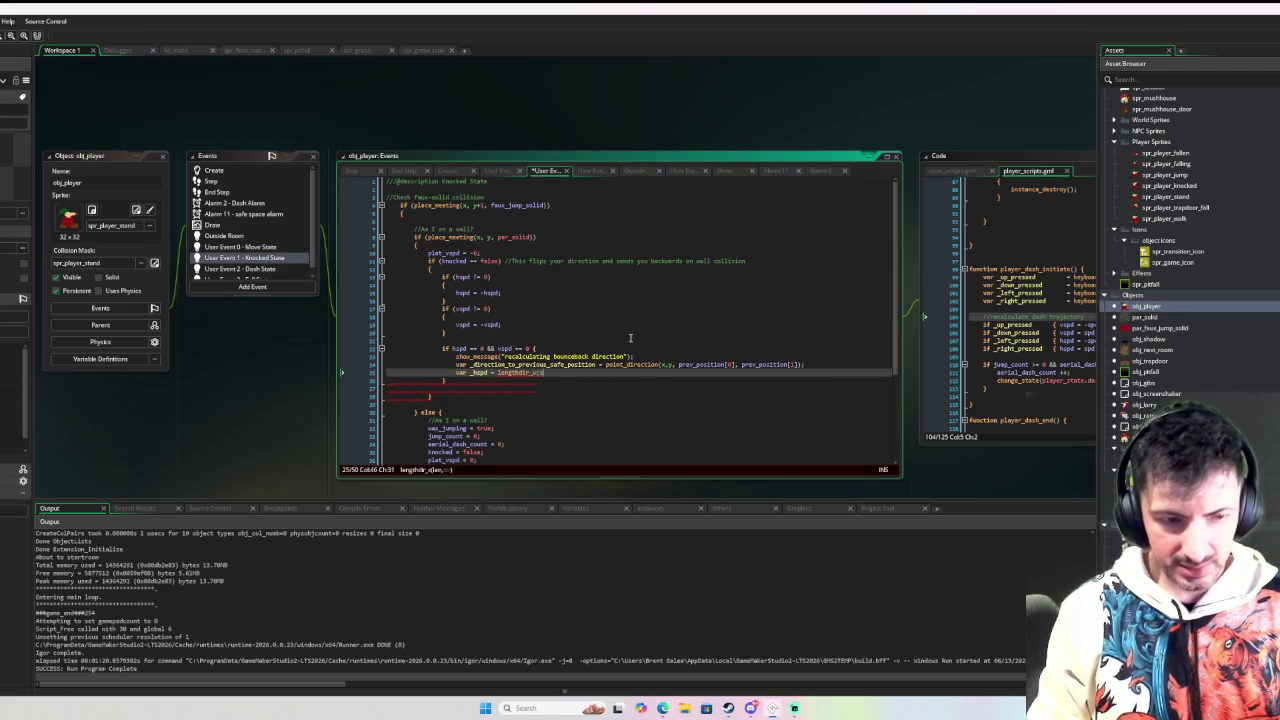
{"action": "type", "text": "pd, "}
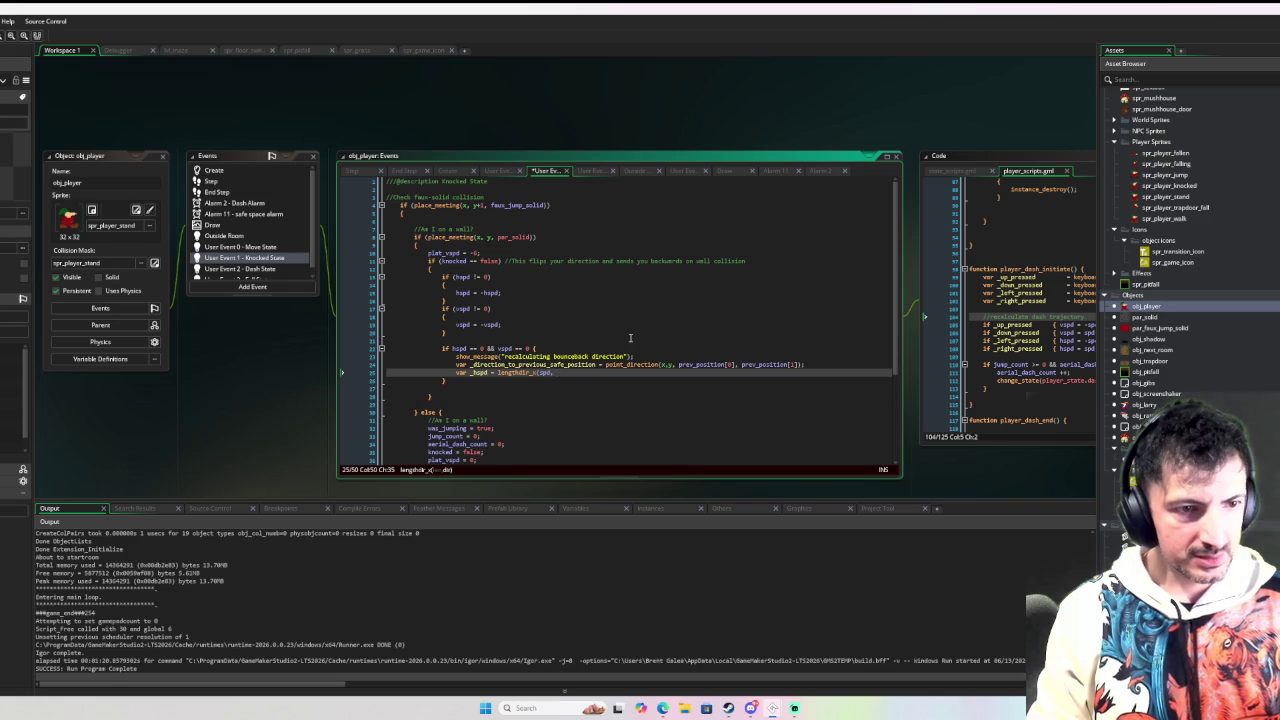
{"action": "type", "text": "_direction_to_previous_safe_position);"}
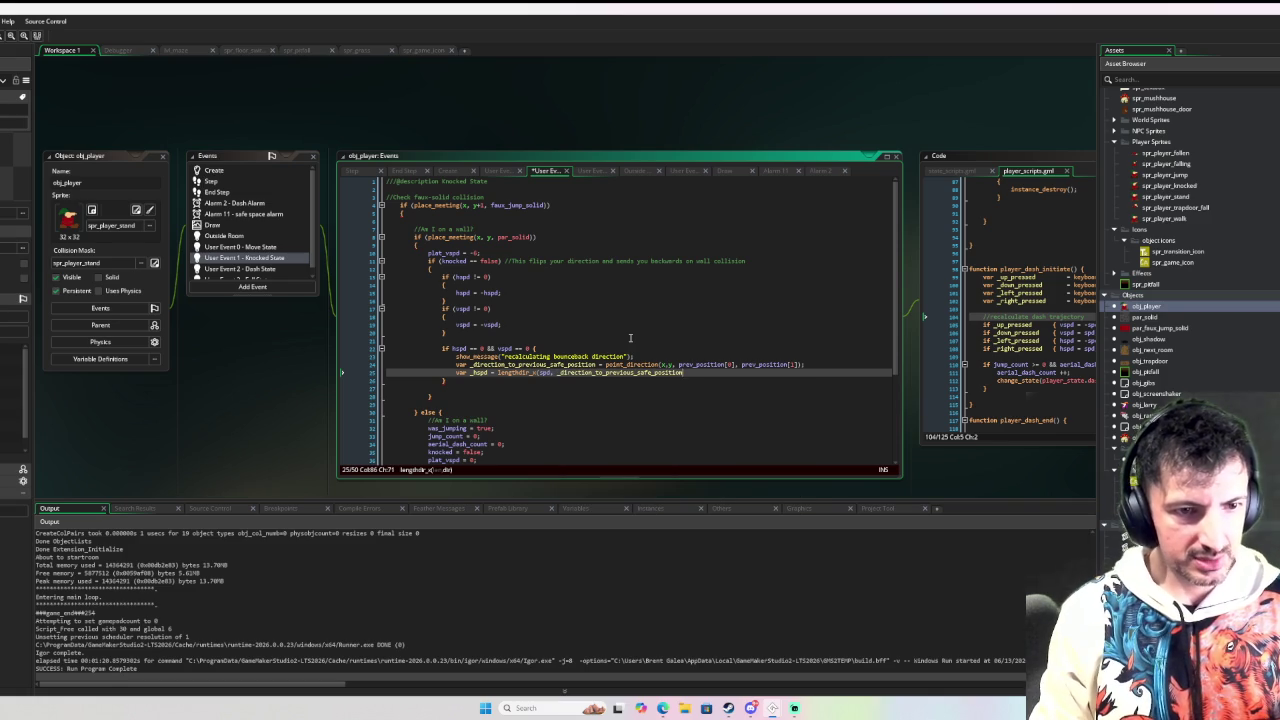
{"action": "key", "text": "ctrl+d"}
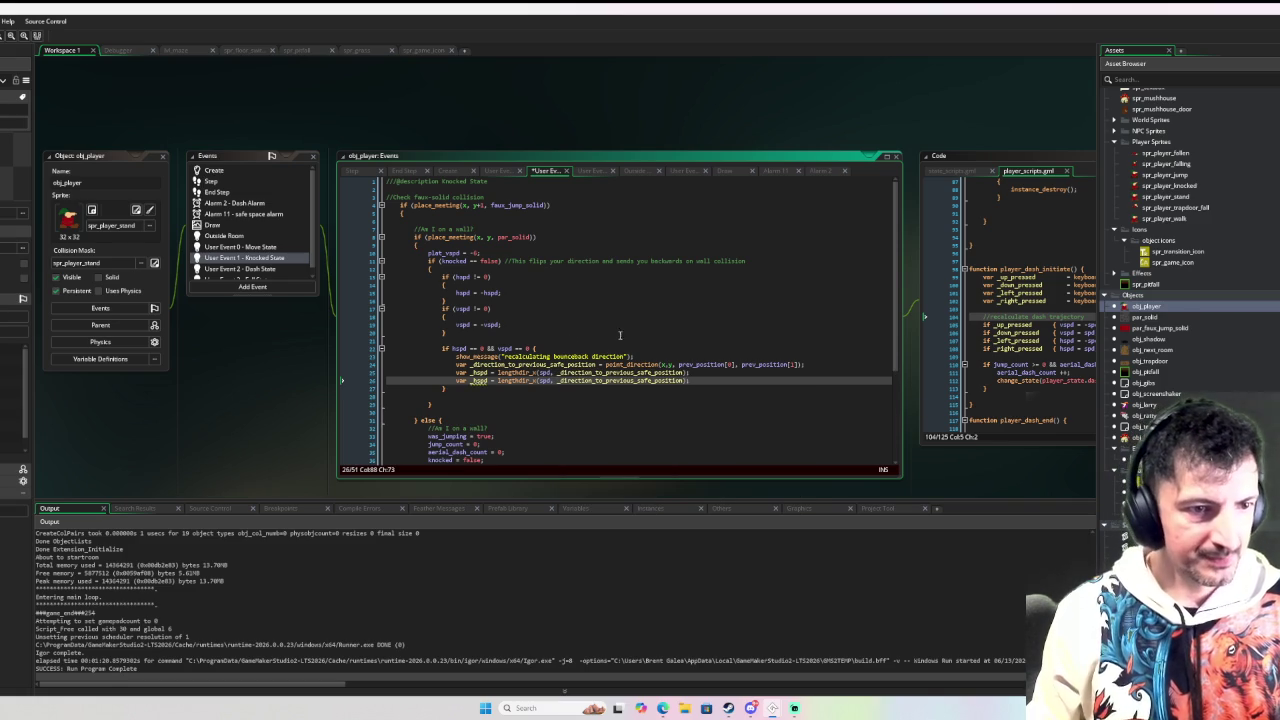
{"action": "type", "text": "_vspd"}
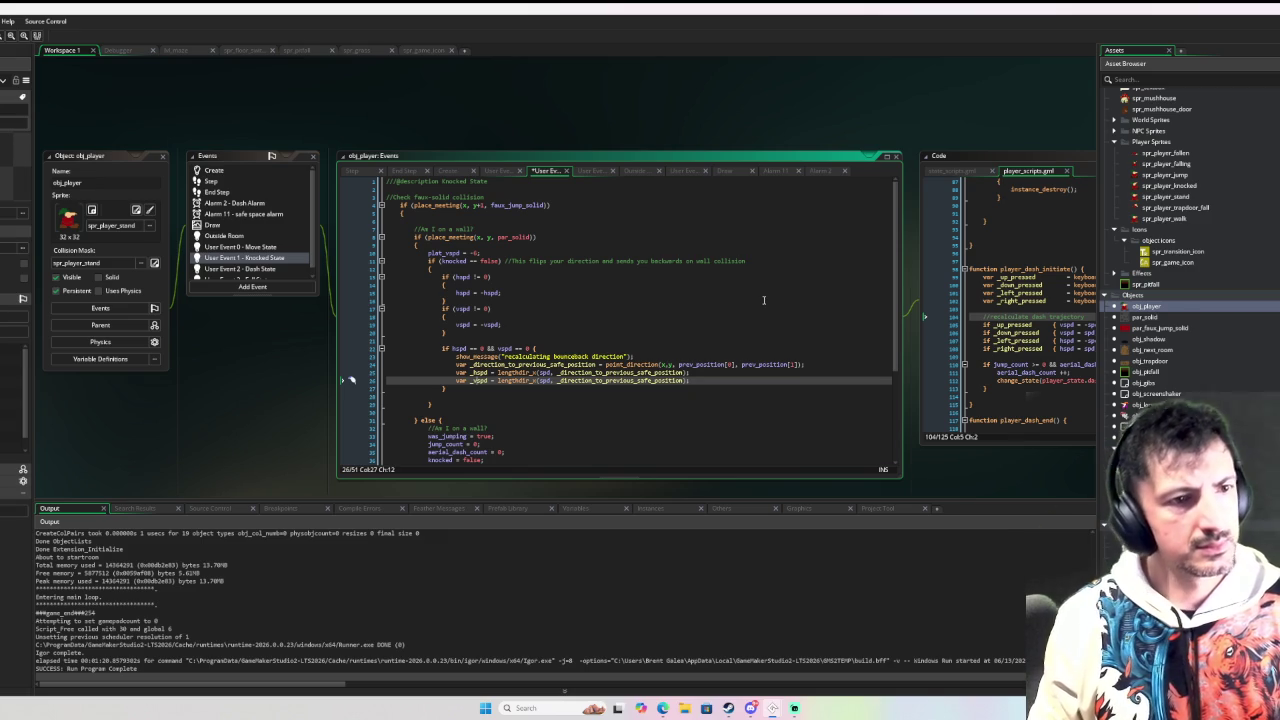
{"action": "key", "text": "Up"}
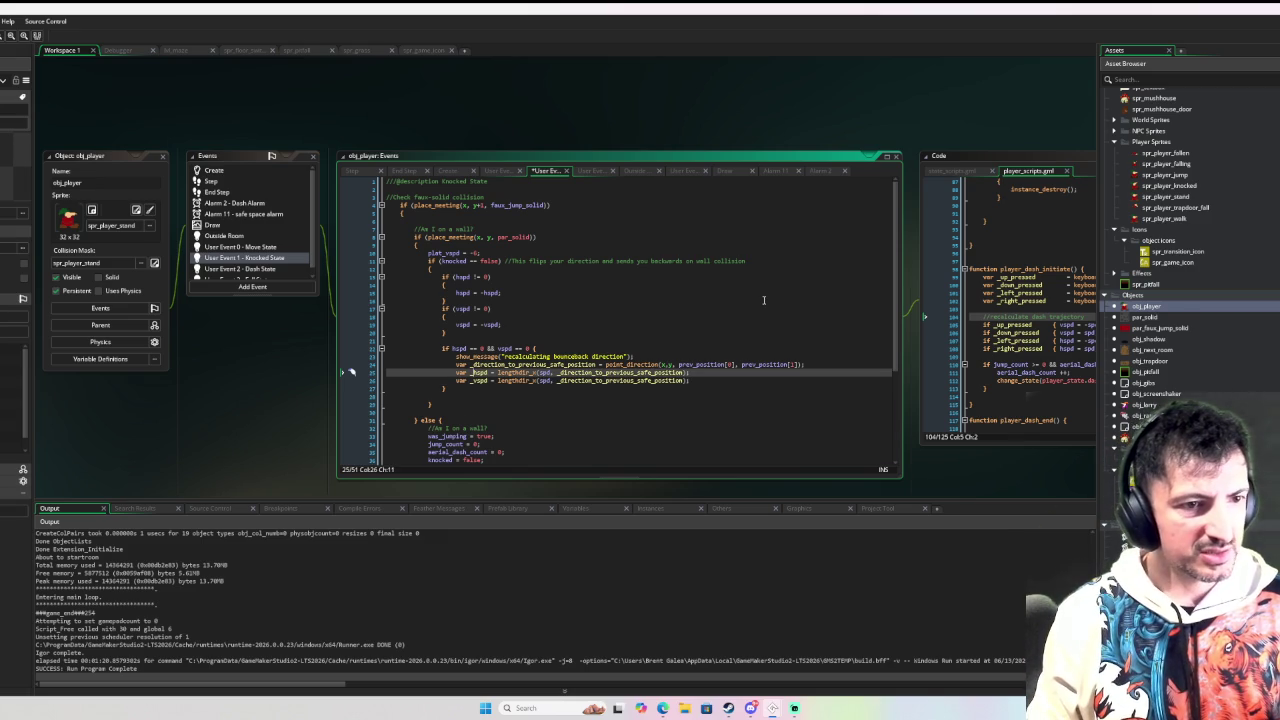
{"action": "key", "text": "BackSpace"}
{"action": "key", "text": "Down"}
{"action": "key", "text": "BackSpace"}
{"action": "key", "text": "BackSpace"}
{"action": "key", "text": "BackSpace"}
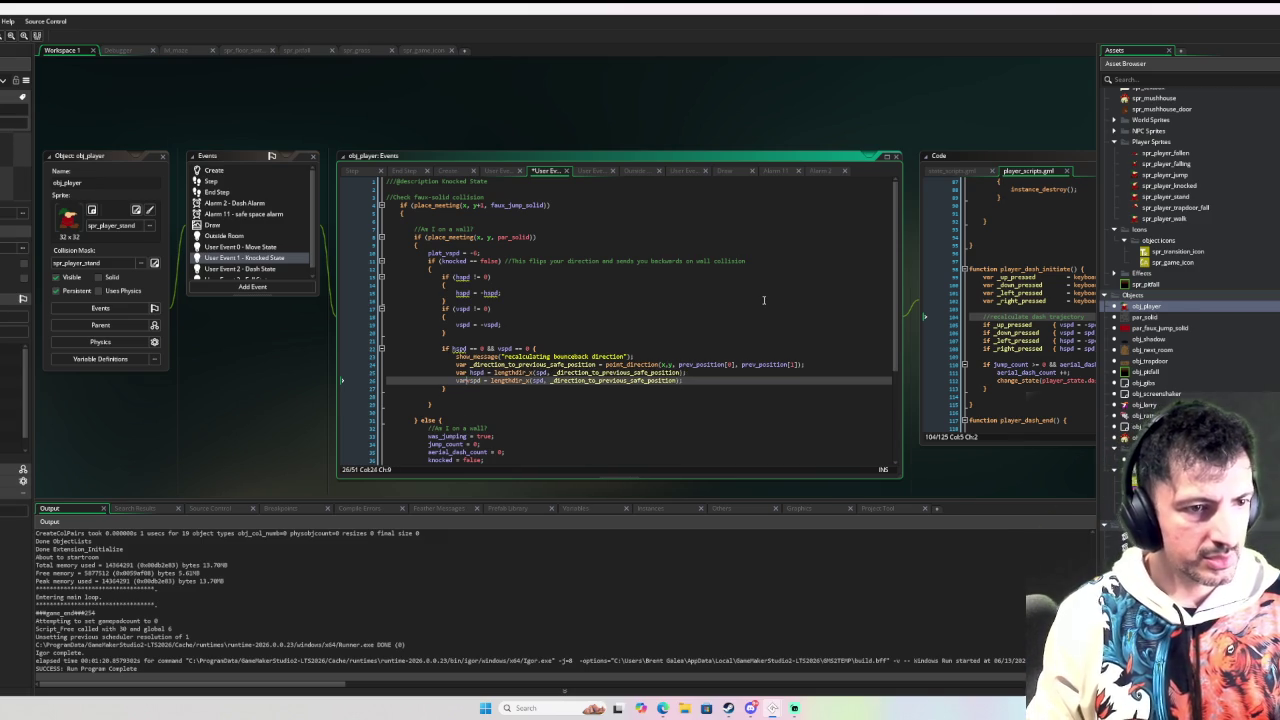
{"action": "key", "text": "Up"}
{"action": "key", "text": "BackSpace"}
{"action": "key", "text": "BackSpace"}
{"action": "key", "text": "BackSpace"}
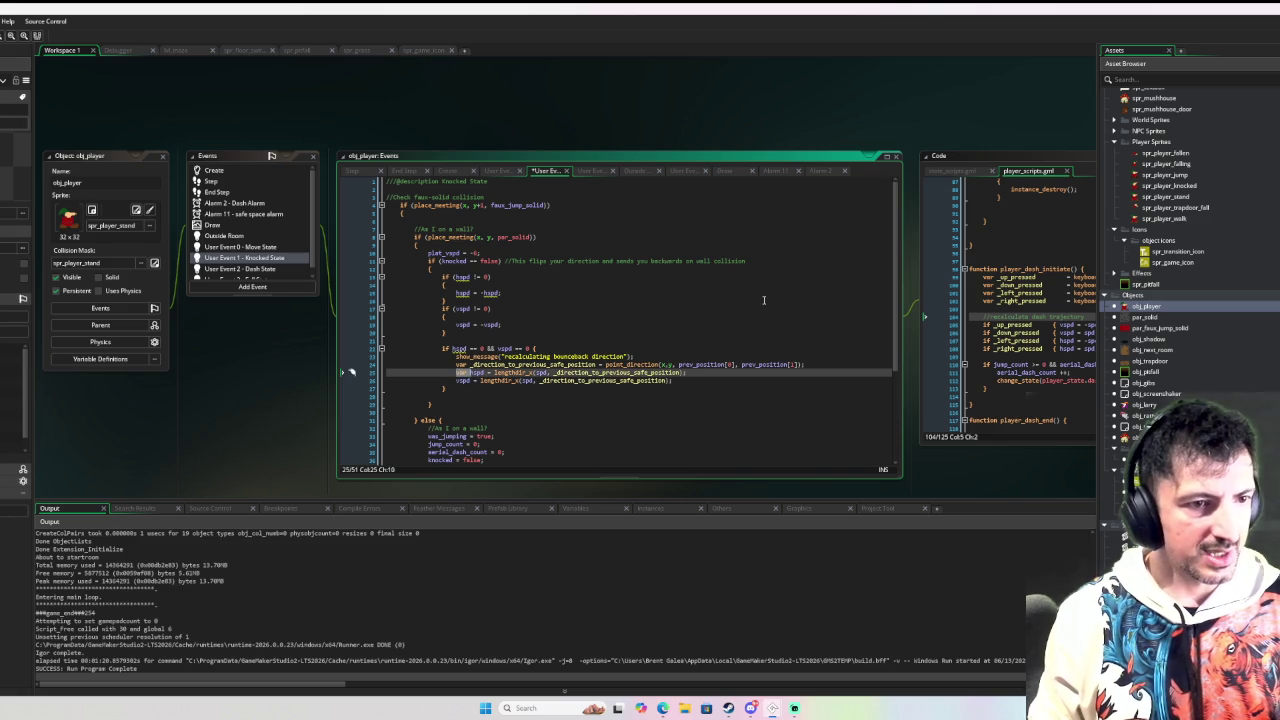
Step: Launch the game in debug mode with F6
{"action": "left_click", "coordinate": [711, 396]}
{"action": "scroll", "coordinate": [711, 390], "scroll_direction": "down", "scroll_amount": 2}
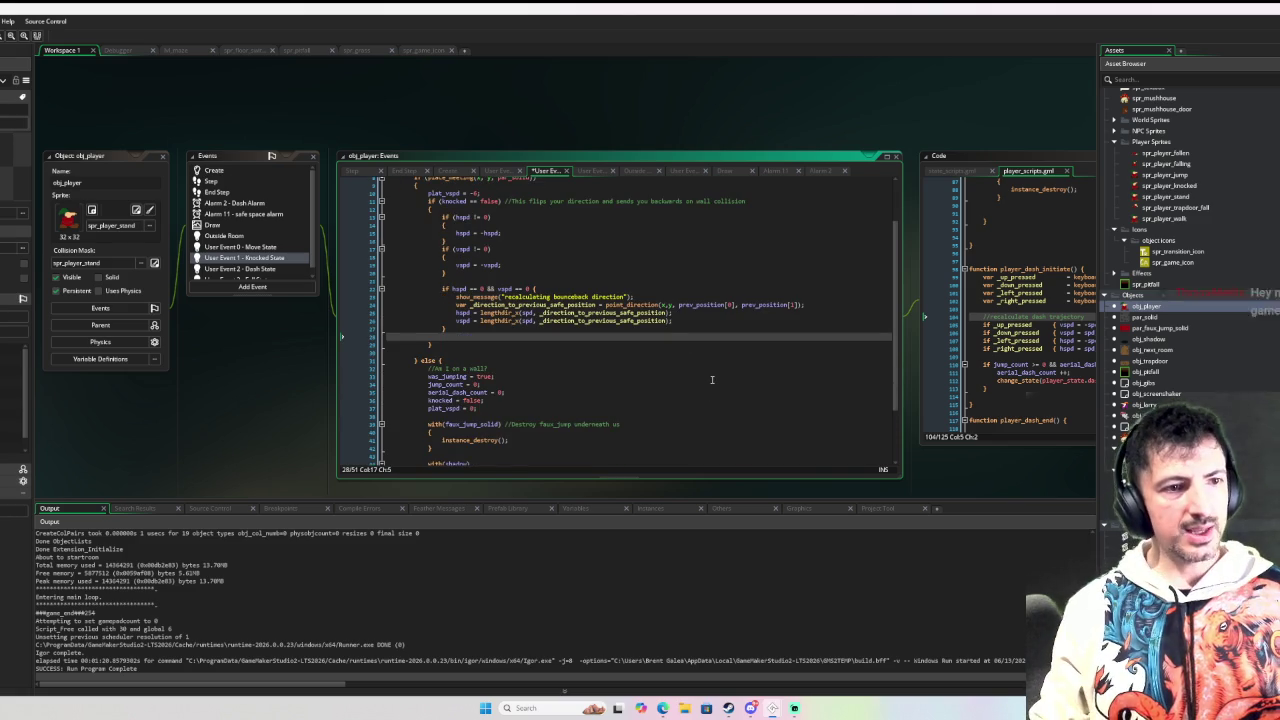
{"action": "scroll", "coordinate": [710, 381], "scroll_direction": "up", "scroll_amount": 1}
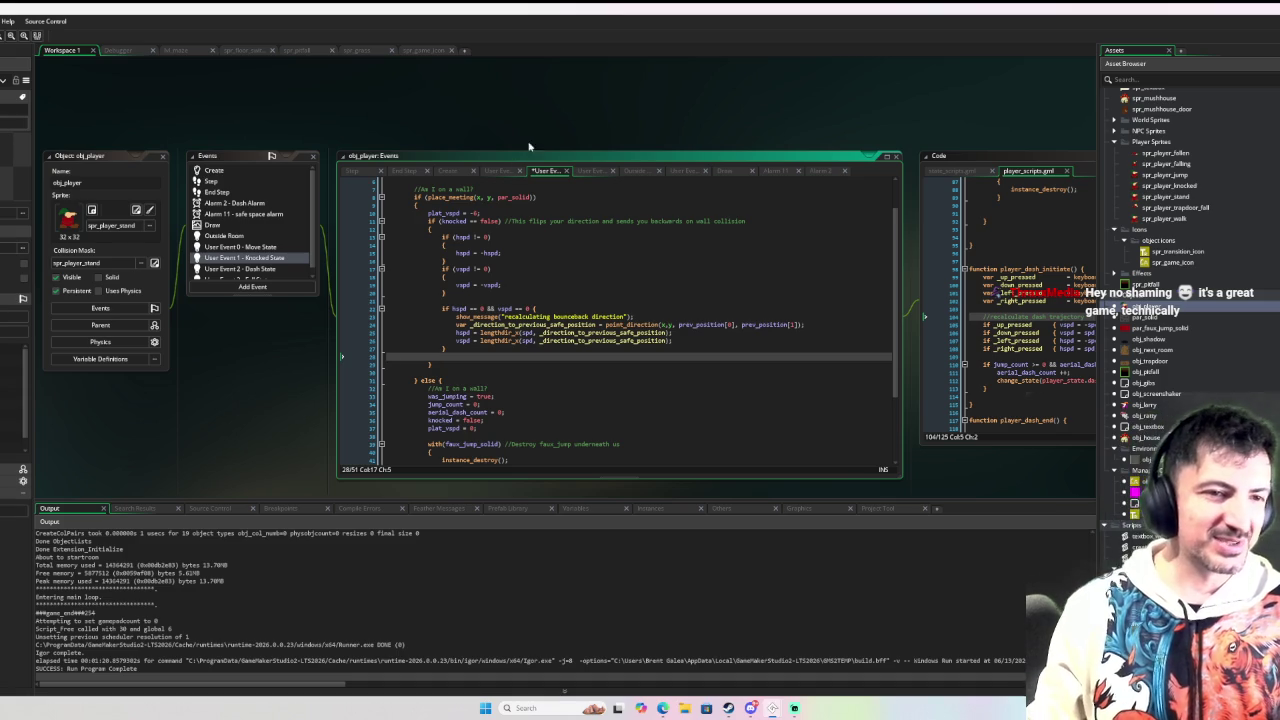
{"action": "key", "text": "F6"}
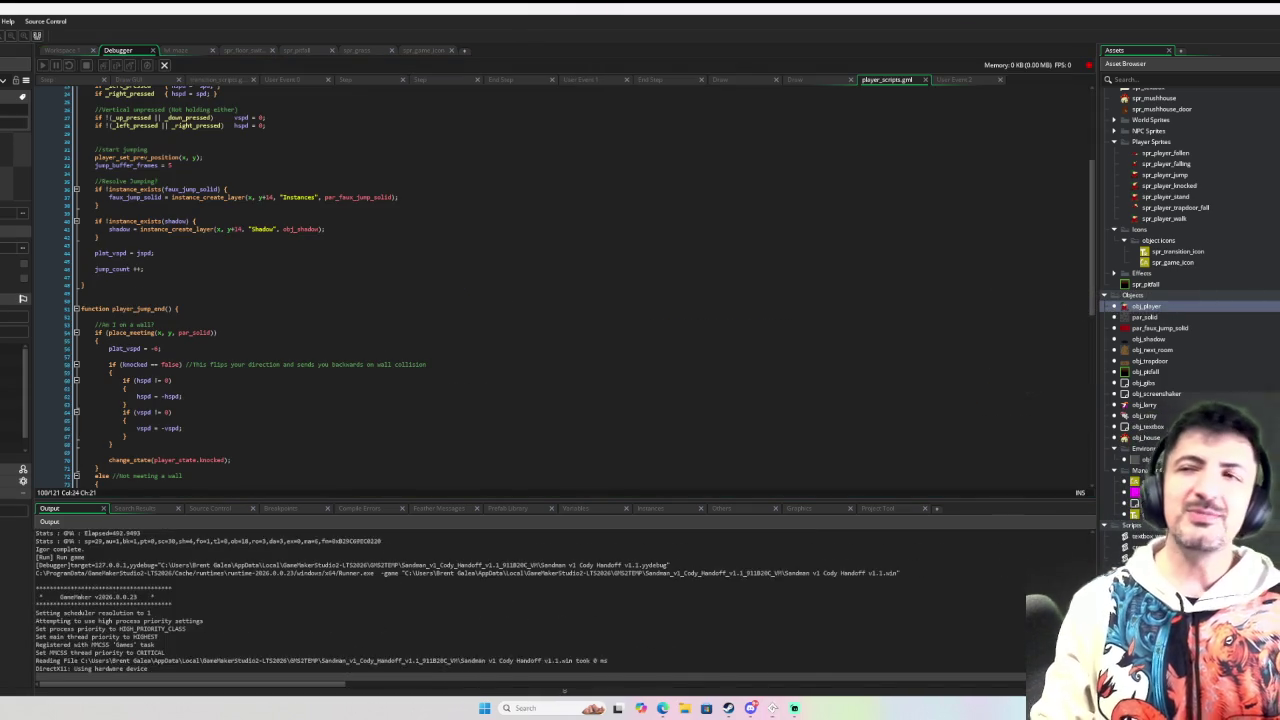
Step: Walk the player left and right, then jump and run right into the wall to trigger knockback
{"action": "key", "text": "Left"}
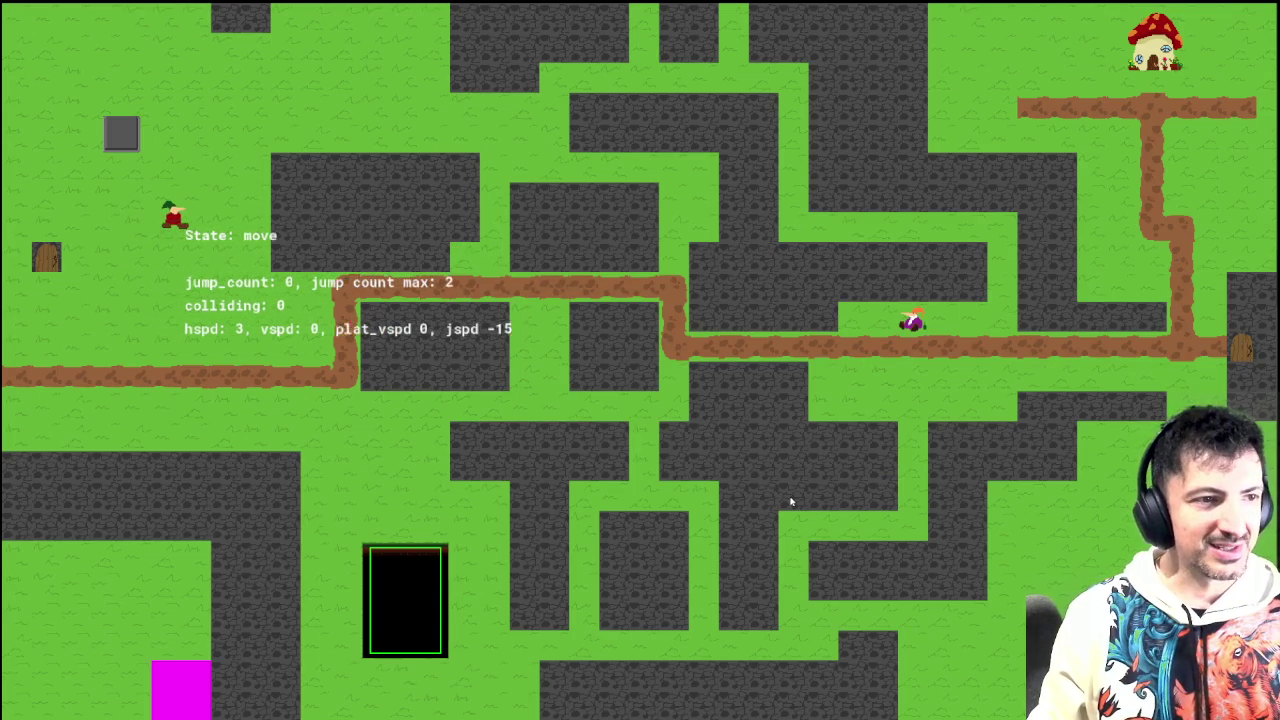
{"action": "key", "text": "Right"}
{"action": "key", "text": "Left"}
{"action": "key", "text": "Right"}
{"action": "key", "text": "Right"}
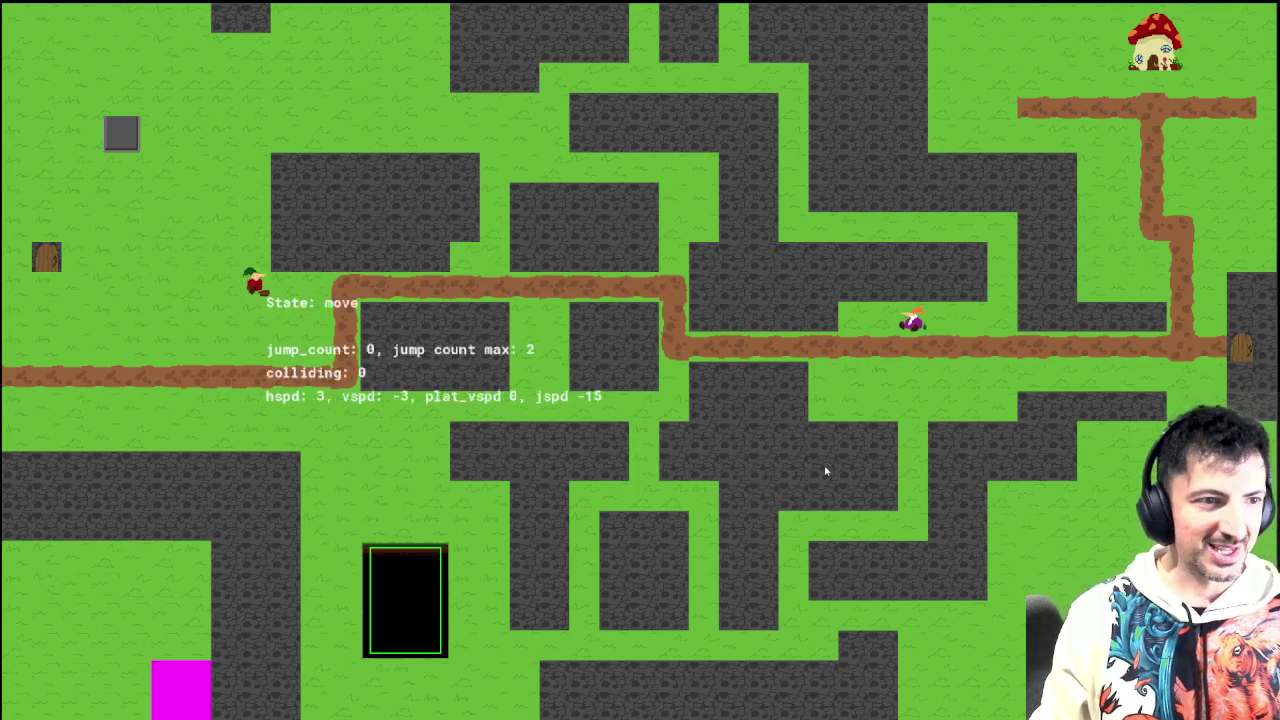
{"action": "key", "text": "space"}
{"action": "key", "text": "space"}
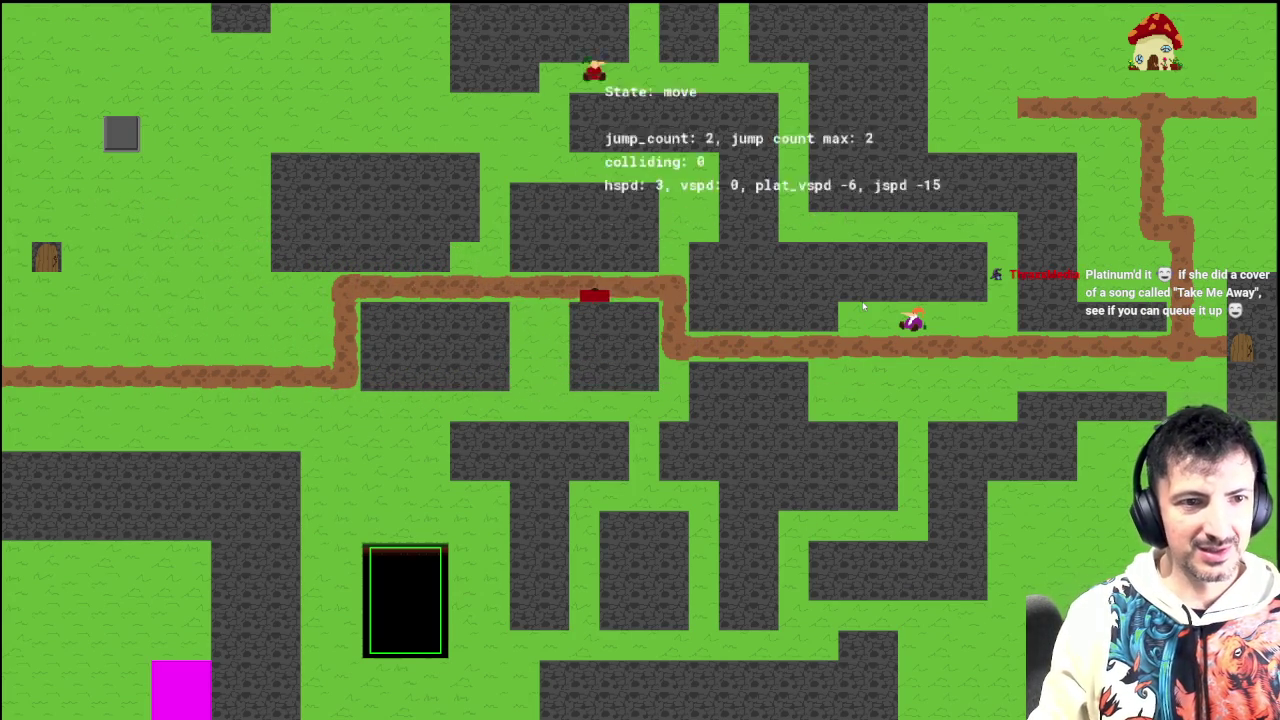
{"action": "key", "text": "space"}
{"action": "key", "text": "Right"}
{"action": "key", "text": "Right"}
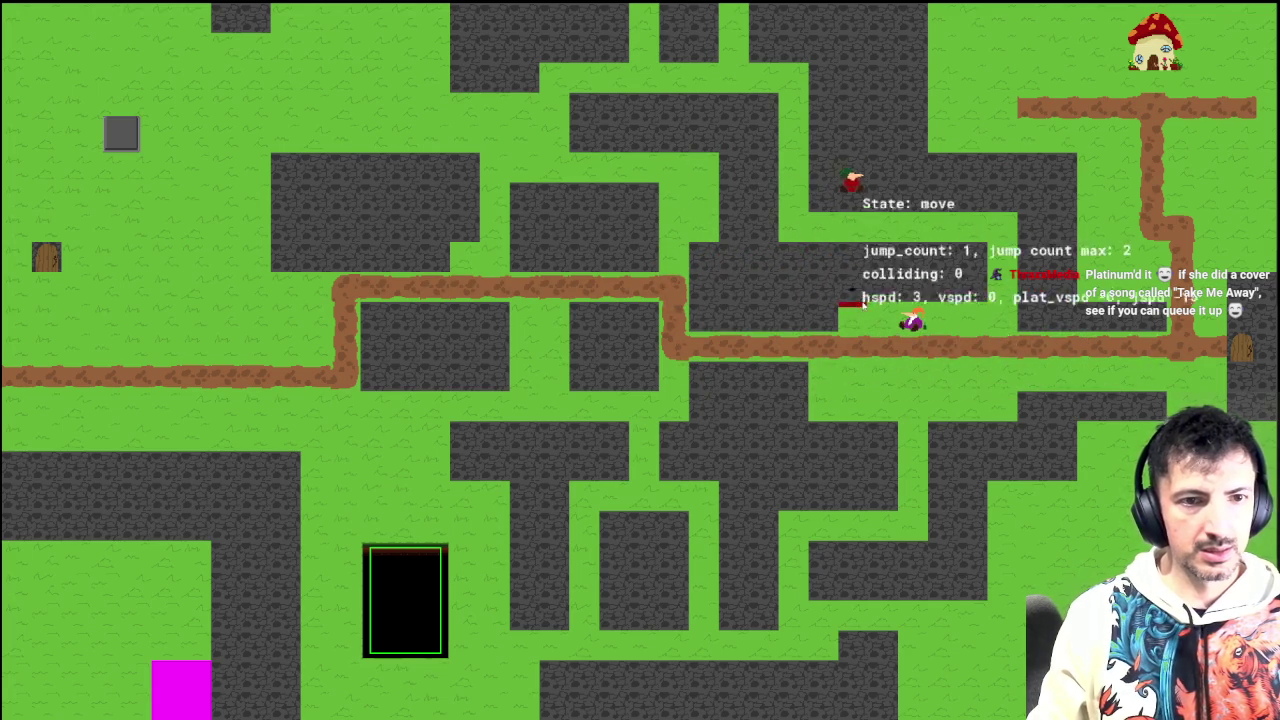
{"action": "key", "text": "Right"}
Step: Double-jump toward the upper right into the wall and recover from the knockback
{"action": "key", "text": "space"}
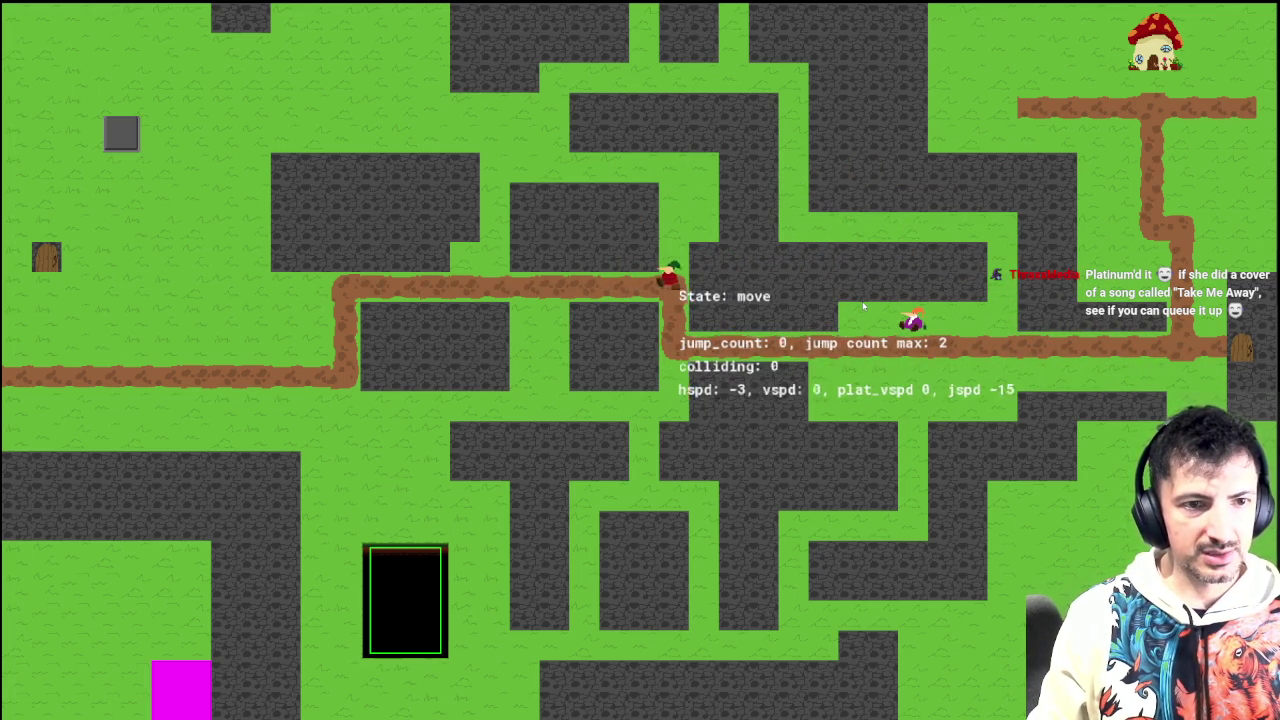
{"action": "key", "text": "Right"}
{"action": "key", "text": "space"}
{"action": "key", "text": "space"}
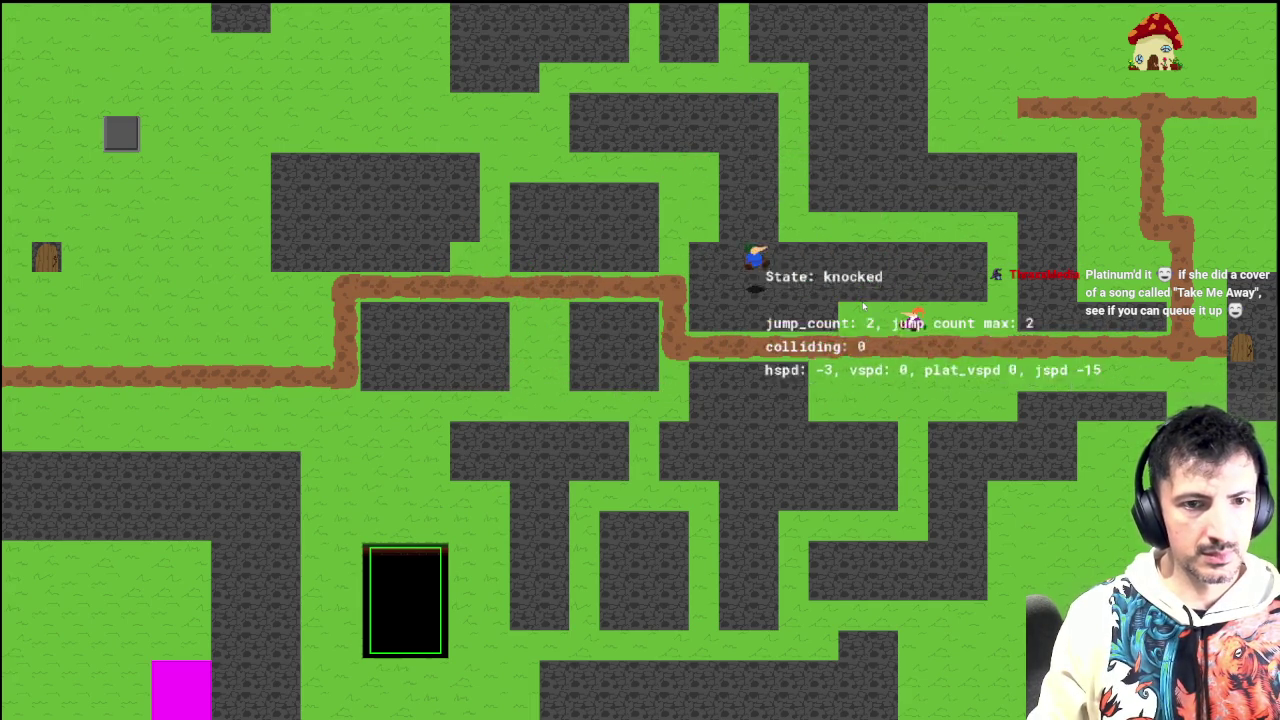
{"action": "key", "text": "Right"}
{"action": "key", "text": "space"}
{"action": "key", "text": "space"}
{"action": "key", "text": "space"}
{"action": "key", "text": "space"}
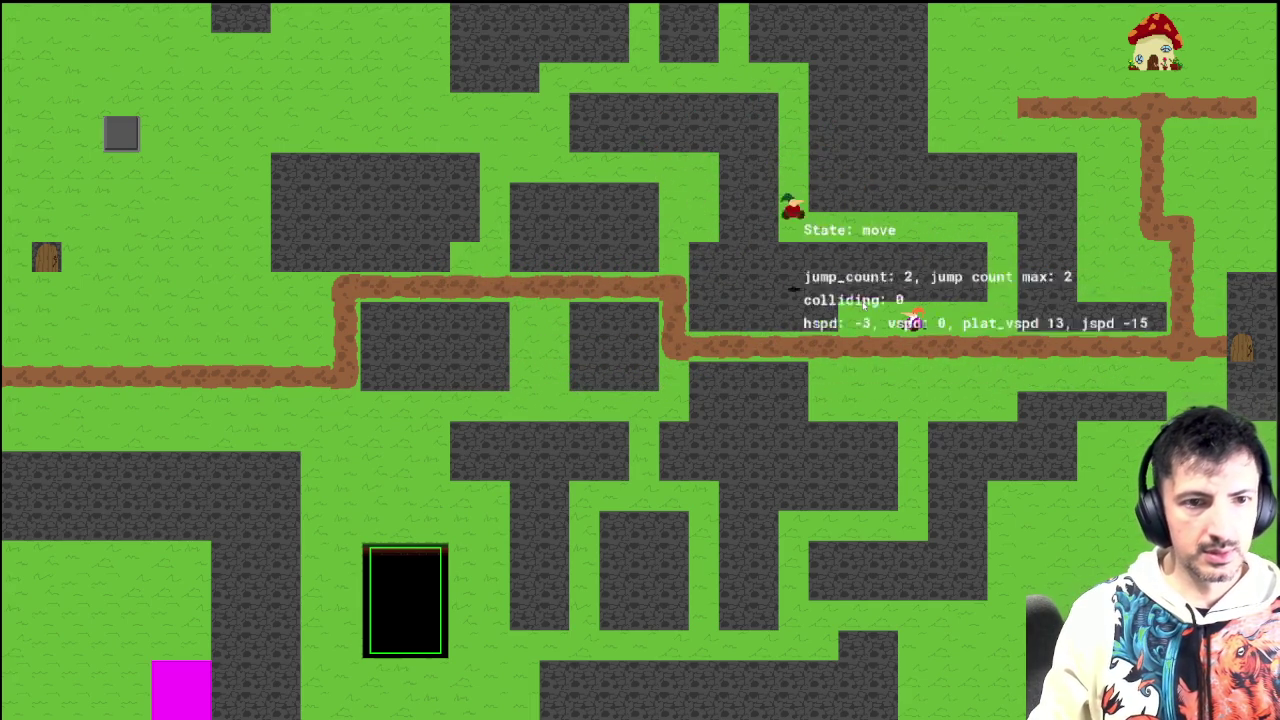
{"action": "key", "text": "space"}
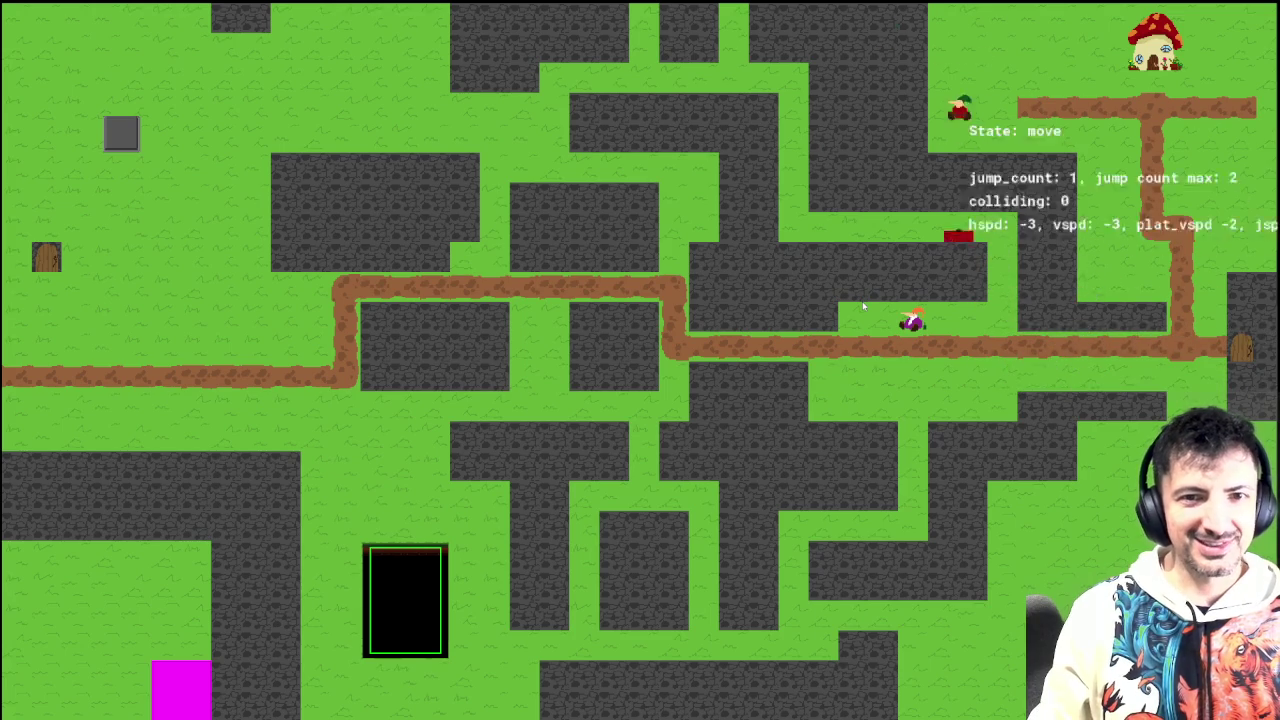
{"action": "key", "text": "Left"}
{"action": "key", "text": "space"}
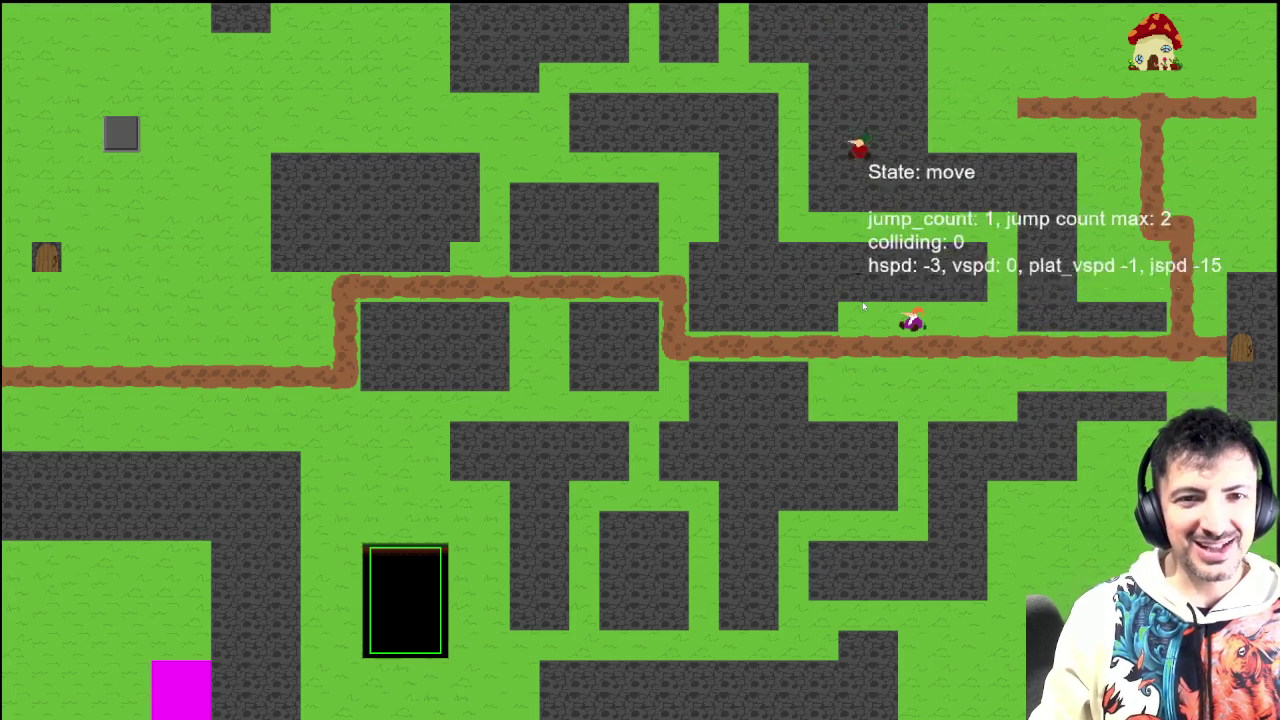
Step: Run along the upper ledge and paths, then reposition the player beside the wall
{"action": "key", "text": "Left"}
{"action": "key", "text": "Right"}
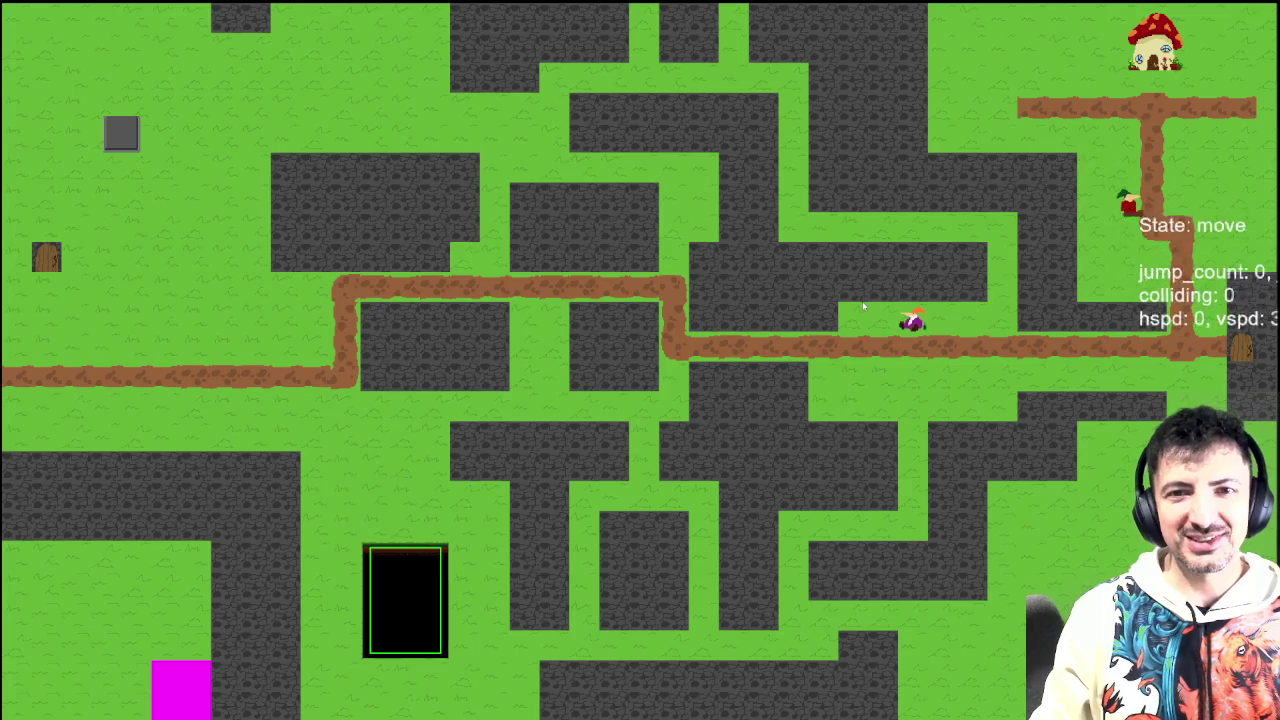
{"action": "key", "text": "space"}
{"action": "key", "text": "Left"}
{"action": "key", "text": "space"}
{"action": "key", "text": "space"}
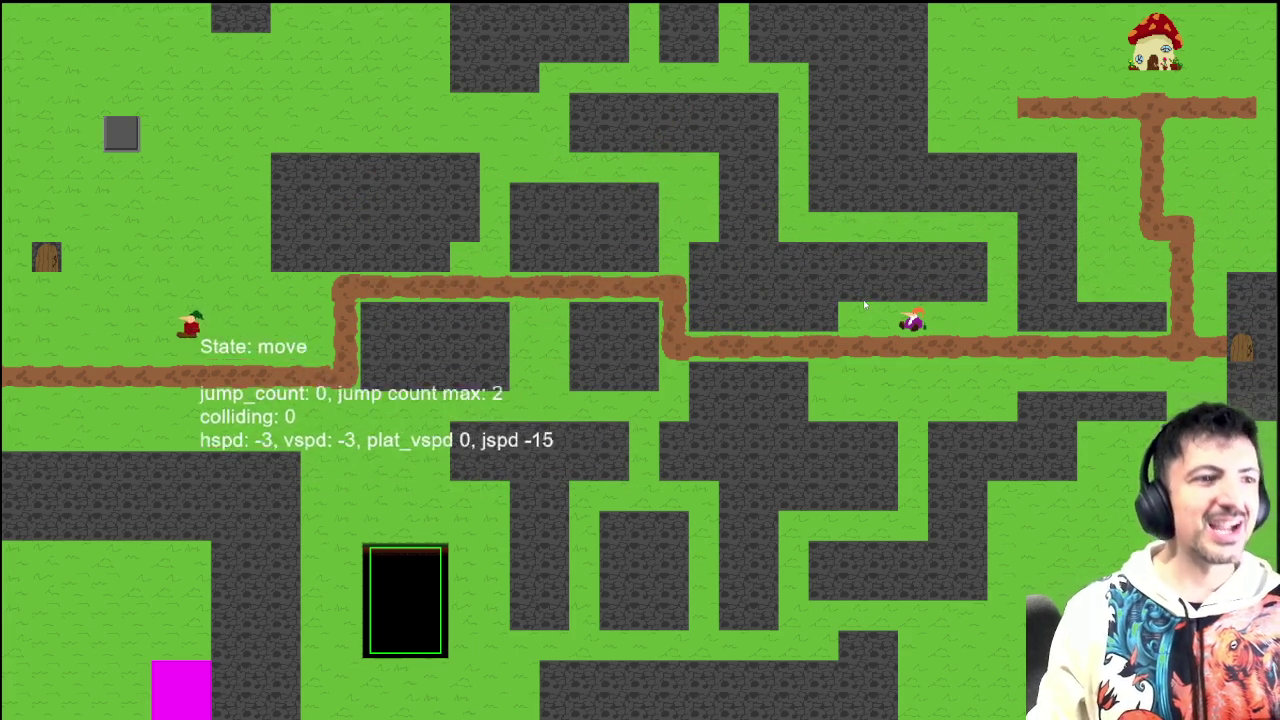
{"action": "key", "text": "Right"}
{"action": "key", "text": "Up"}
{"action": "key", "text": "Left"}
{"action": "key", "text": "Right"}
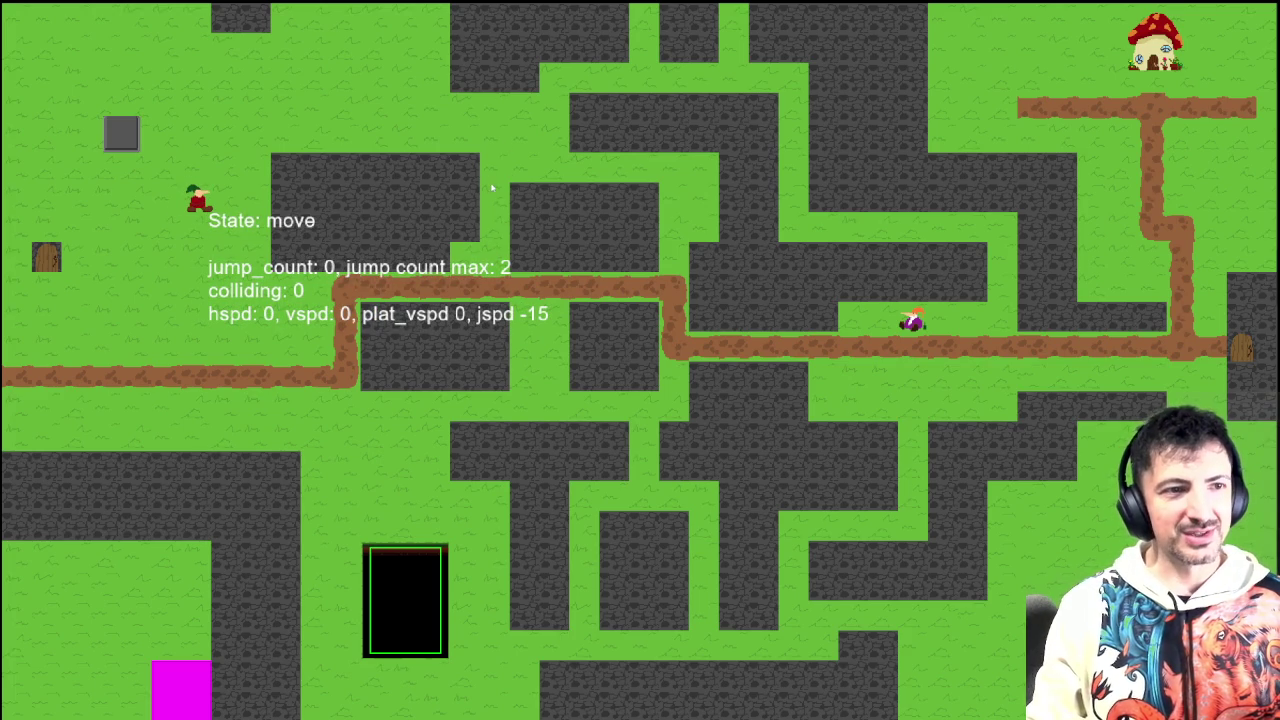
Step: Jump into the block repeatedly to test knockback, ending with hspd 0 and vspd -3
{"action": "key", "text": "Left"}
{"action": "key", "text": "Right"}
{"action": "key", "text": "space"}
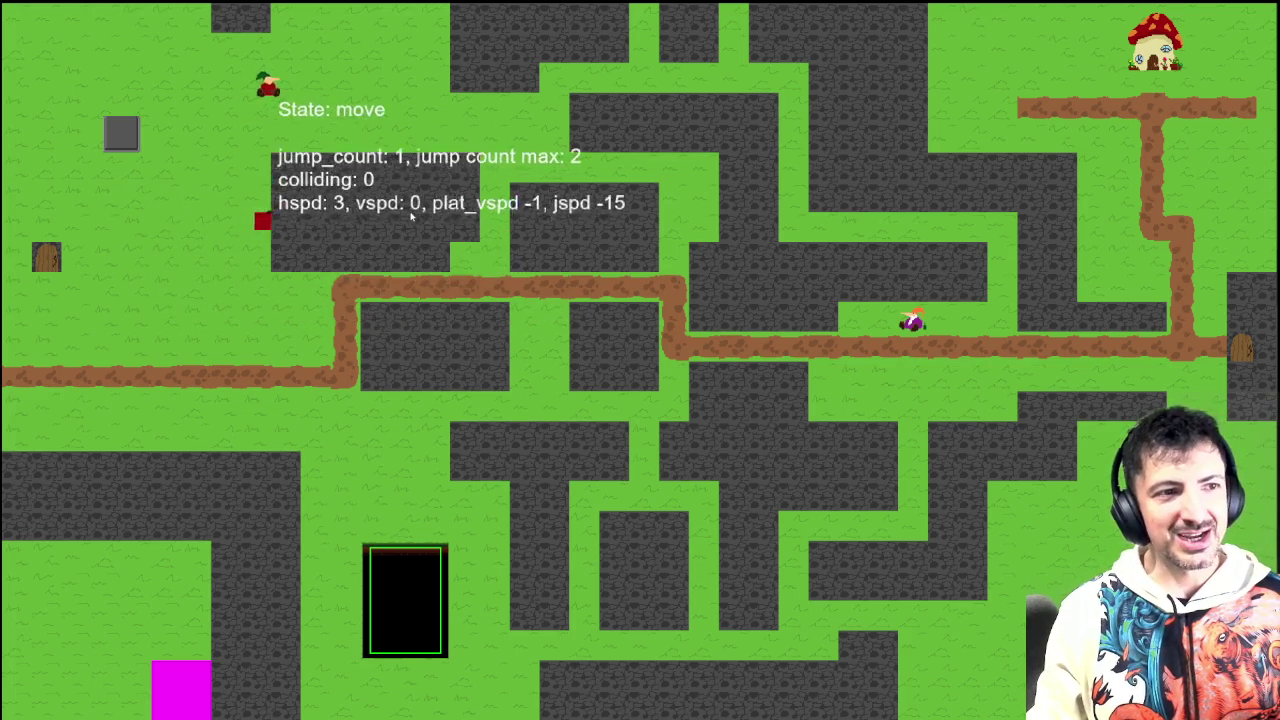
{"action": "key", "text": "Left"}
{"action": "key", "text": "Right"}
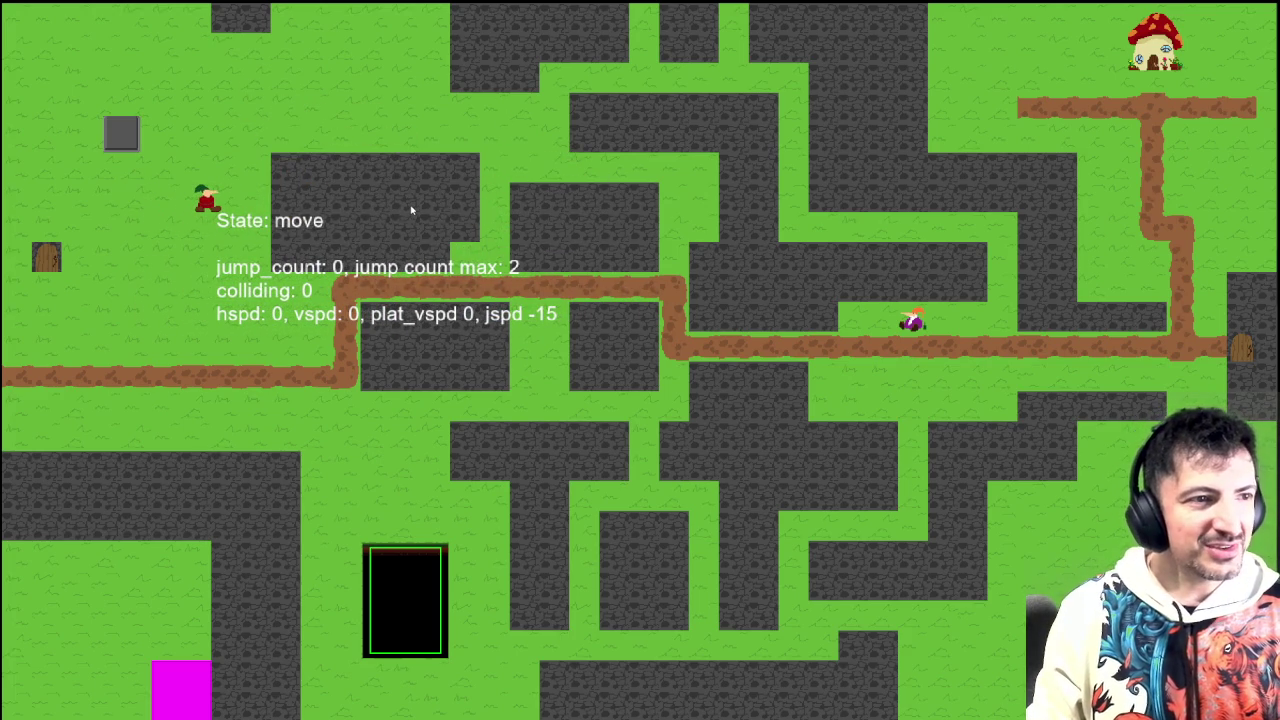
{"action": "key", "text": "space"}
{"action": "key", "text": "Left"}
{"action": "key", "text": "Right"}
{"action": "key", "text": "space"}
{"action": "key", "text": "space"}
{"action": "key", "text": "Left"}
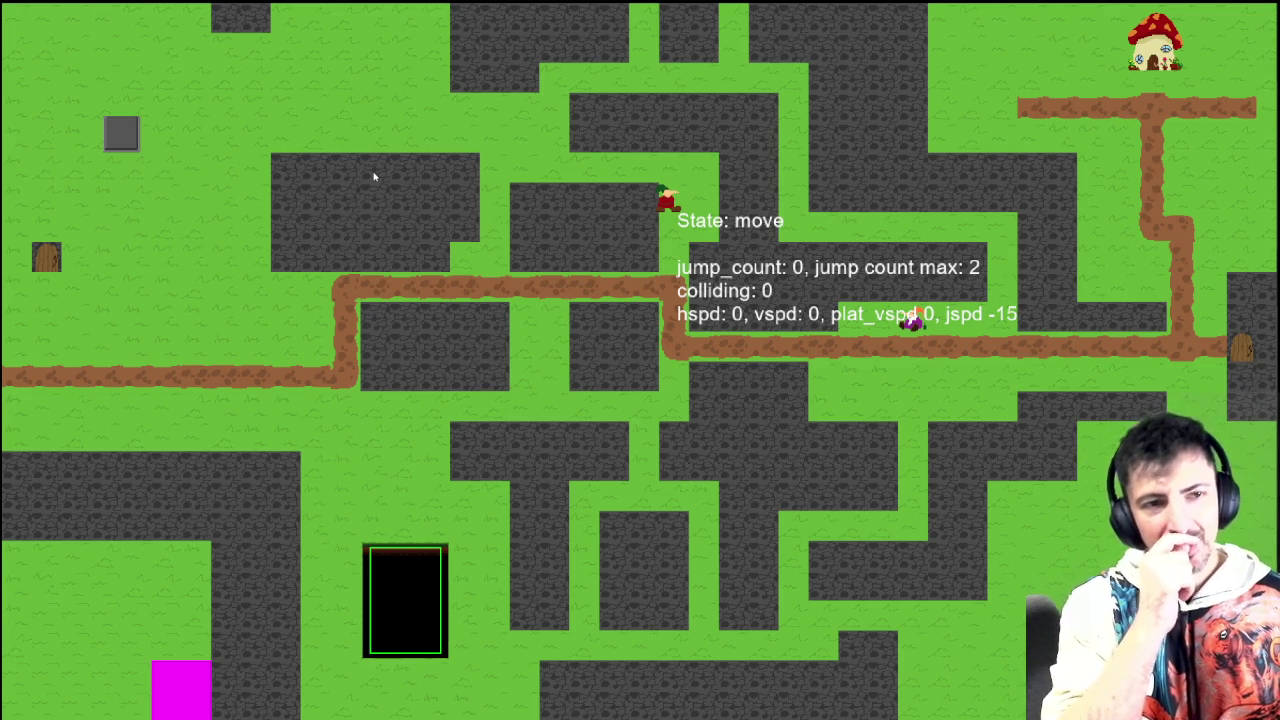
{"action": "key", "text": "Left"}
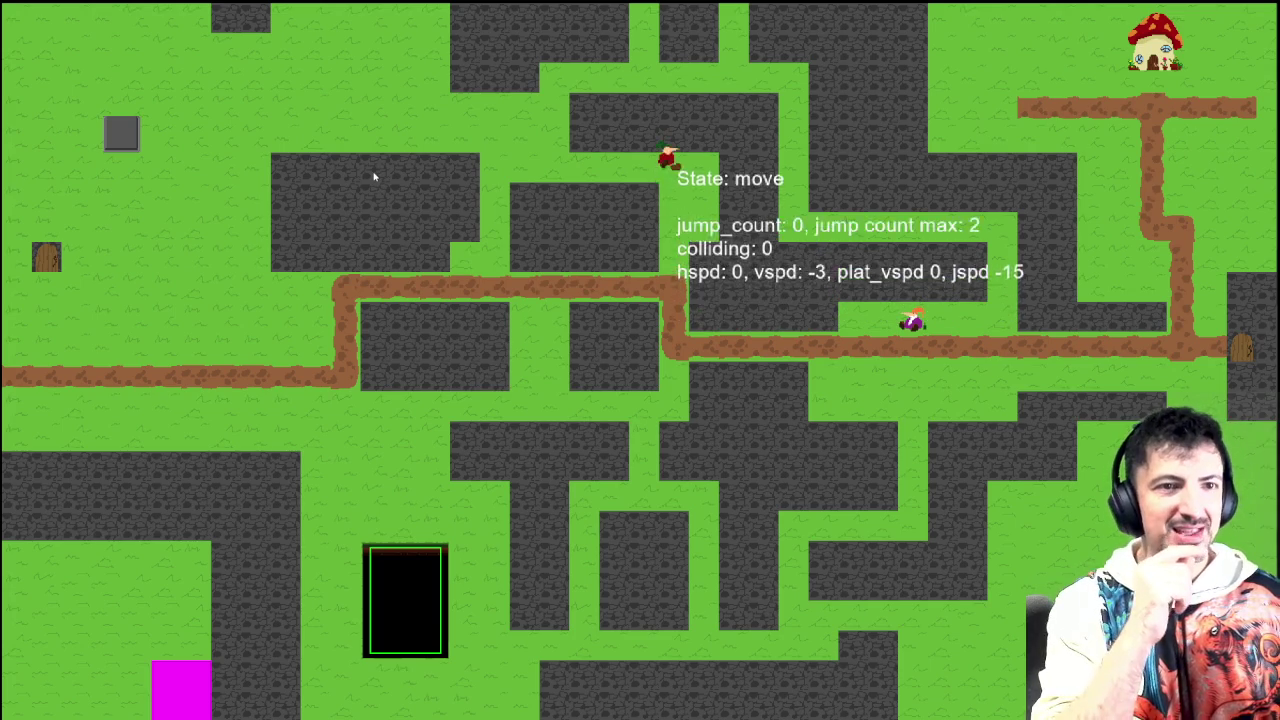
Step: Double-jump into the right wall and toward the upper platform to test knockback
{"action": "key", "text": "space"}
{"action": "key", "text": "Left"}
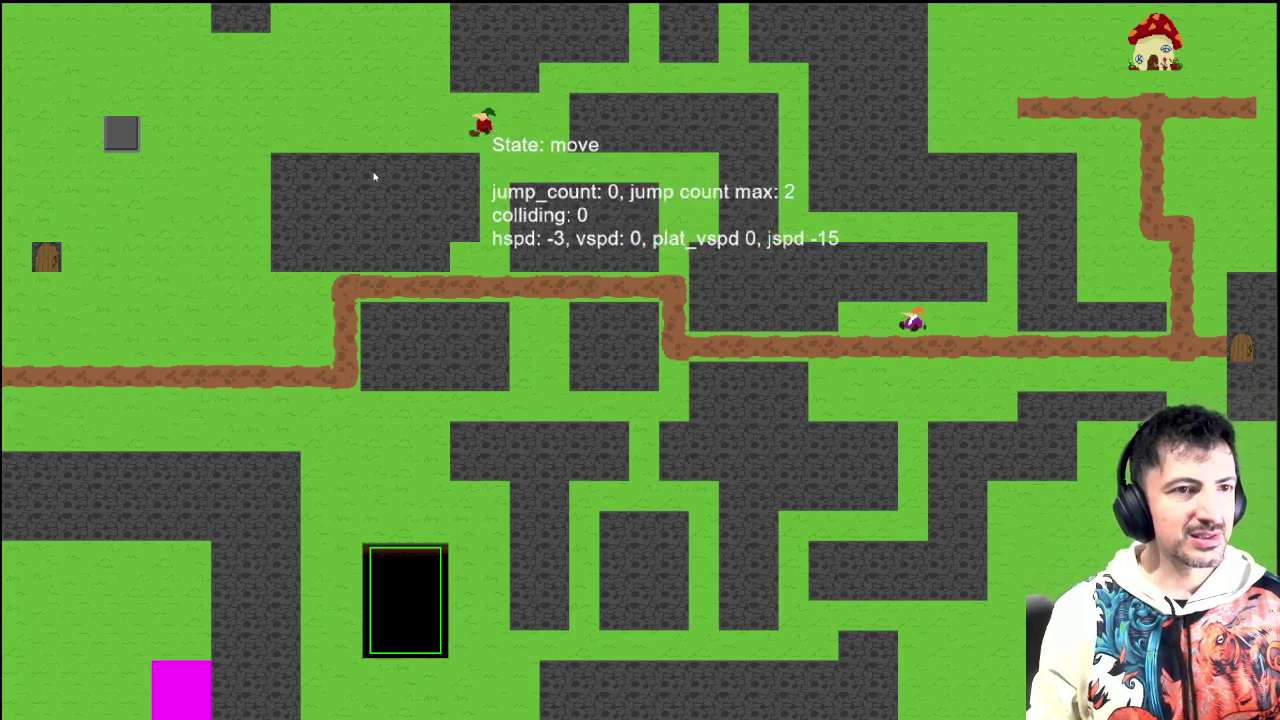
{"action": "key", "text": "Right"}
{"action": "key", "text": "space"}
{"action": "key", "text": "space"}
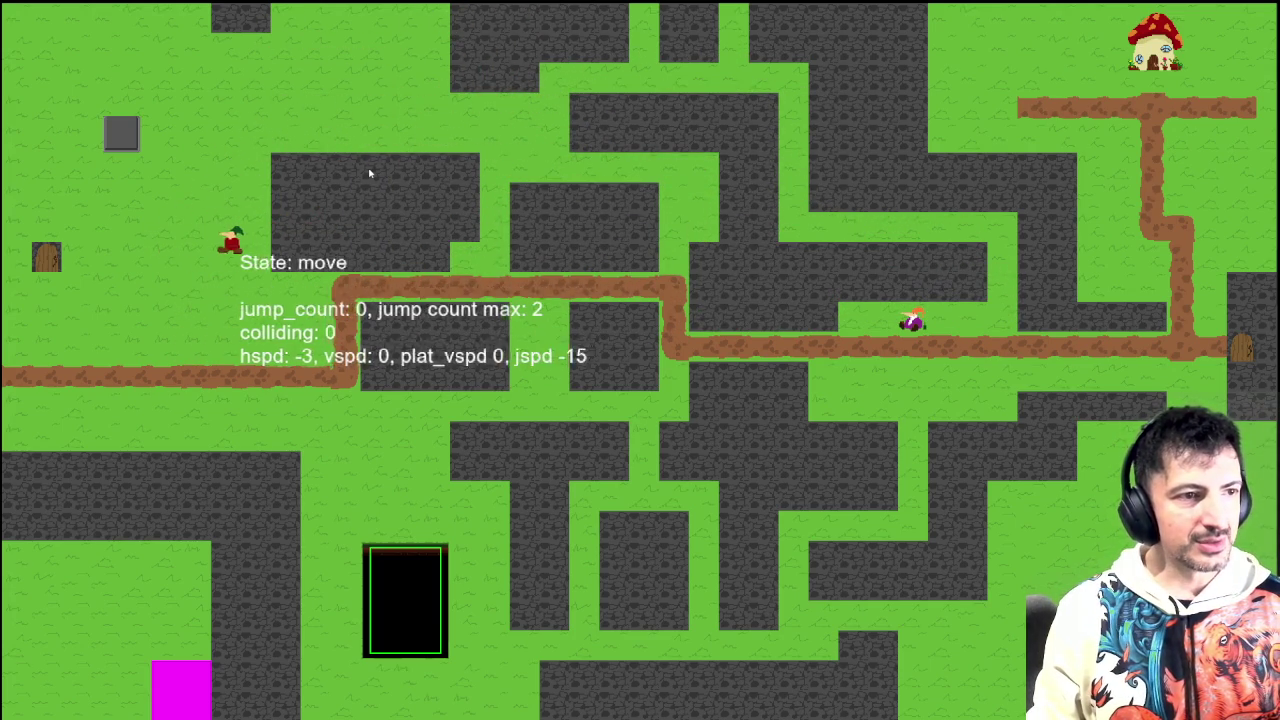
{"action": "key", "text": "Right"}
{"action": "key", "text": "space"}
{"action": "key", "text": "space"}
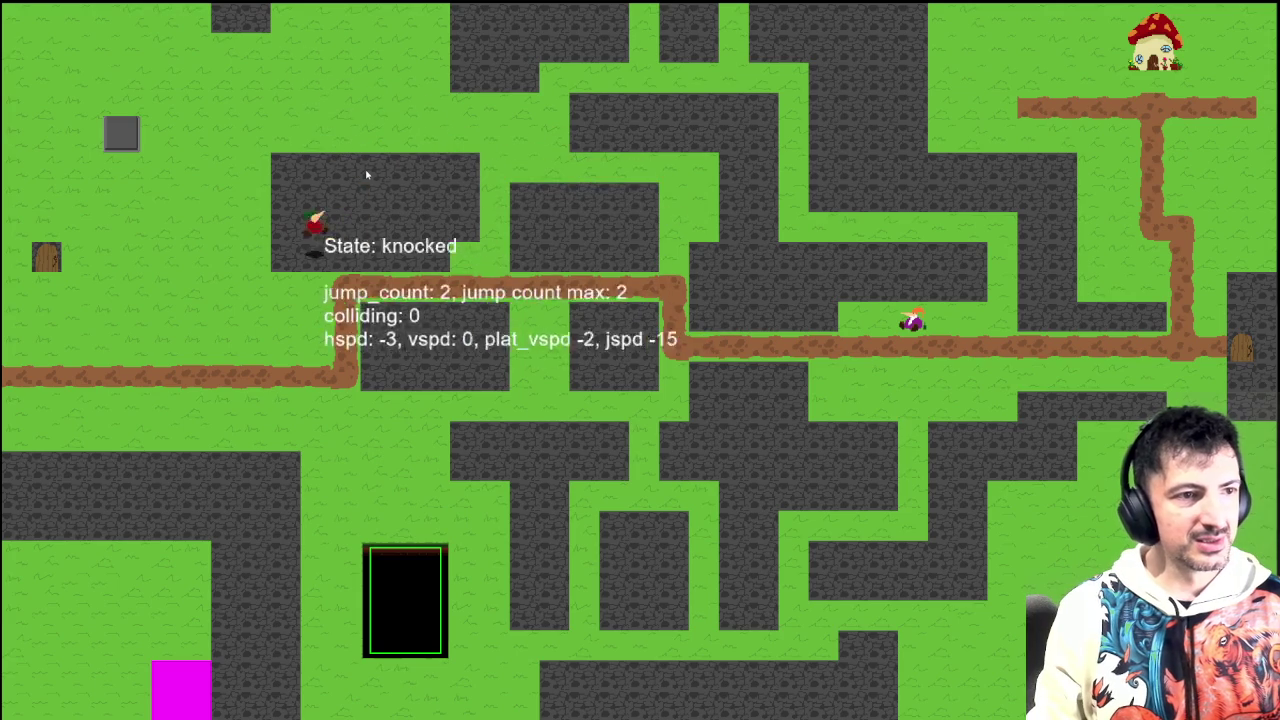
{"action": "key", "text": "Left"}
{"action": "key", "text": "Right"}
{"action": "key", "text": "space"}
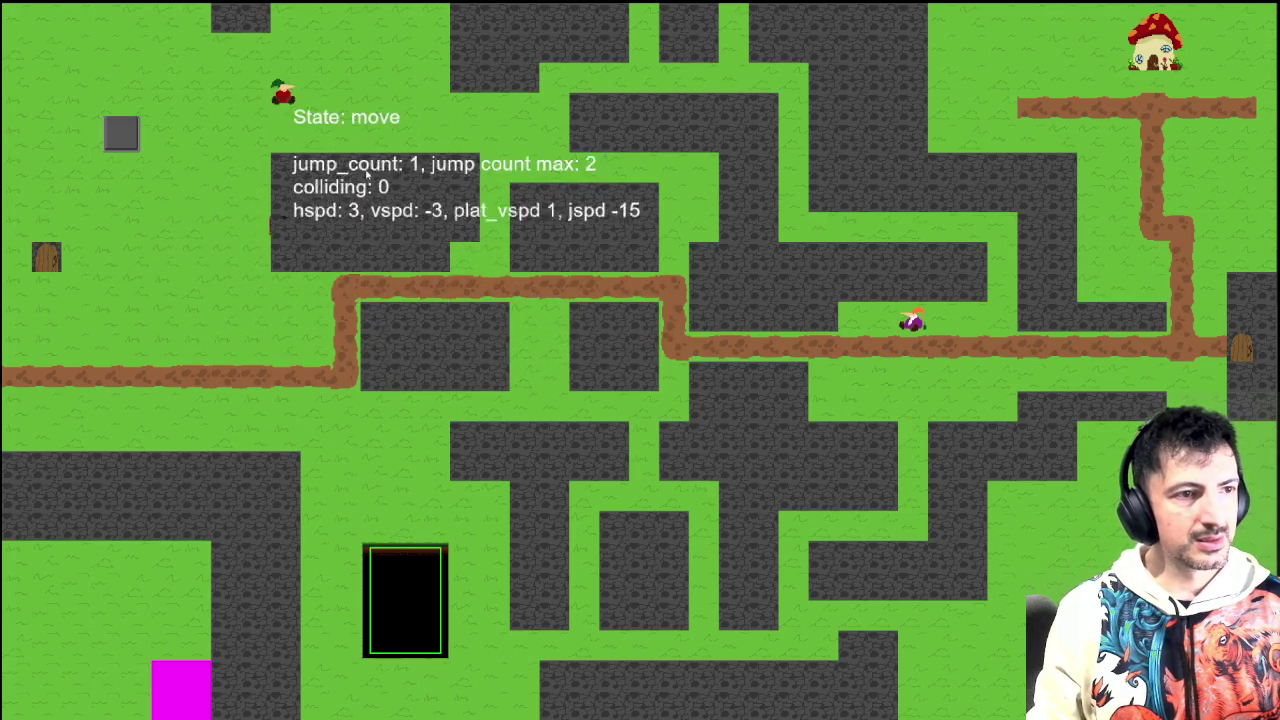
{"action": "key", "text": "Left"}
{"action": "key", "text": "Right"}
{"action": "key", "text": "space"}
{"action": "key", "text": "space"}
{"action": "key", "text": "Left"}
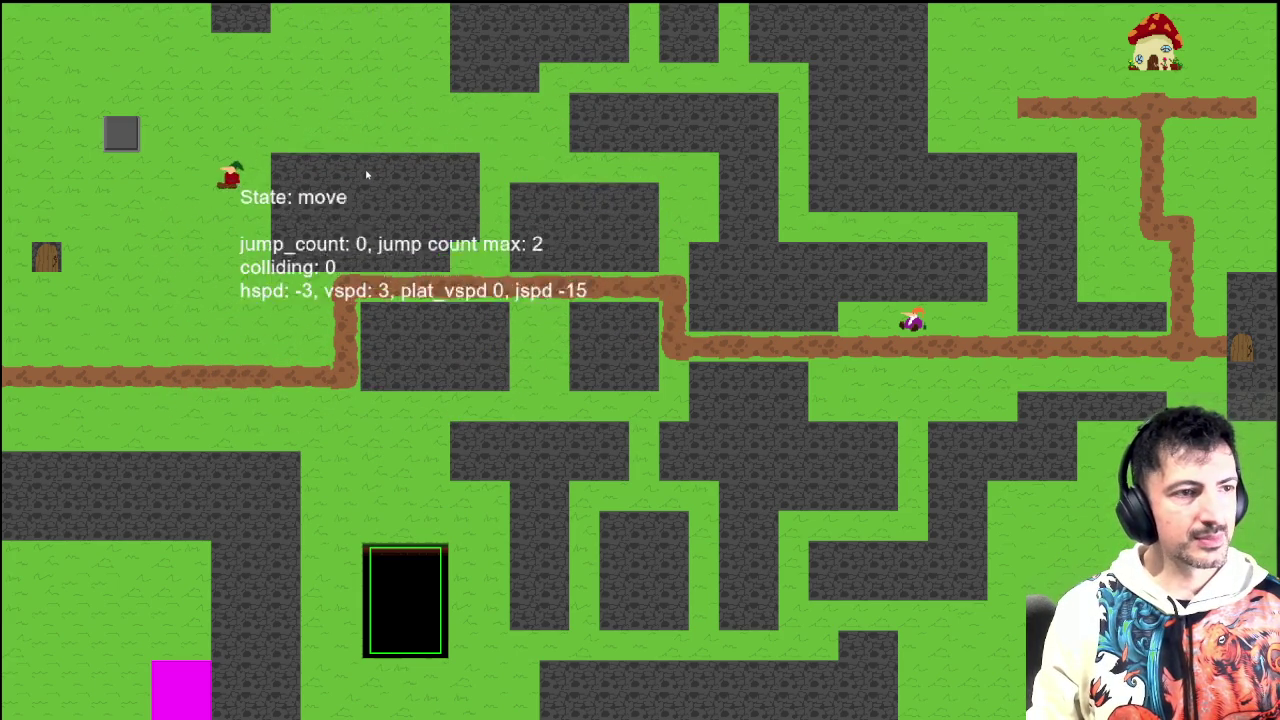
{"action": "key", "text": "Right"}
{"action": "key", "text": "space"}
{"action": "key", "text": "space"}
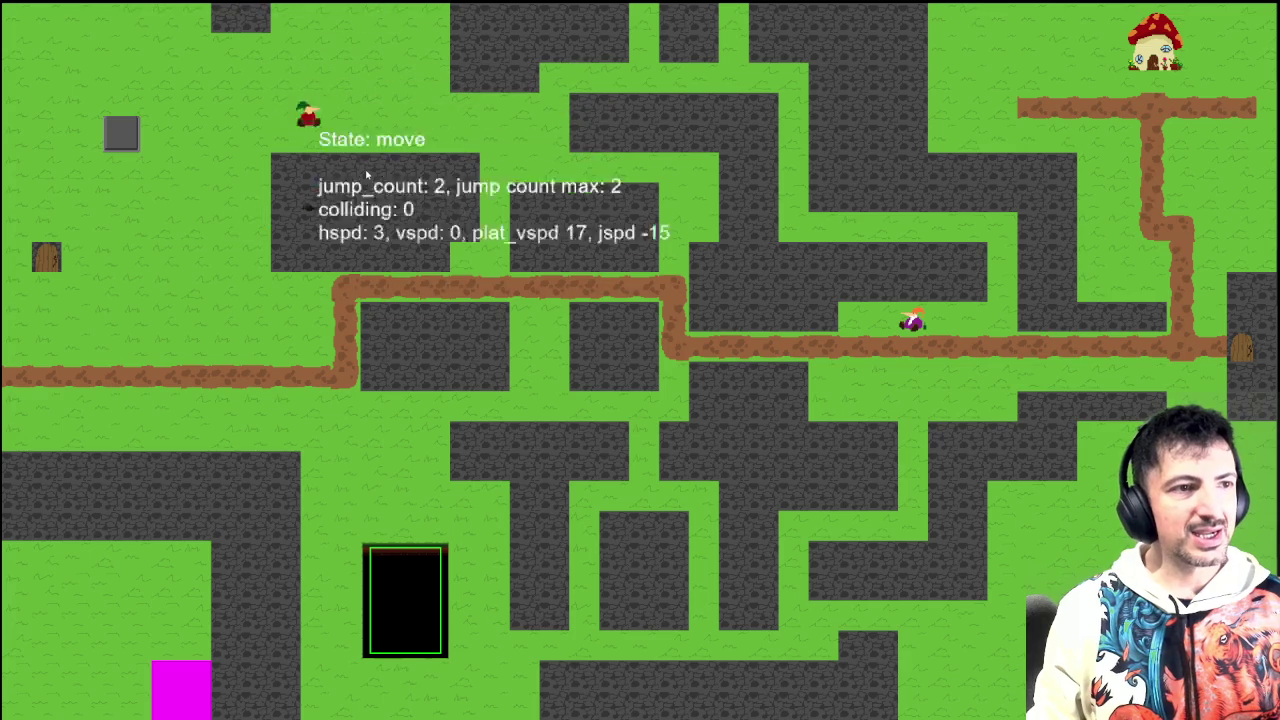
Step: Jump onto the dirt path and stone block, then double-jump into the wall
{"action": "key", "text": "Left"}
{"action": "key", "text": "Right"}
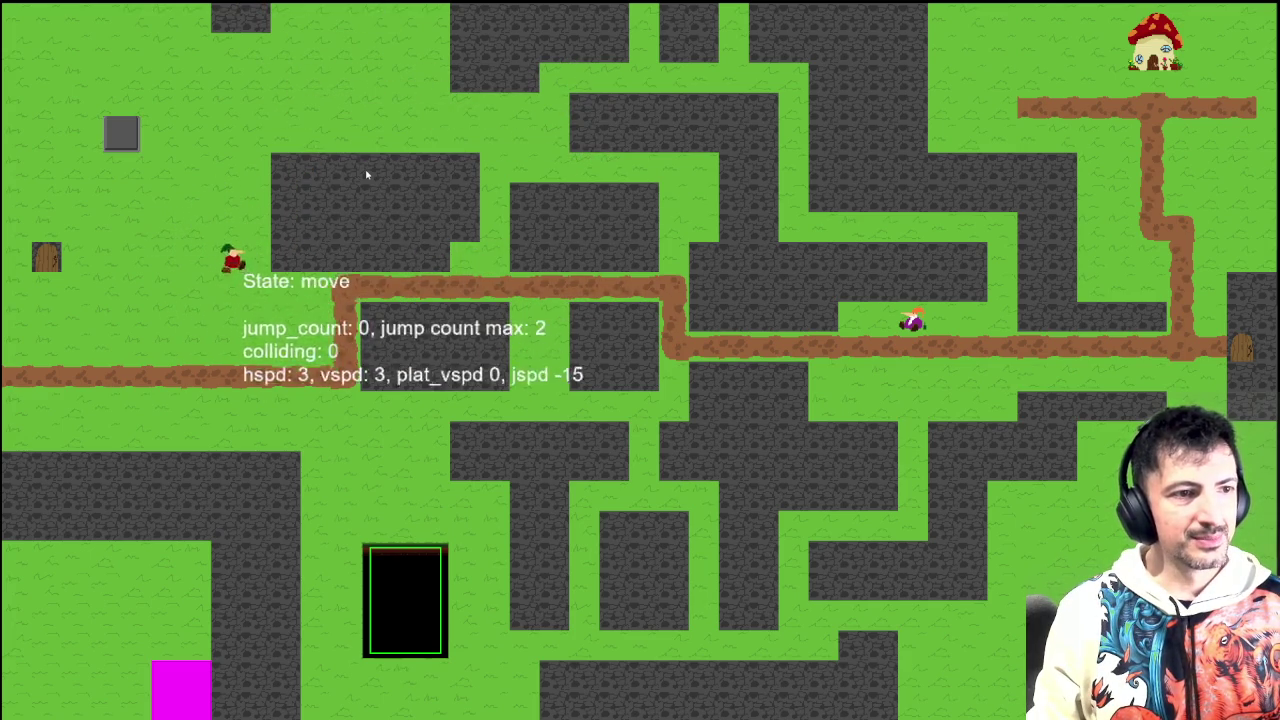
{"action": "key", "text": "space"}
{"action": "key", "text": "Right"}
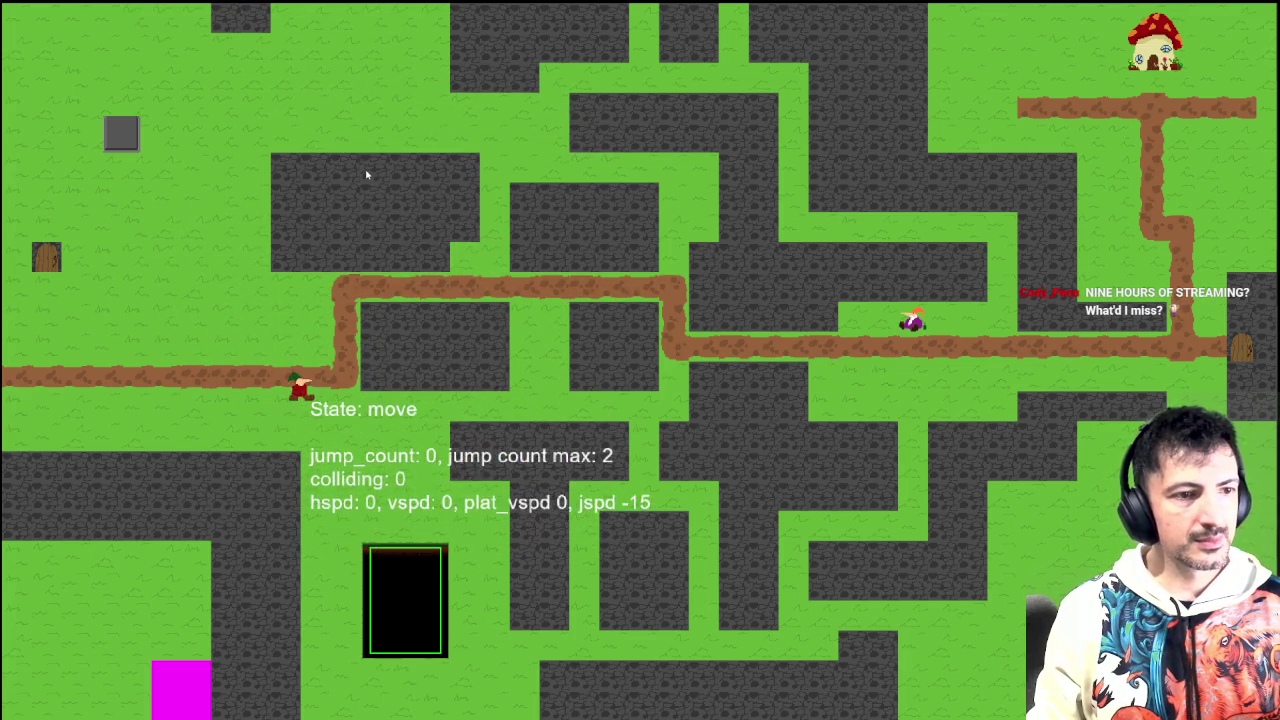
{"action": "key", "text": "space"}
{"action": "key", "text": "Left"}
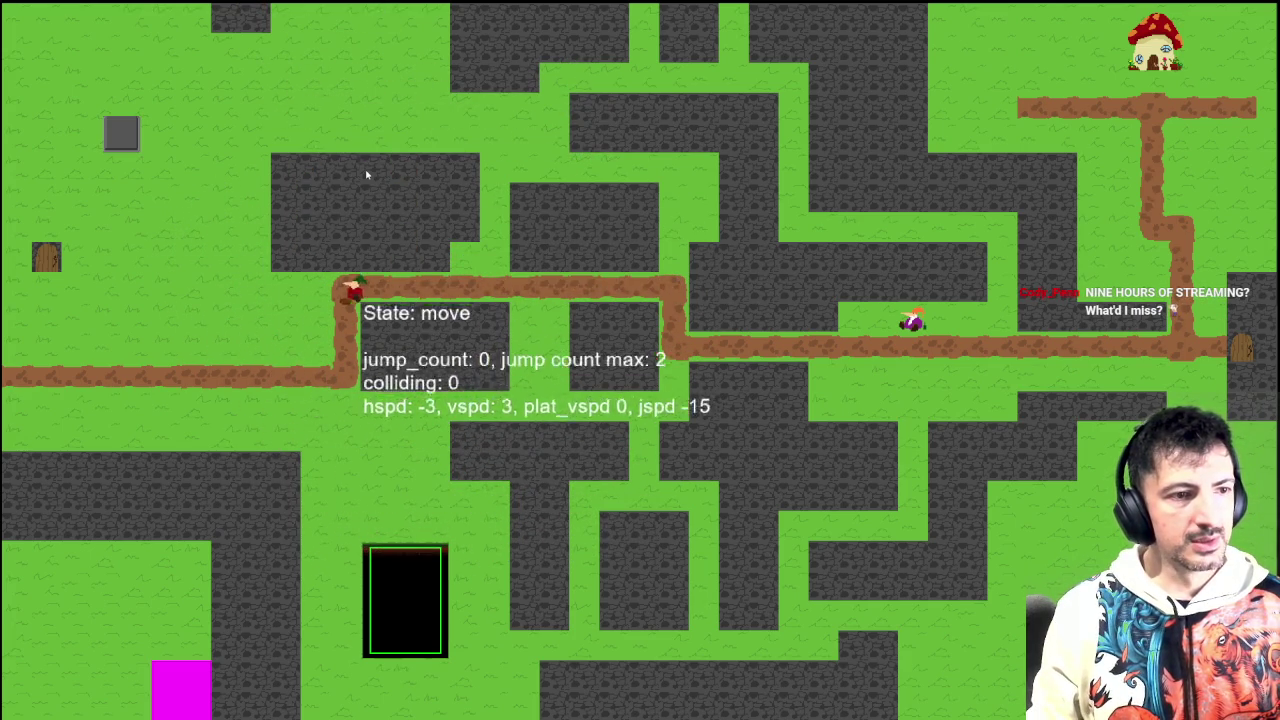
{"action": "key", "text": "space"}
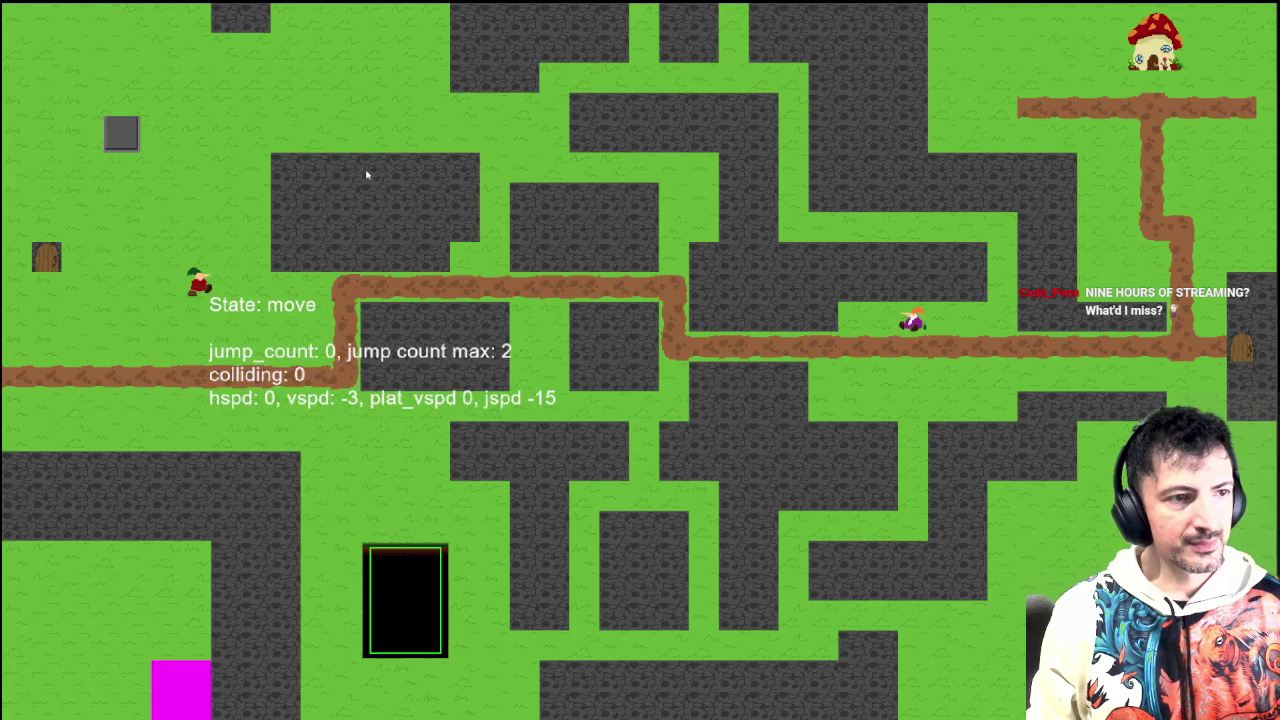
{"action": "key", "text": "Right"}
{"action": "key", "text": "space"}
{"action": "key", "text": "space"}
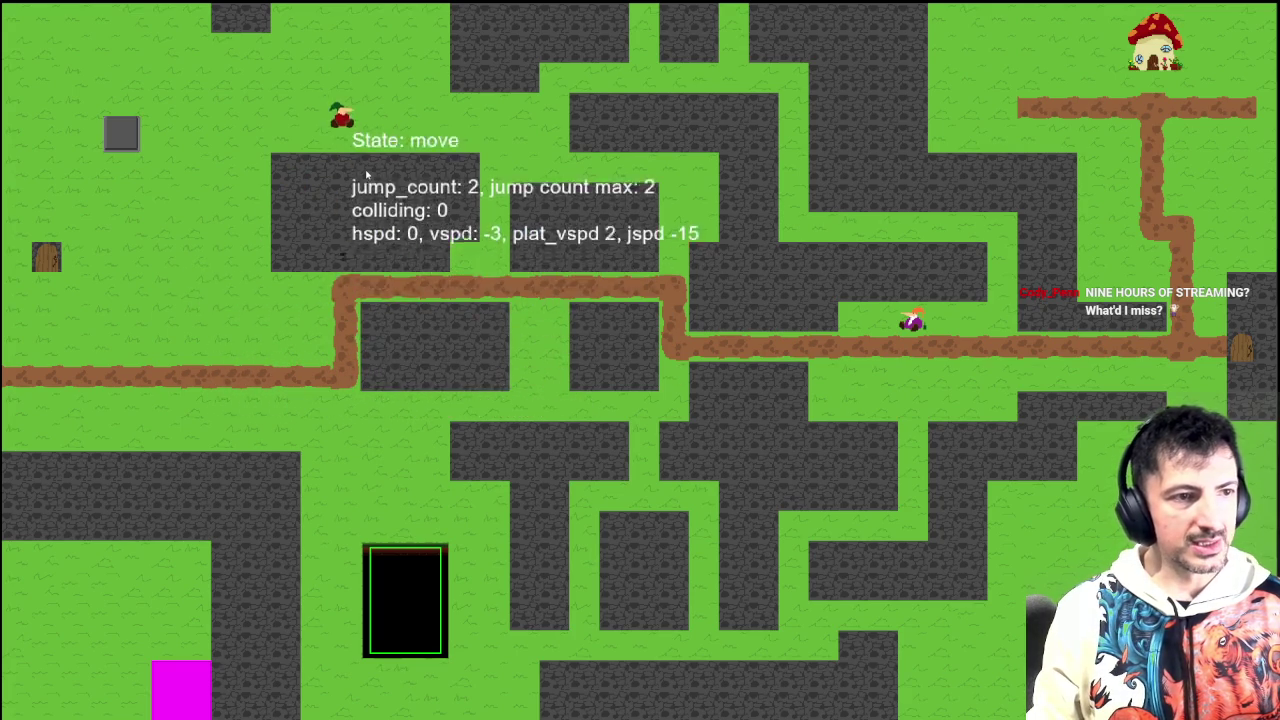
{"action": "key", "text": "Left"}
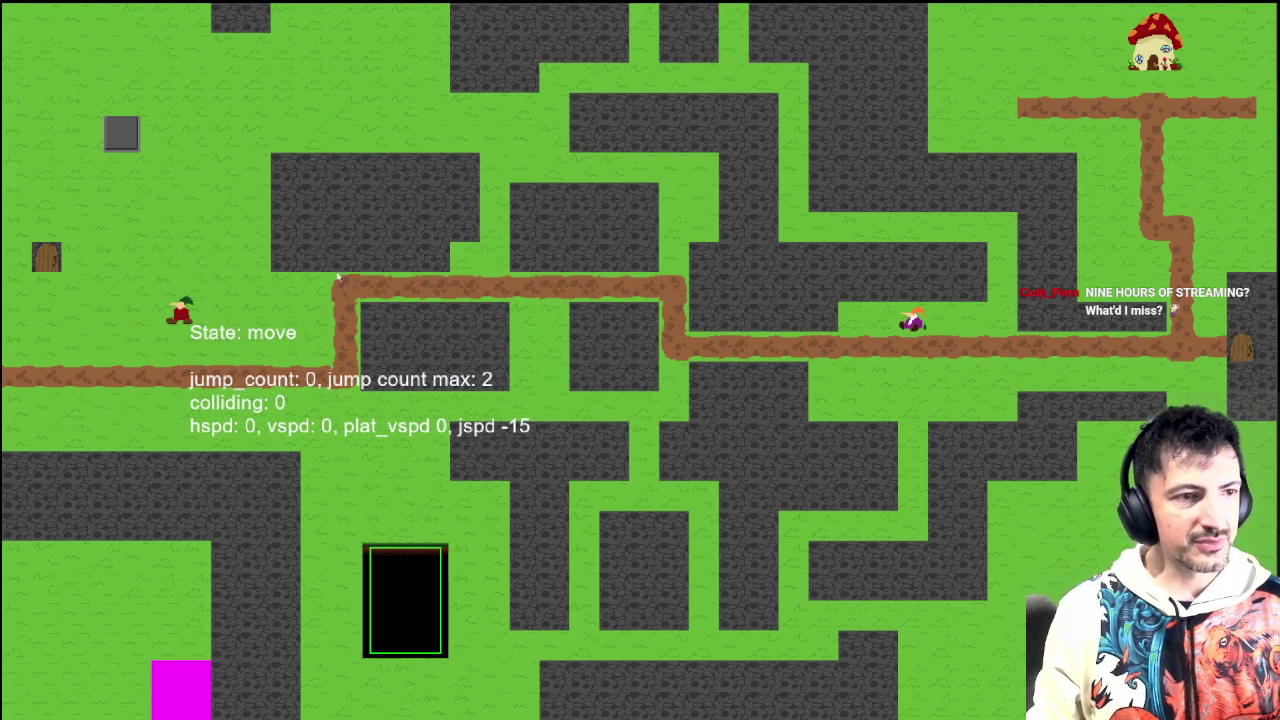
{"action": "key", "text": "Right"}
{"action": "key", "text": "space"}
{"action": "key", "text": "space"}
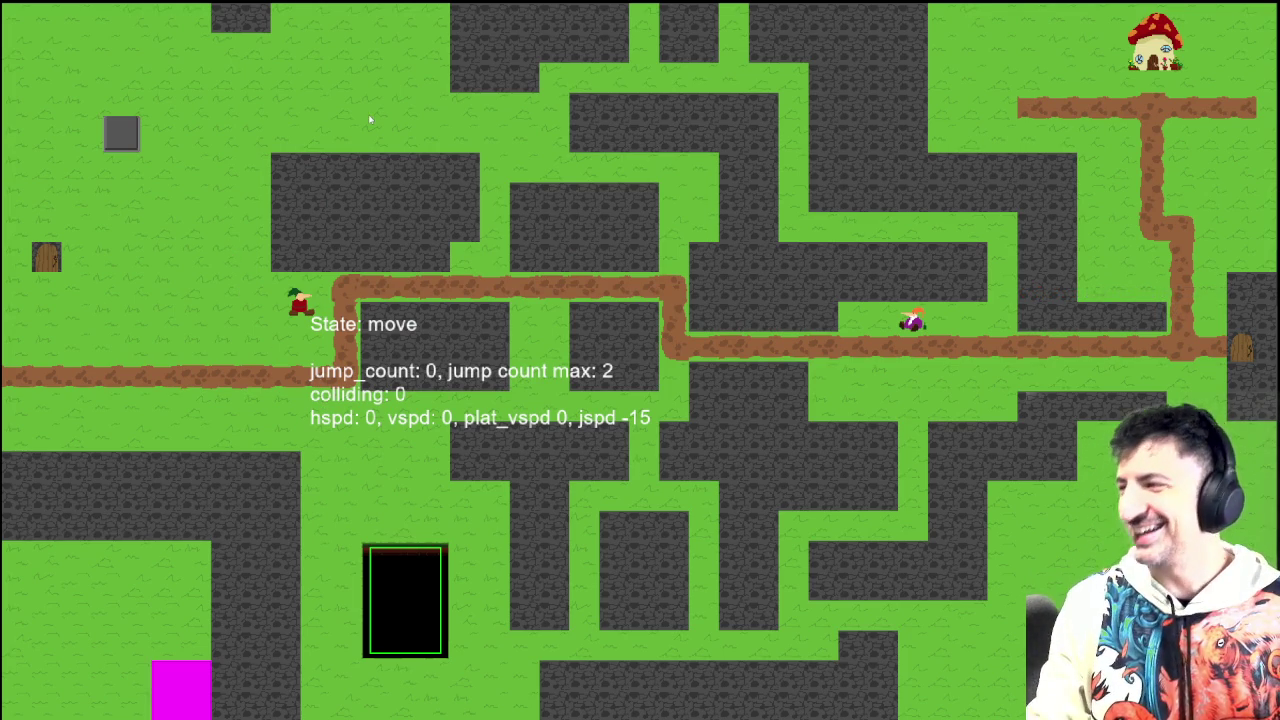
Step: Walk the player along the path, briefly checking the IDE before returning to the game
{"action": "key", "text": "Left"}
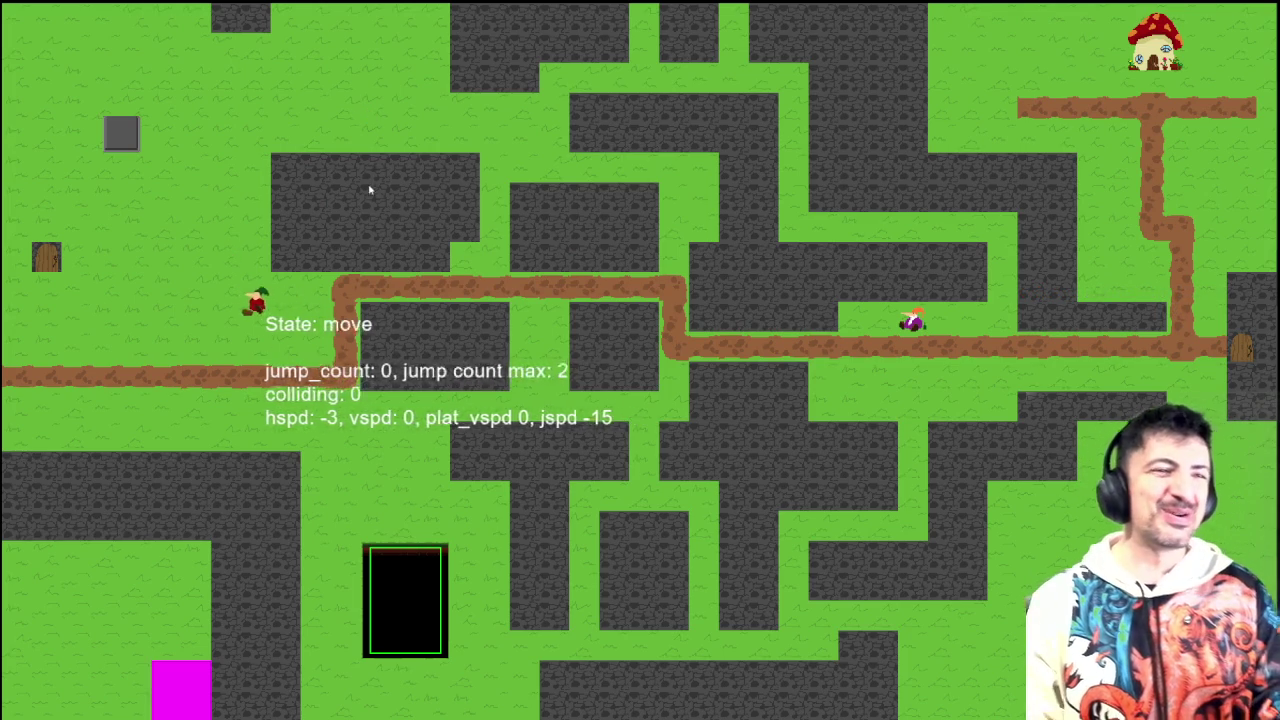
{"action": "key", "text": "Right"}
{"action": "key", "text": "Left"}
{"action": "key", "text": "Right"}
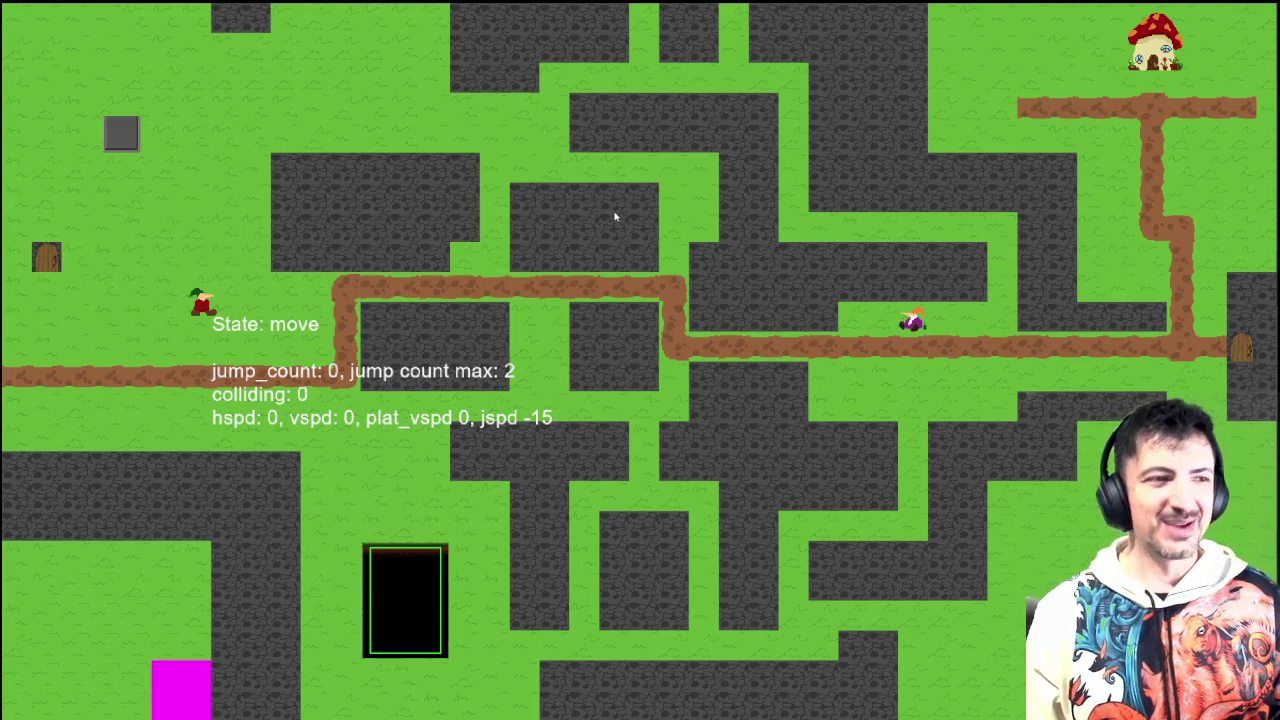
{"action": "key", "text": "Down"}
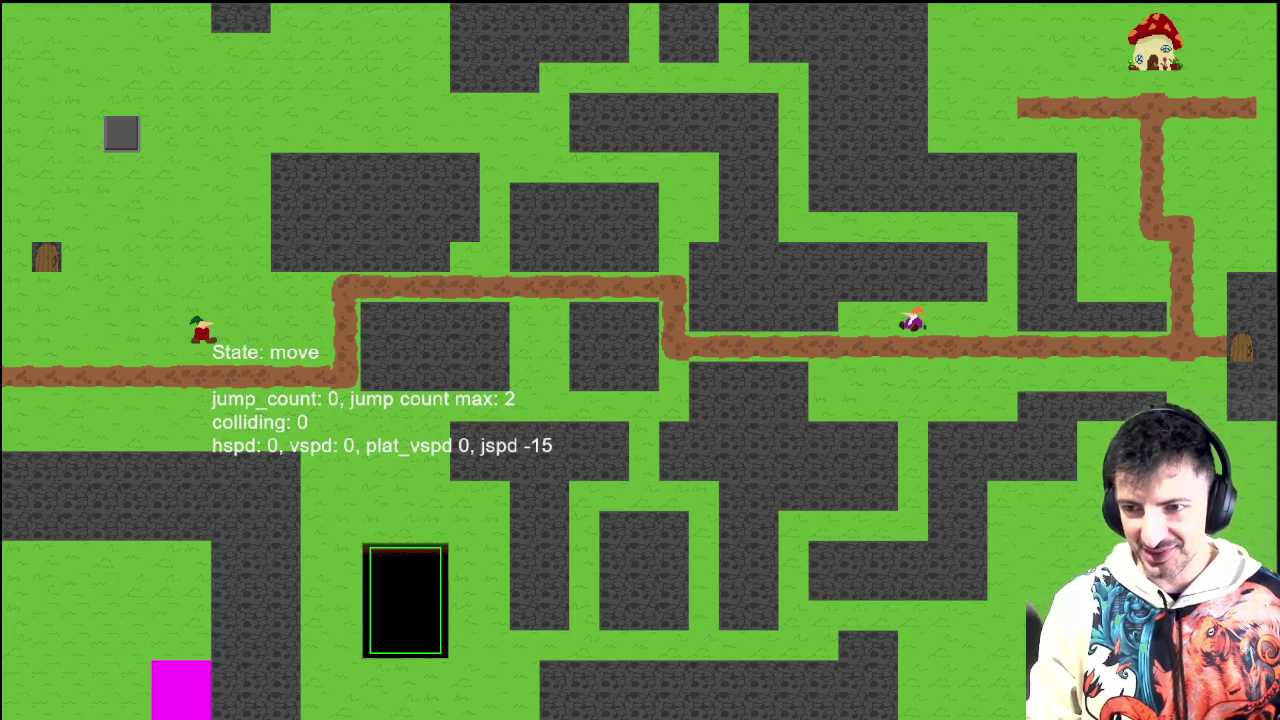
{"action": "key", "text": "alt+Tab"}
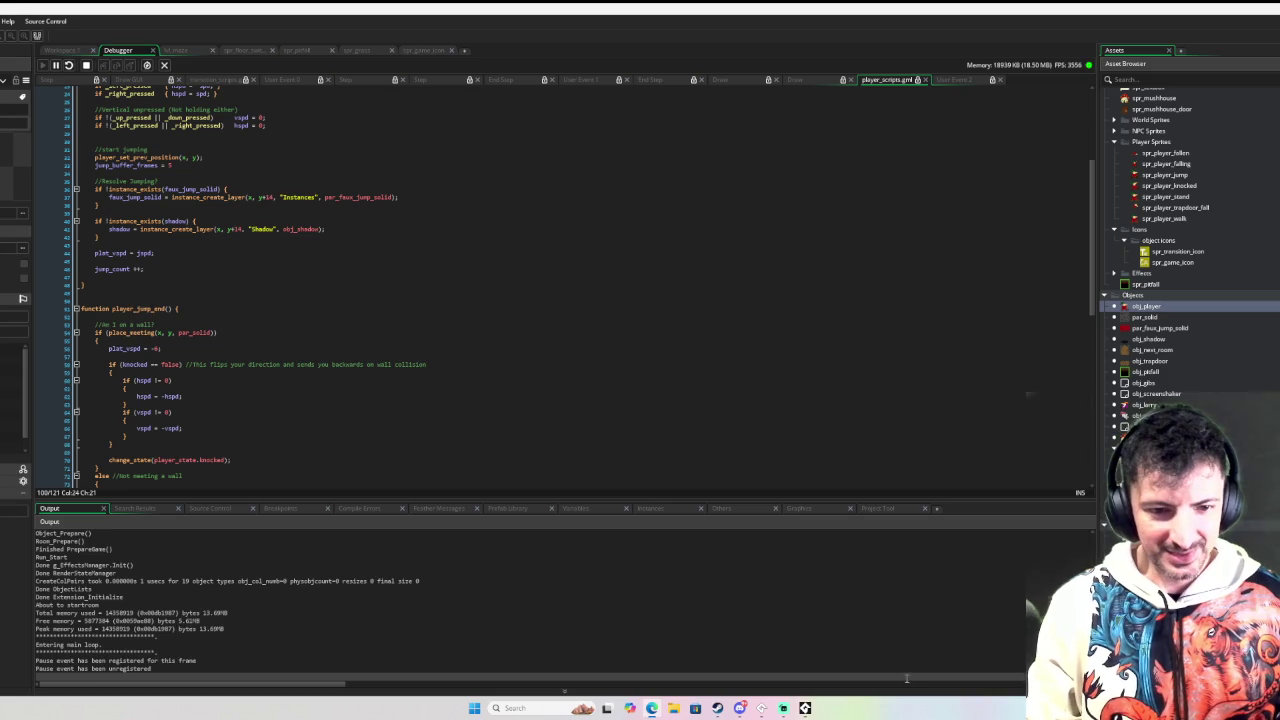
{"action": "key", "text": "alt+Tab"}
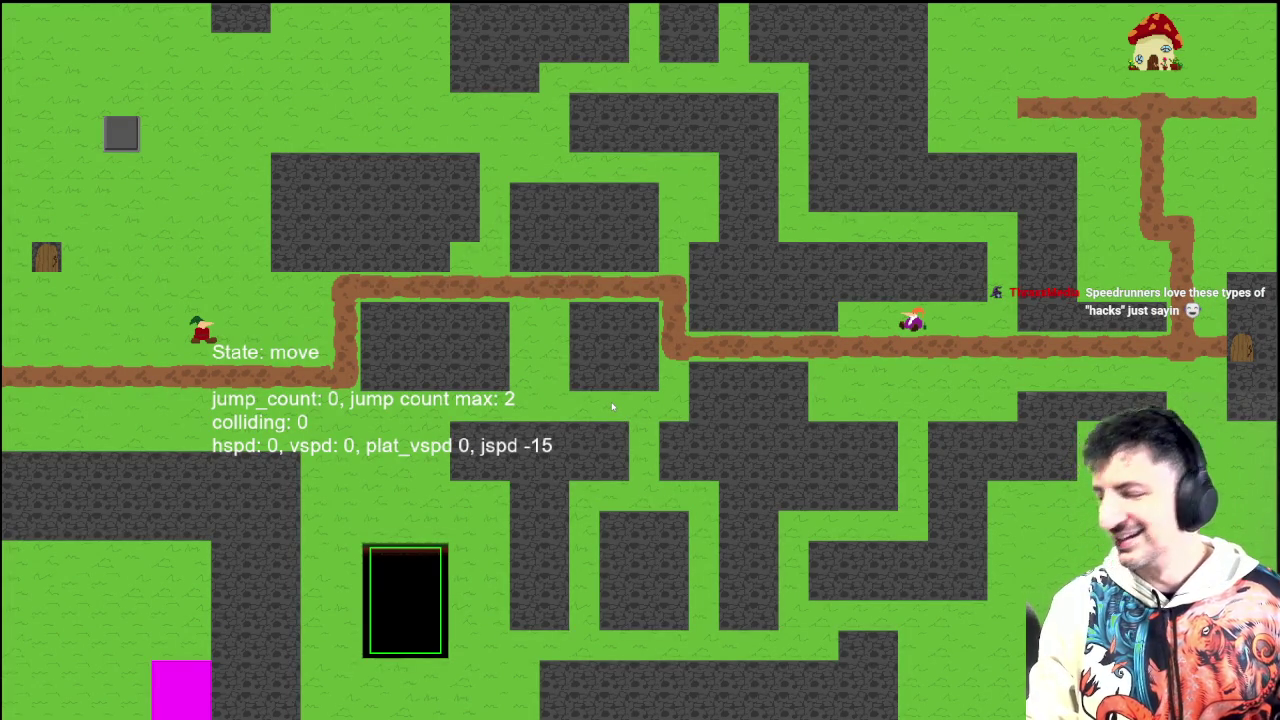
Step: Move the player up onto the path and jump into the wall to test knockback again
{"action": "key", "text": "Left"}
{"action": "key", "text": "Right"}
{"action": "key", "text": "Up"}
{"action": "key", "text": "Left"}
{"action": "key", "text": "Right"}
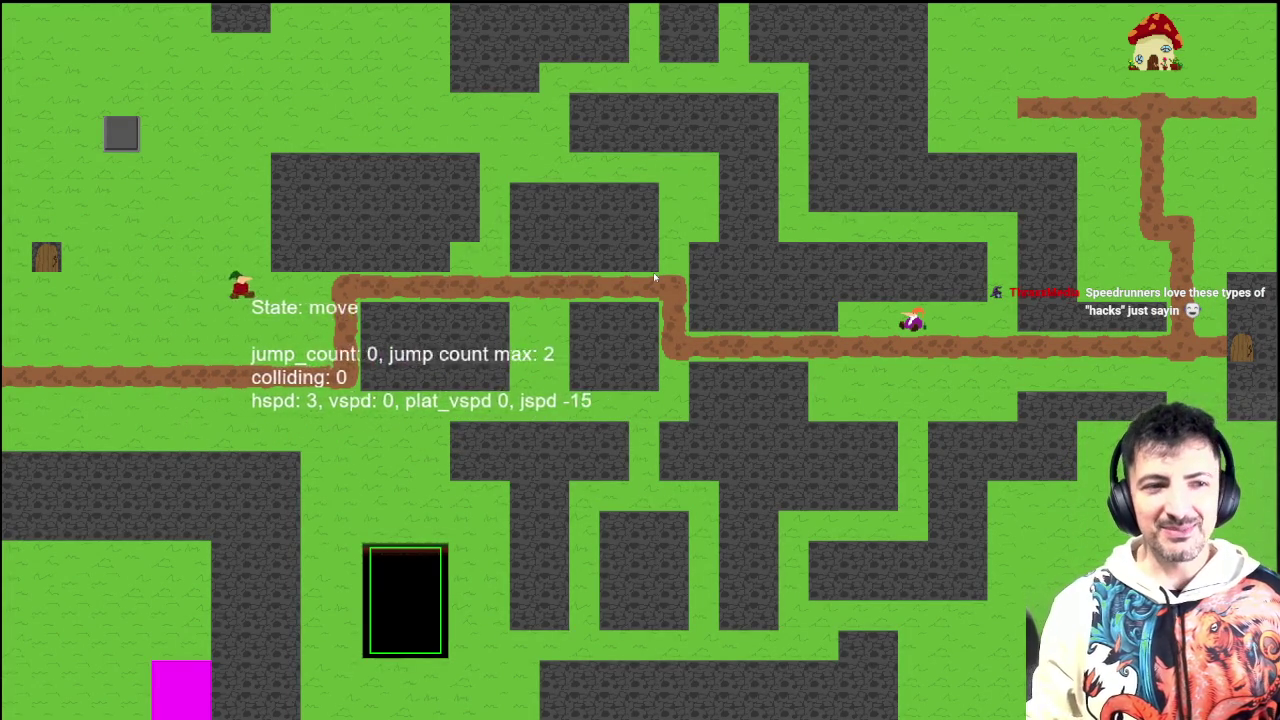
{"action": "key", "text": "Left"}
{"action": "key", "text": "Right"}
{"action": "key", "text": "Up"}
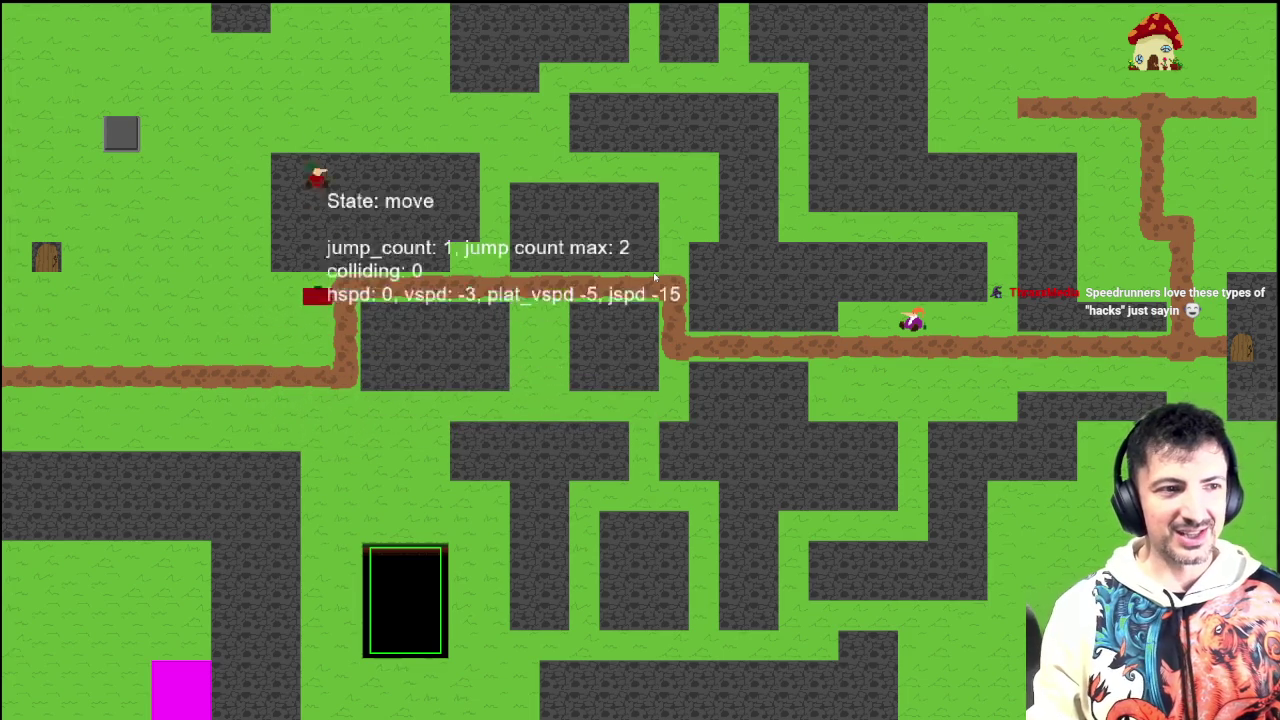
{"action": "key", "text": "Left"}
{"action": "key", "text": "Right"}
{"action": "key", "text": "Left"}
{"action": "key", "text": "Up"}
{"action": "key", "text": "Right"}
{"action": "key", "text": "Up"}
{"action": "key", "text": "Up"}
{"action": "key", "text": "Left"}
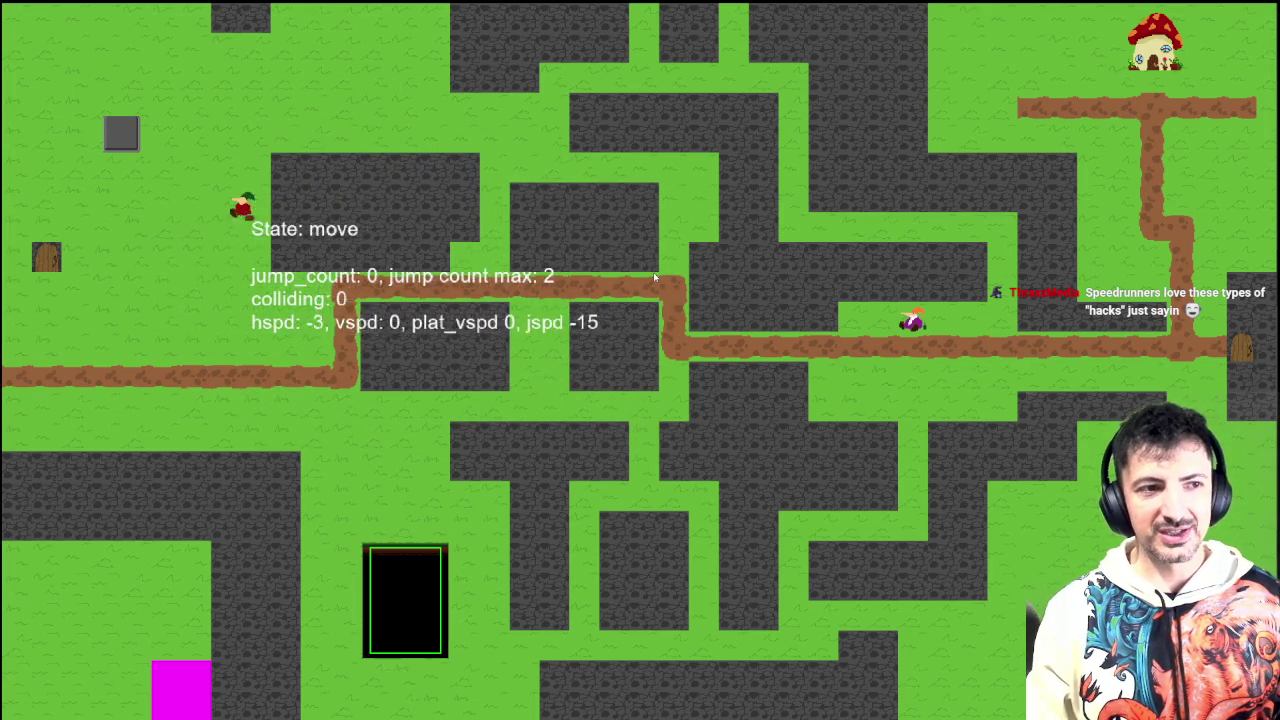
{"action": "key", "text": "Right"}
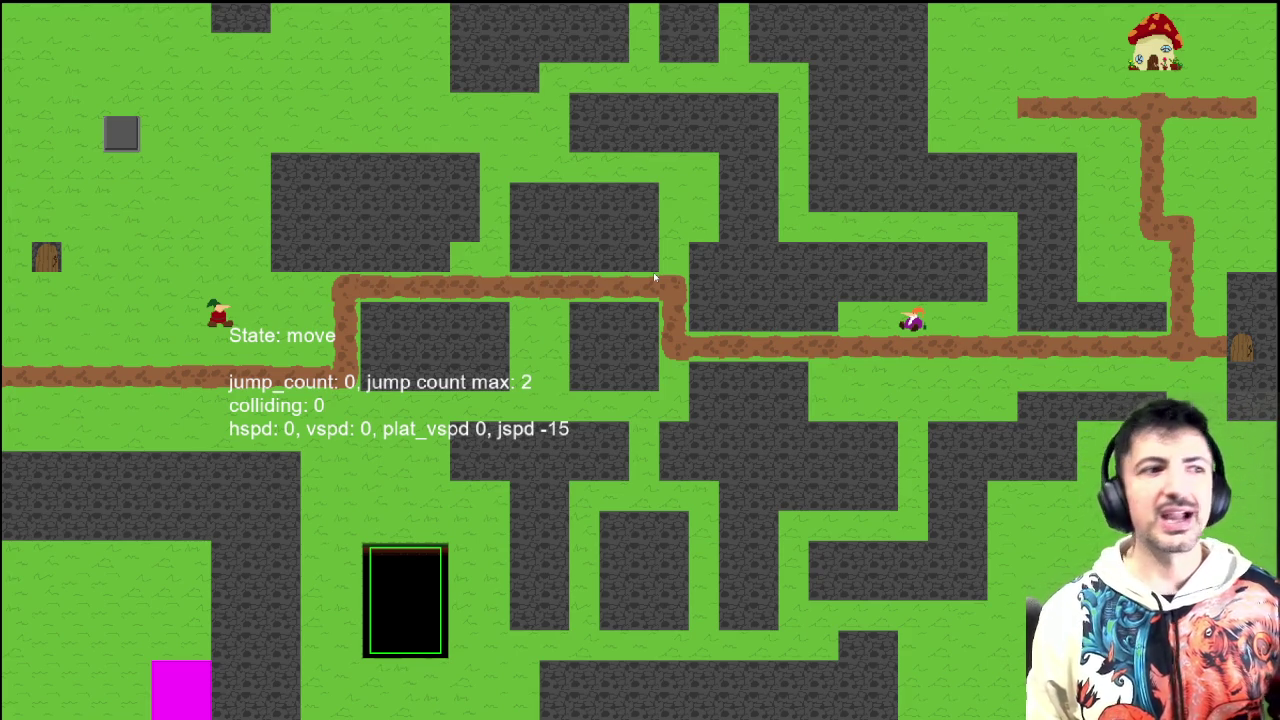
Step: Walk right along the lower path, then close the game window to end the playtest
{"action": "key", "text": "Right"}
{"action": "key", "text": "Up"}
{"action": "key", "text": "Right"}
{"action": "key", "text": "Right"}
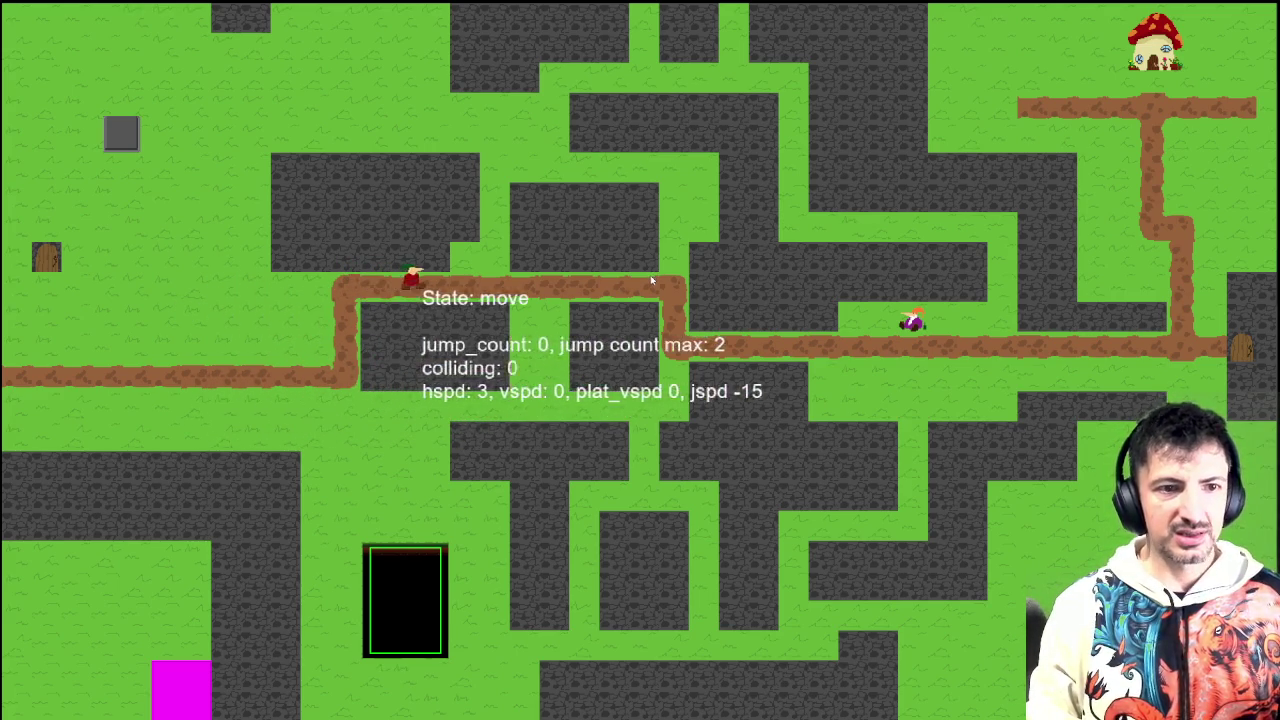
{"action": "key", "text": "Down"}
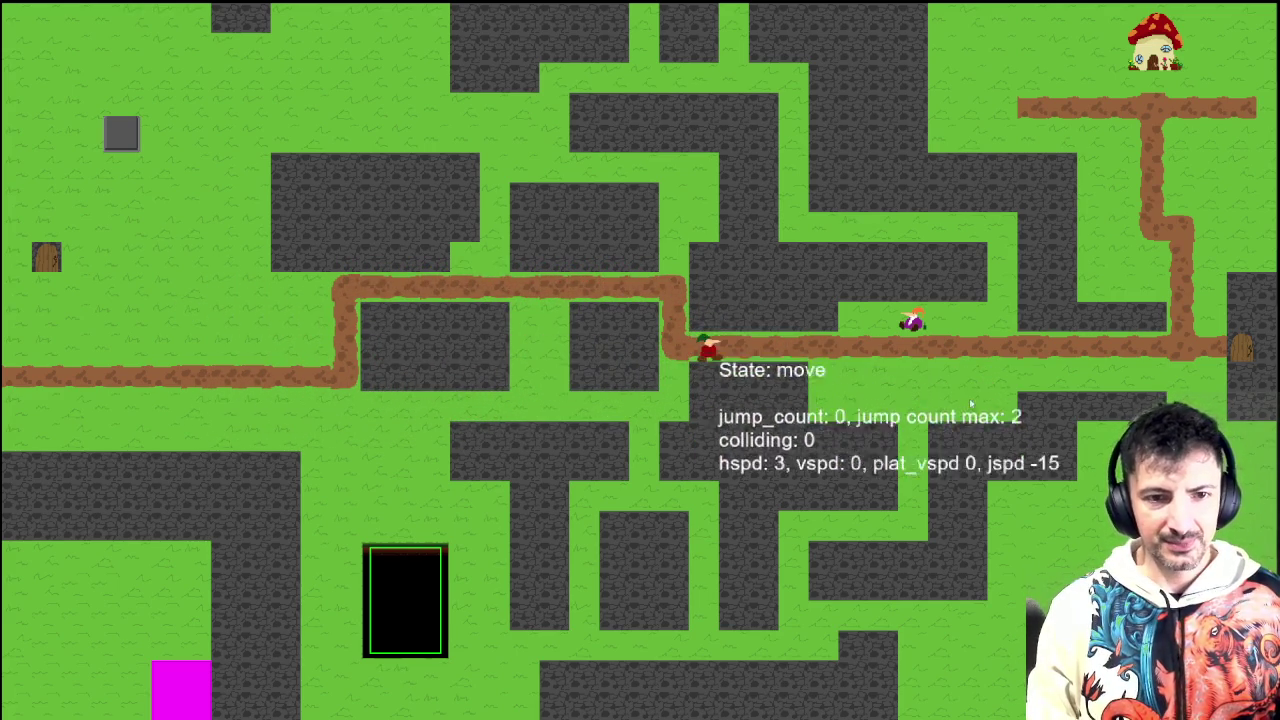
{"action": "key", "text": "Escape"}
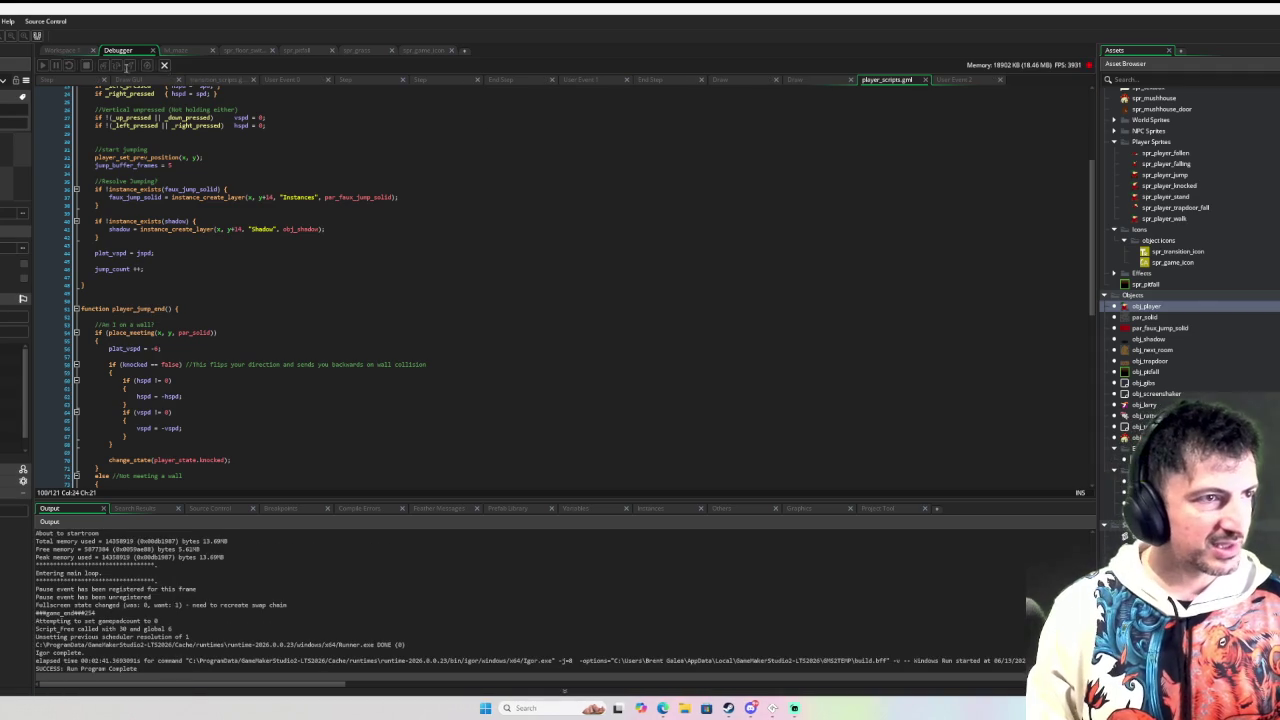
Step: Comment out the draw_text debug lines in obj_player's Draw event with Ctrl+K
{"action": "left_click", "coordinate": [246, 226]}
{"action": "mouse_move", "coordinate": [430, 373]}
{"action": "left_mouse_down"}
{"action": "mouse_move", "coordinate": [400, 362]}
{"action": "mouse_move", "coordinate": [378, 322]}
{"action": "mouse_move", "coordinate": [390, 227]}
{"action": "left_mouse_up"}
{"action": "key", "text": "ctrl+k"}
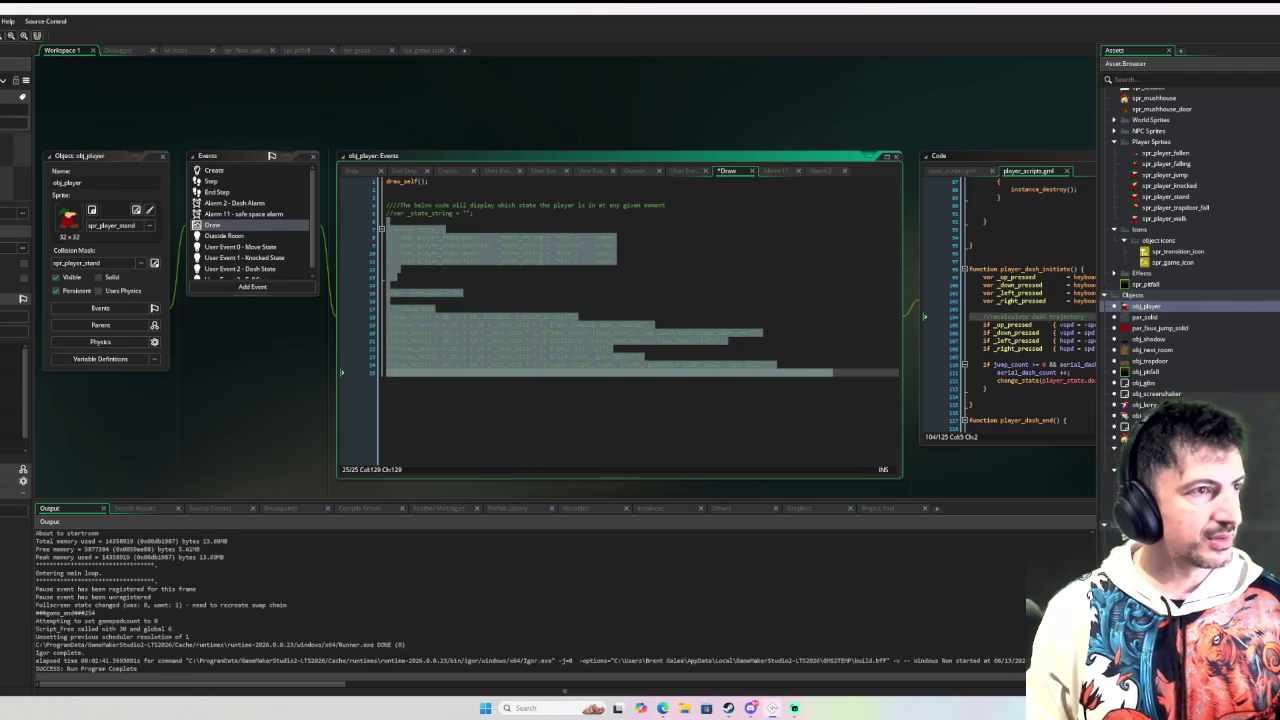
Step: Relaunch the game and walk the player down-right onto the path
{"action": "key", "text": "F6"}
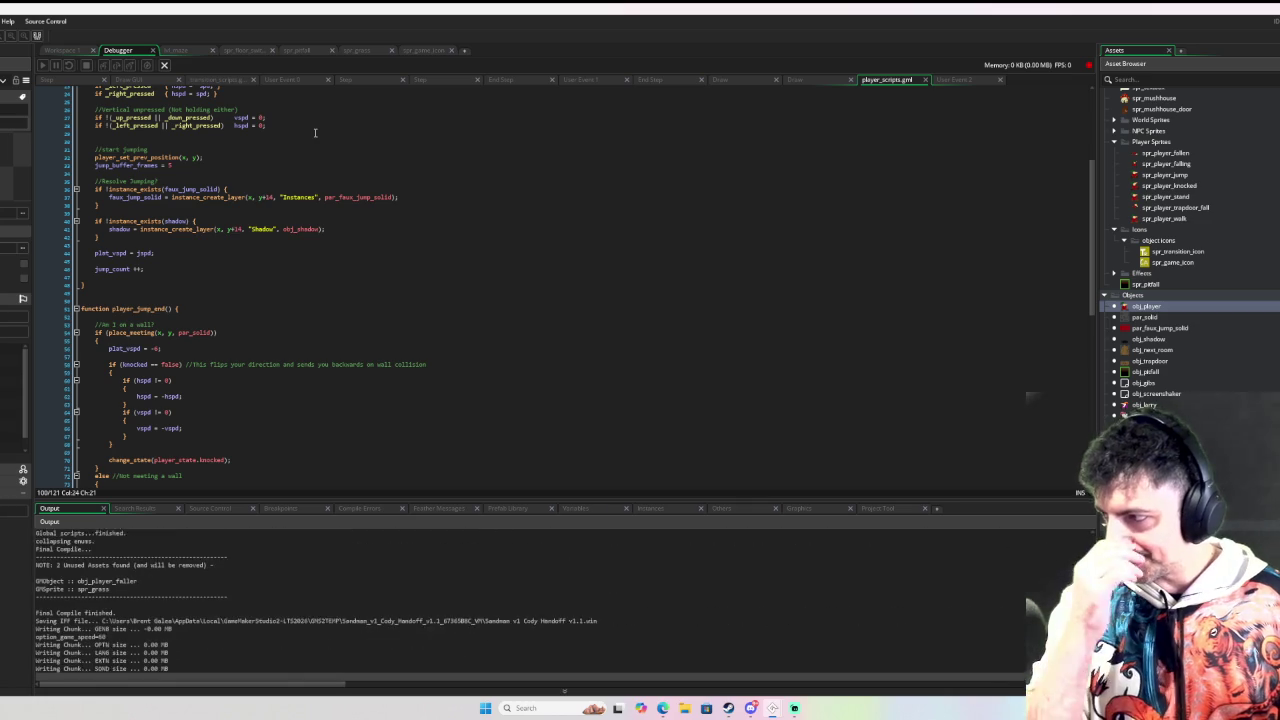
{"action": "key", "text": "Down"}
{"action": "key", "text": "Right"}
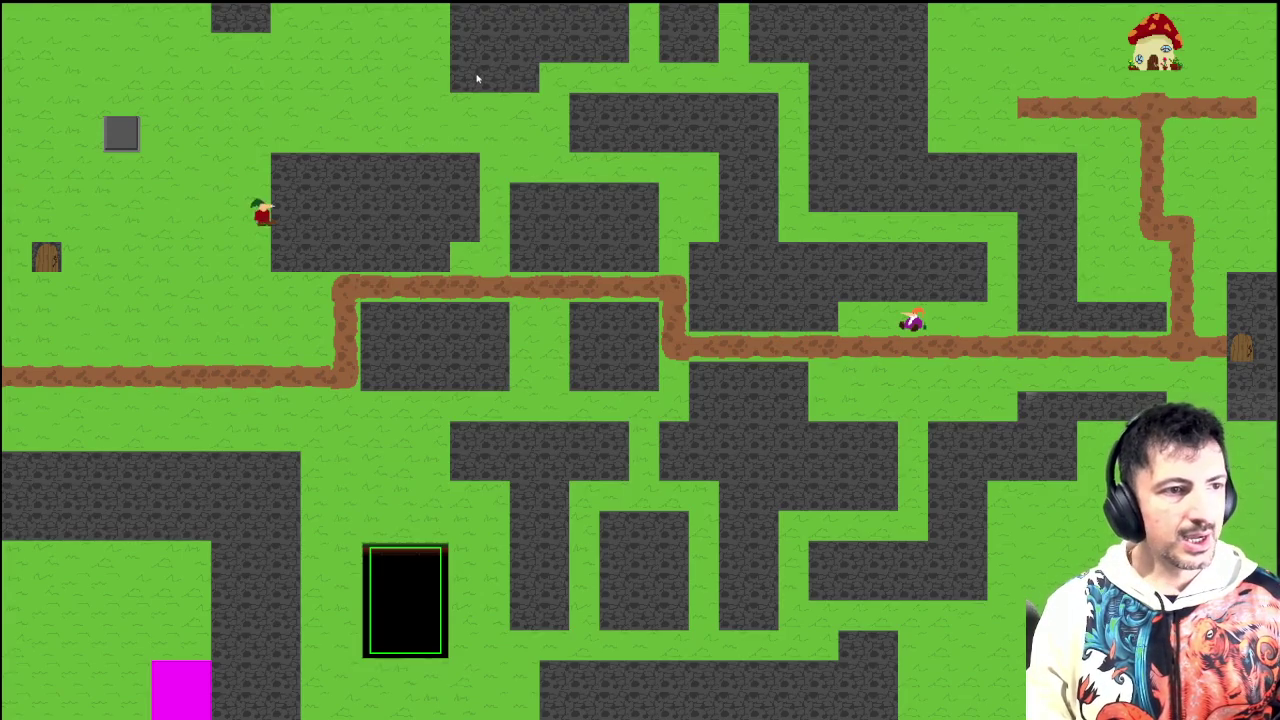
Step: Walk the player left and up through the door into the grass room and right to the chest
{"action": "key", "text": "Left"}
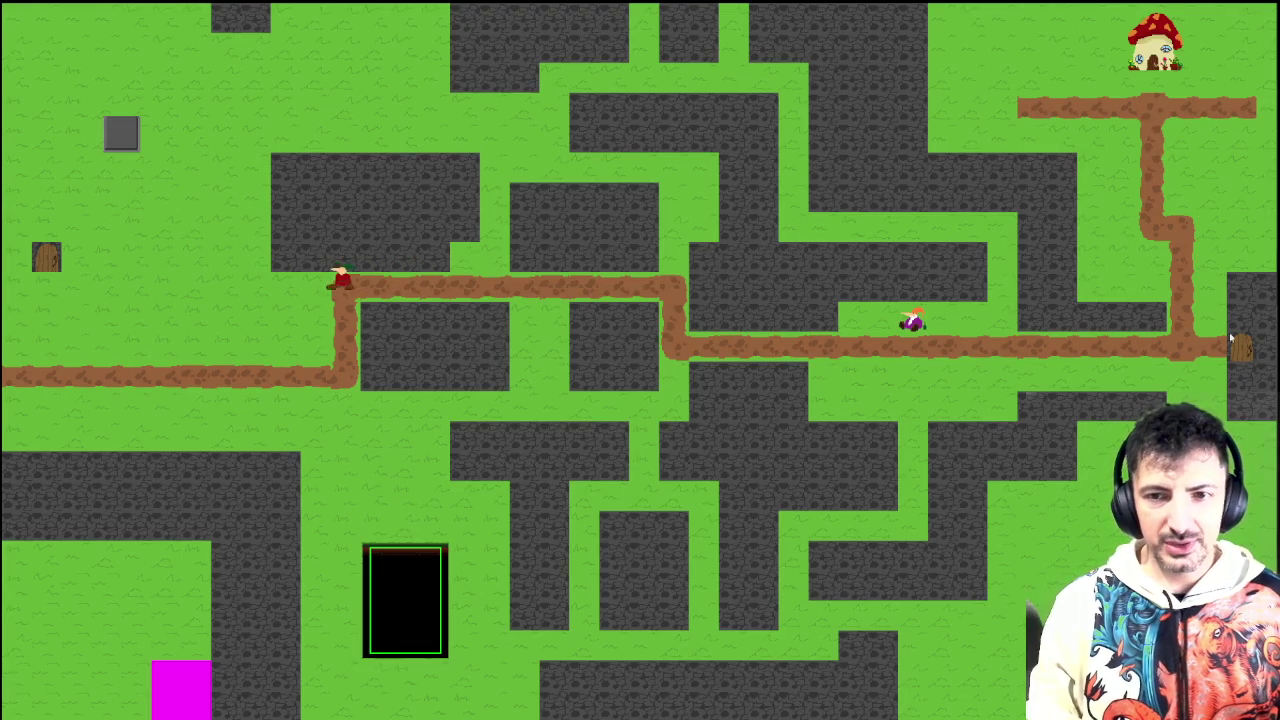
{"action": "key", "text": "Left"}
{"action": "key", "text": "Up"}
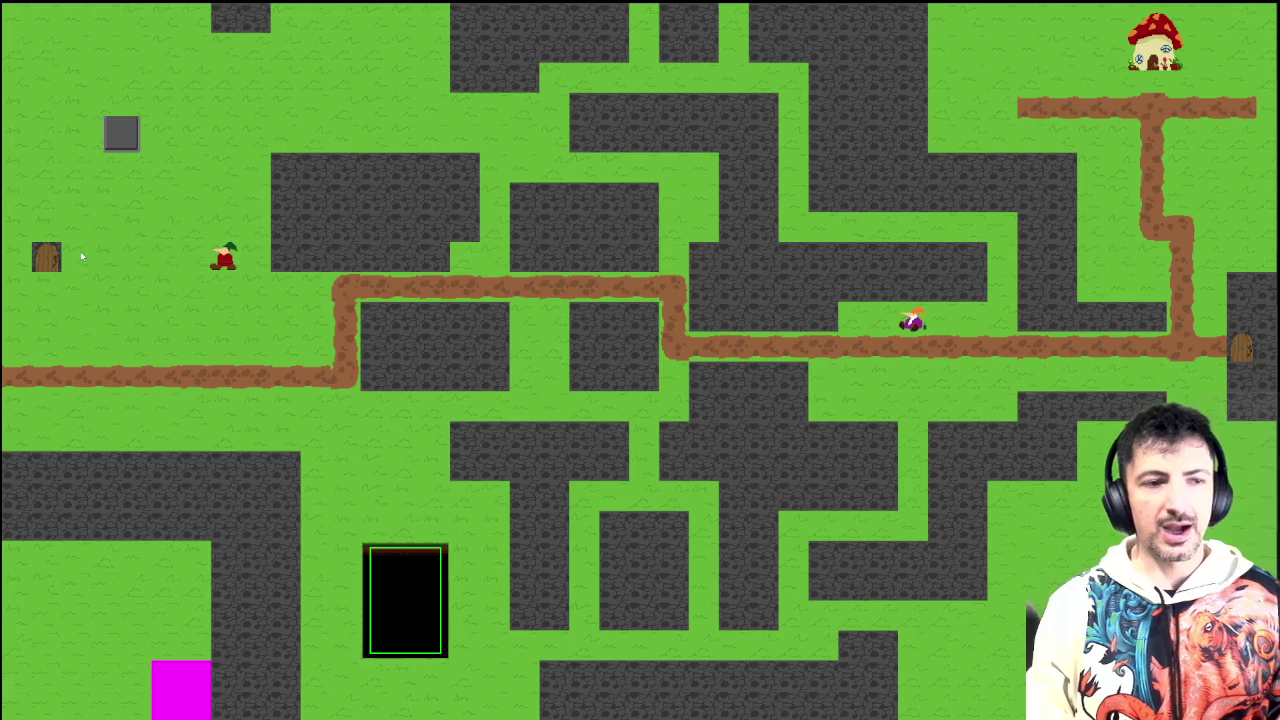
{"action": "key", "text": "Left"}
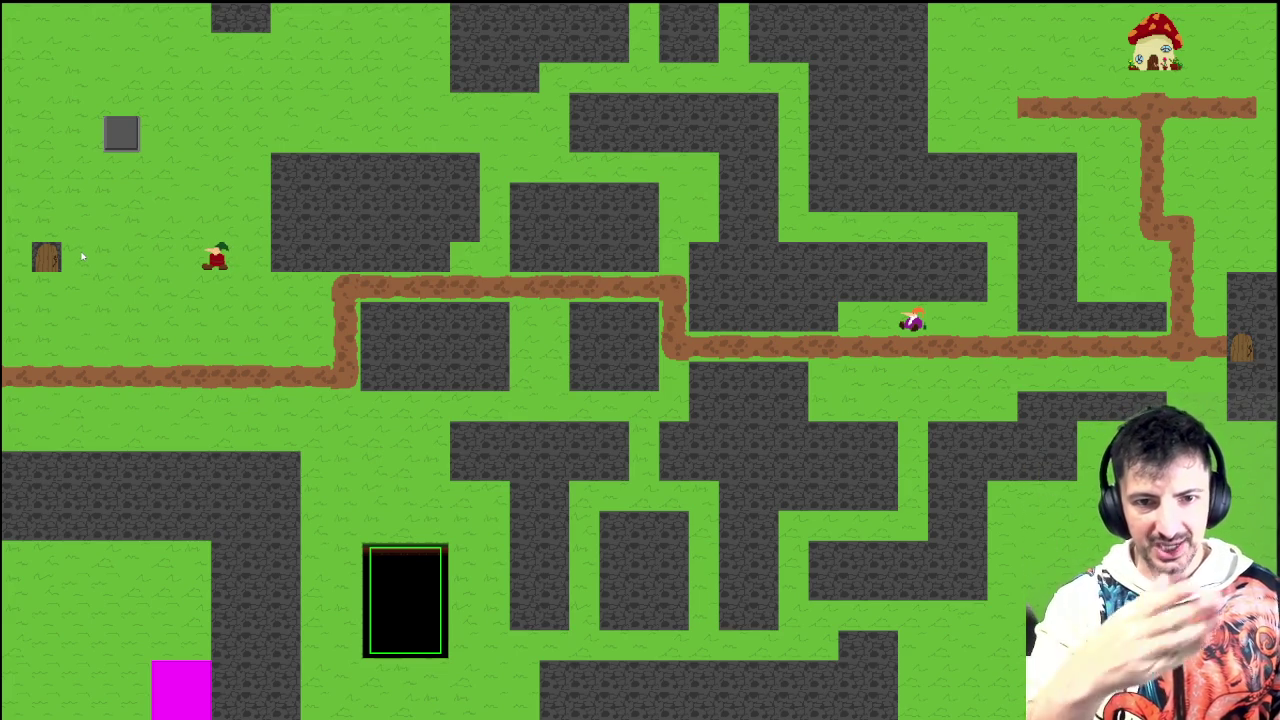
{"action": "key", "text": "Left"}
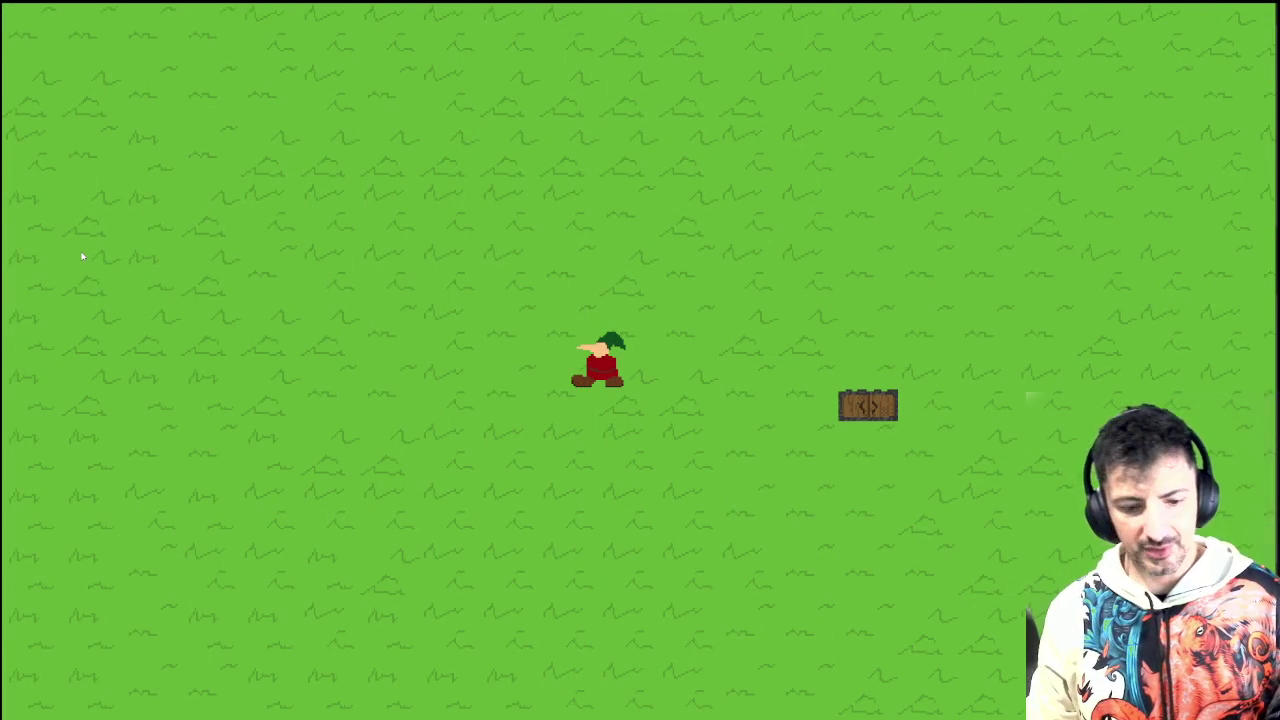
{"action": "key", "text": "Right"}
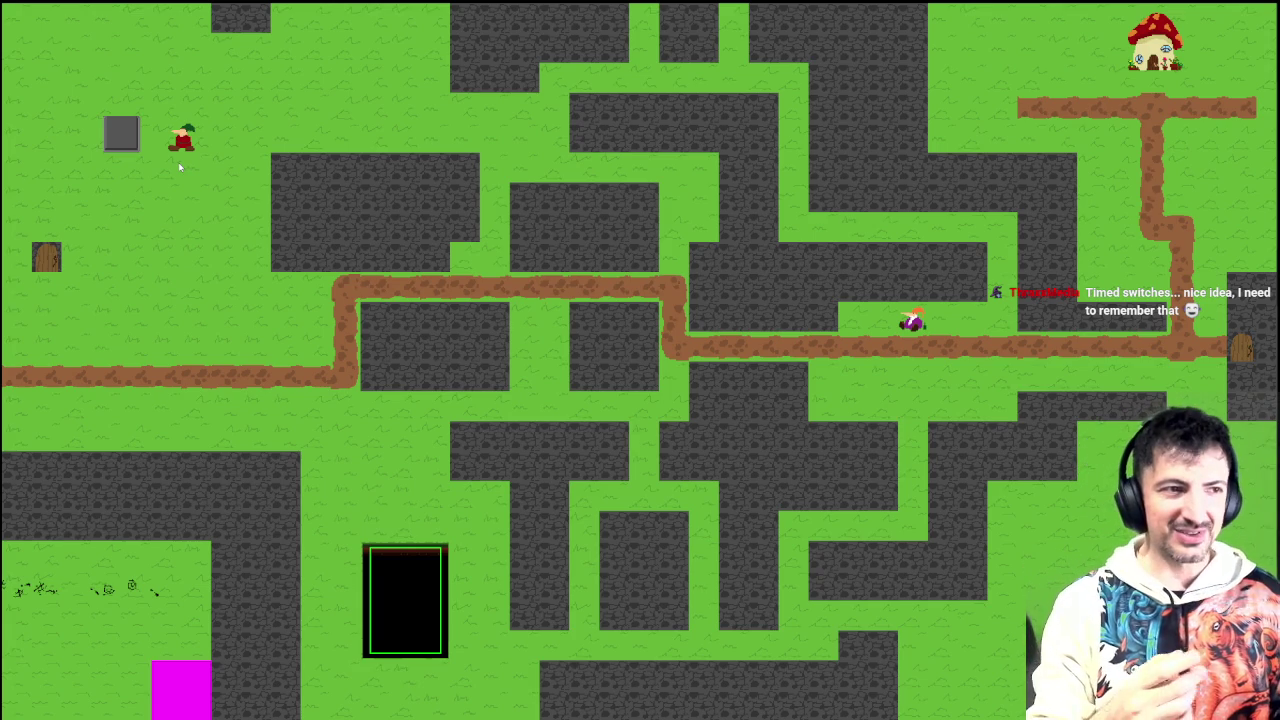
Step: Walk the gnome up and right from the grey block to the grass beside the path bend
{"action": "key", "text": "Up"}
{"action": "key", "text": "Right"}
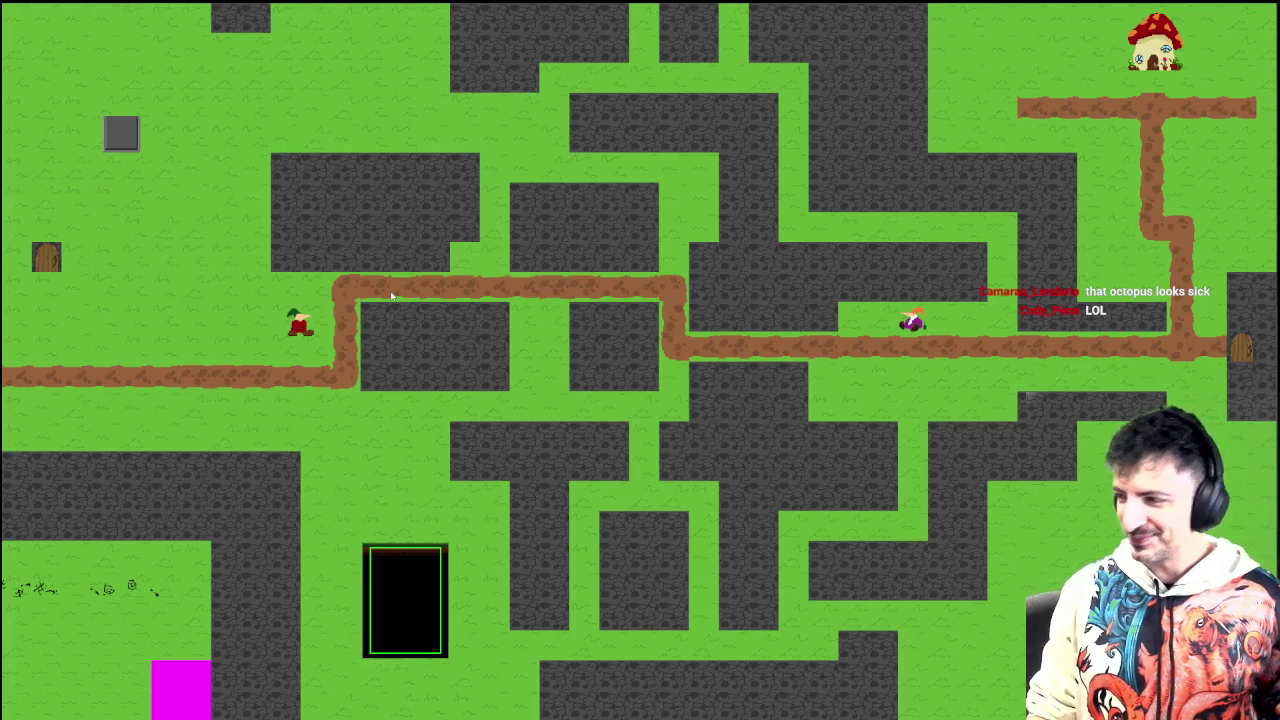
Step: Focus the game window to move the gnome onto the lower left dirt path
{"action": "left_click", "coordinate": [409, 251]}
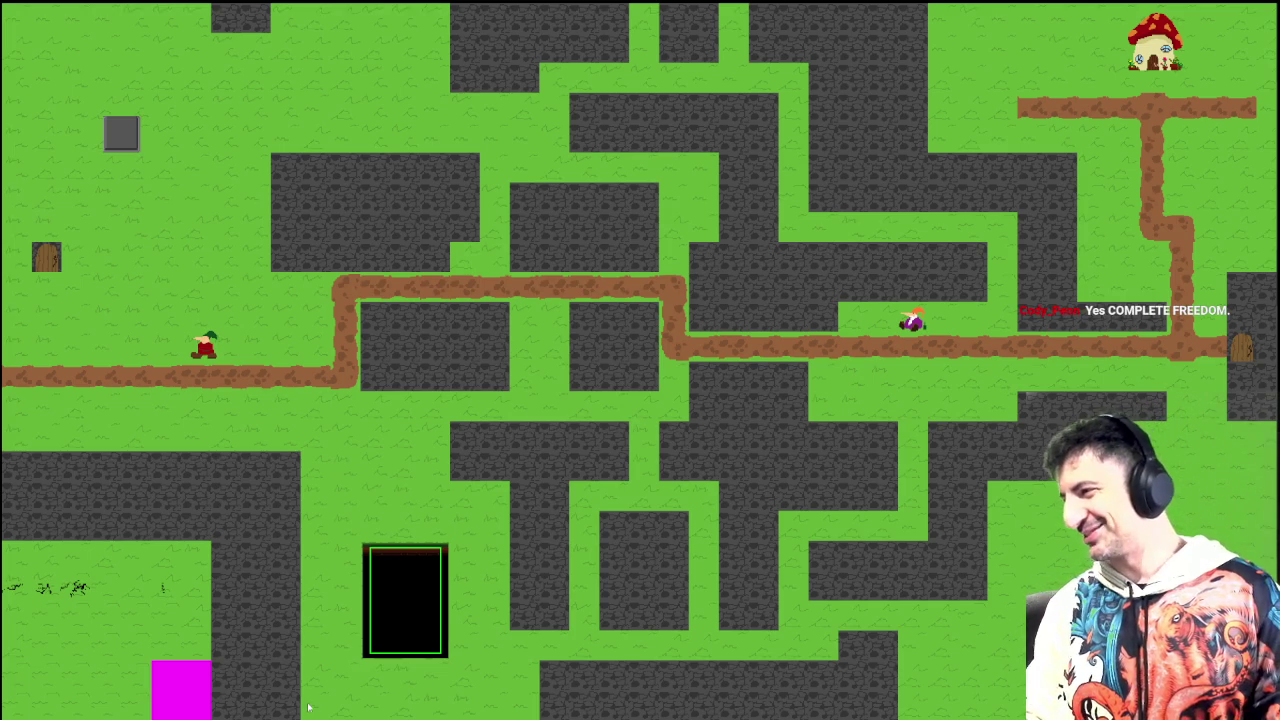
Step: Walk the gnome down onto the dirt path and right along it, then up off it and back down
{"action": "key", "text": "Down"}
{"action": "key", "text": "Right"}
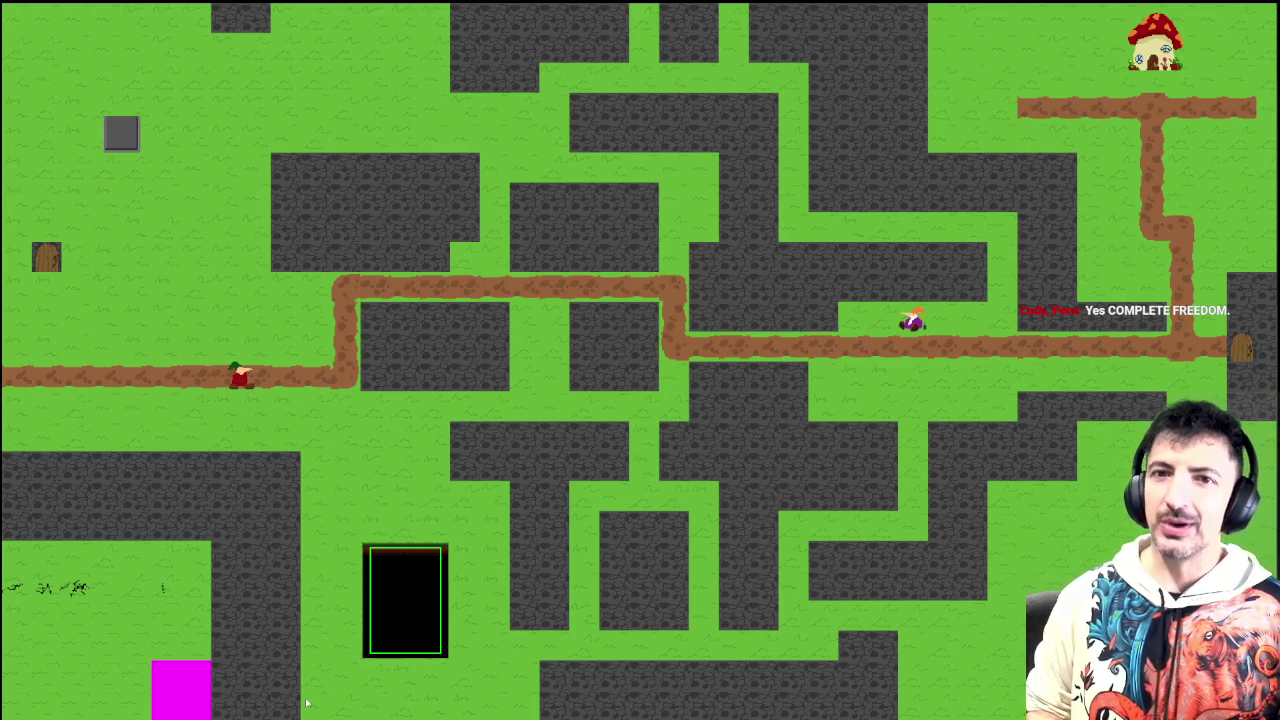
{"action": "key", "text": "Left"}
{"action": "key", "text": "Up"}
{"action": "key", "text": "Right"}
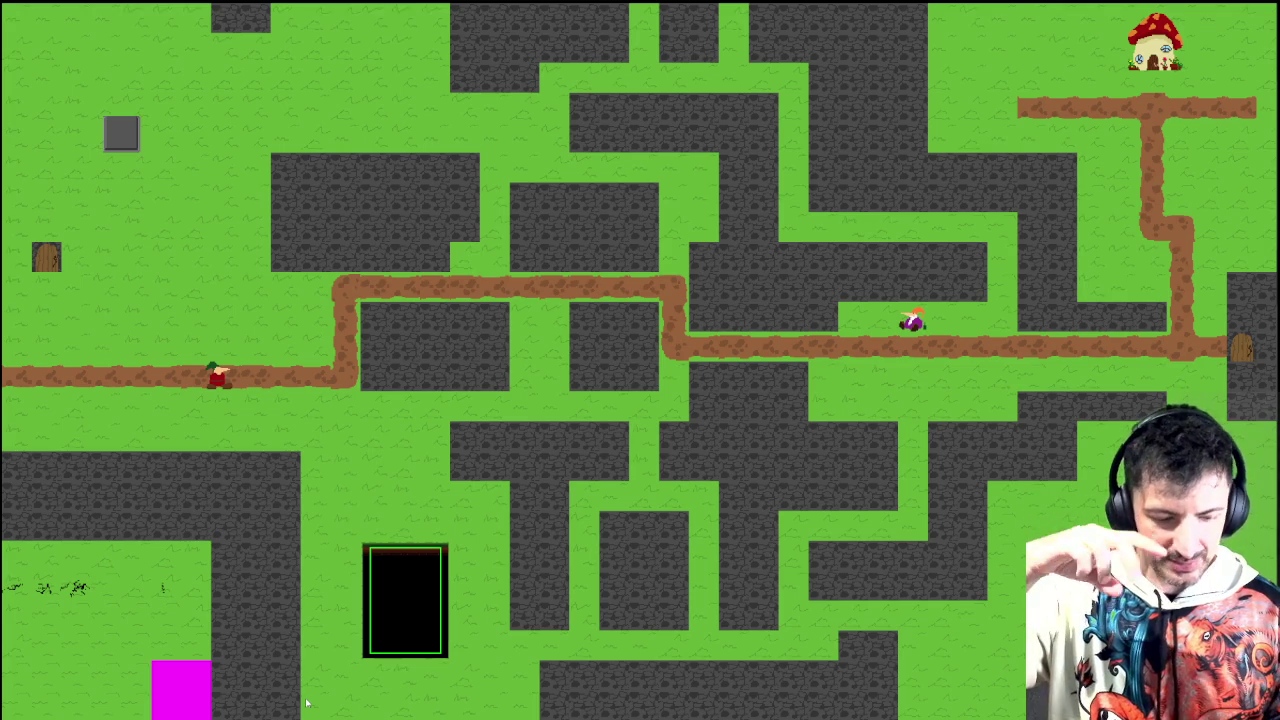
{"action": "key", "text": "Right"}
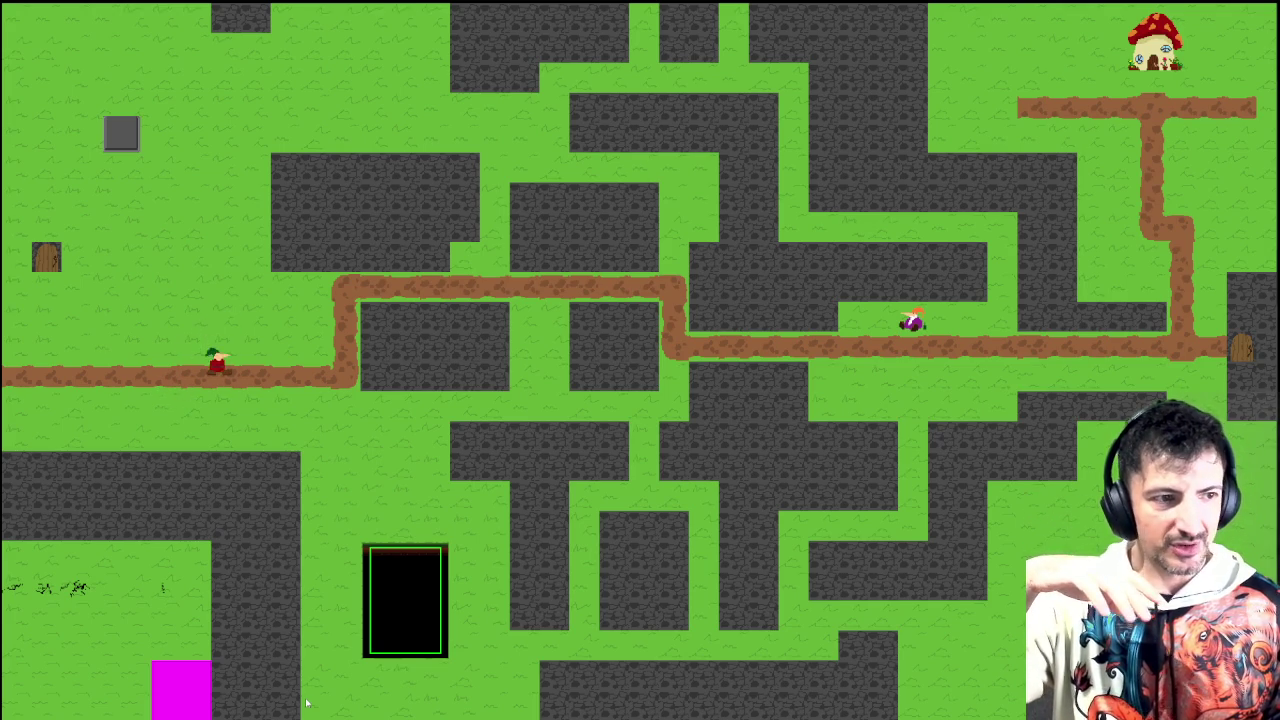
{"action": "key", "text": "Up"}
{"action": "key", "text": "Down"}
{"action": "key", "text": "Up"}
{"action": "key", "text": "Down"}
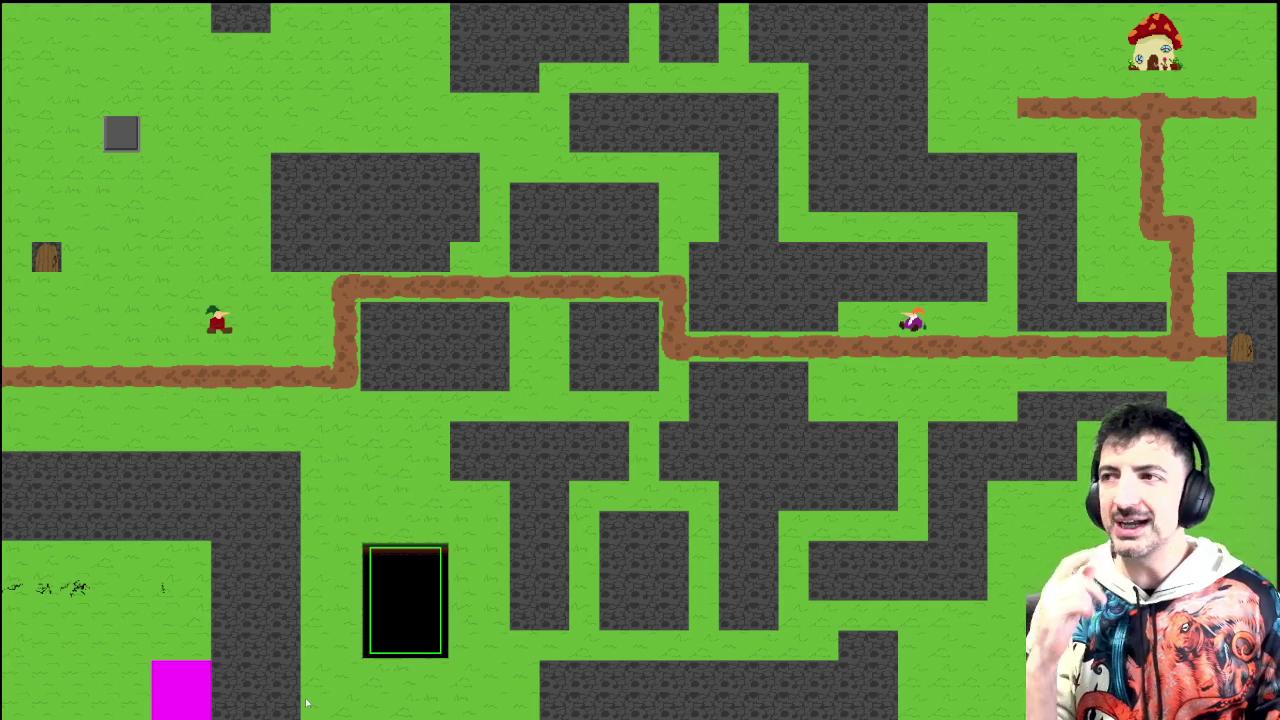
{"action": "key", "text": "Down"}
{"action": "key", "text": "Up"}
{"action": "key", "text": "Up"}
Step: Climb the gnome up-right off the path, return it down, then nudge it left and right
{"action": "key", "text": "Right"}
{"action": "key", "text": "Left"}
{"action": "key", "text": "Right"}
{"action": "key", "text": "Down"}
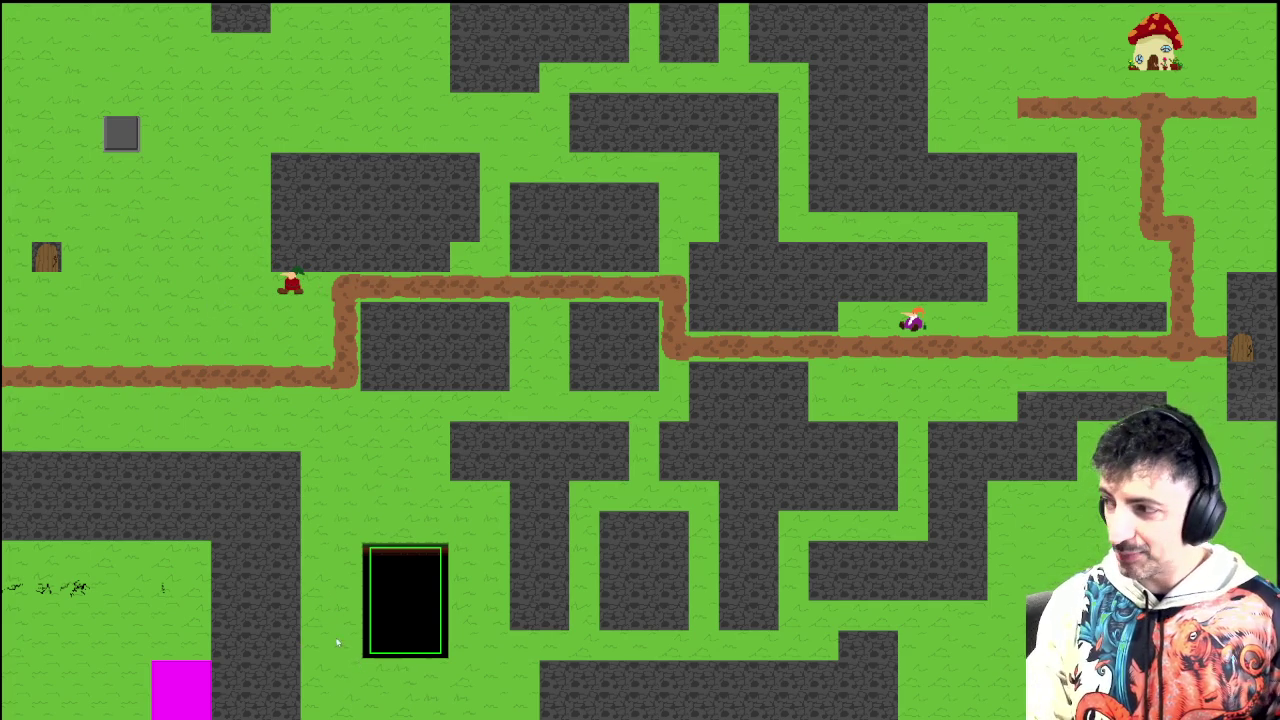
{"action": "key", "text": "Left"}
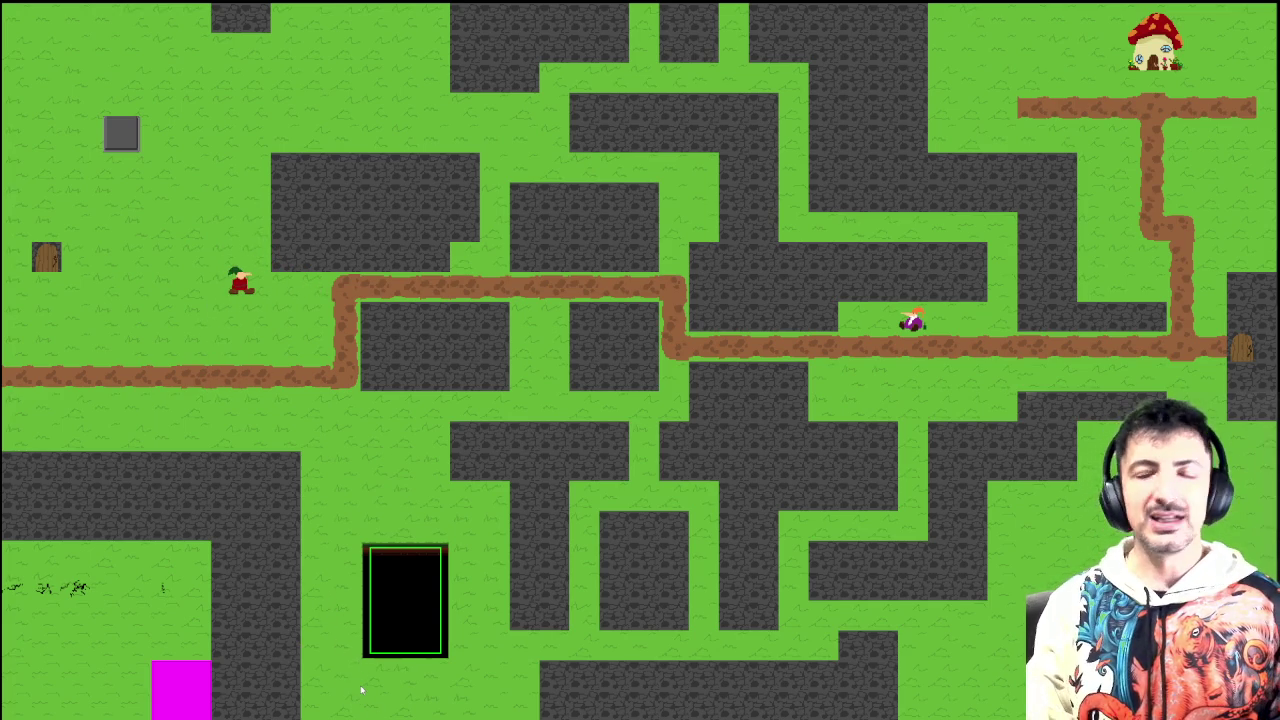
{"action": "key", "text": "Left"}
{"action": "key", "text": "Down"}
{"action": "key", "text": "Up"}
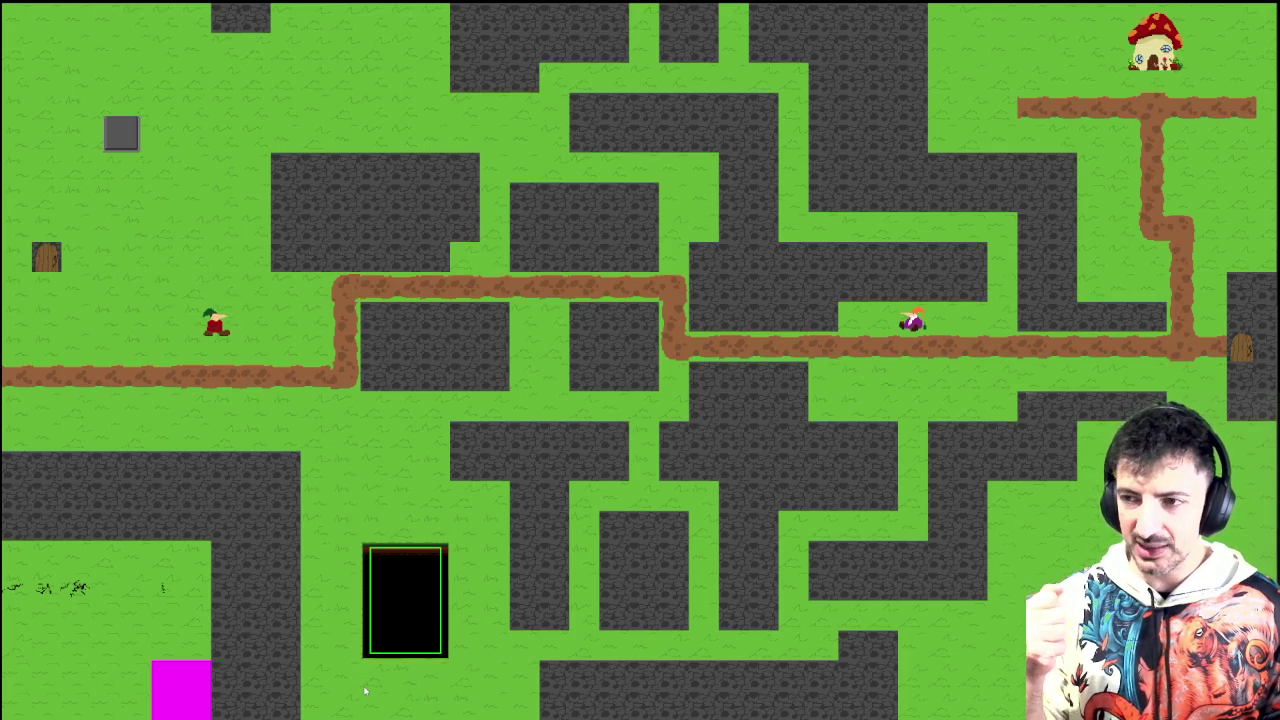
{"action": "key", "text": "Down"}
{"action": "key", "text": "Up"}
{"action": "key", "text": "Up"}
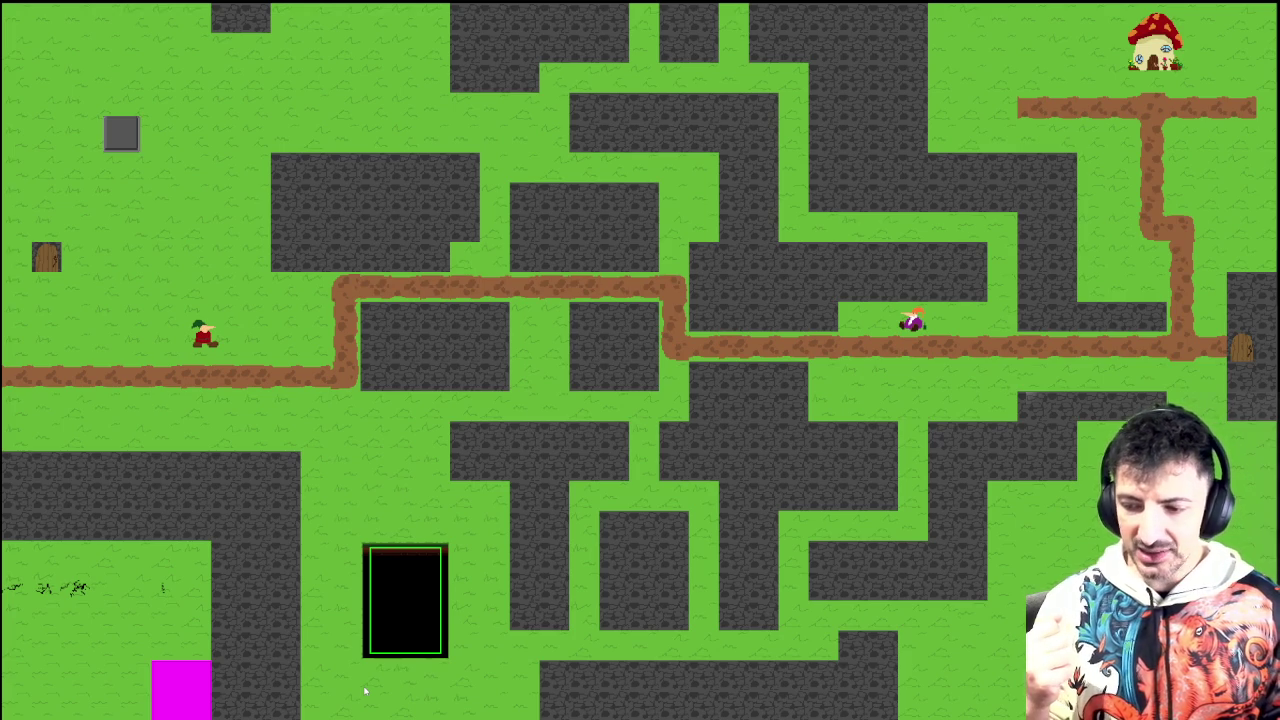
{"action": "key", "text": "Right"}
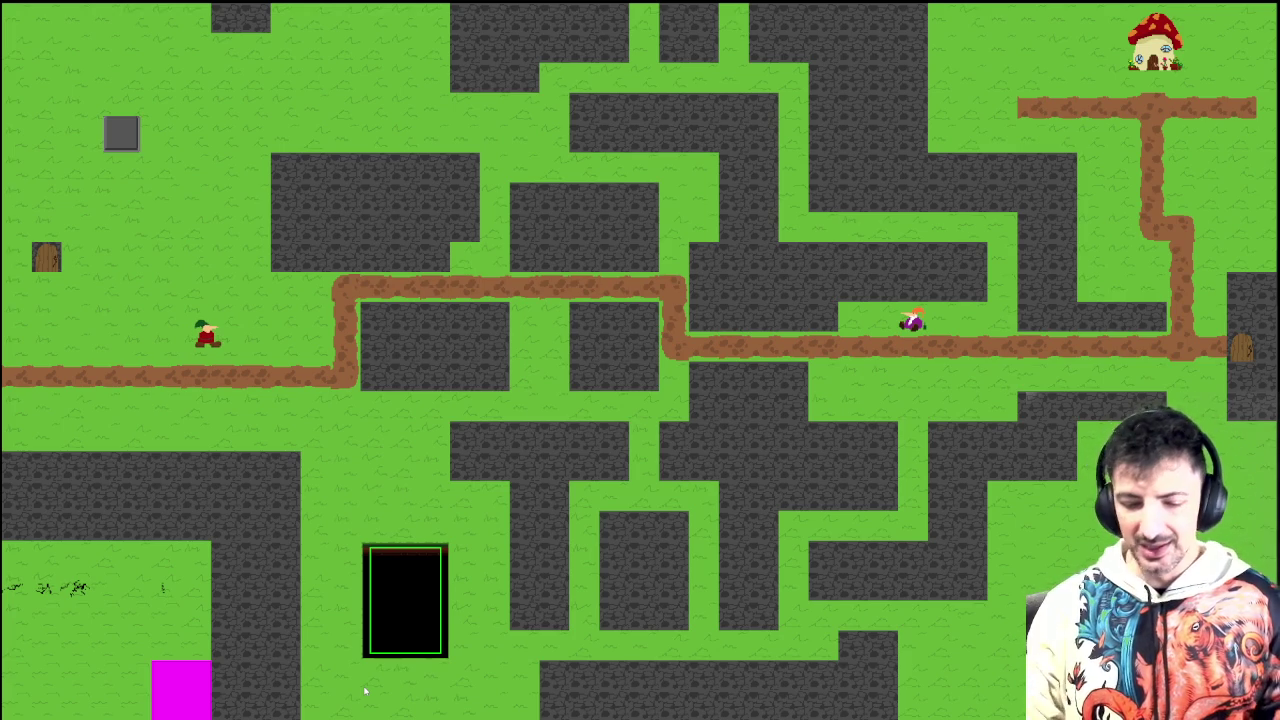
{"action": "key", "text": "Left"}
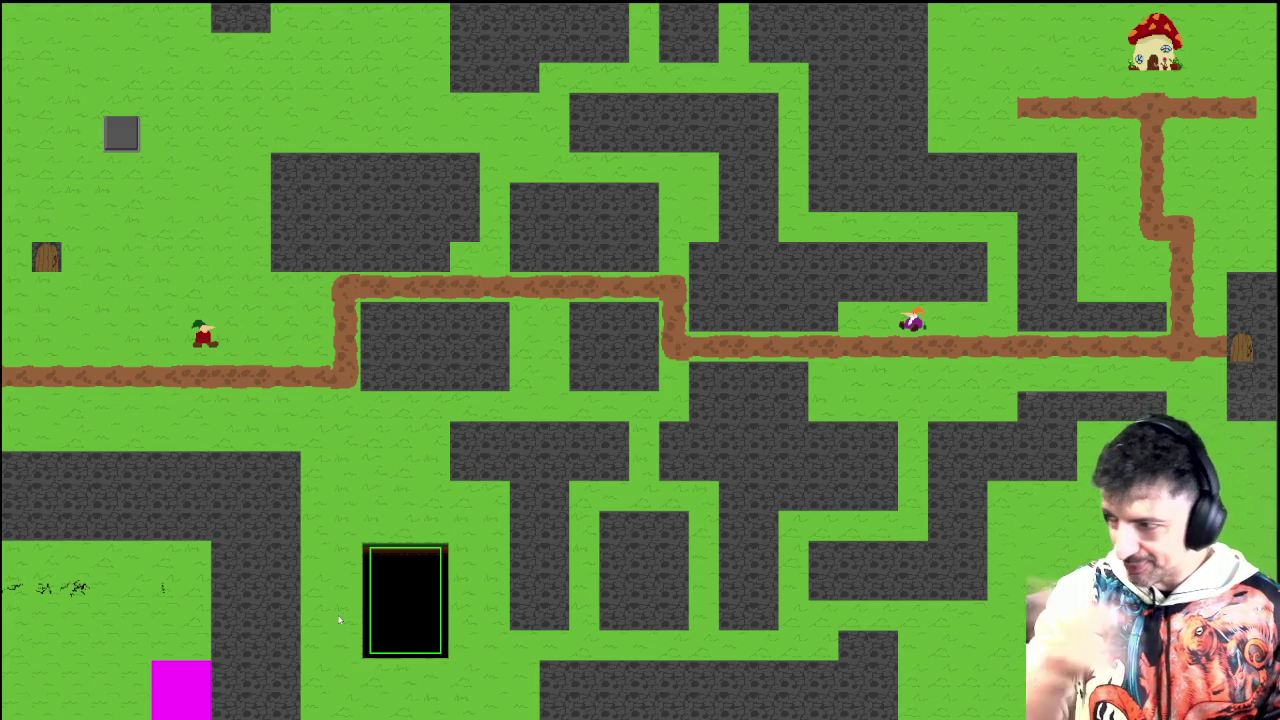
{"action": "key", "text": "Left"}
{"action": "key", "text": "Right"}
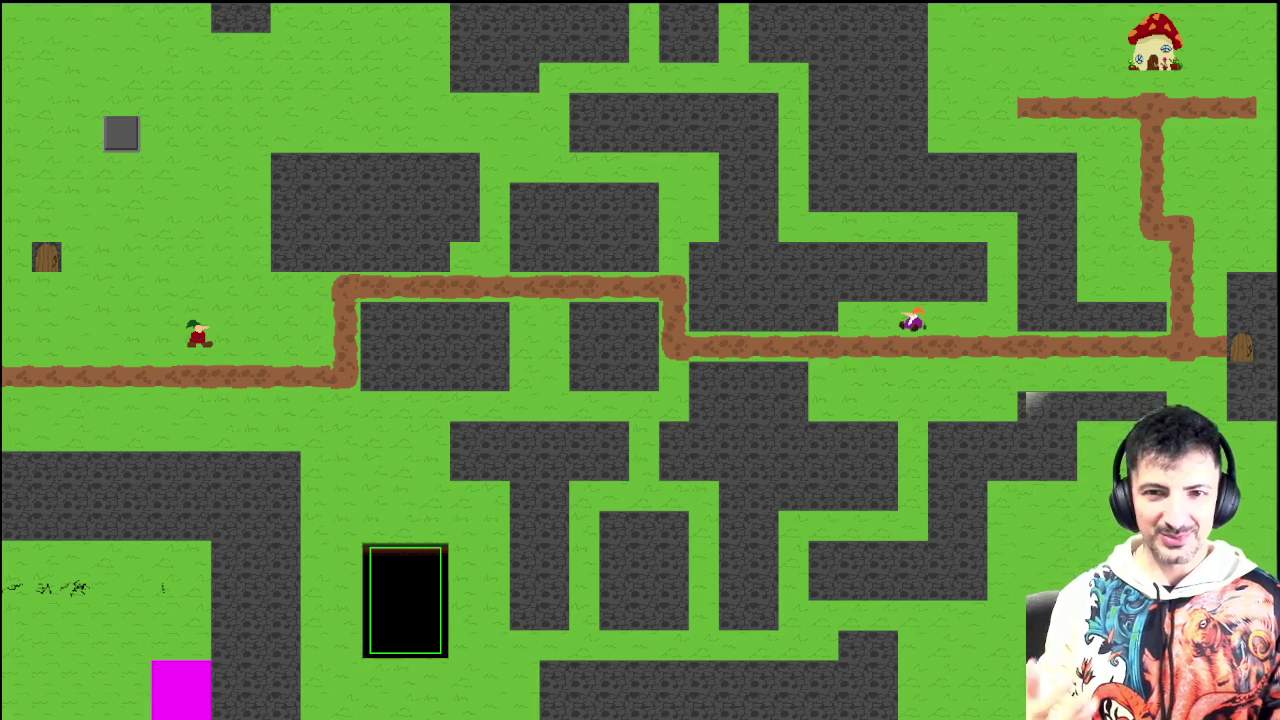
Step: Run the gnome right along the path, dropping to the lower path and jumping back up
{"action": "key", "text": "Left"}
{"action": "key", "text": "Down"}
{"action": "key", "text": "Up"}
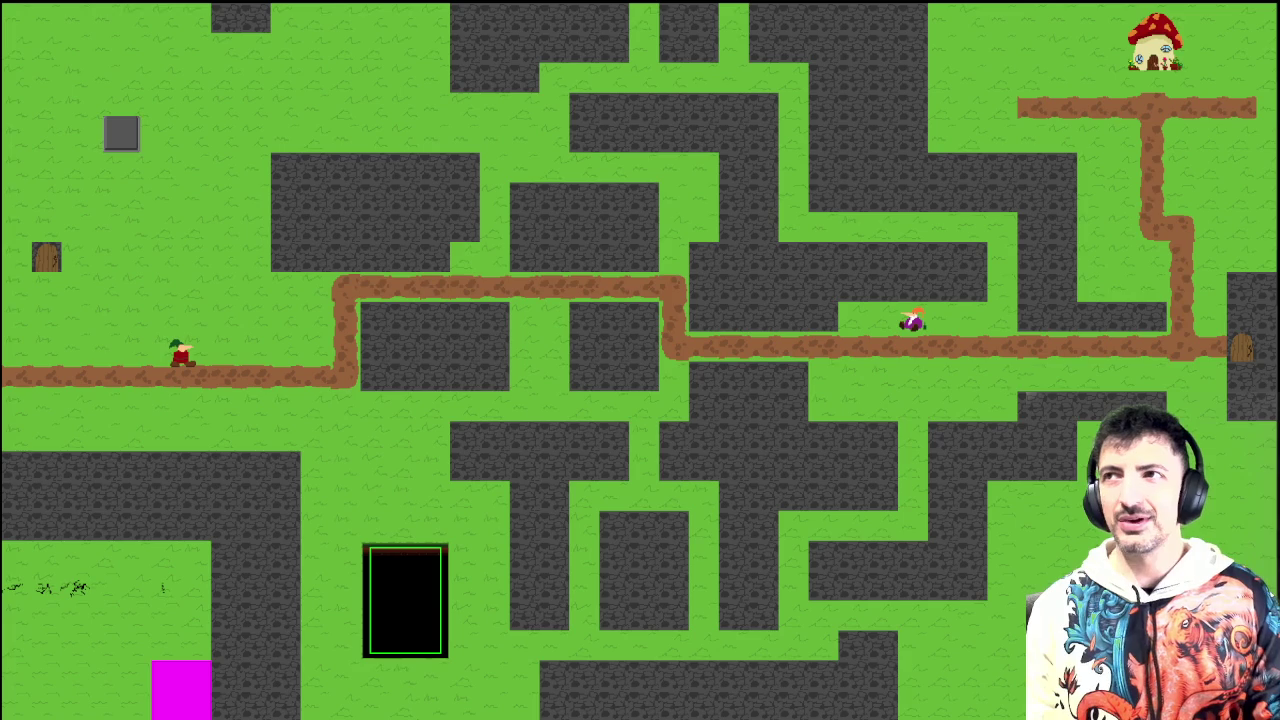
{"action": "key", "text": "Left"}
{"action": "key", "text": "Right"}
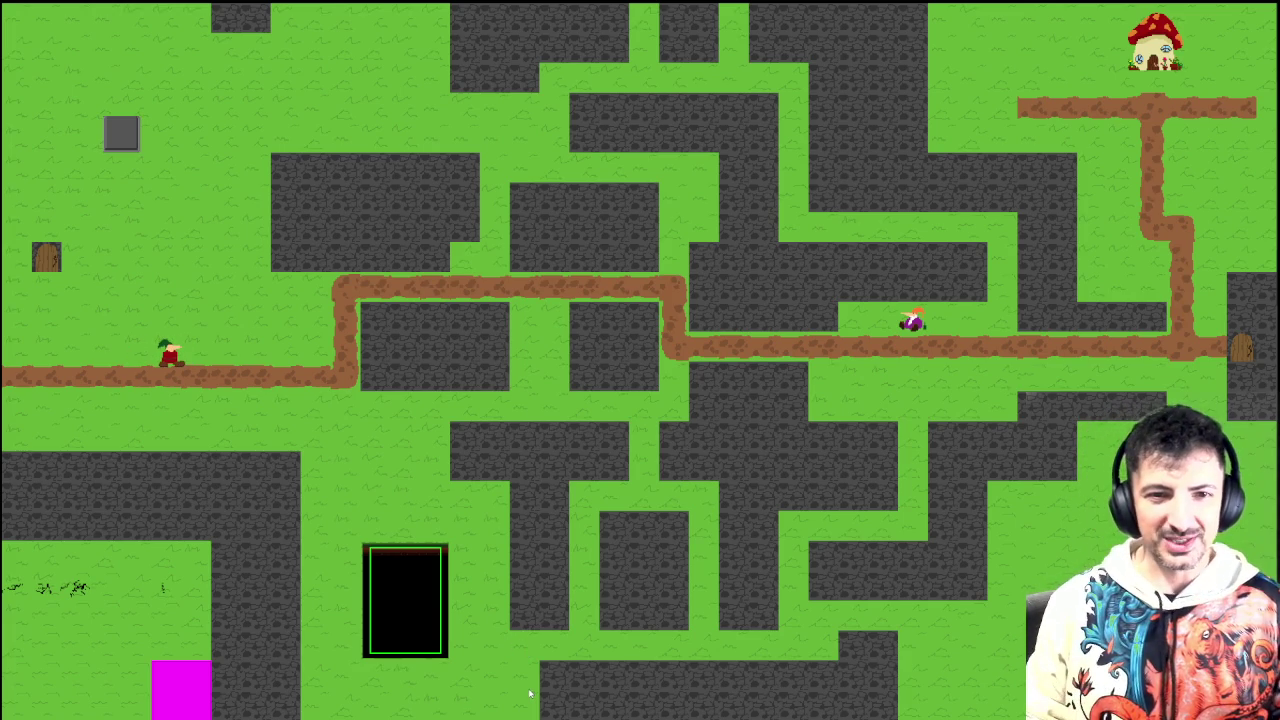
{"action": "key", "text": "Right"}
{"action": "key", "text": "Up"}
{"action": "key", "text": "Left"}
{"action": "key", "text": "Right"}
{"action": "key", "text": "Up"}
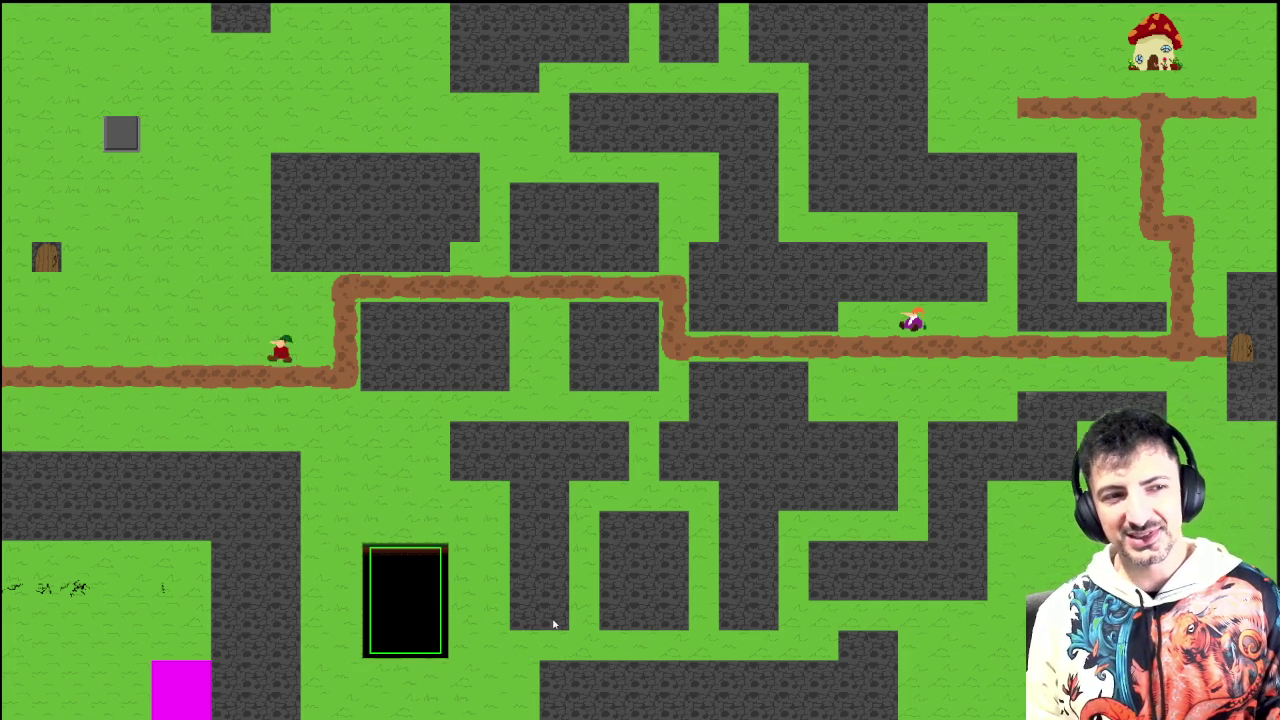
{"action": "key", "text": "Right"}
{"action": "key", "text": "Left"}
{"action": "key", "text": "Right"}
{"action": "key", "text": "Up"}
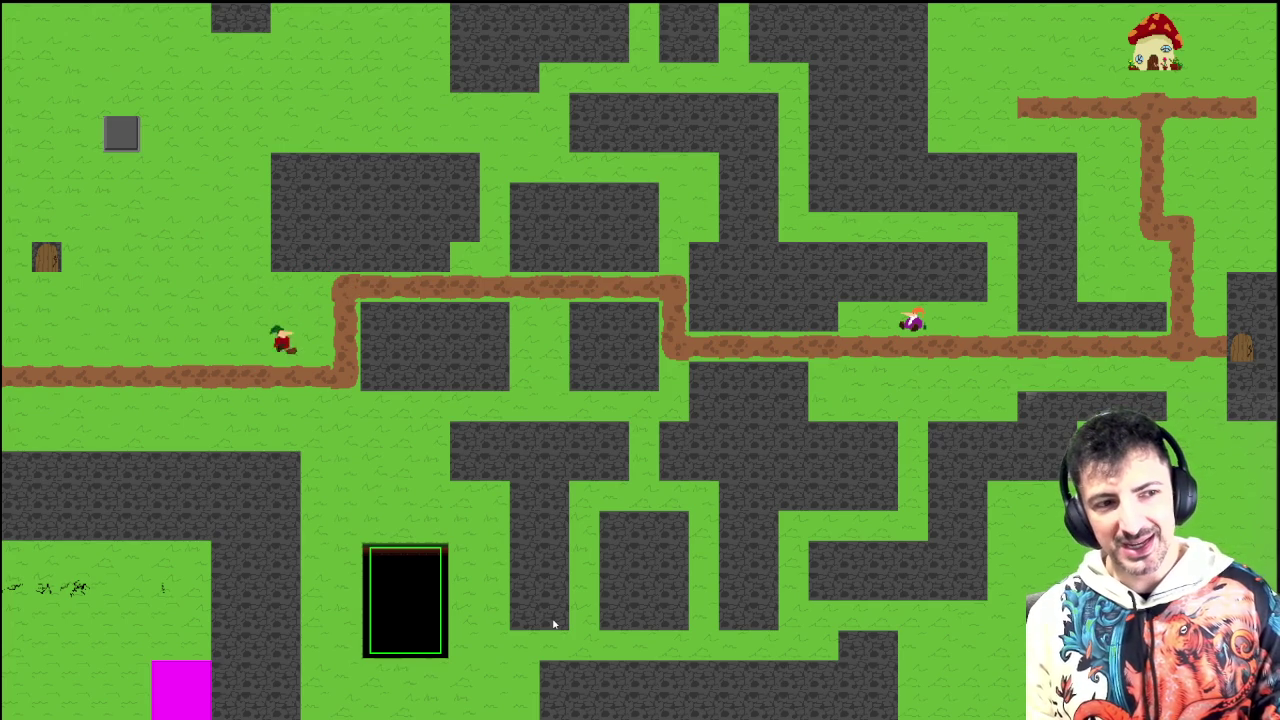
{"action": "key", "text": "Left"}
{"action": "key", "text": "Right"}
{"action": "key", "text": "Up"}
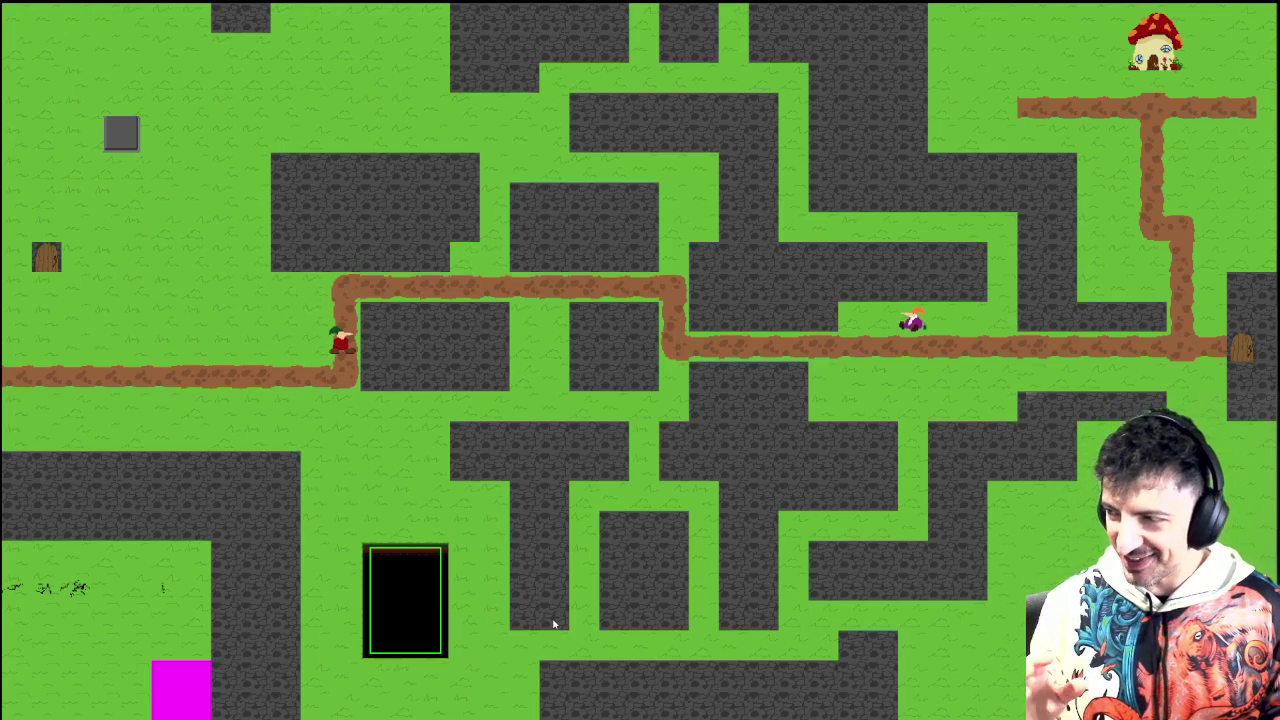
Step: Jump onto the upper path, run left to the bend, then walk down-left onto the far-left path
{"action": "key", "text": "Left"}
{"action": "key", "text": "Right"}
{"action": "key", "text": "Up"}
{"action": "key", "text": "Left"}
{"action": "key", "text": "Left"}
{"action": "key", "text": "Right"}
{"action": "key", "text": "Up"}
{"action": "key", "text": "Left"}
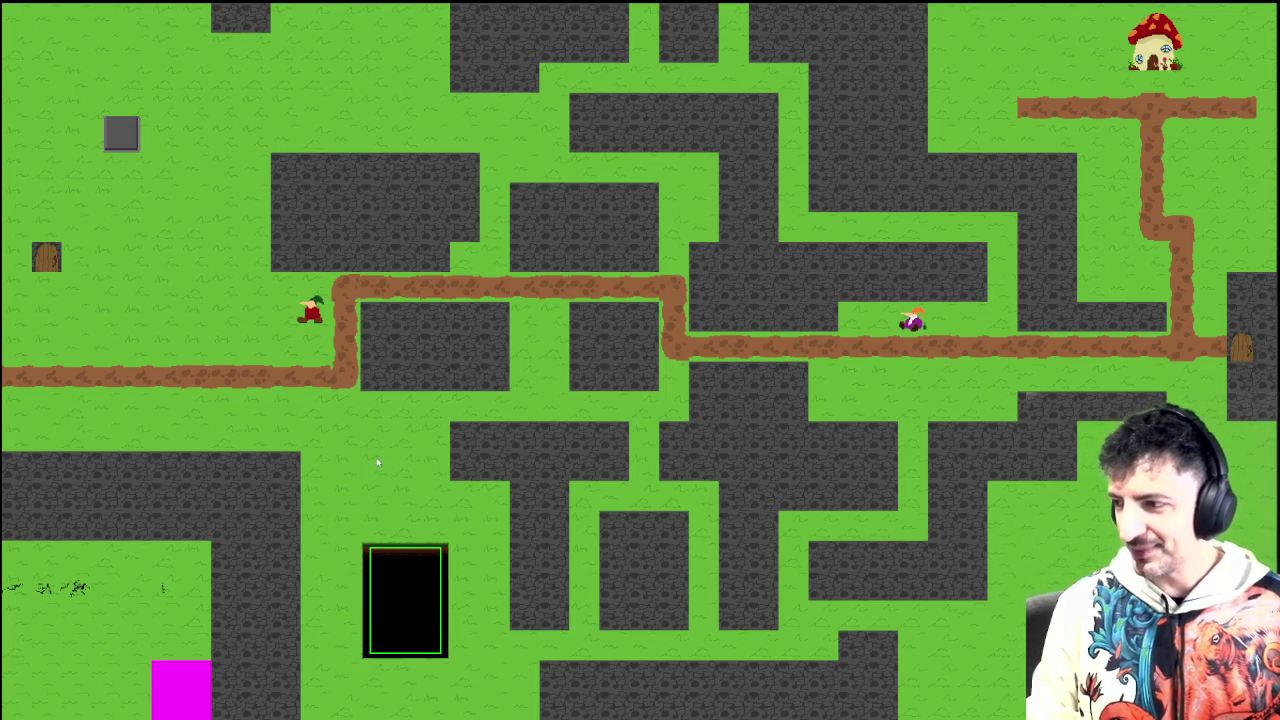
{"action": "key", "text": "Up"}
{"action": "key", "text": "Right"}
{"action": "key", "text": "Left"}
{"action": "key", "text": "Down"}
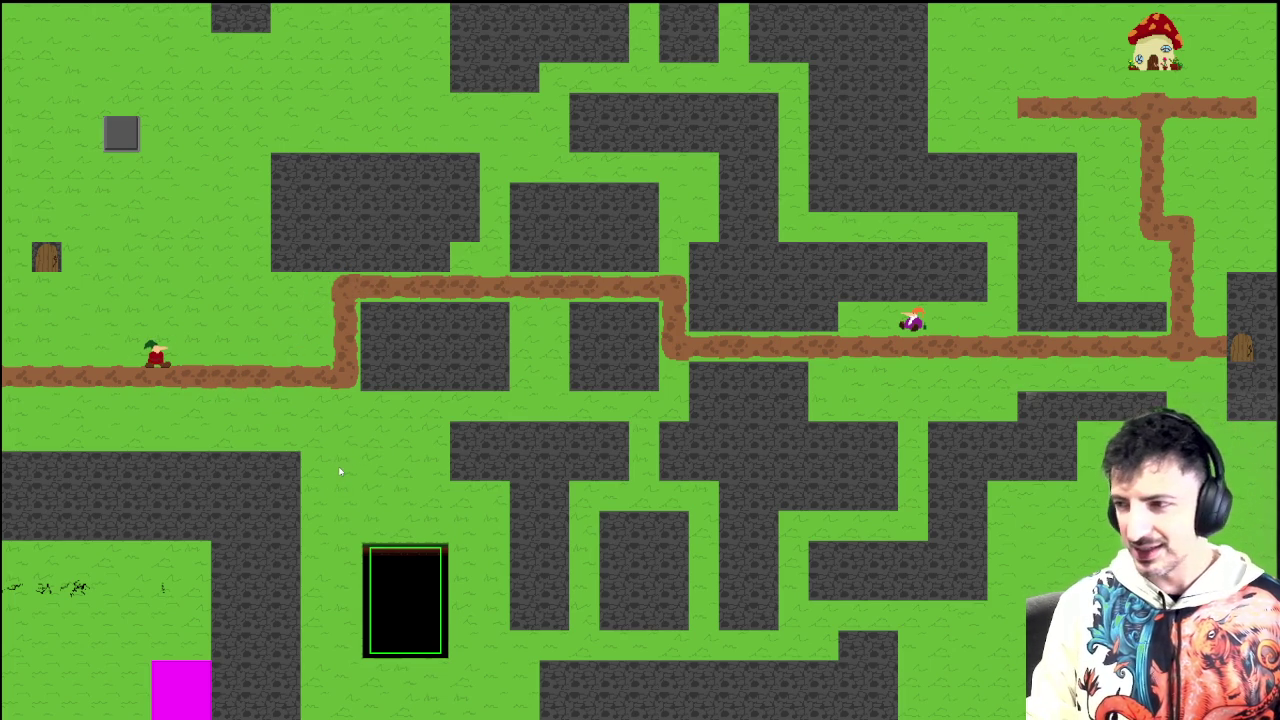